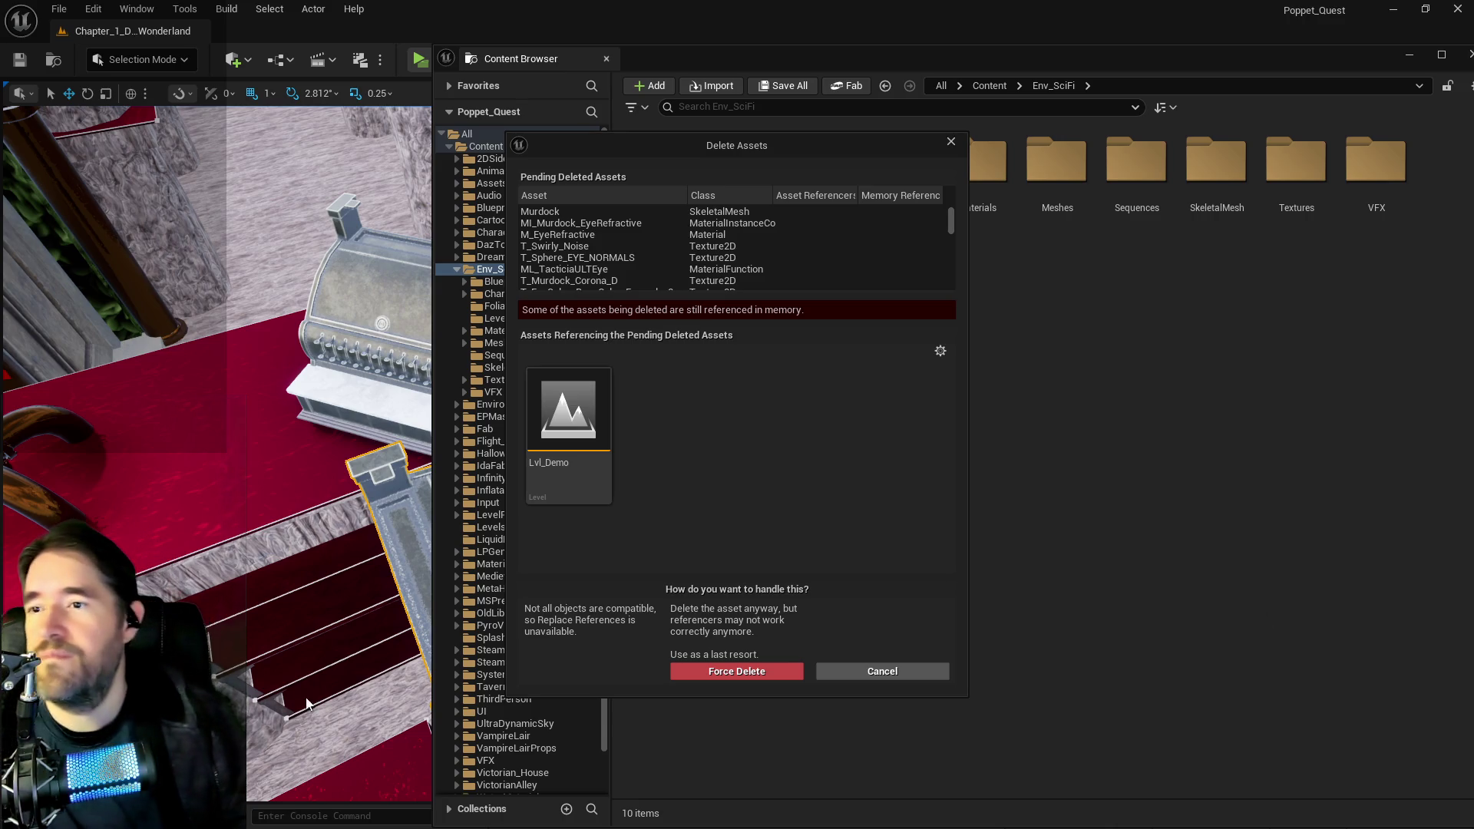
- Review the pending Env_SciFi assets and force-delete them despite the Lvl_Demo references
mouse_move(566, 409)
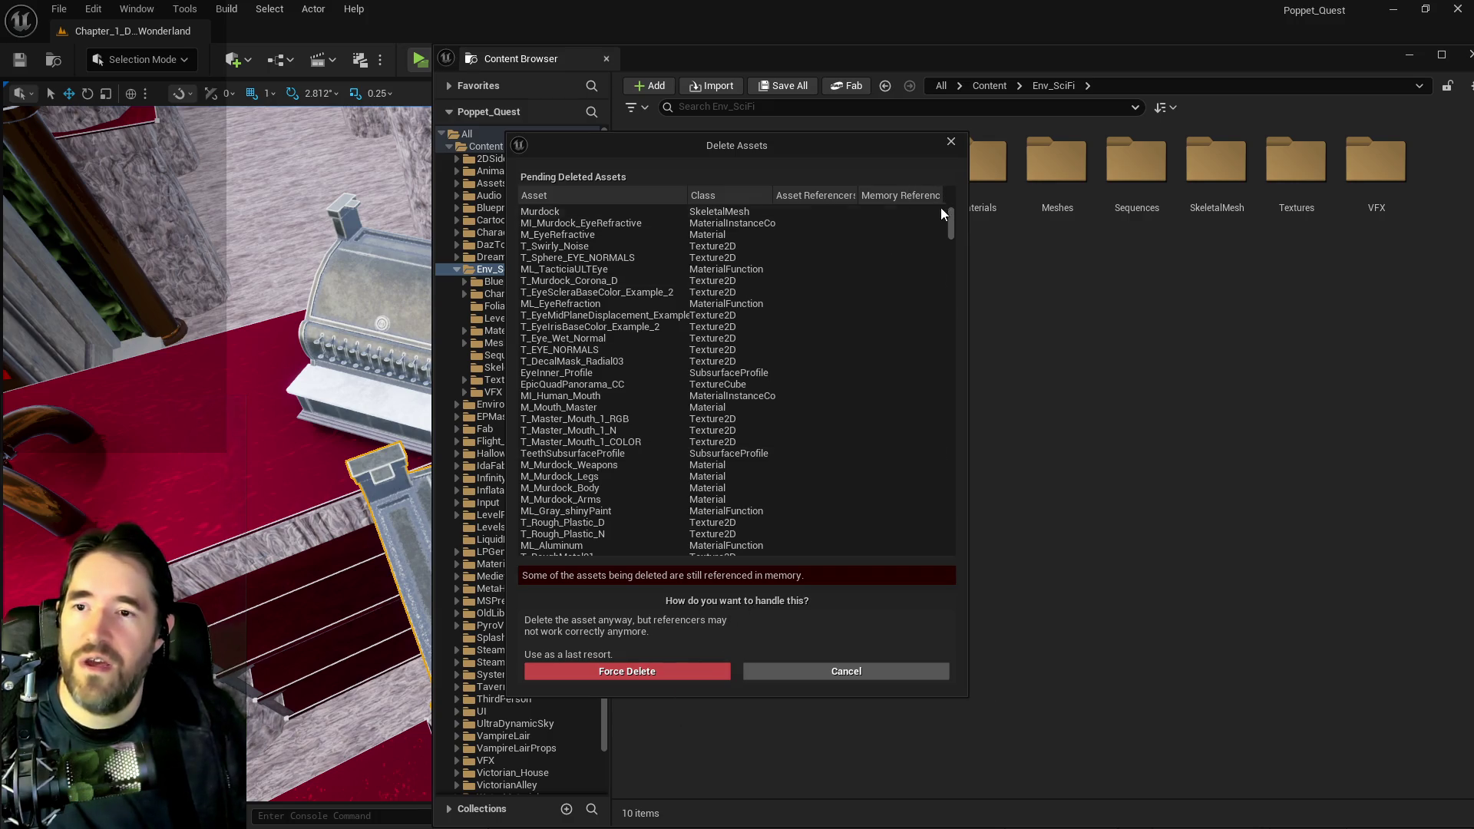
mouse_move(952, 211)
mouse_down()
mouse_move(989, 500)
mouse_move(988, 379)
mouse_move(984, 312)
mouse_move(964, 566)
mouse_up()
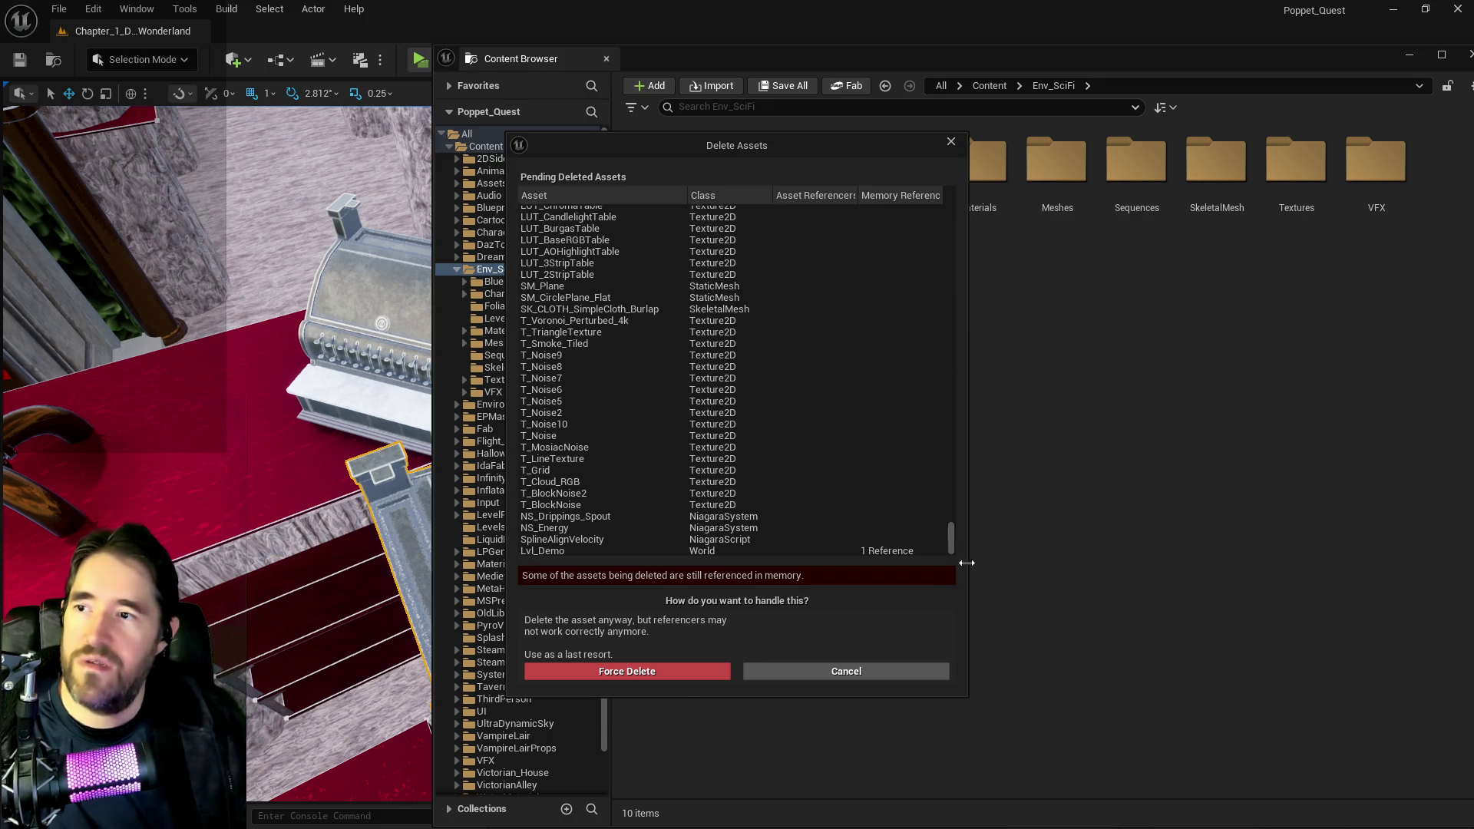
click(664, 670)
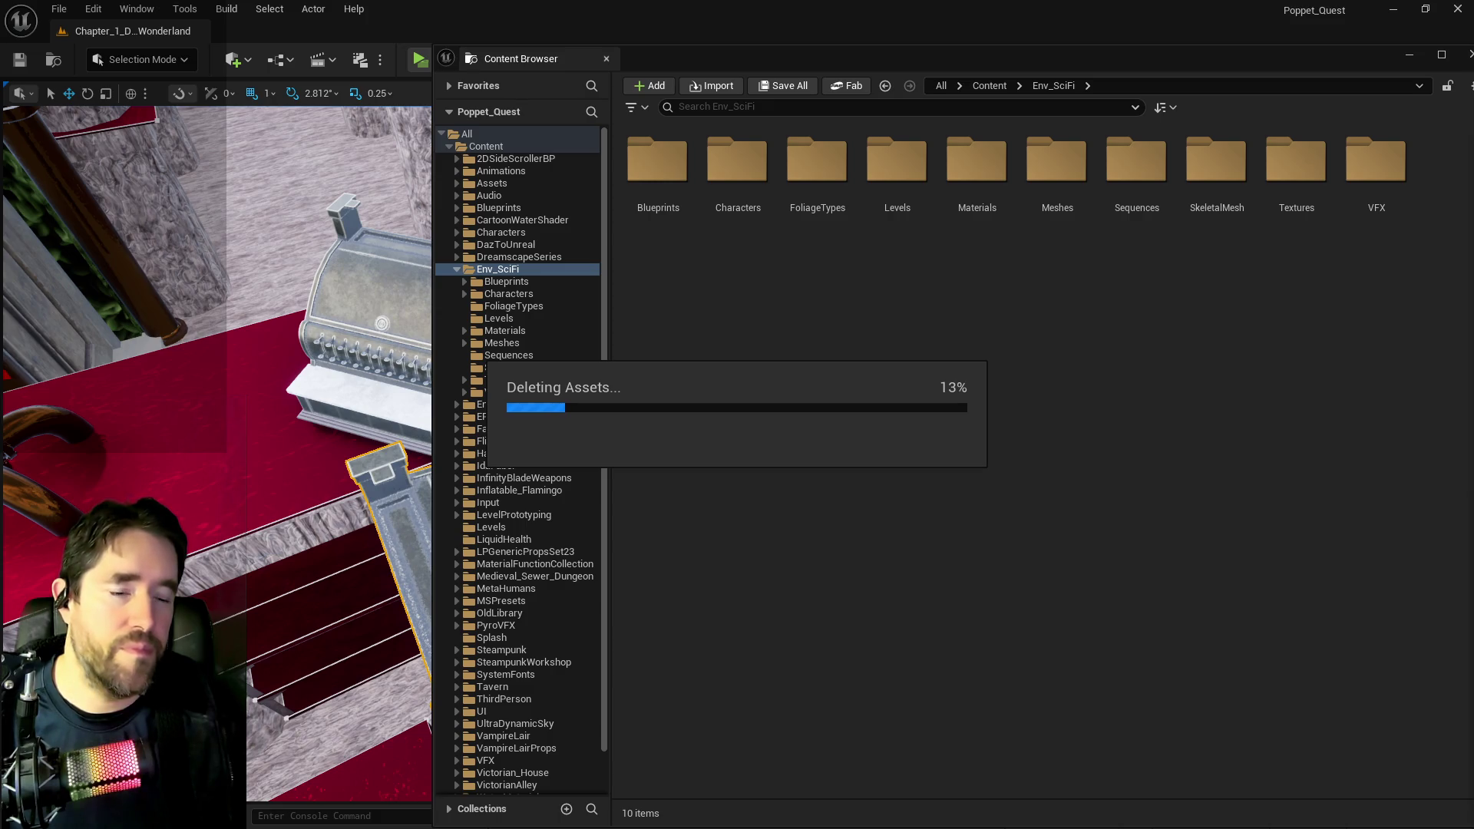
- While the deletion runs, bring the PQ Scratch Board document to the front with Alt+Tab
key(alt+Tab)
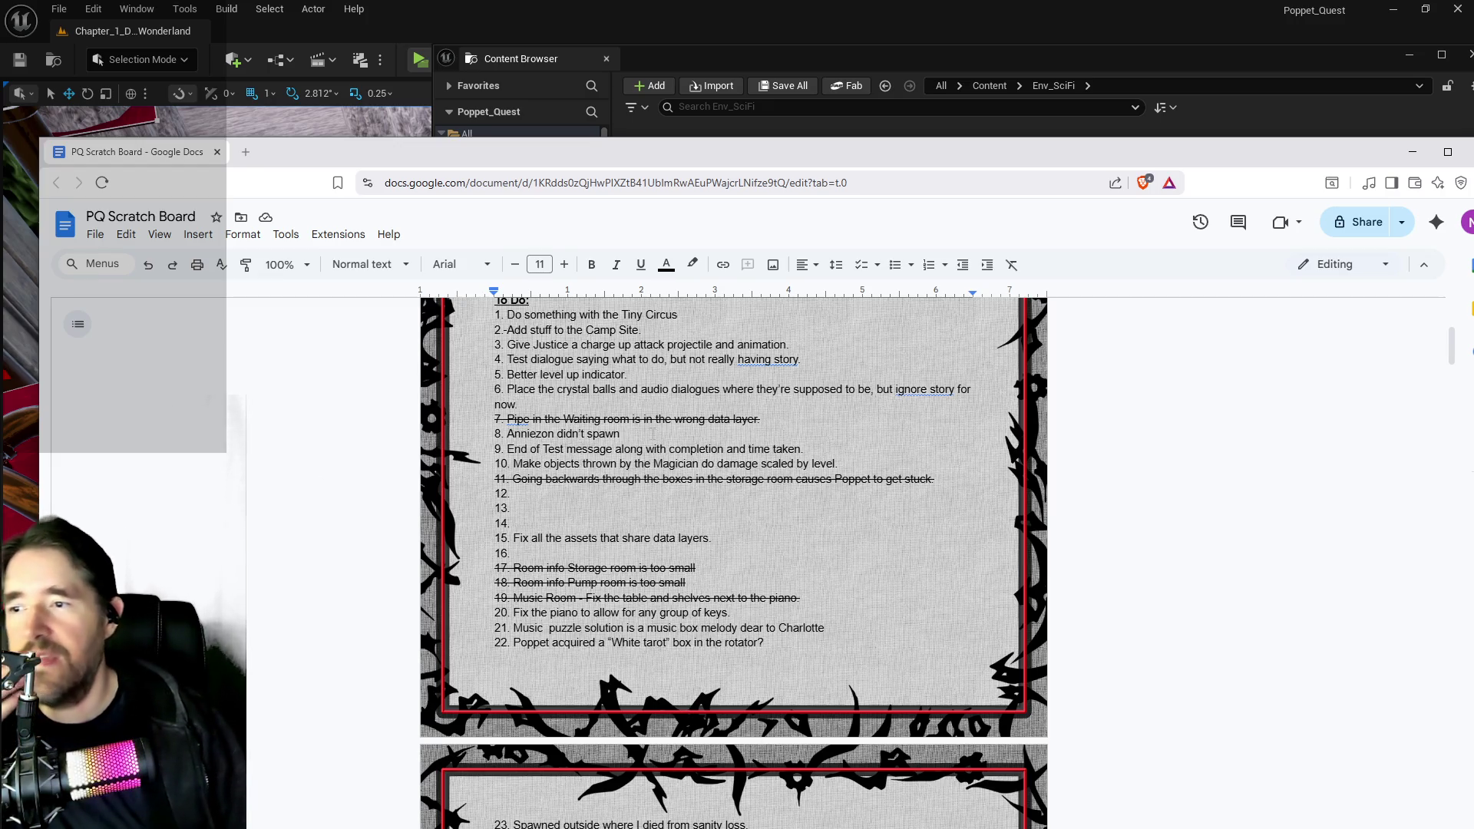
- Accept the spelling suggestion so item 4 reads "having a story"
triple_click(557, 434)
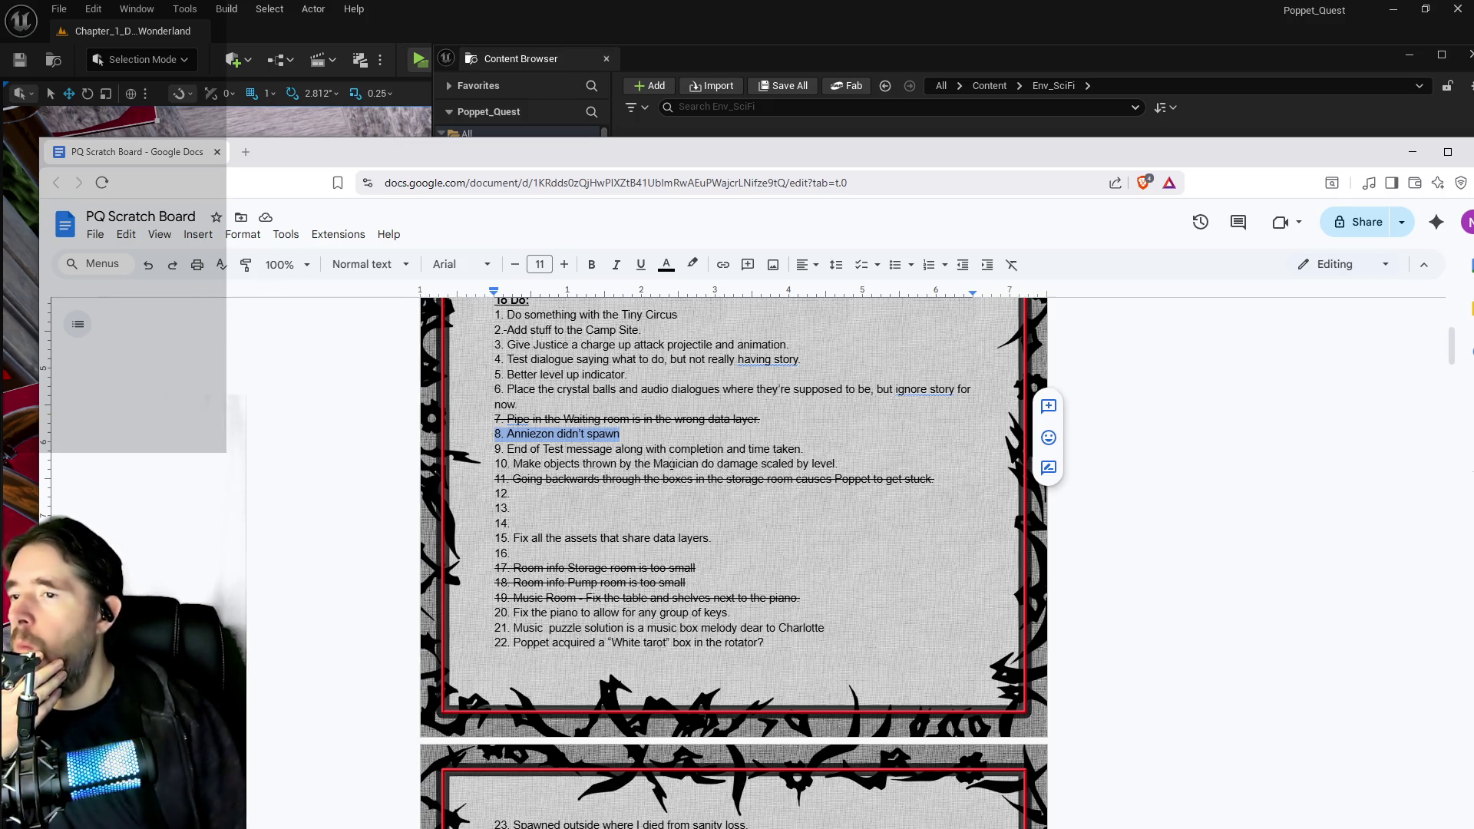
click(777, 359)
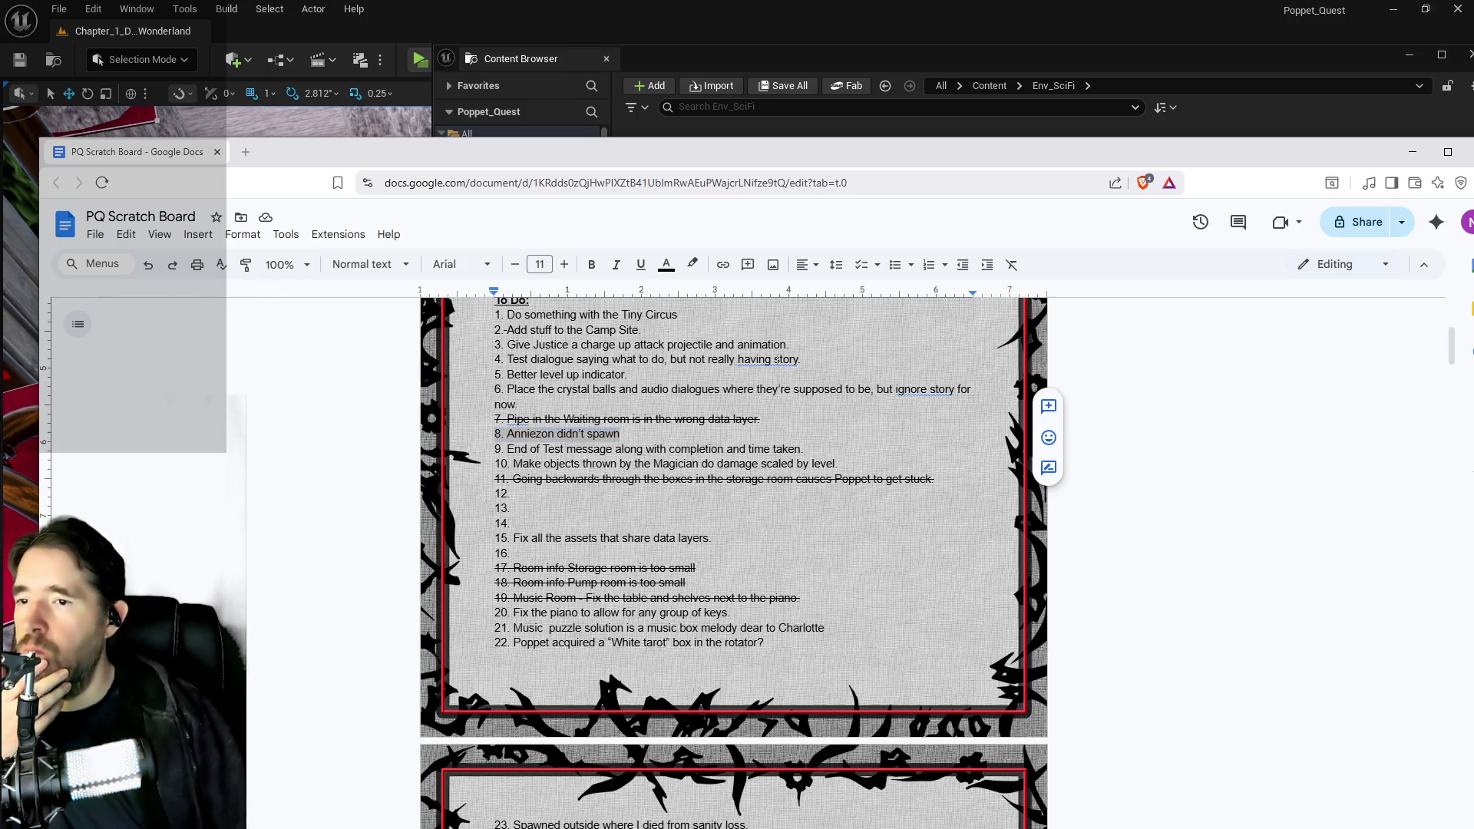
right_click(777, 359)
click(830, 382)
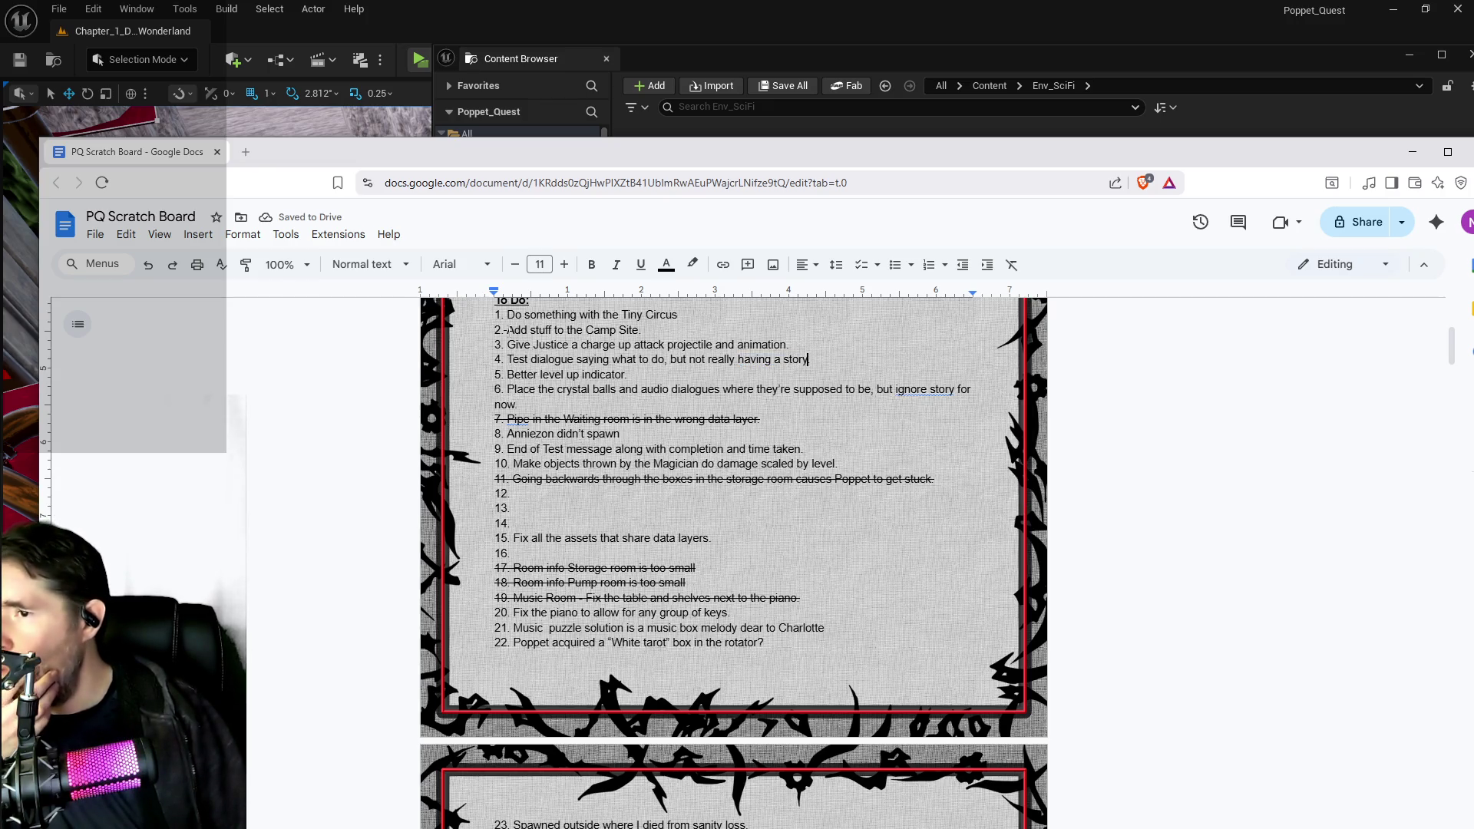
- Fix the broken separator so item 2 starts with "2. "
key(BackSpace)
key(ctrl+z)
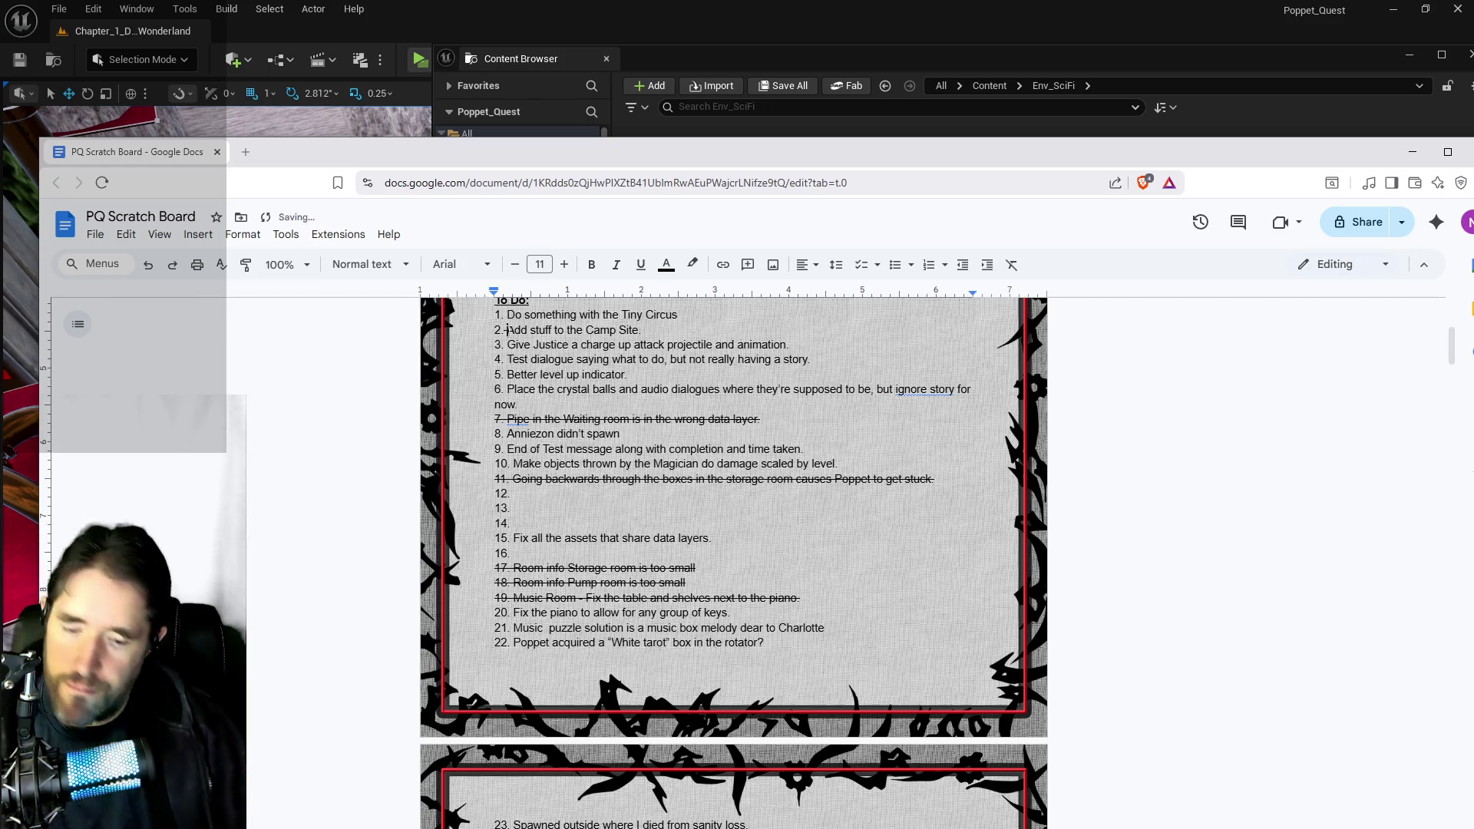
key(BackSpace)
key(BackSpace)
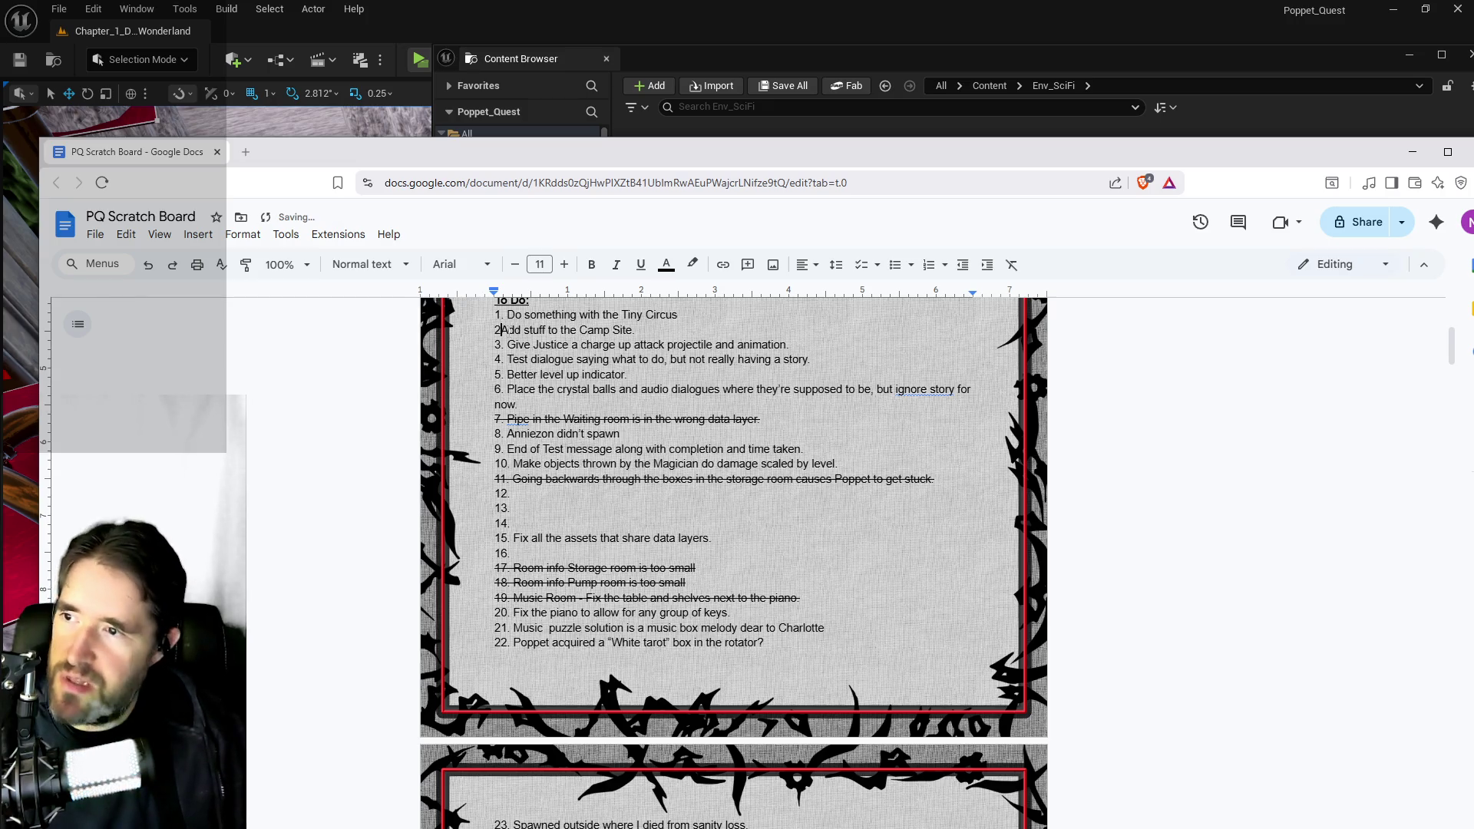
text(.)
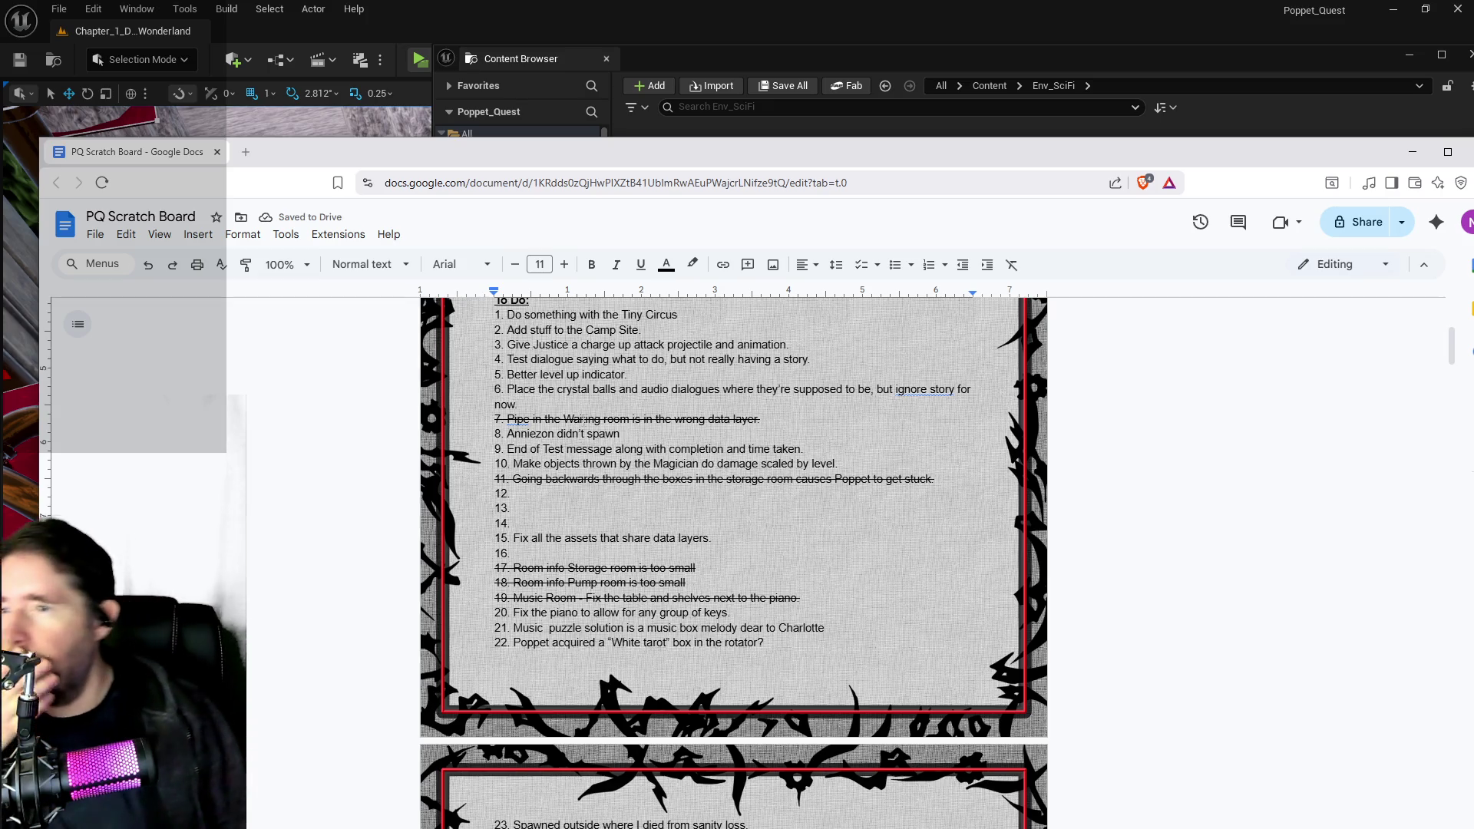
scroll(589, 430, down, 1)
scroll(589, 431, down, 2)
scroll(589, 430, up, 1)
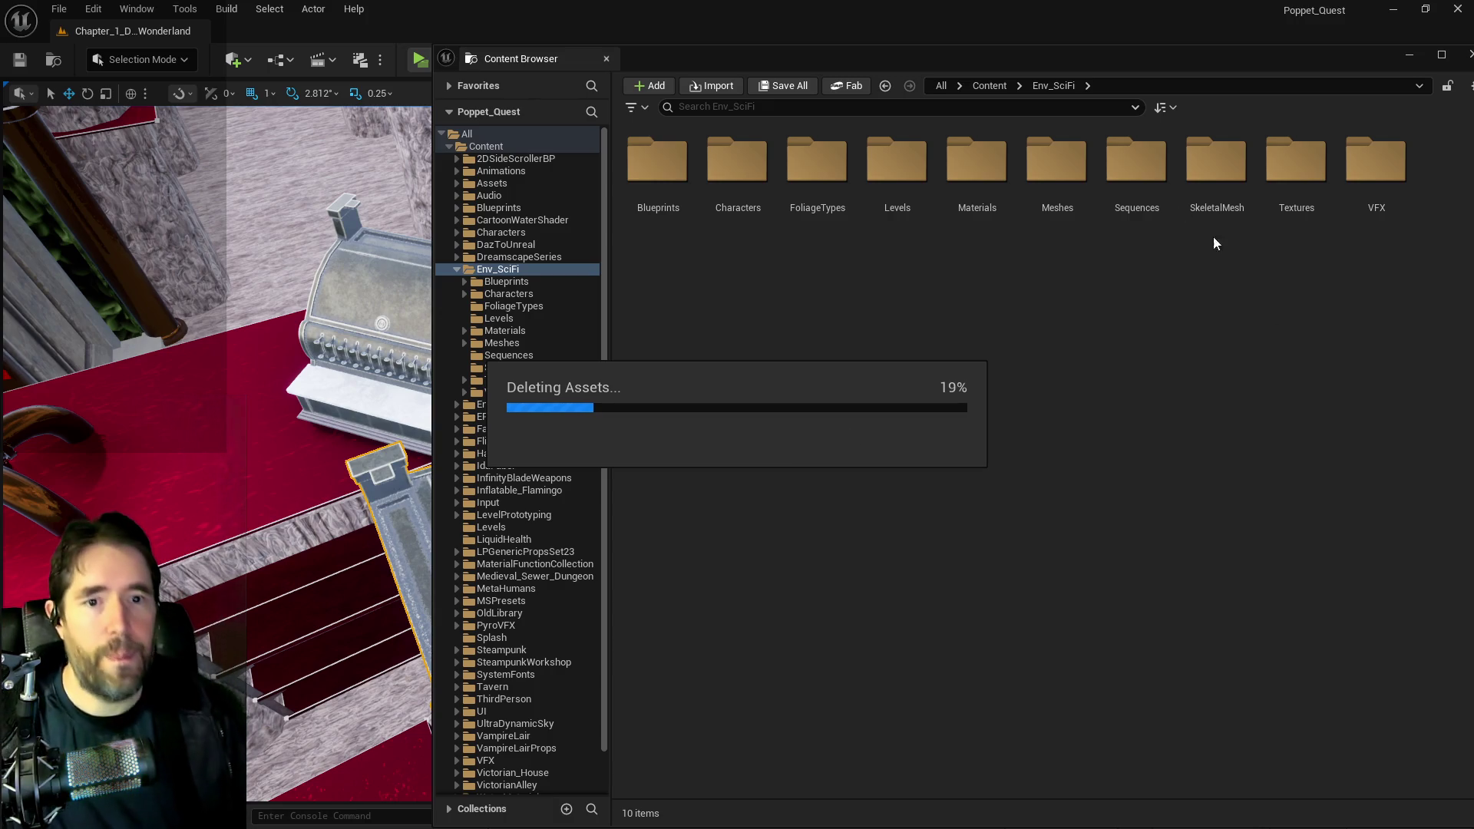
- Snap the PQ Scratch Board document back over the editor with Win+Shift+Left
key(super+shift+Left)
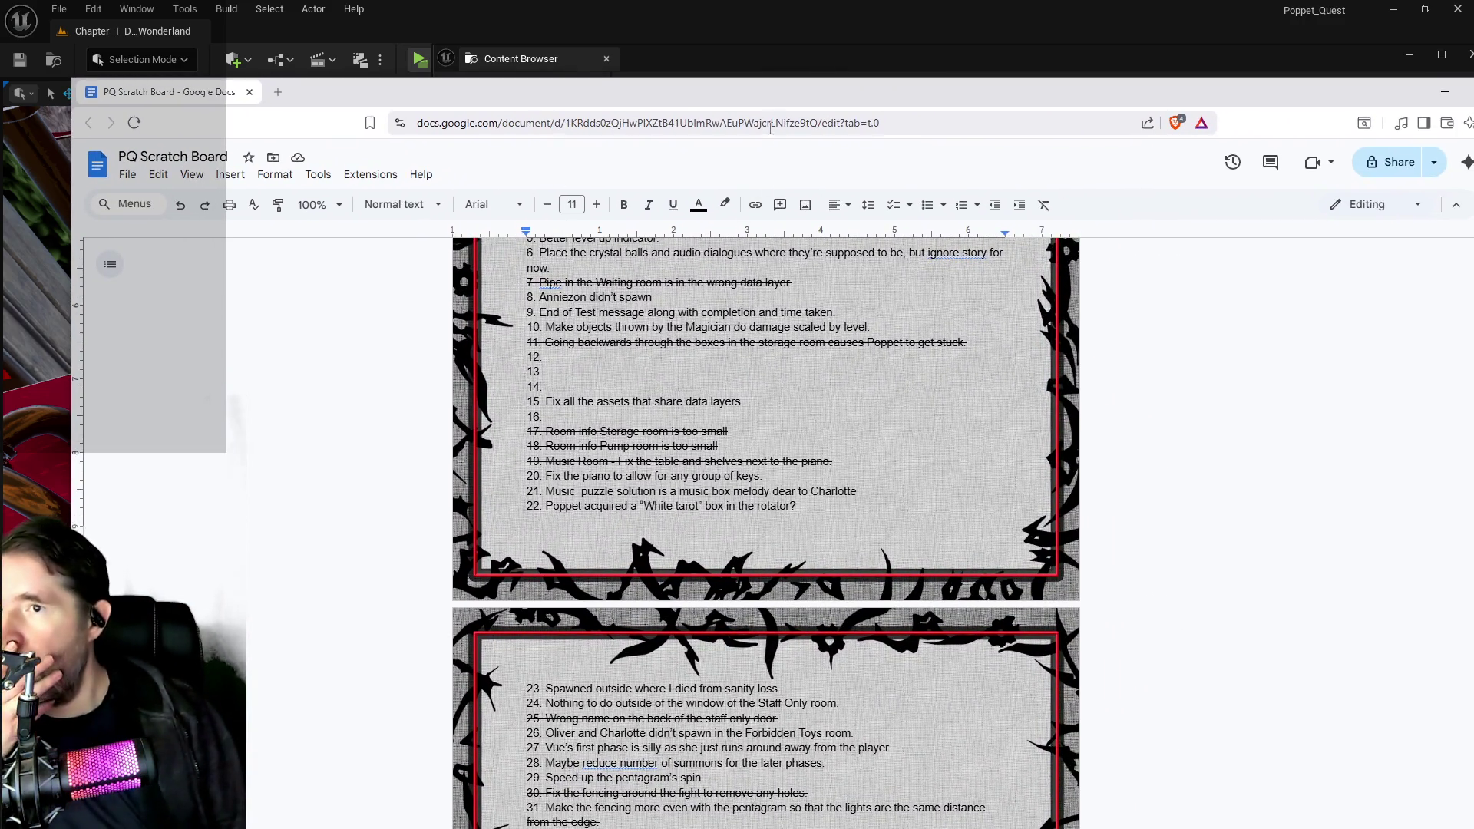
- Snap the document aside with Win+Shift+Right to reveal the Unreal Editor
key(super+shift+Right)
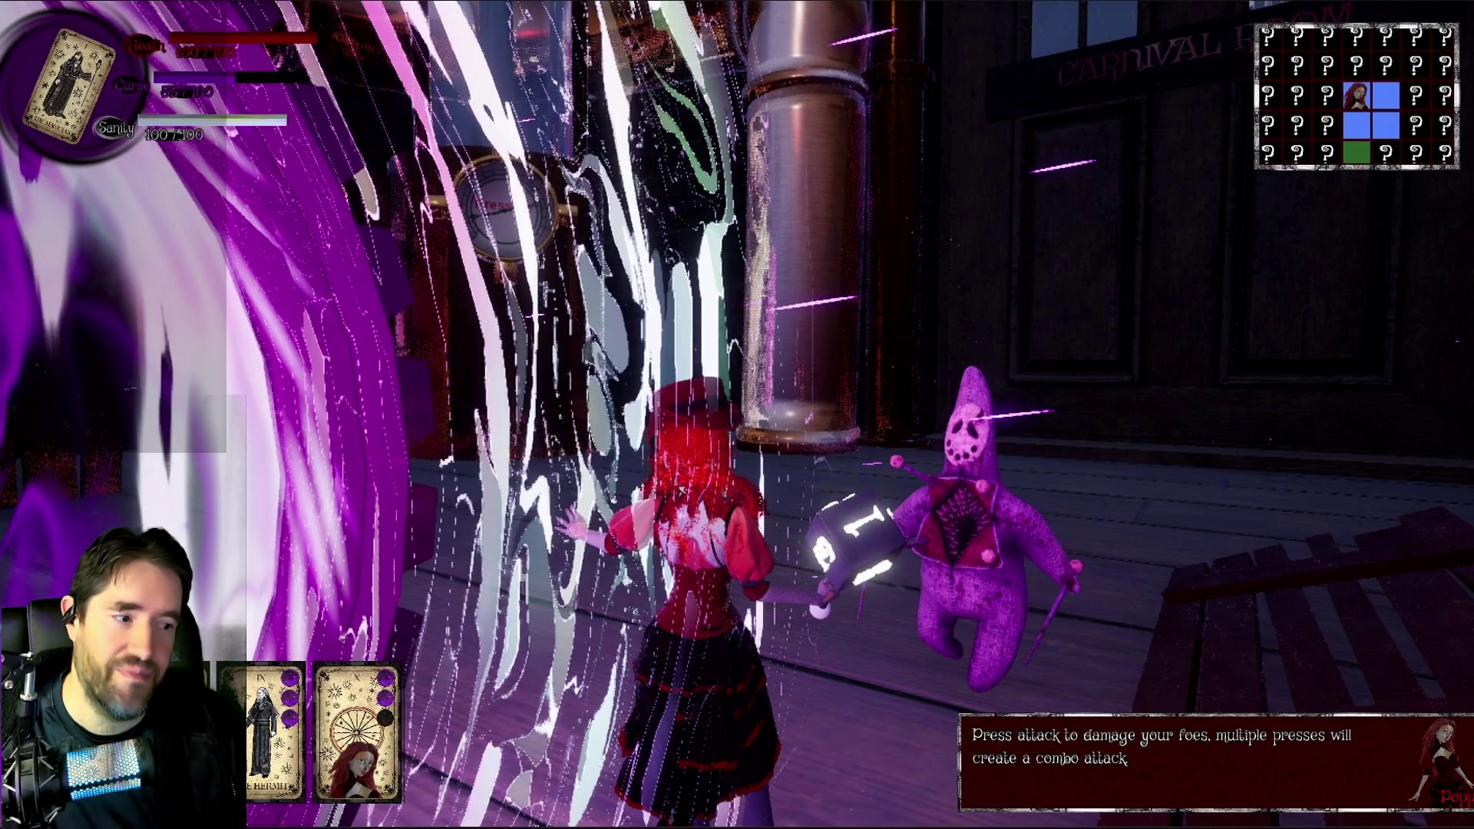
- Press Esc to end the Poppet Quest play session
key(Escape)
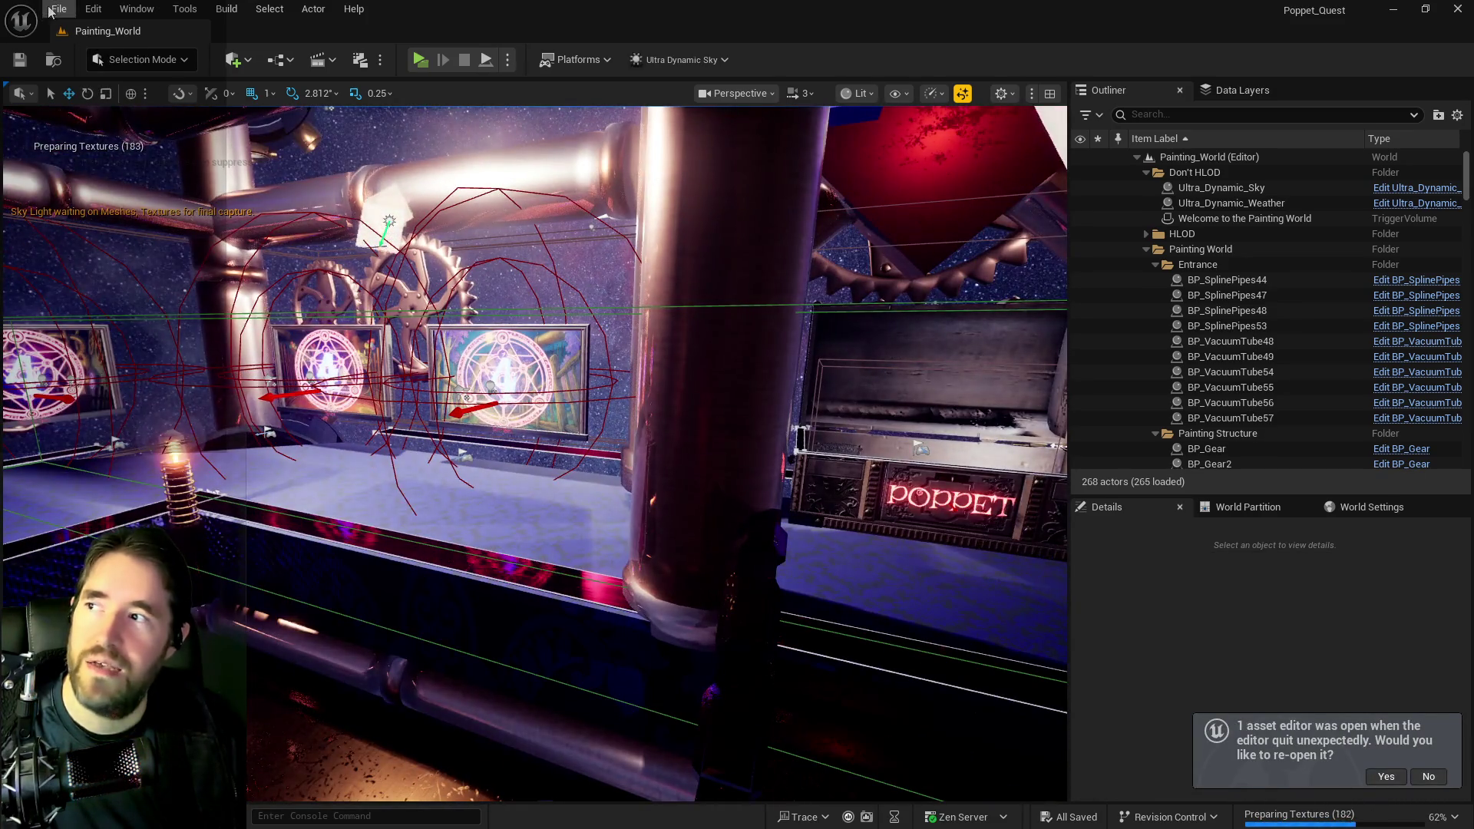
- Open the Content Browser and browse to the Env_SciFi asset folders
click(59, 9)
mouse_move(129, 117)
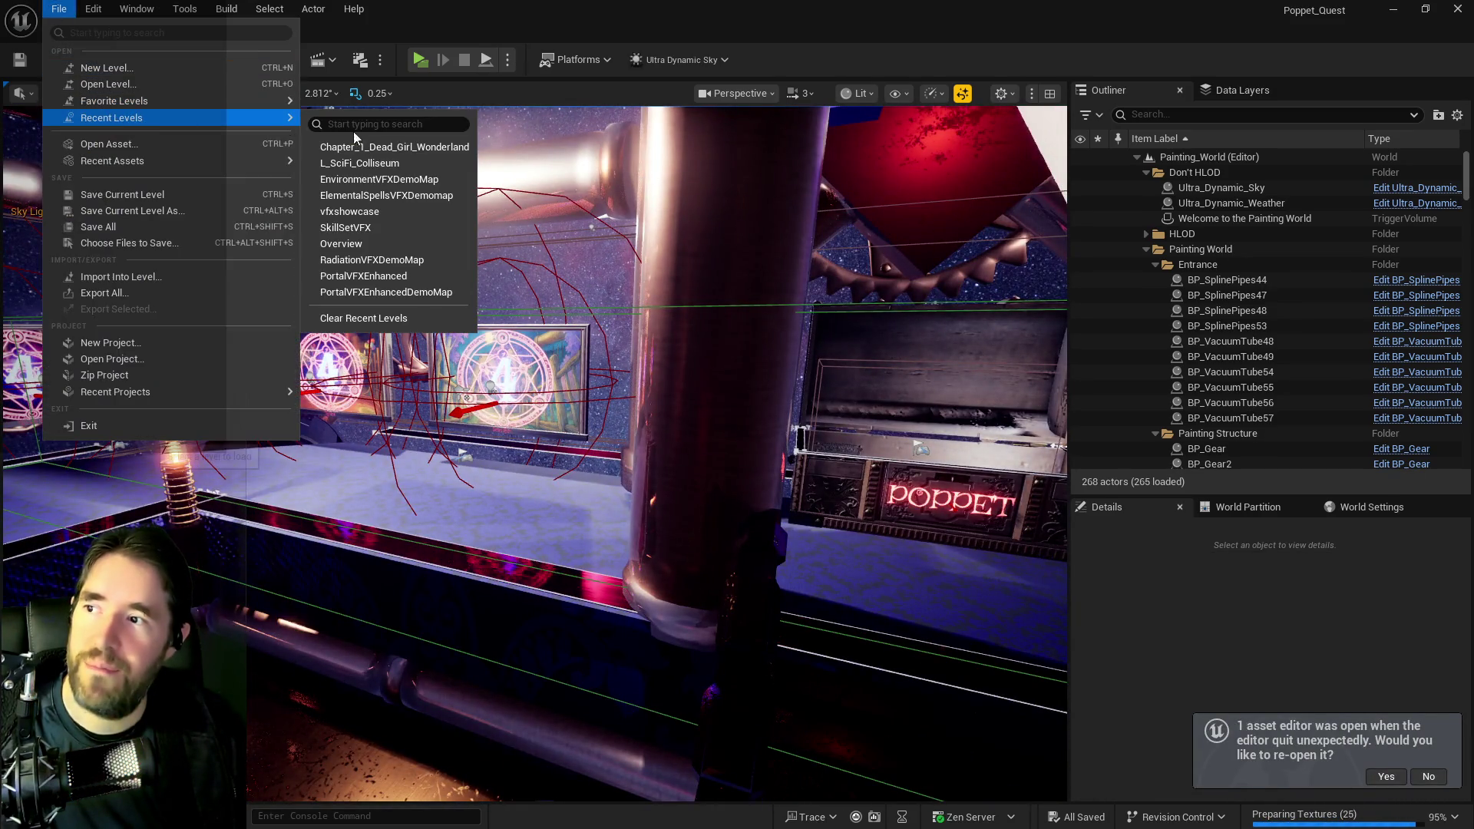
click(411, 157)
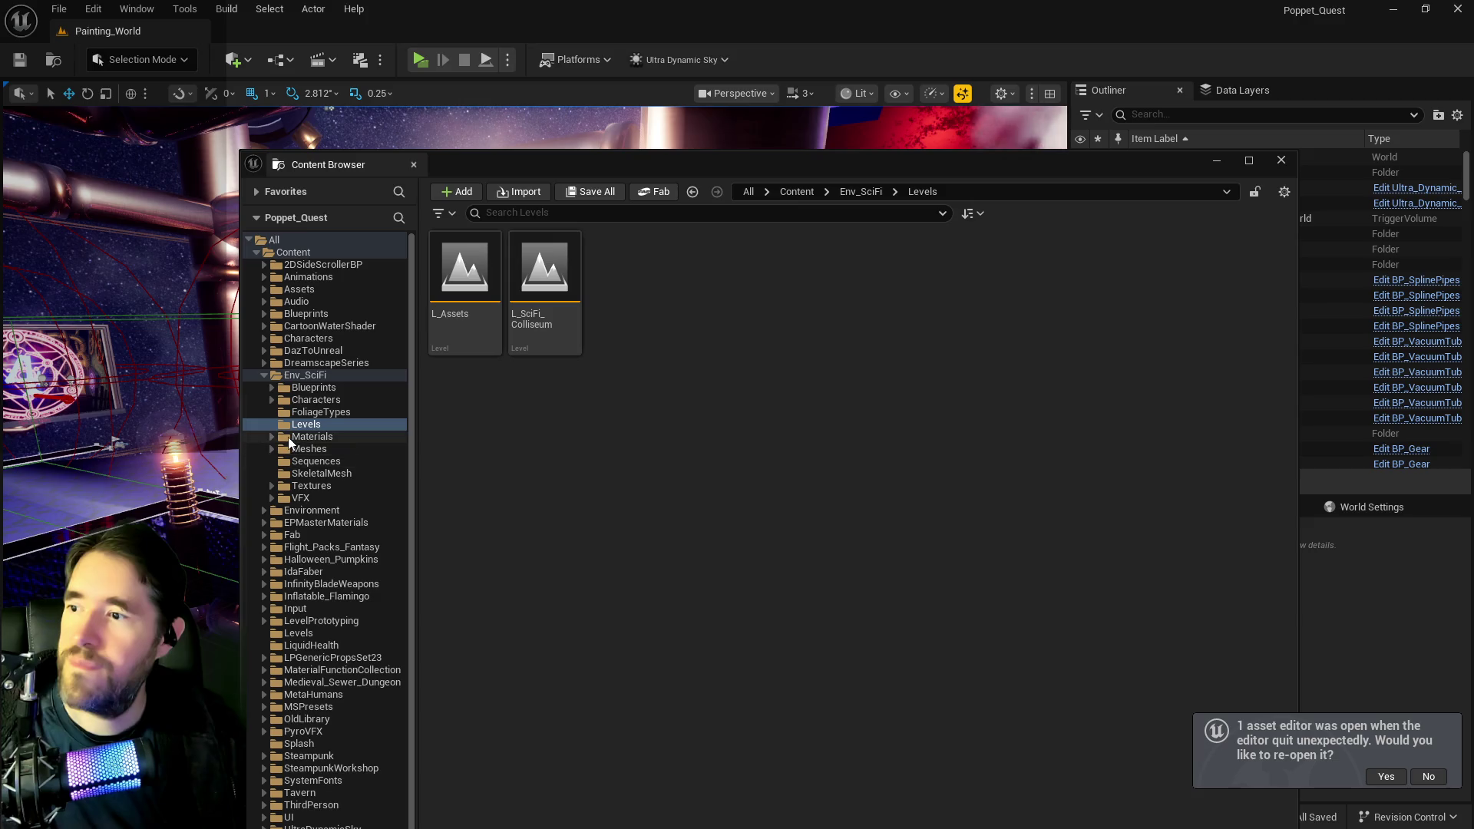
click(288, 436)
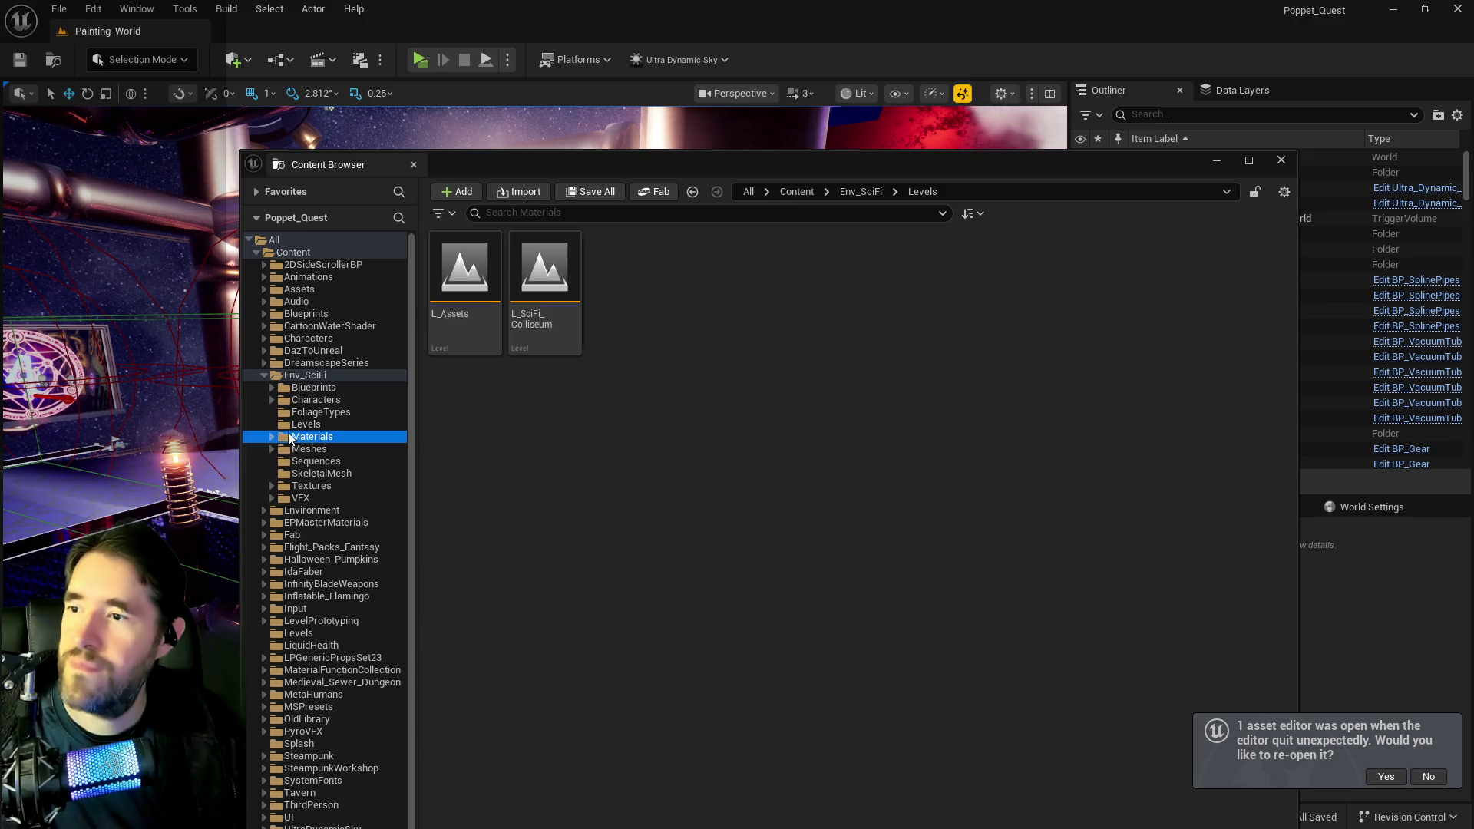
- Delete the Levels folder, add SEQ_RenderReel to pending deletes, and force-delete everything
right_click(290, 424)
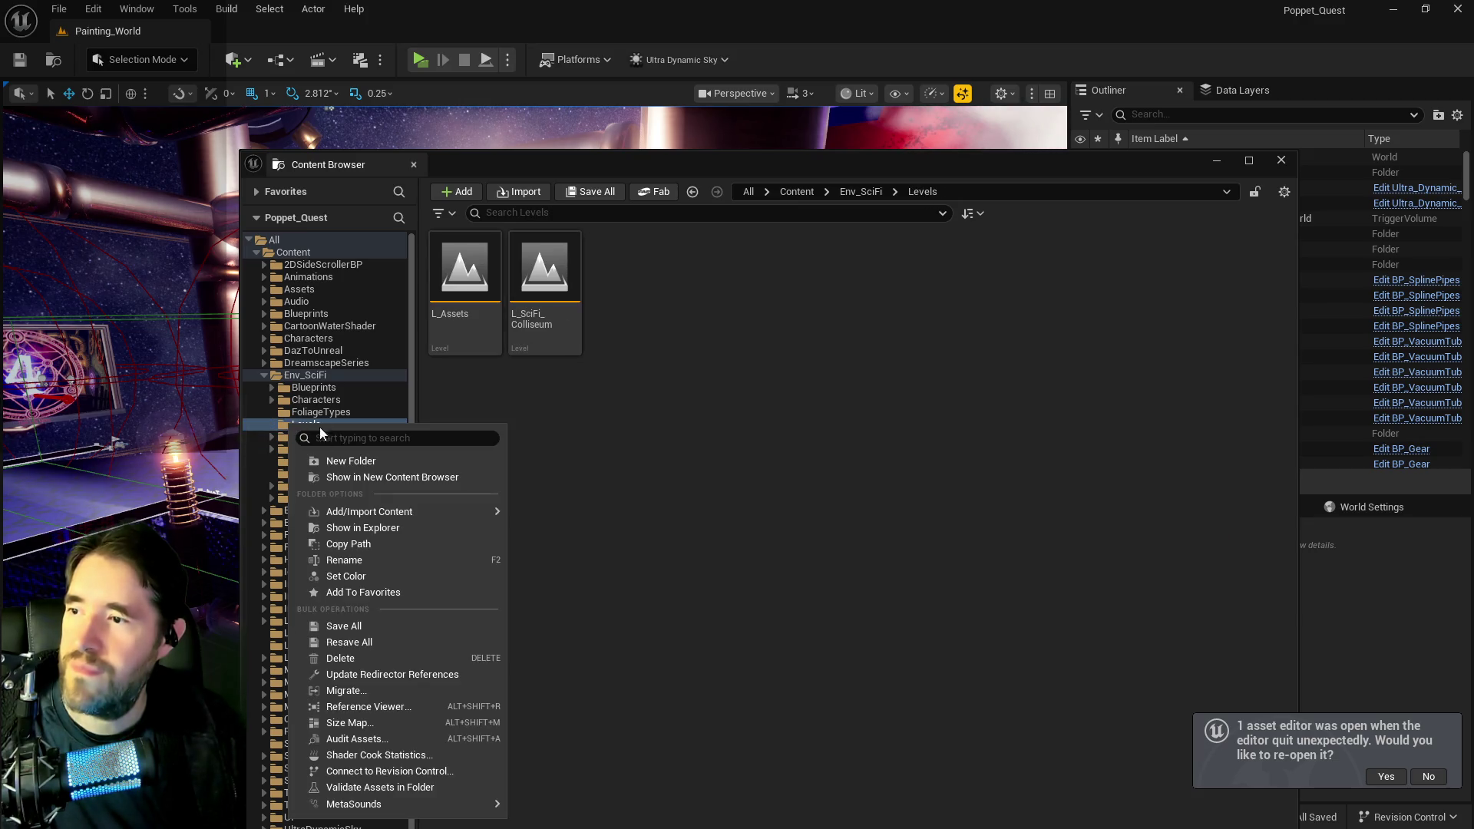
click(342, 659)
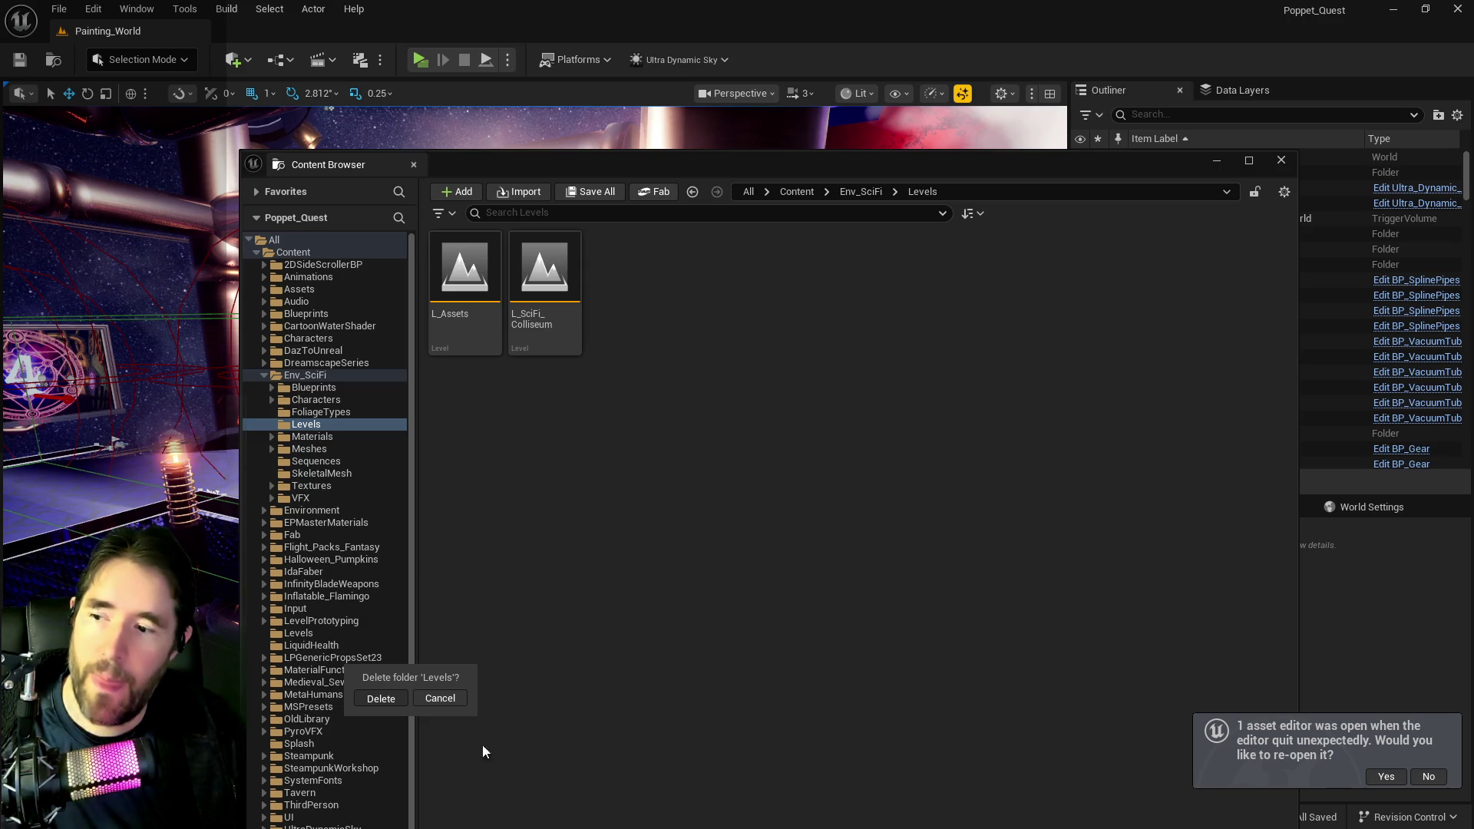
click(381, 698)
right_click(591, 430)
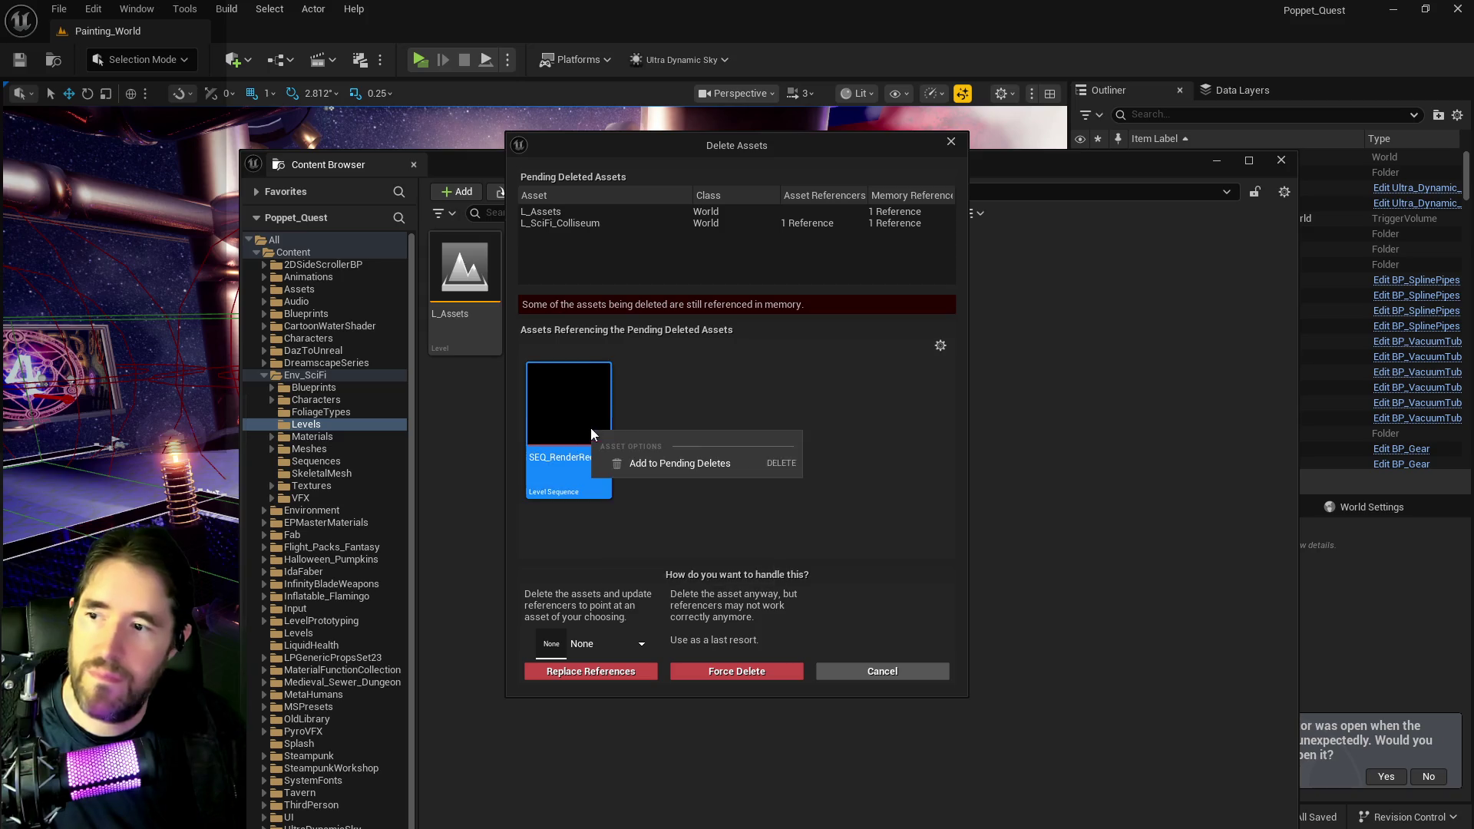
click(633, 463)
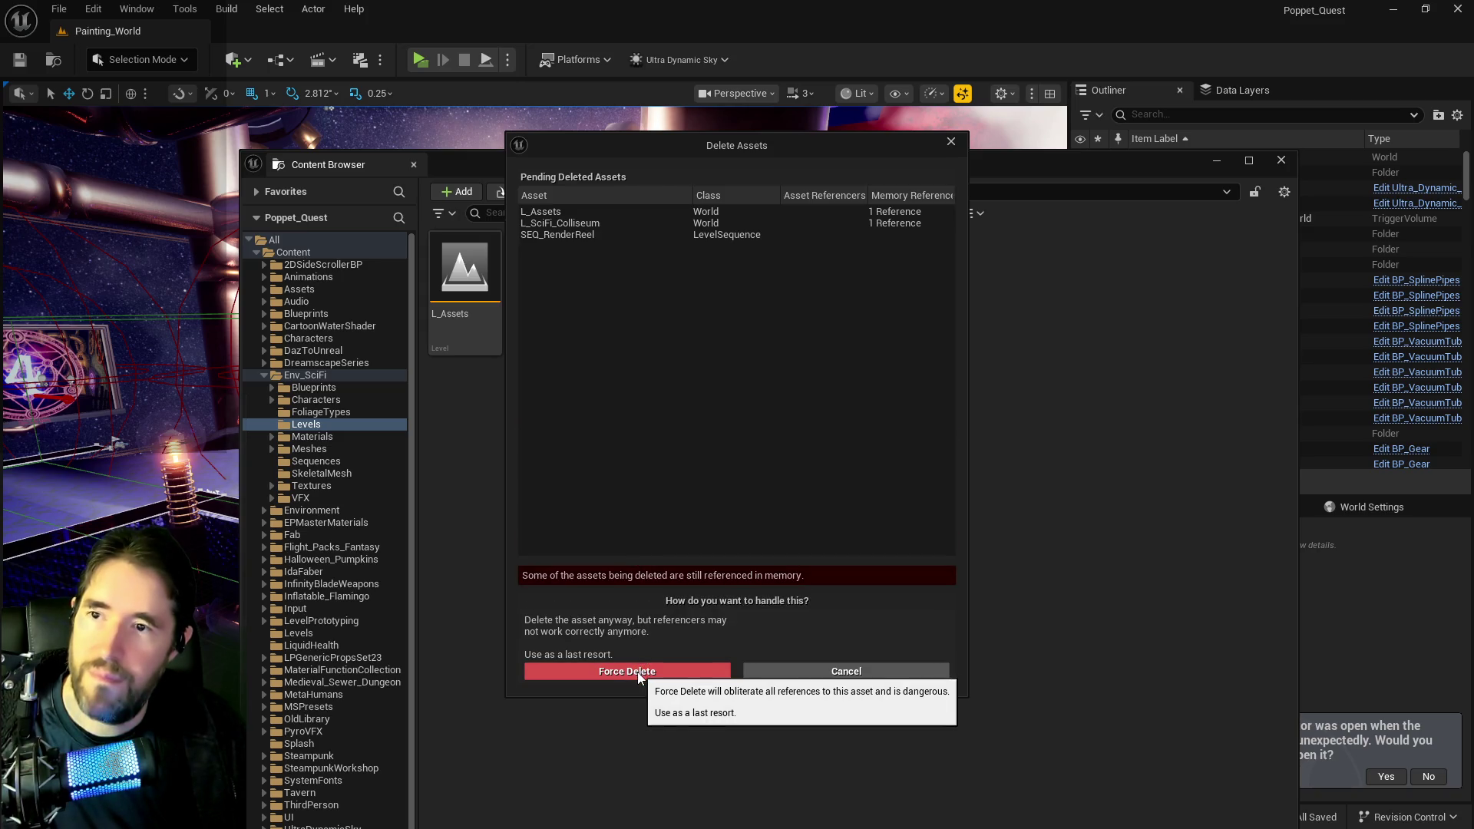
click(638, 672)
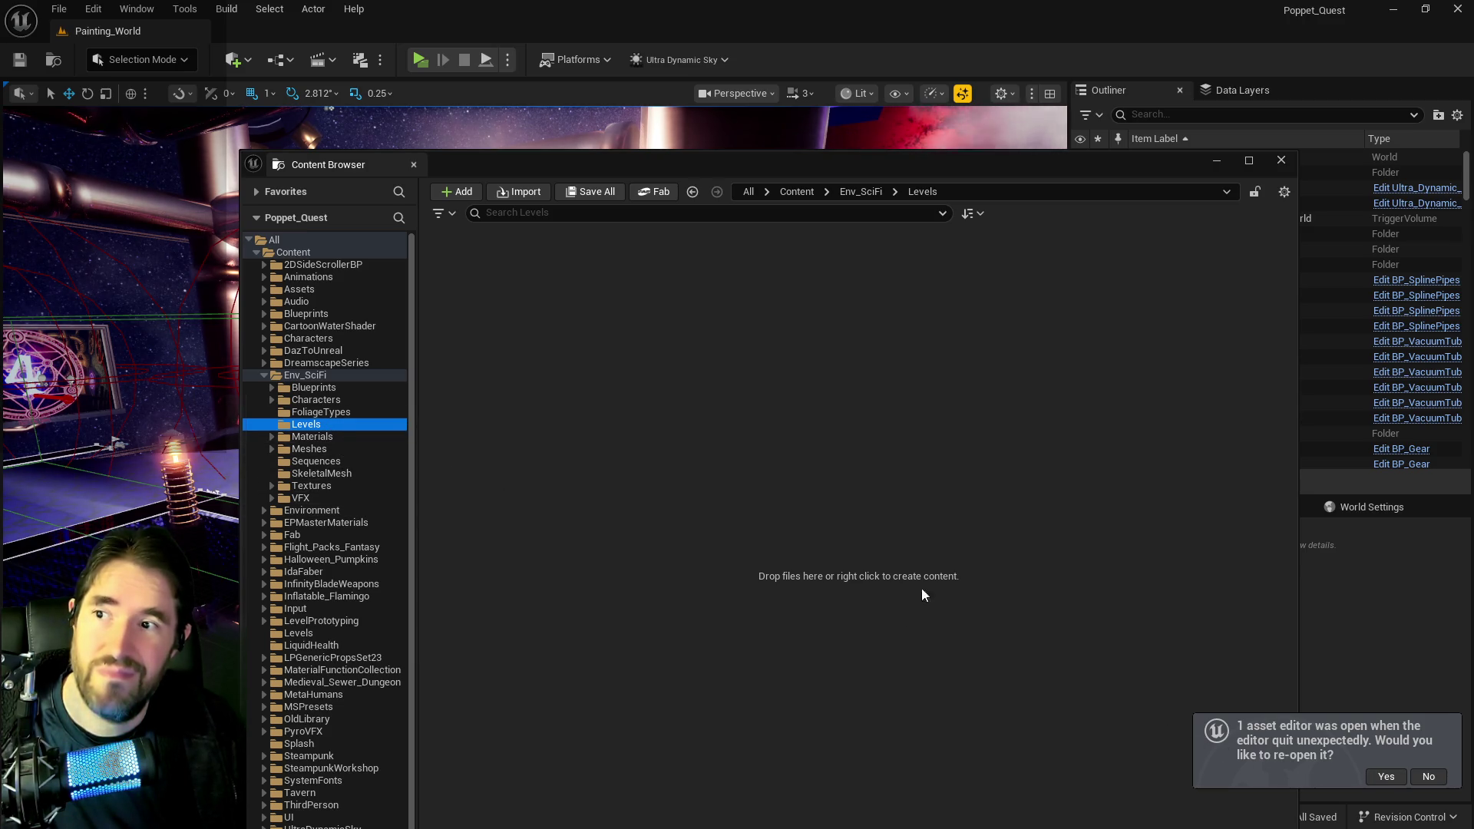
- Try deleting the Env_SciFi Characters folder, cancelling the load of 1,422 assets
scroll(315, 442, down, 2)
click(311, 431)
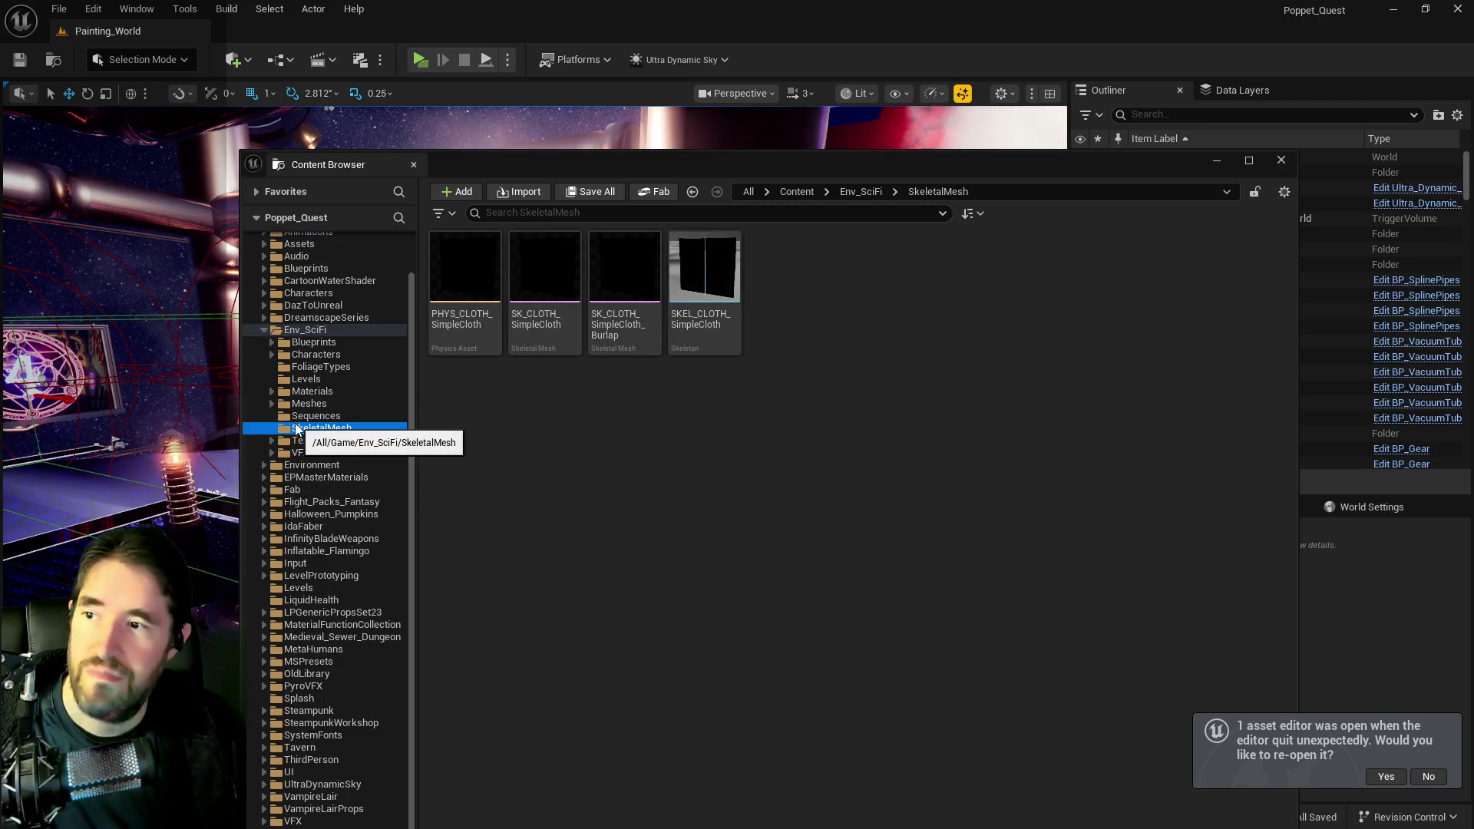
click(1425, 776)
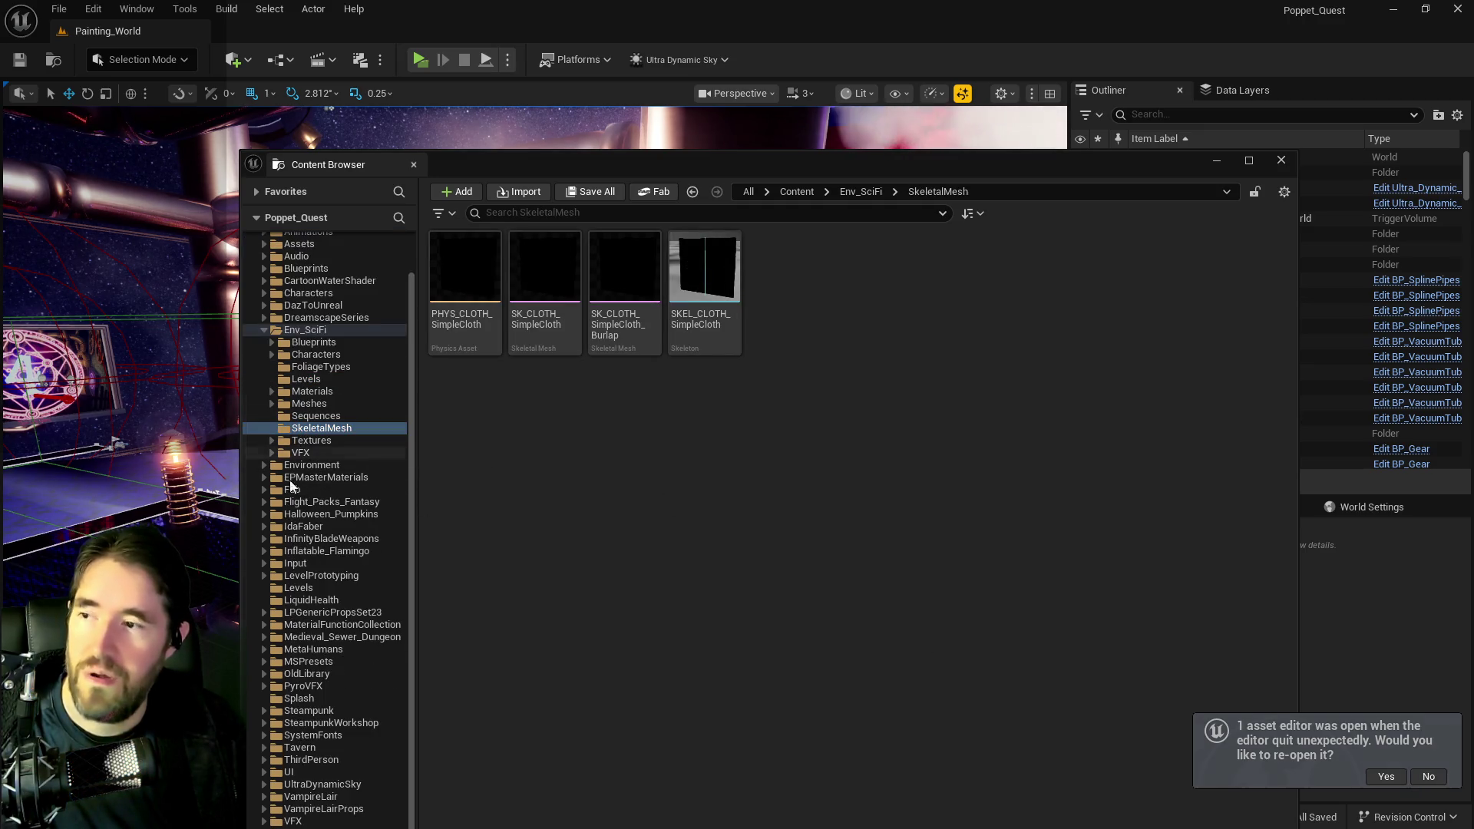
click(301, 355)
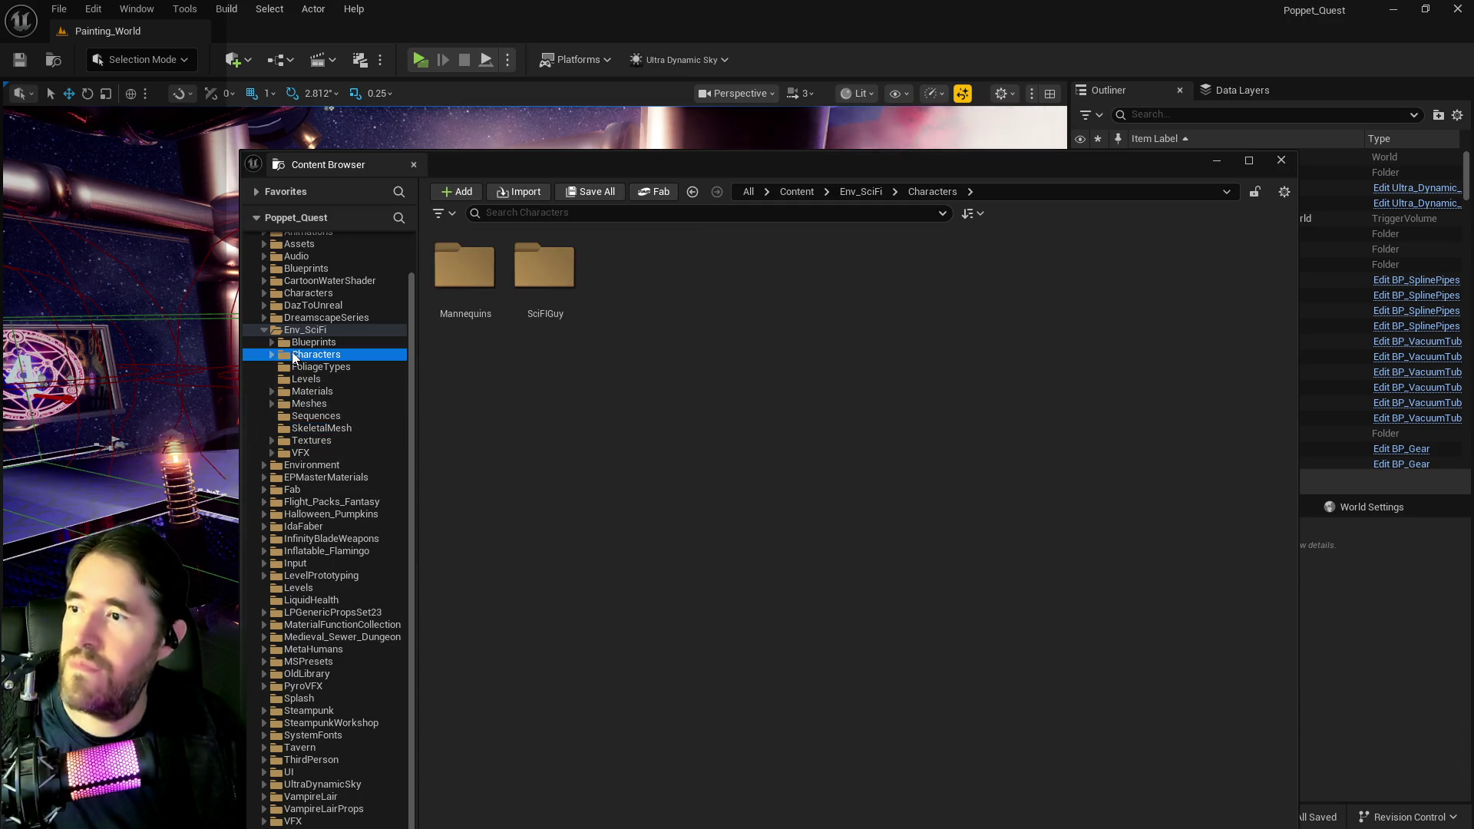
right_click(299, 354)
click(363, 587)
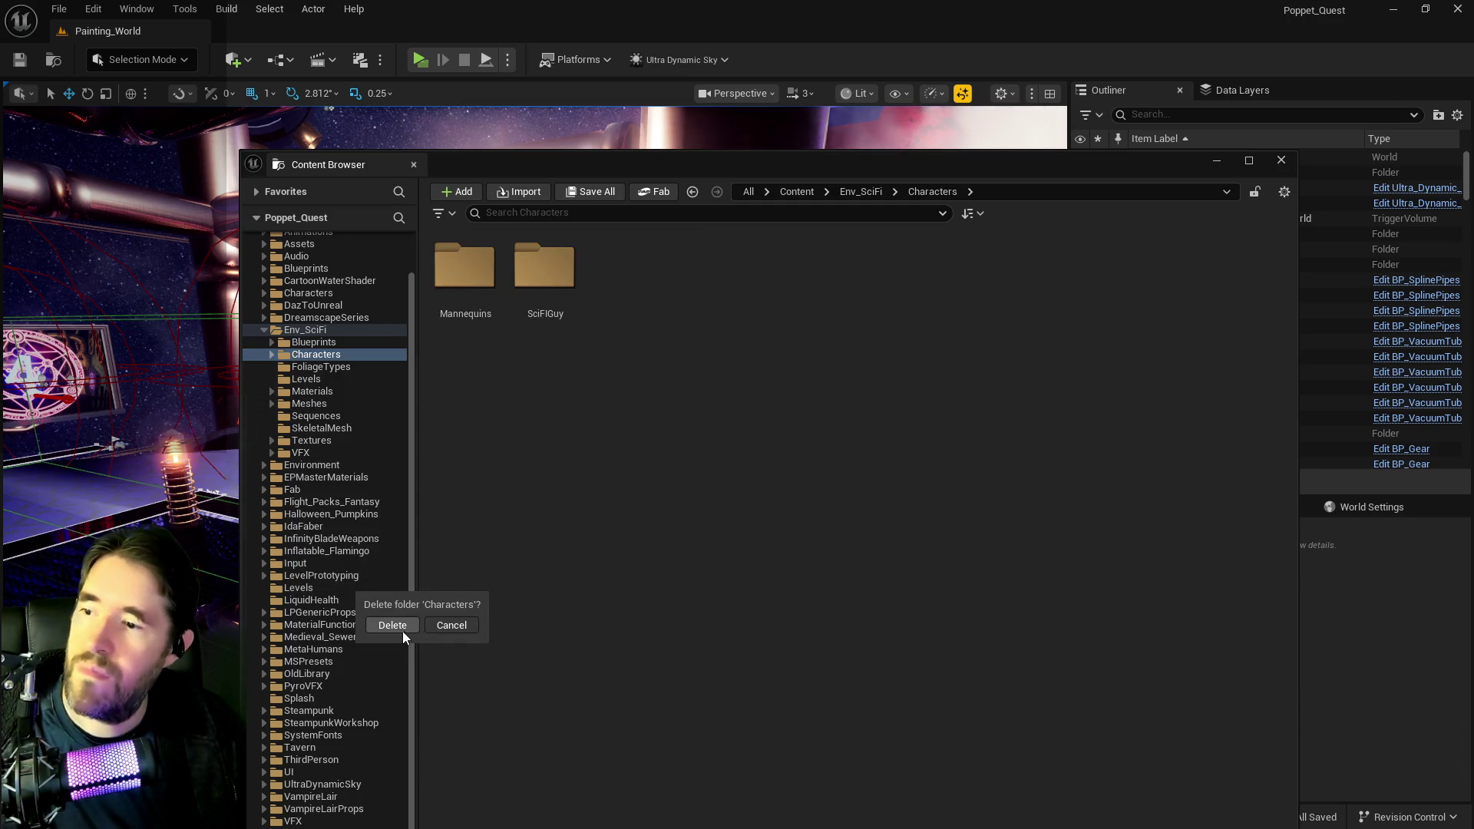
click(393, 625)
click(870, 453)
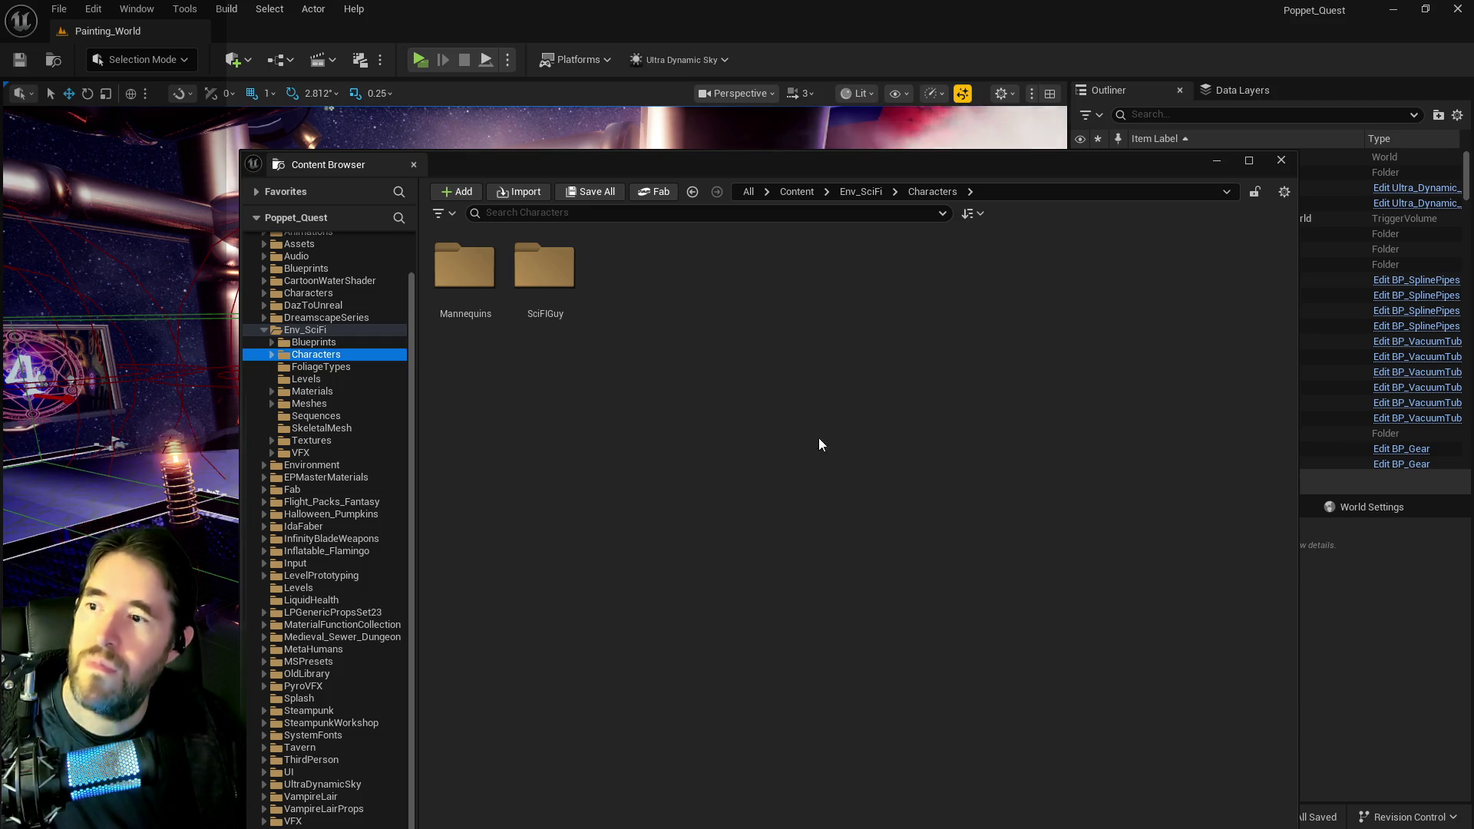
- In SciFIGuy, try deleting the inner Characters folder, declining the load of 1,419 assets
double_click(529, 269)
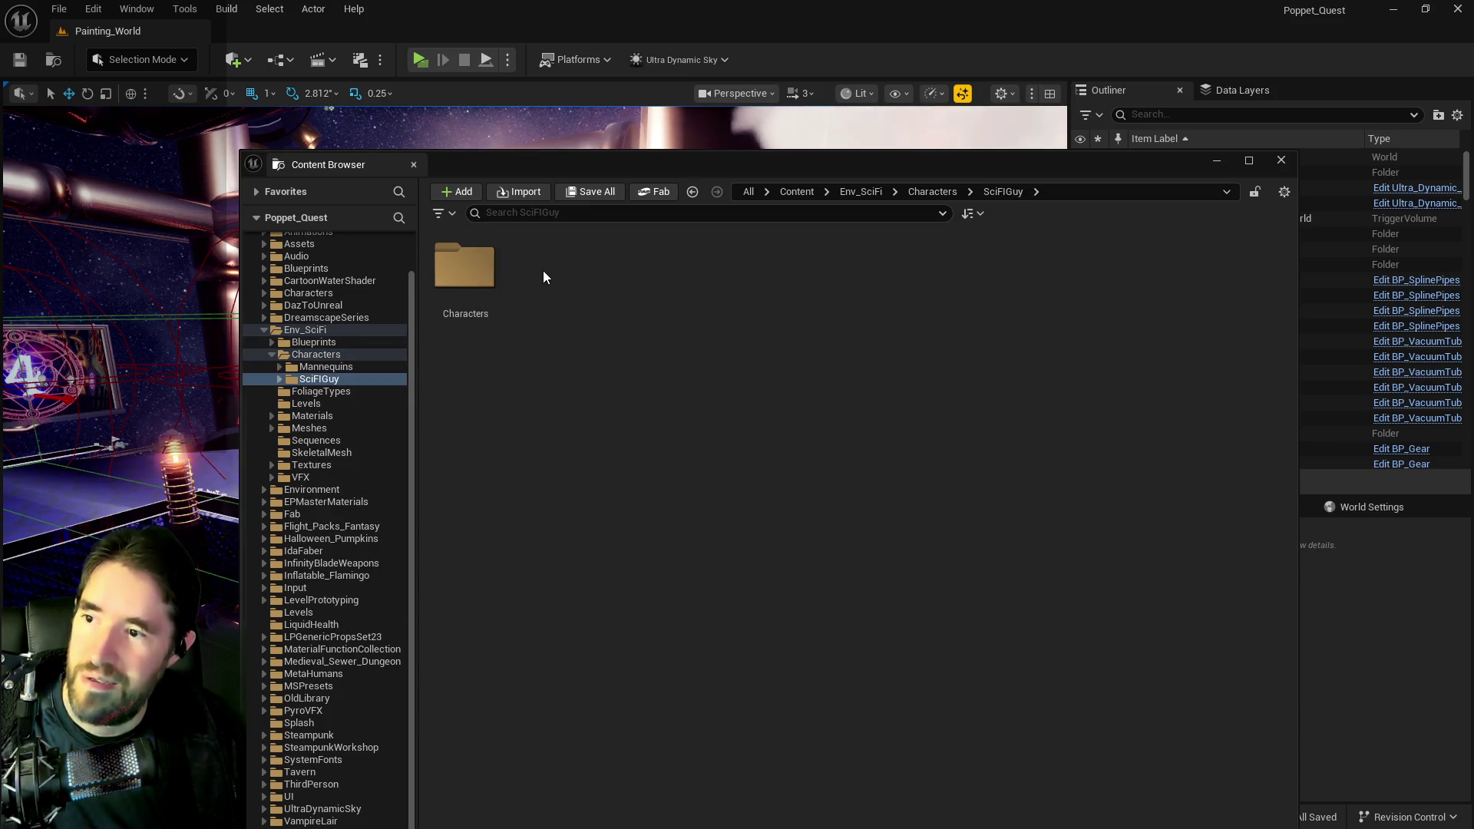
right_click(465, 266)
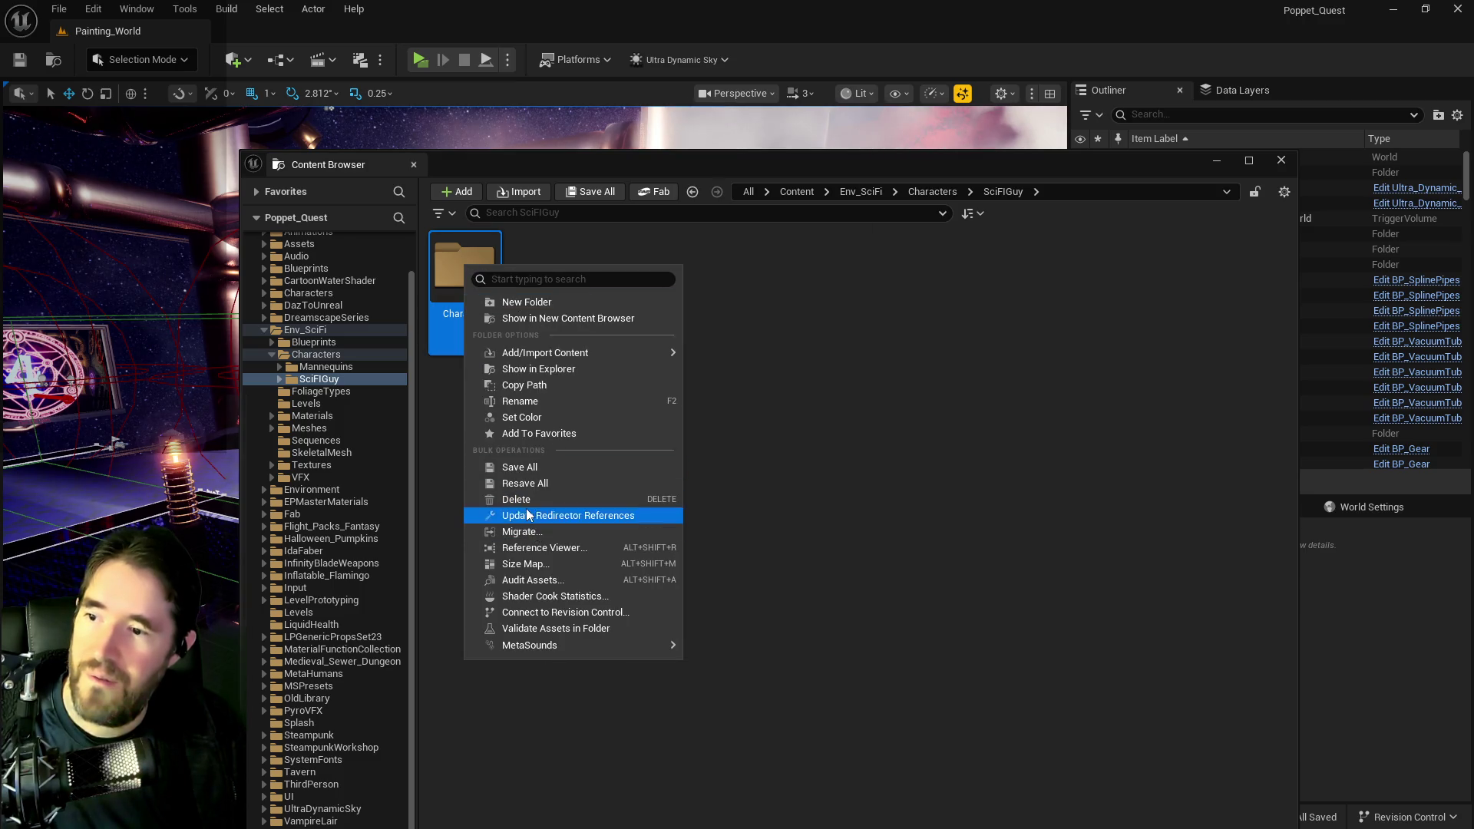
click(542, 499)
click(550, 536)
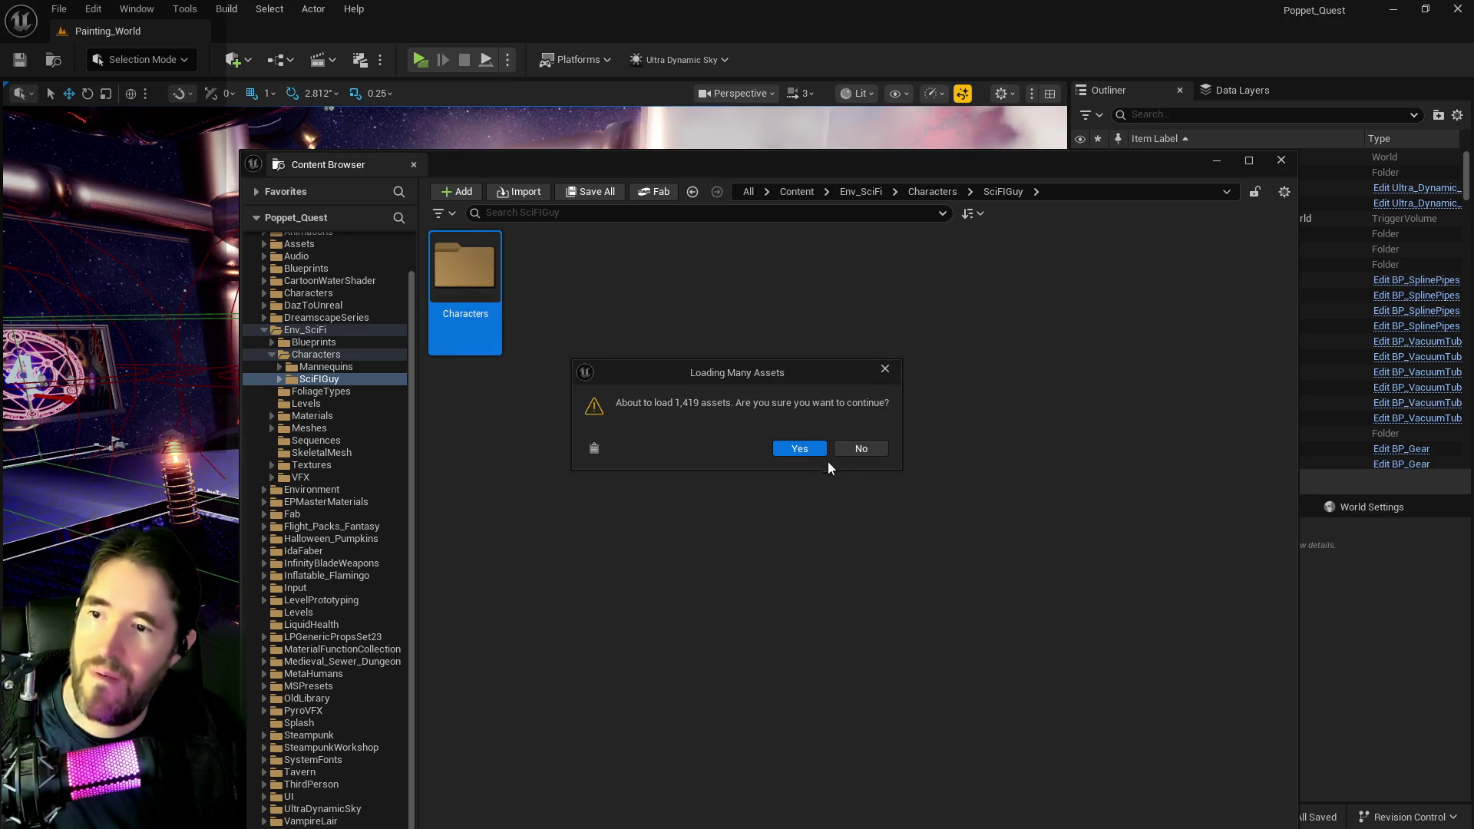
click(860, 448)
- Open Characters > Heroes and try deleting Murdock, declining the load of 1,317 assets
double_click(464, 269)
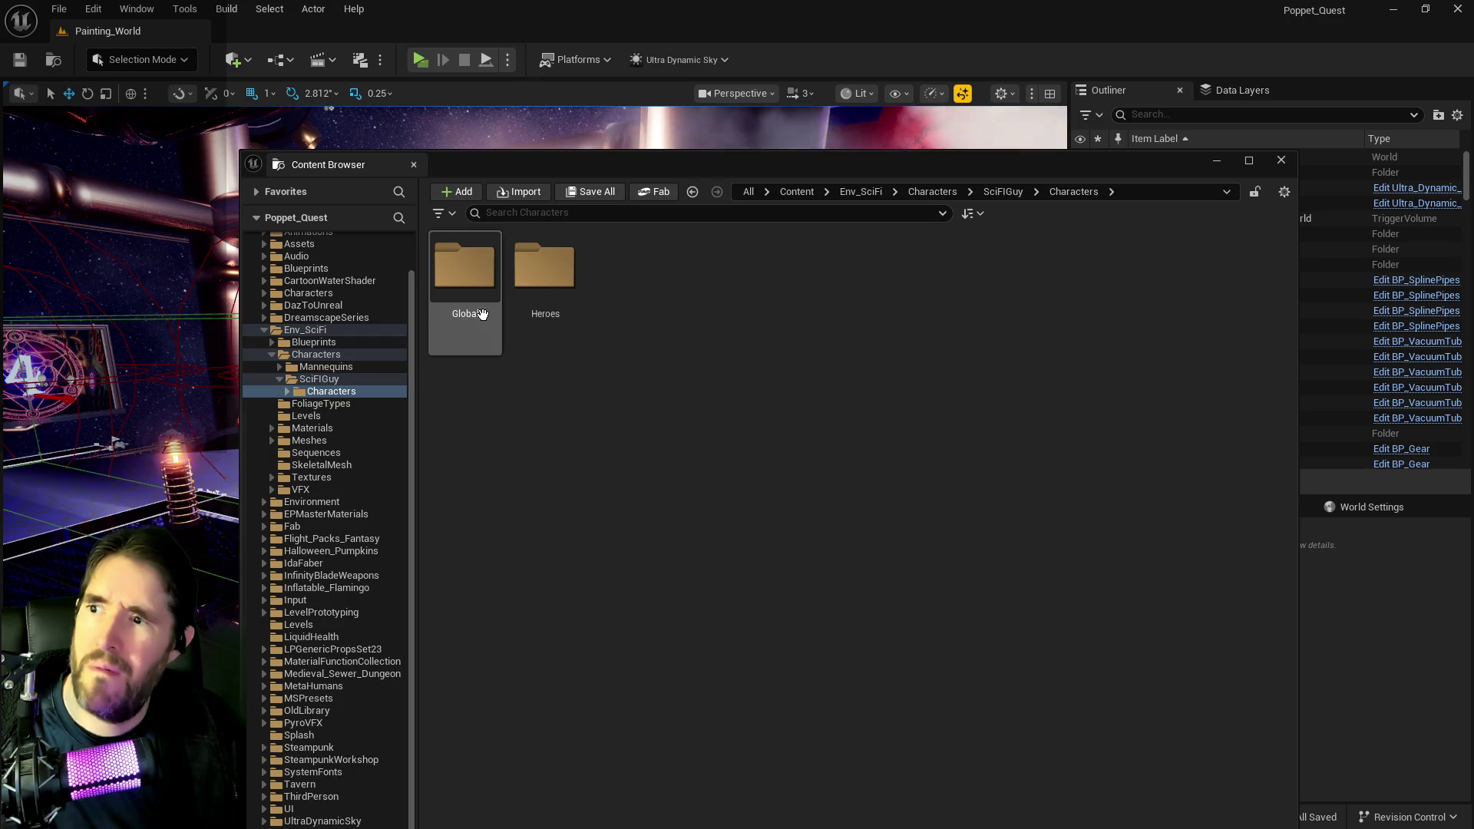
double_click(540, 291)
click(450, 291)
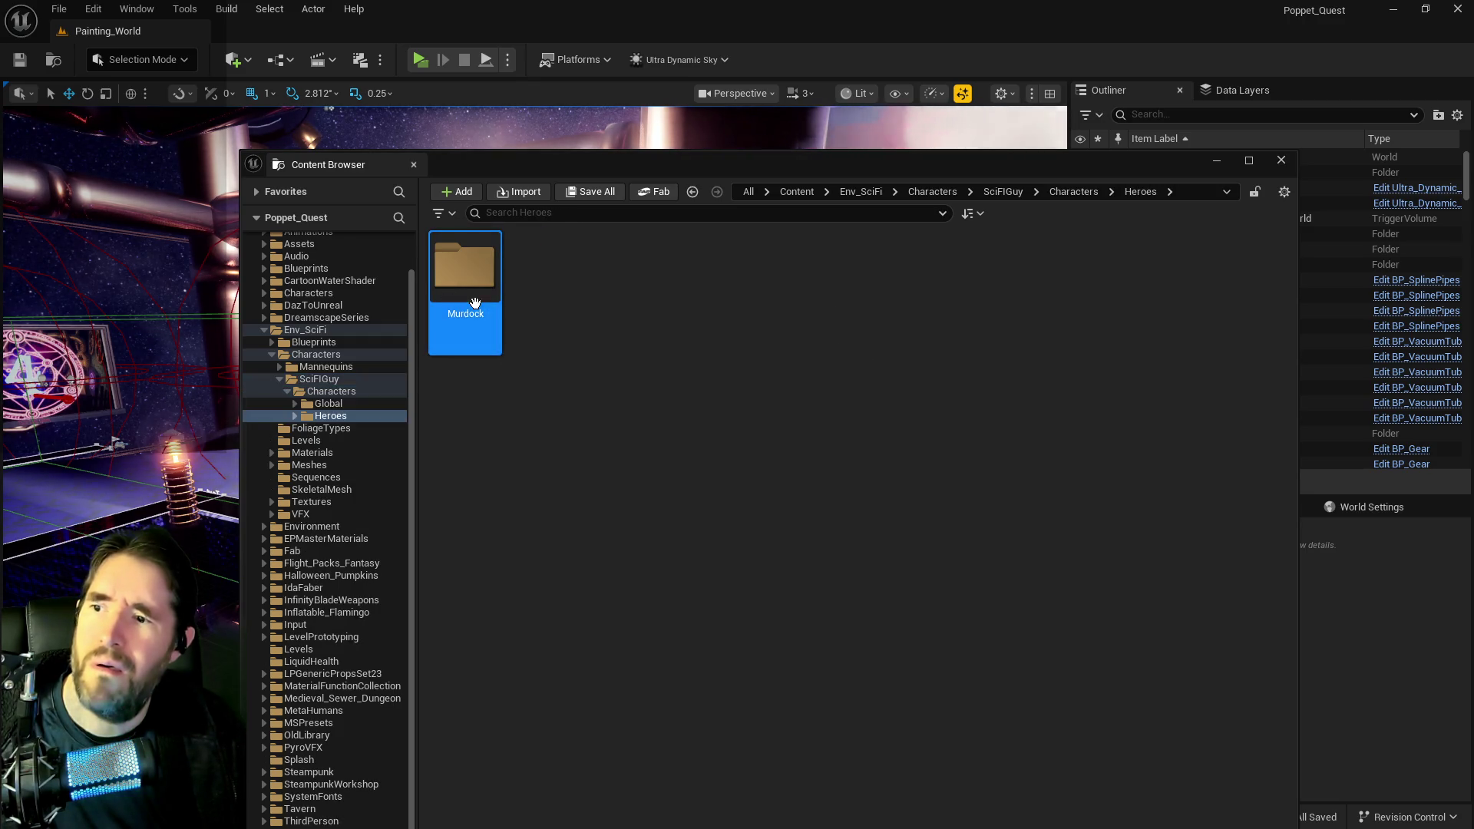
right_click(474, 302)
click(517, 522)
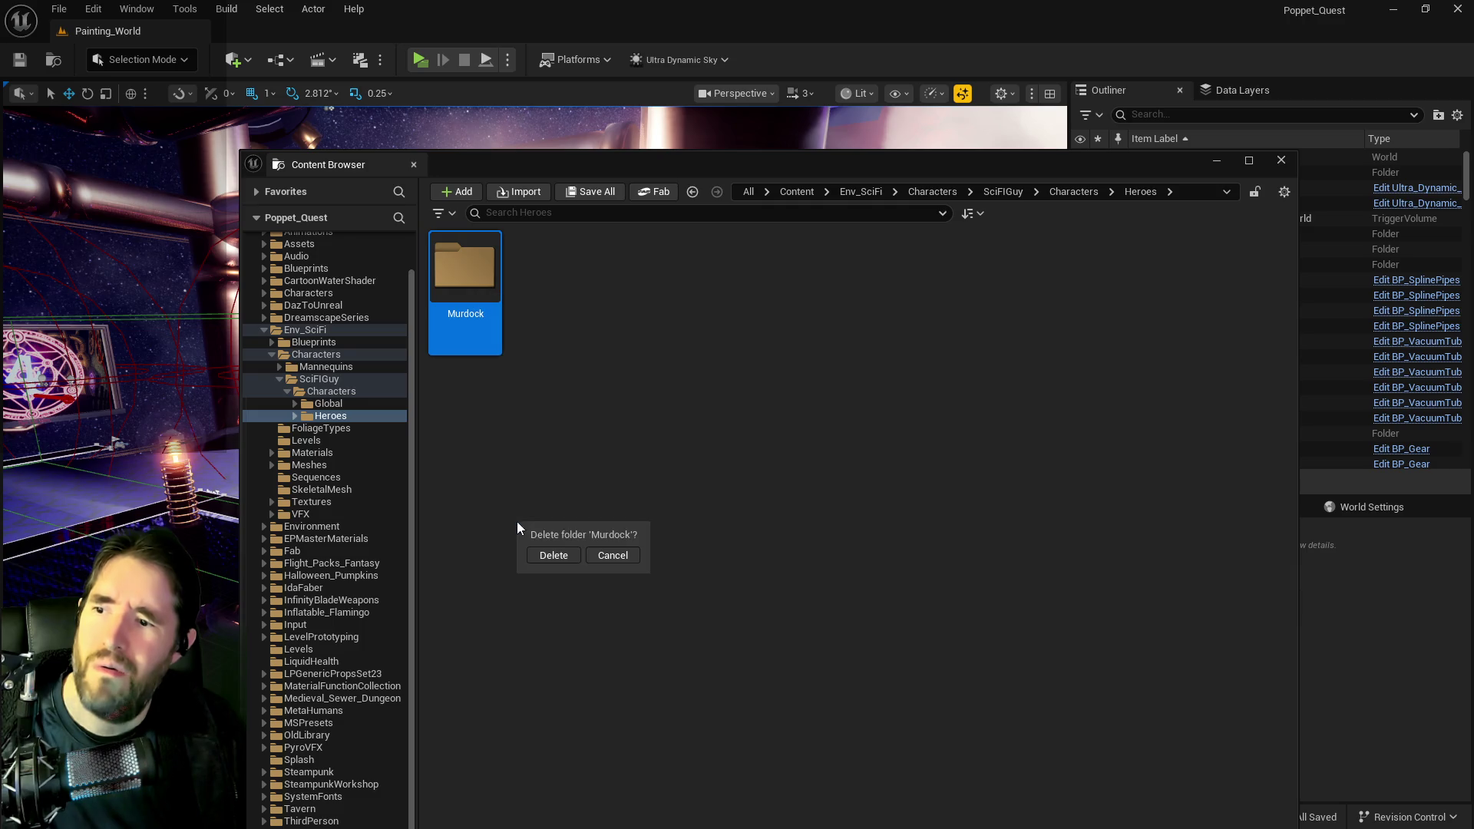
click(541, 556)
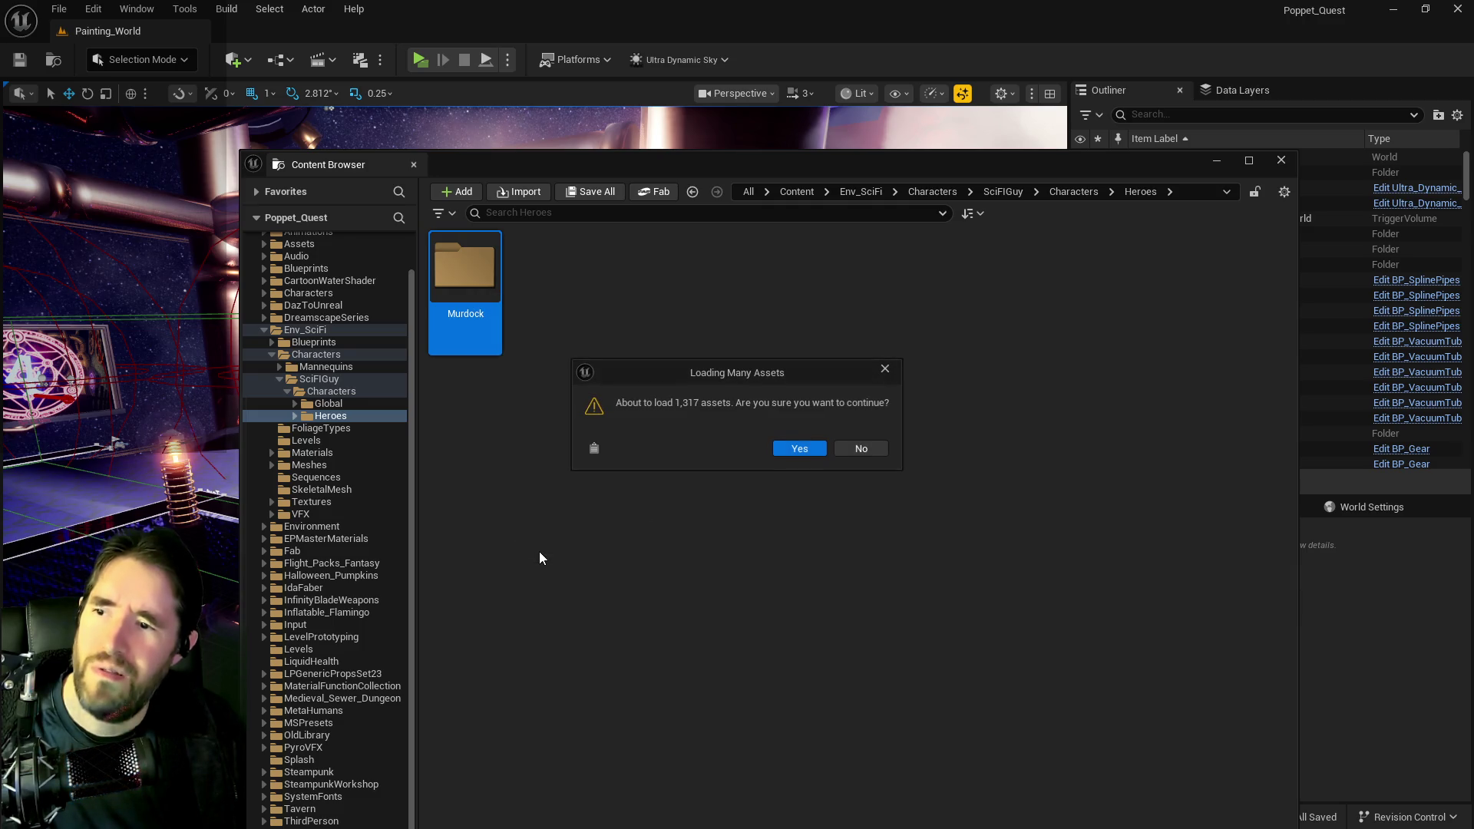
click(860, 448)
- In Murdock, delete MurdockPlayerCharacter, add Murdock_AnimBlueprint to pending deletes, and force-delete both
double_click(476, 284)
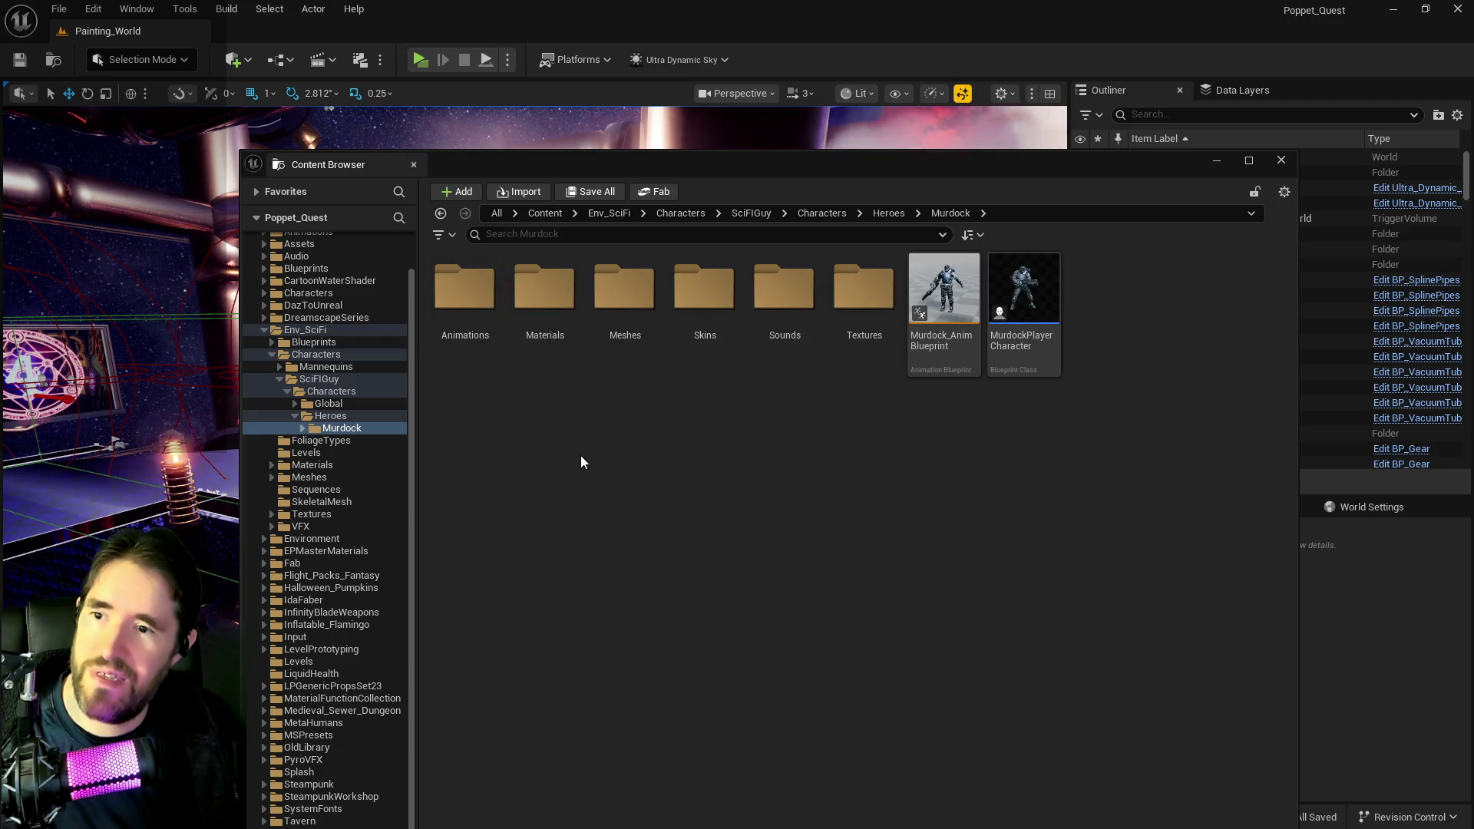
click(766, 321)
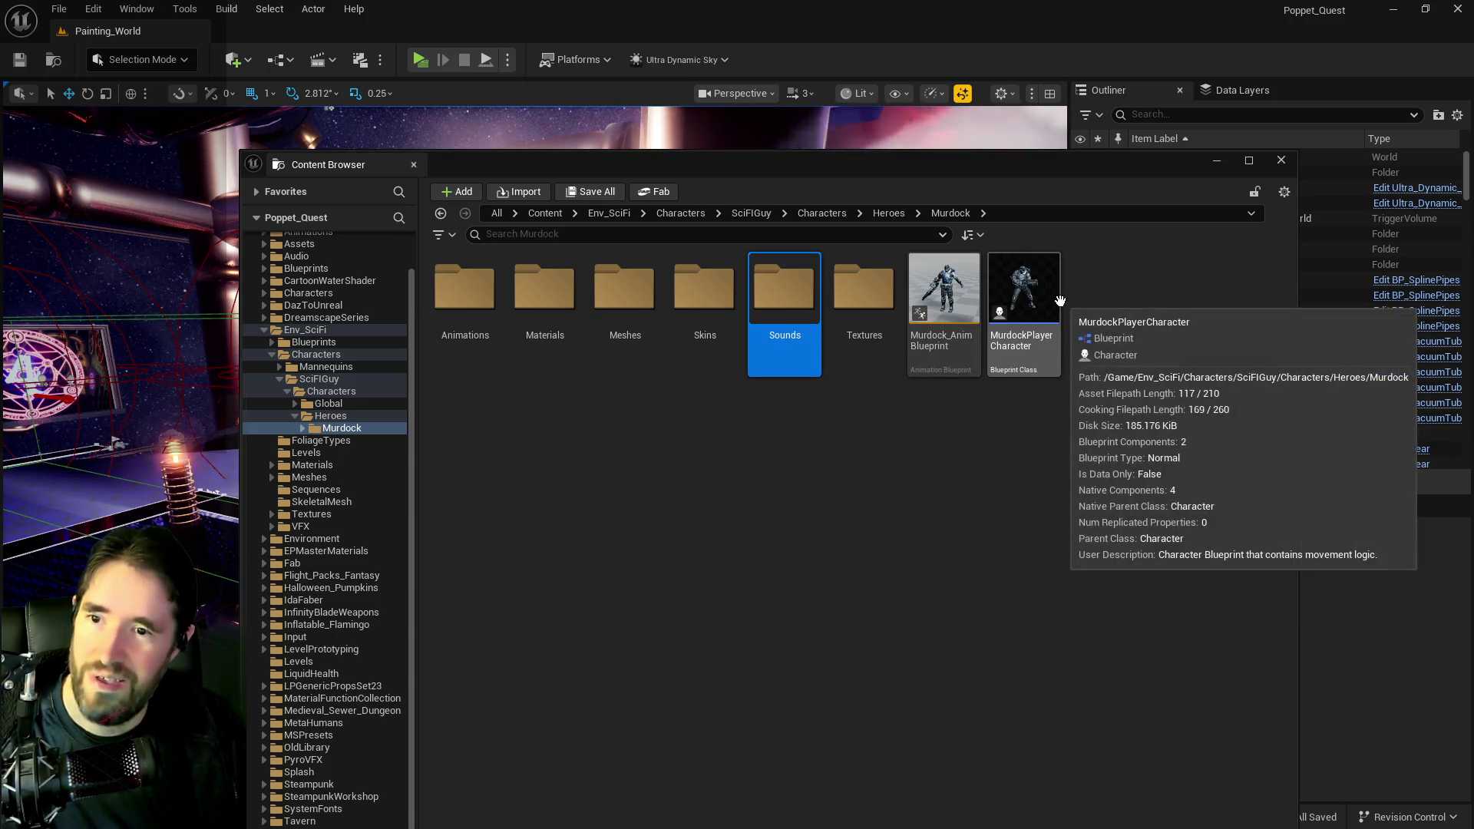
click(1028, 300)
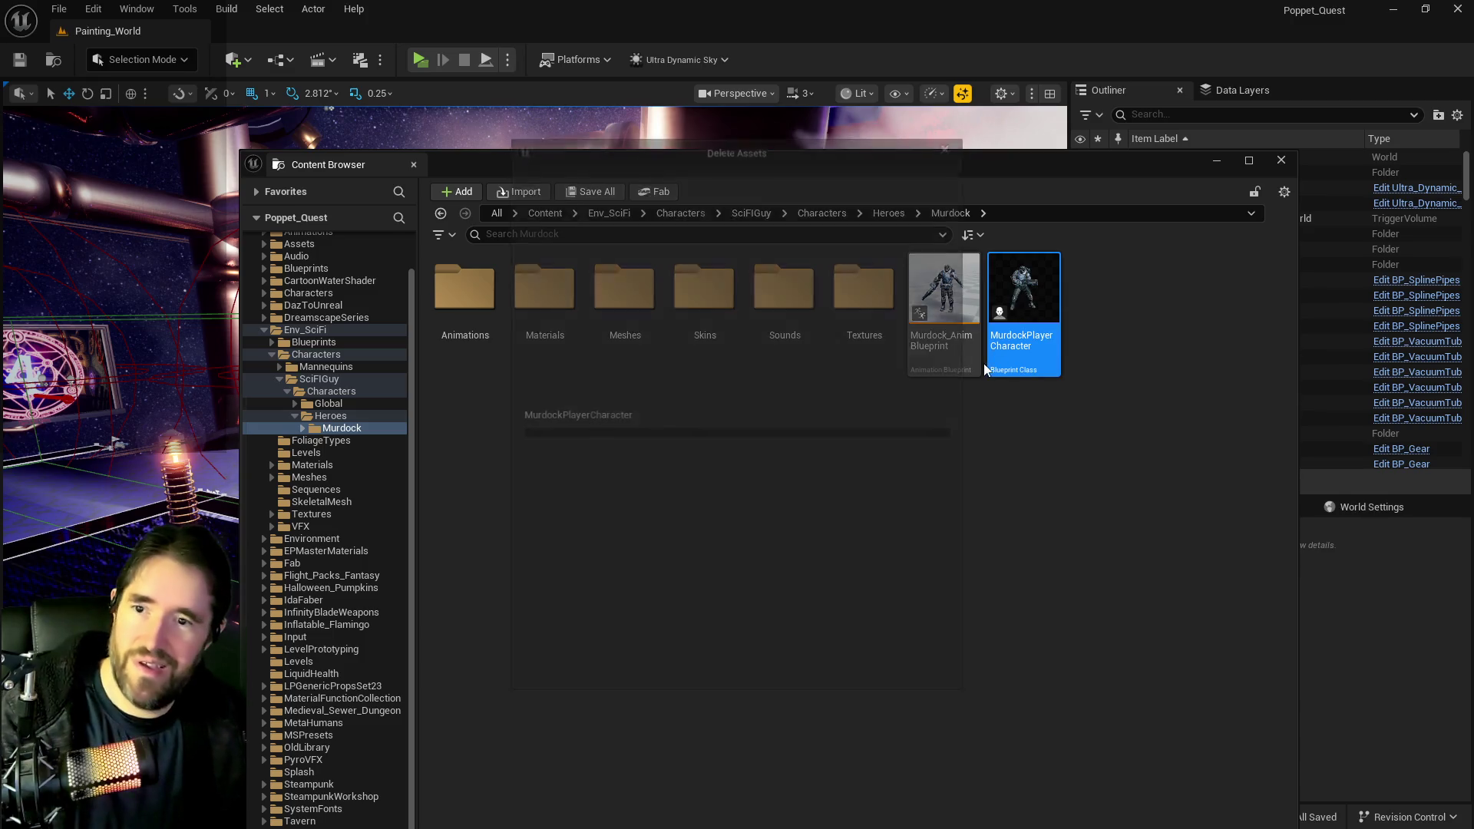
key(Delete)
right_click(573, 416)
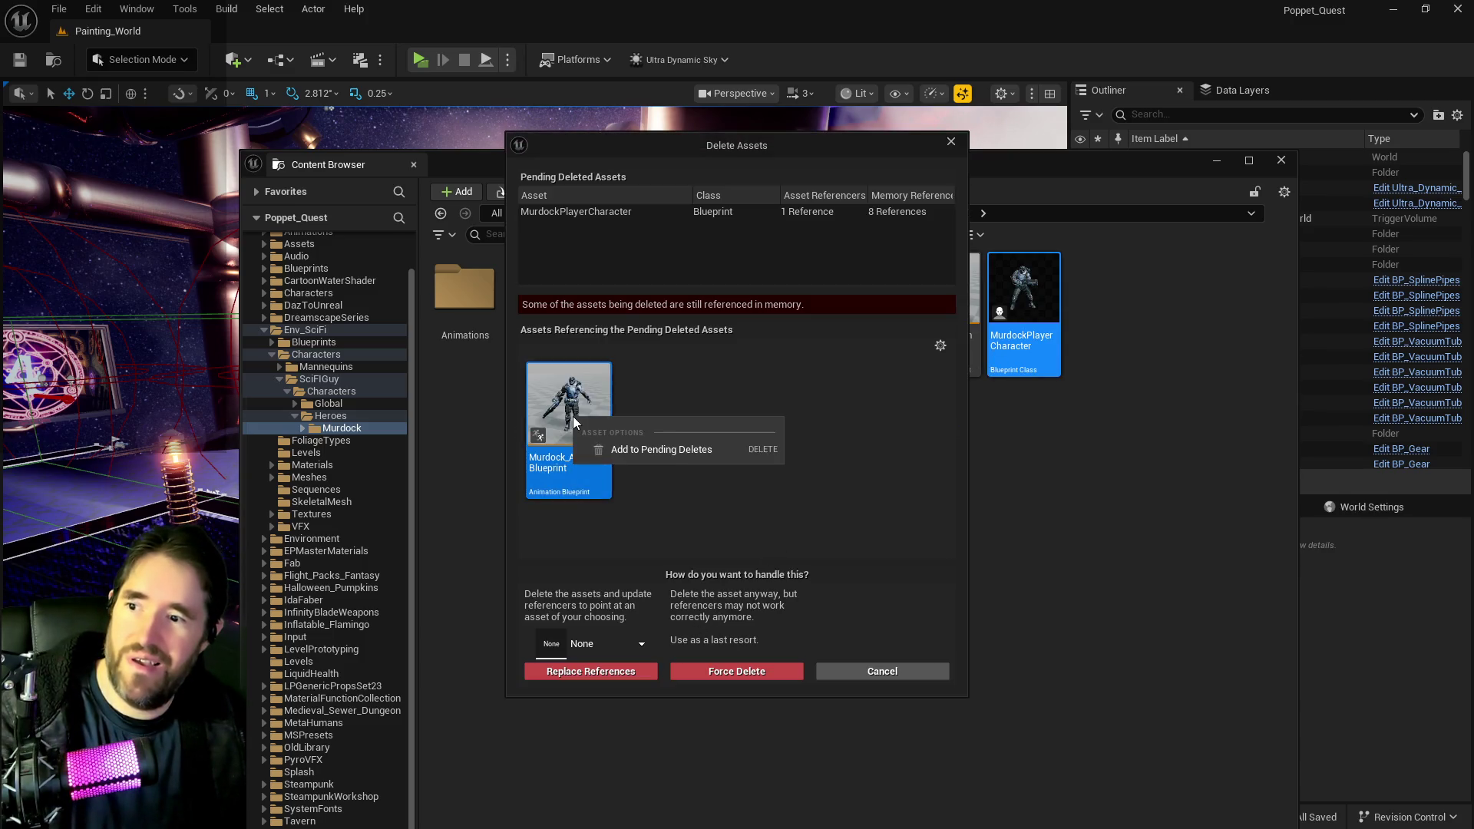
click(629, 445)
click(637, 669)
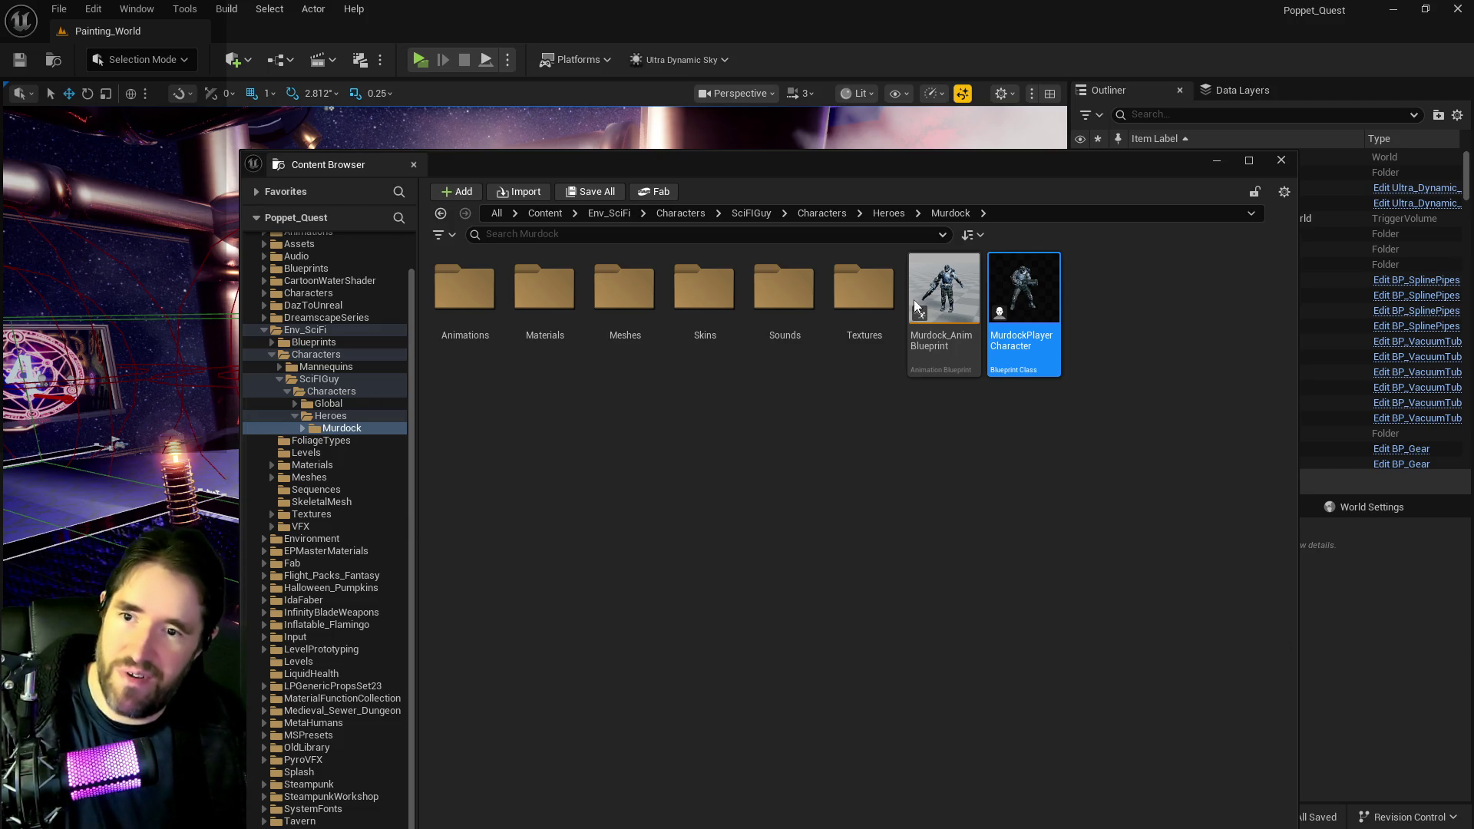
- Delete Murdock's Sounds folder, allowing its 961 assets to load, then close the Delete Assets window
click(927, 356)
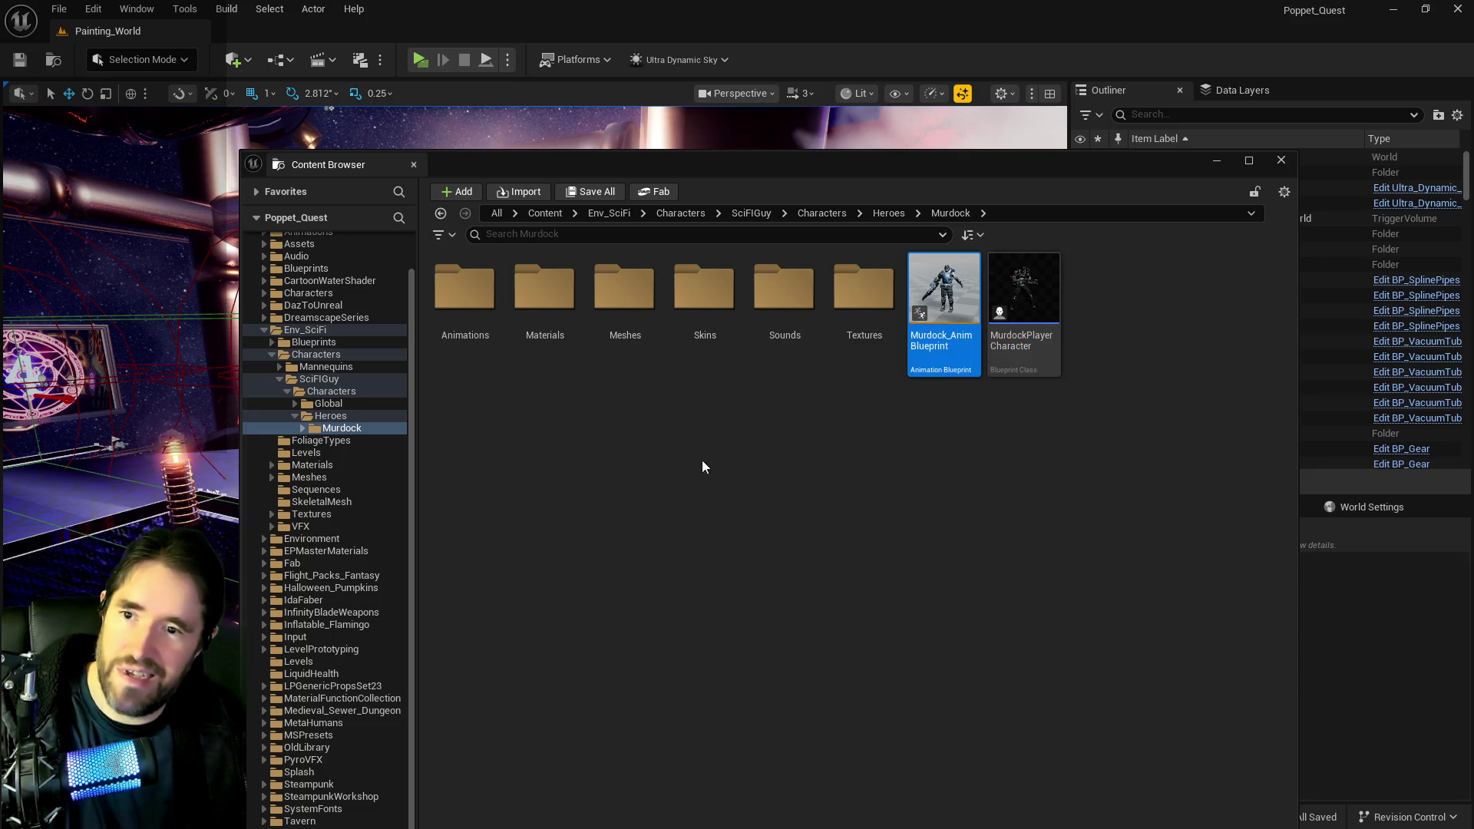
click(770, 303)
key(Delete)
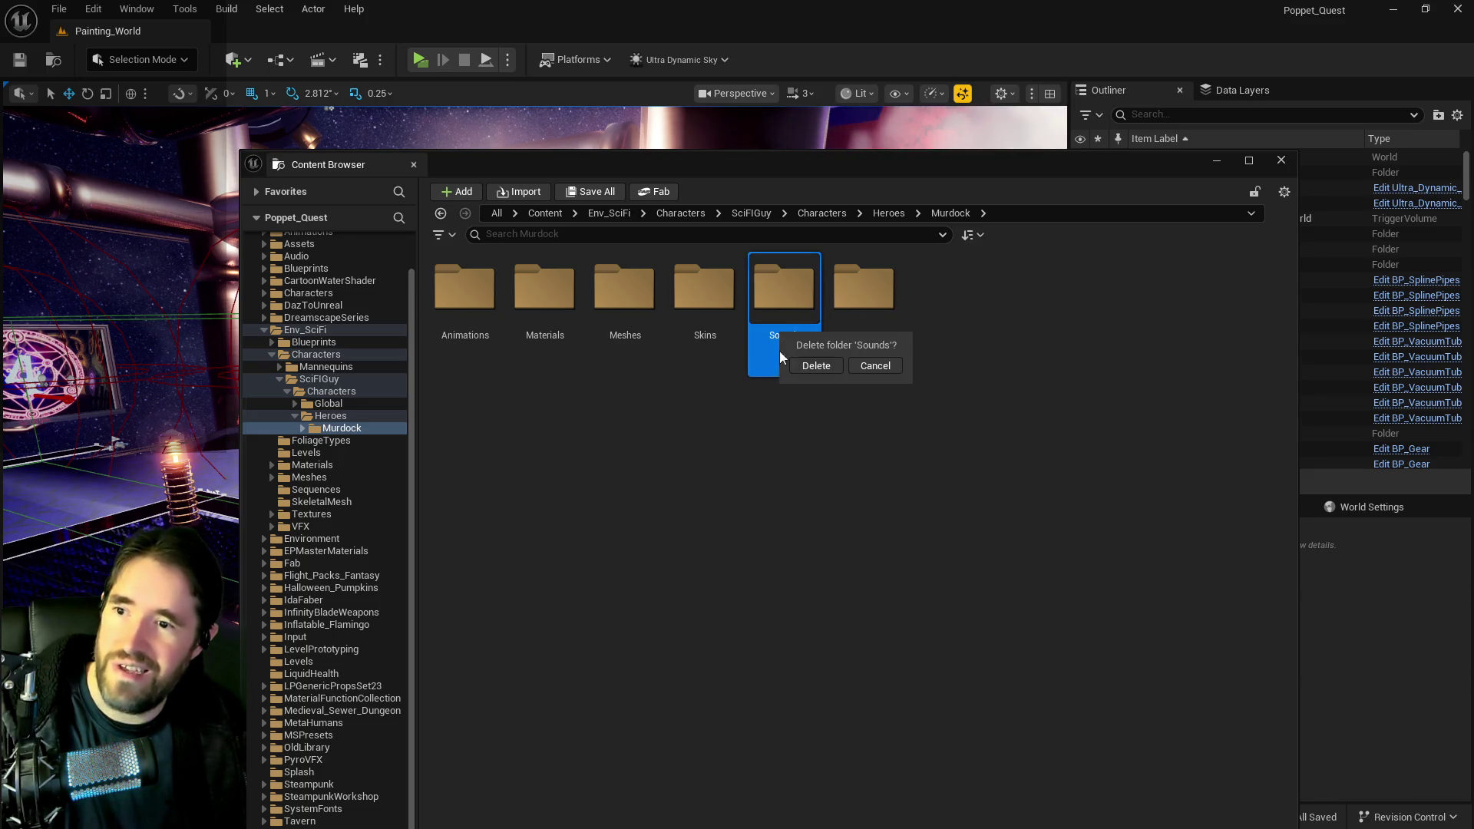
click(815, 366)
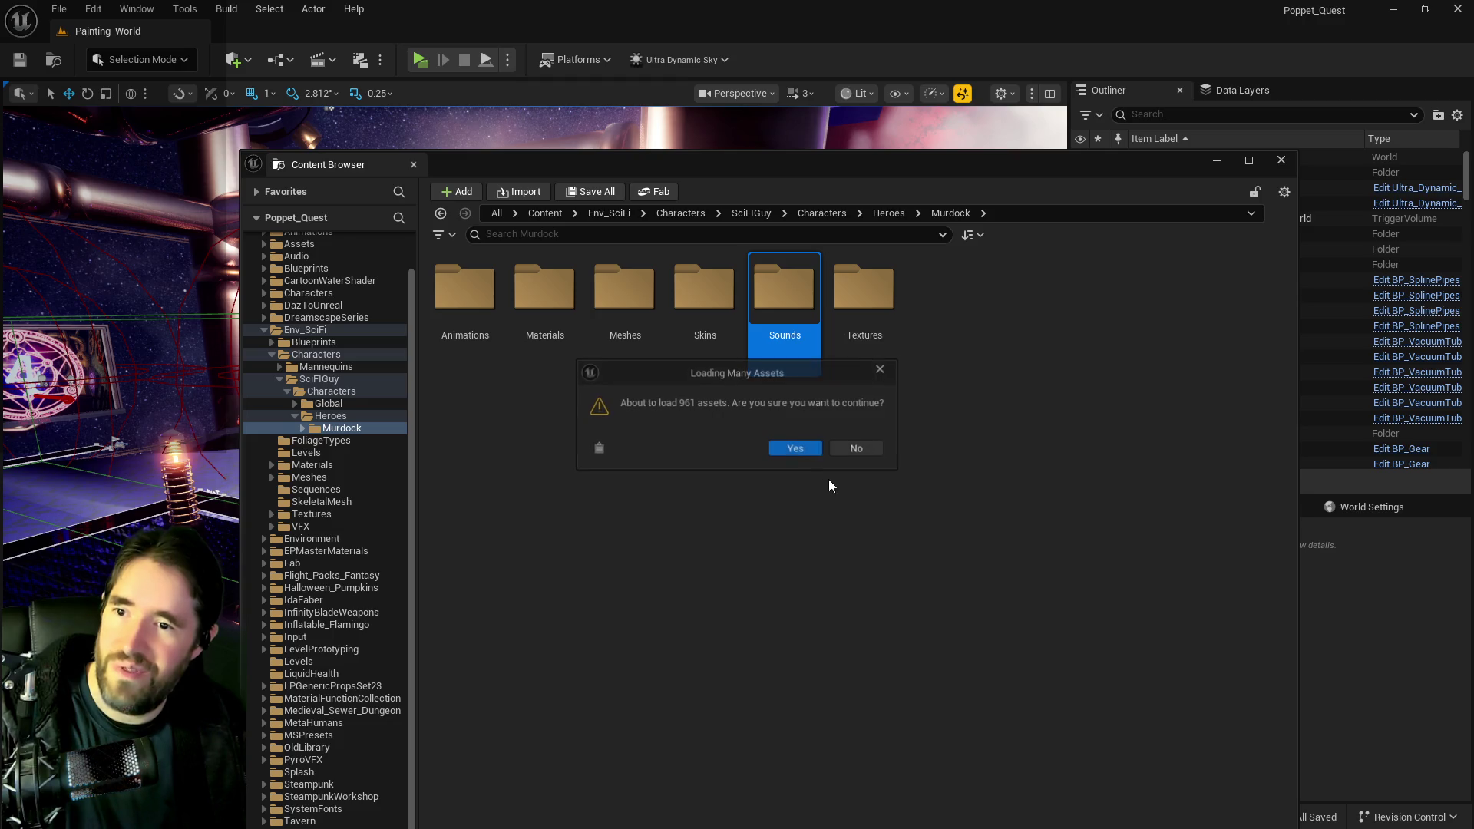
click(803, 448)
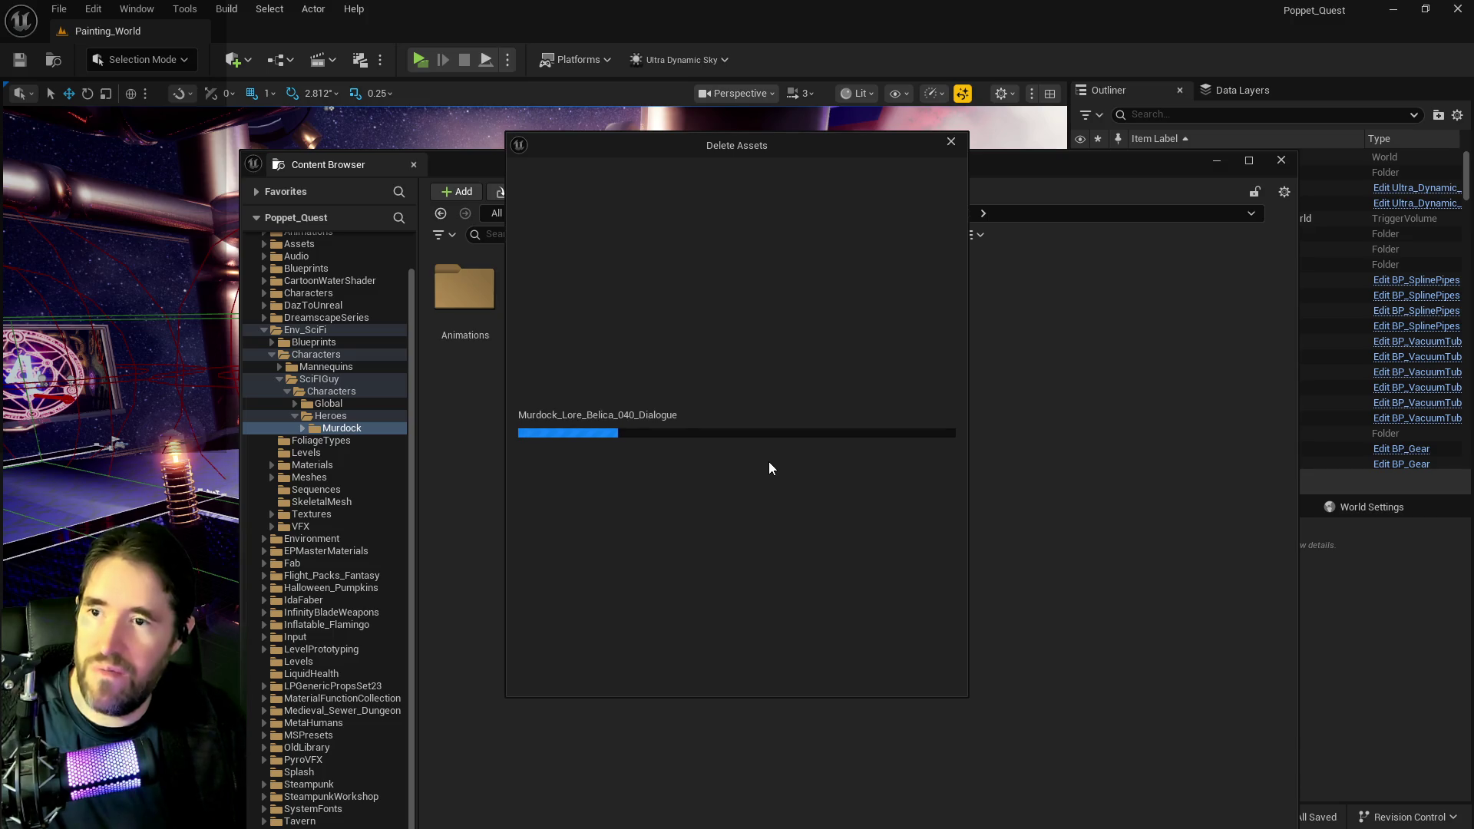
click(949, 140)
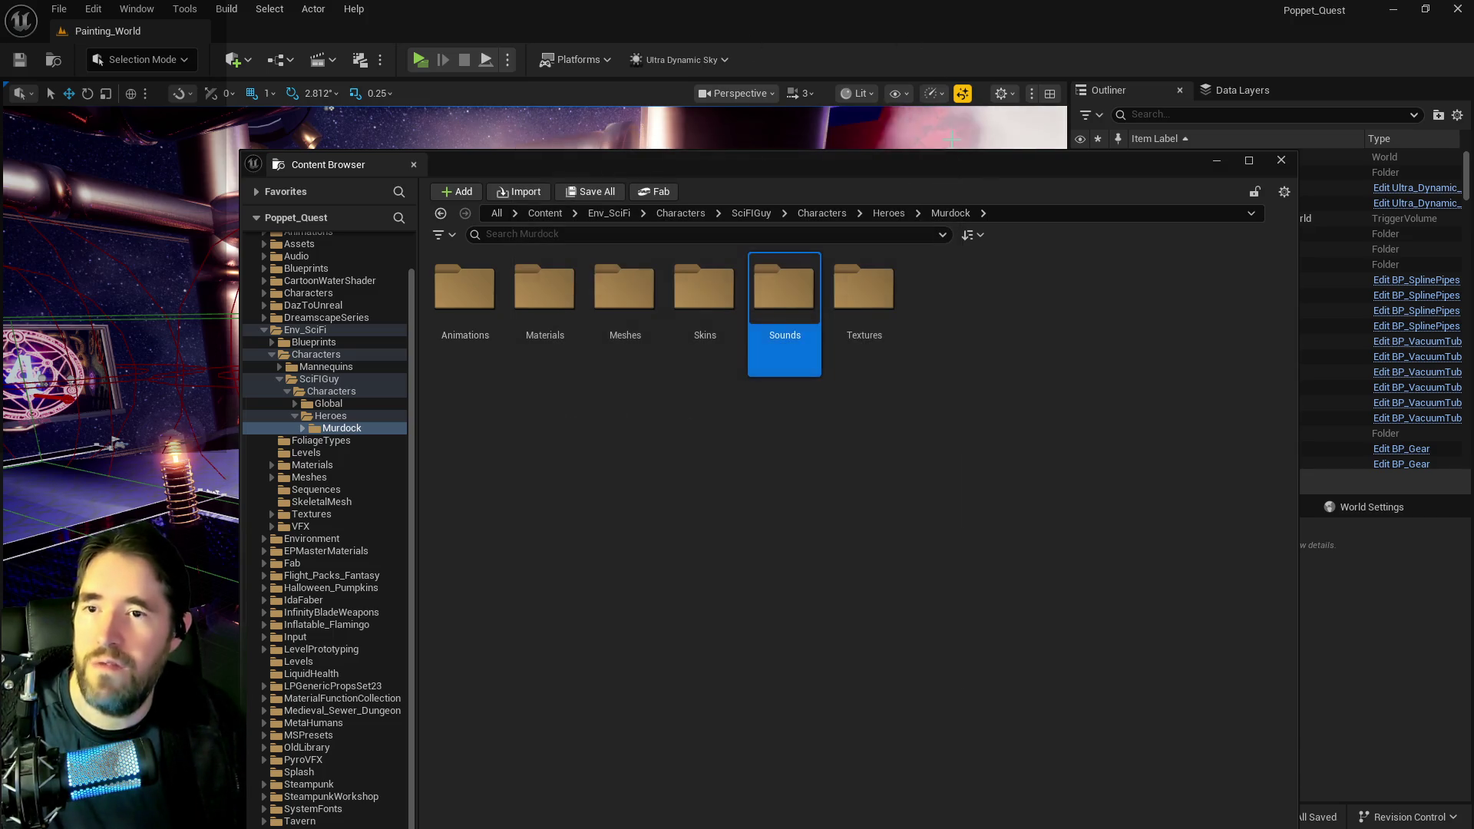
- Try deleting the DialogueVoices folder in Sounds, cancelling because its assets are still referenced
double_click(791, 338)
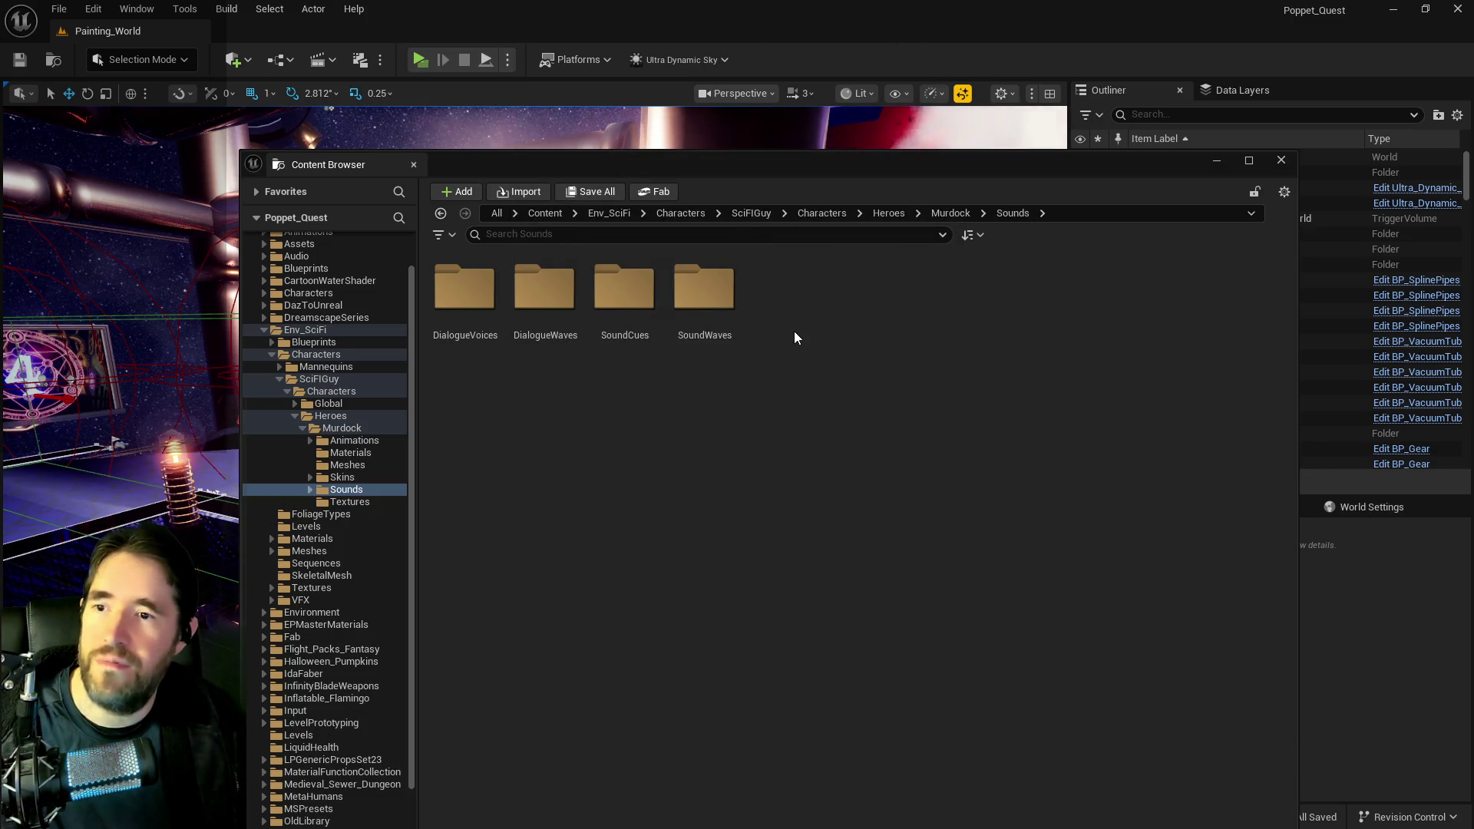
click(487, 329)
key(Delete)
key(Return)
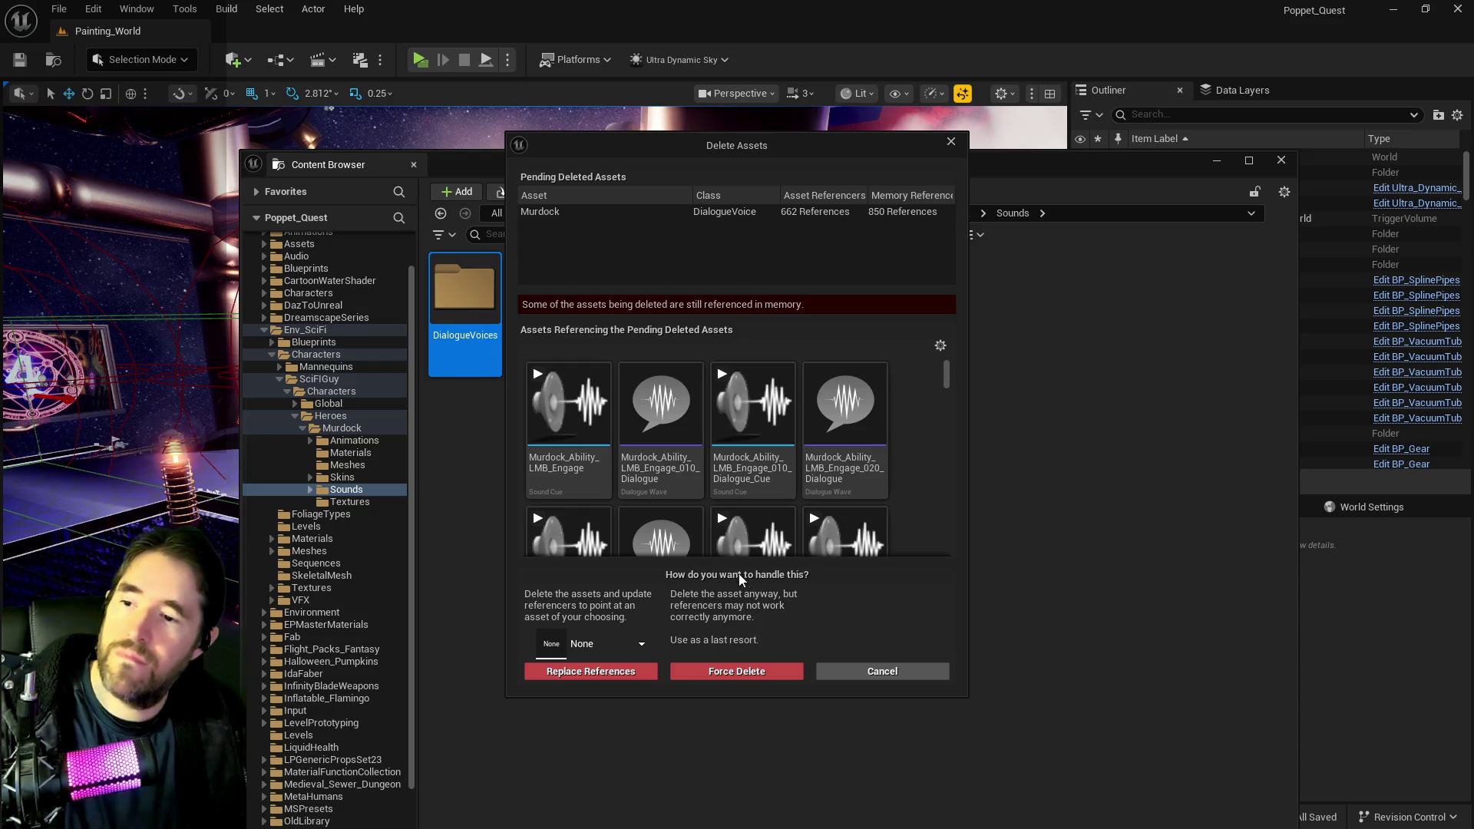
drag(961, 402, 953, 606)
click(840, 669)
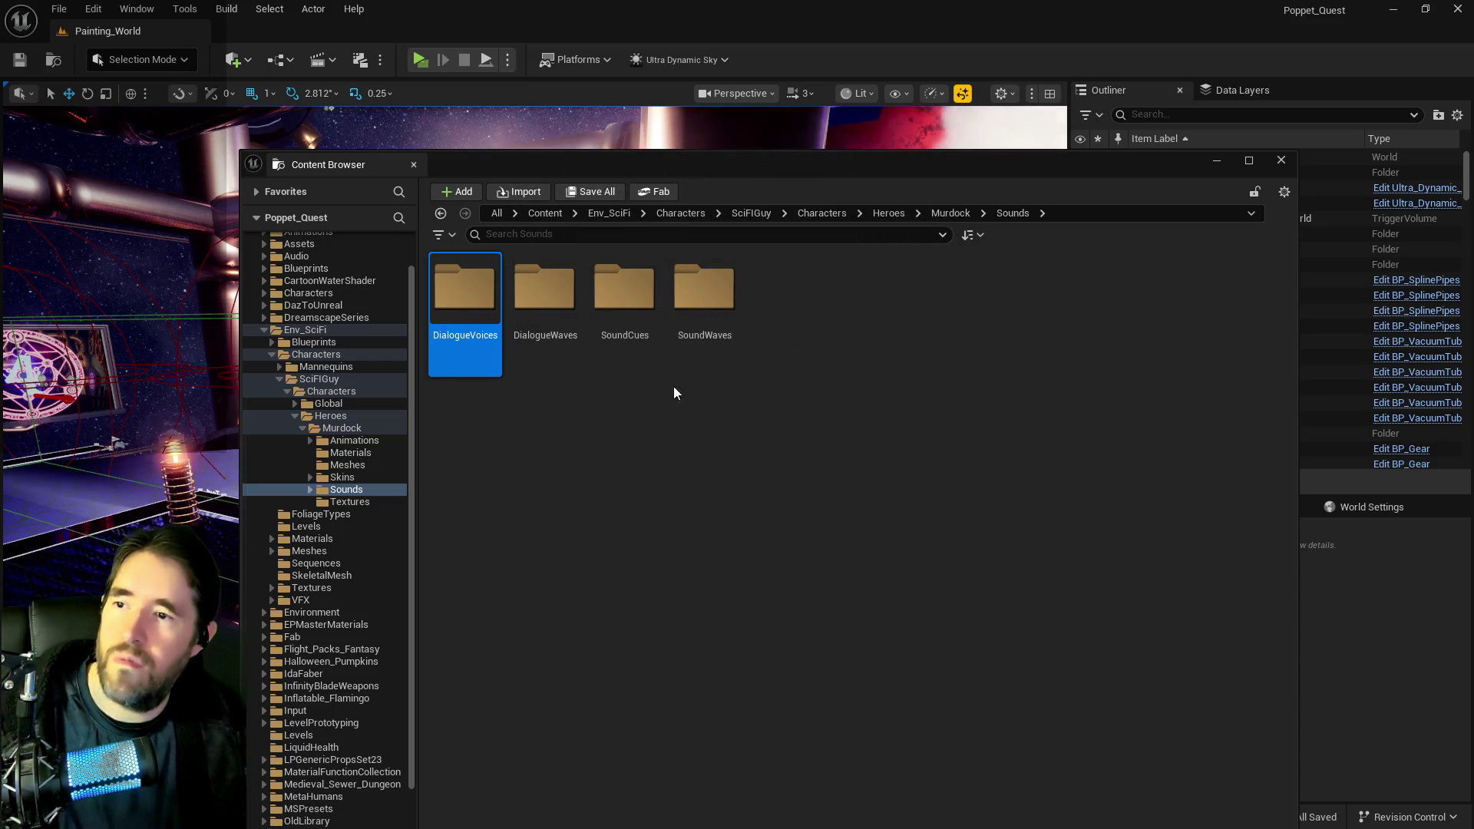
- Delete the SoundCues folder along with all its listed sound cues
click(626, 317)
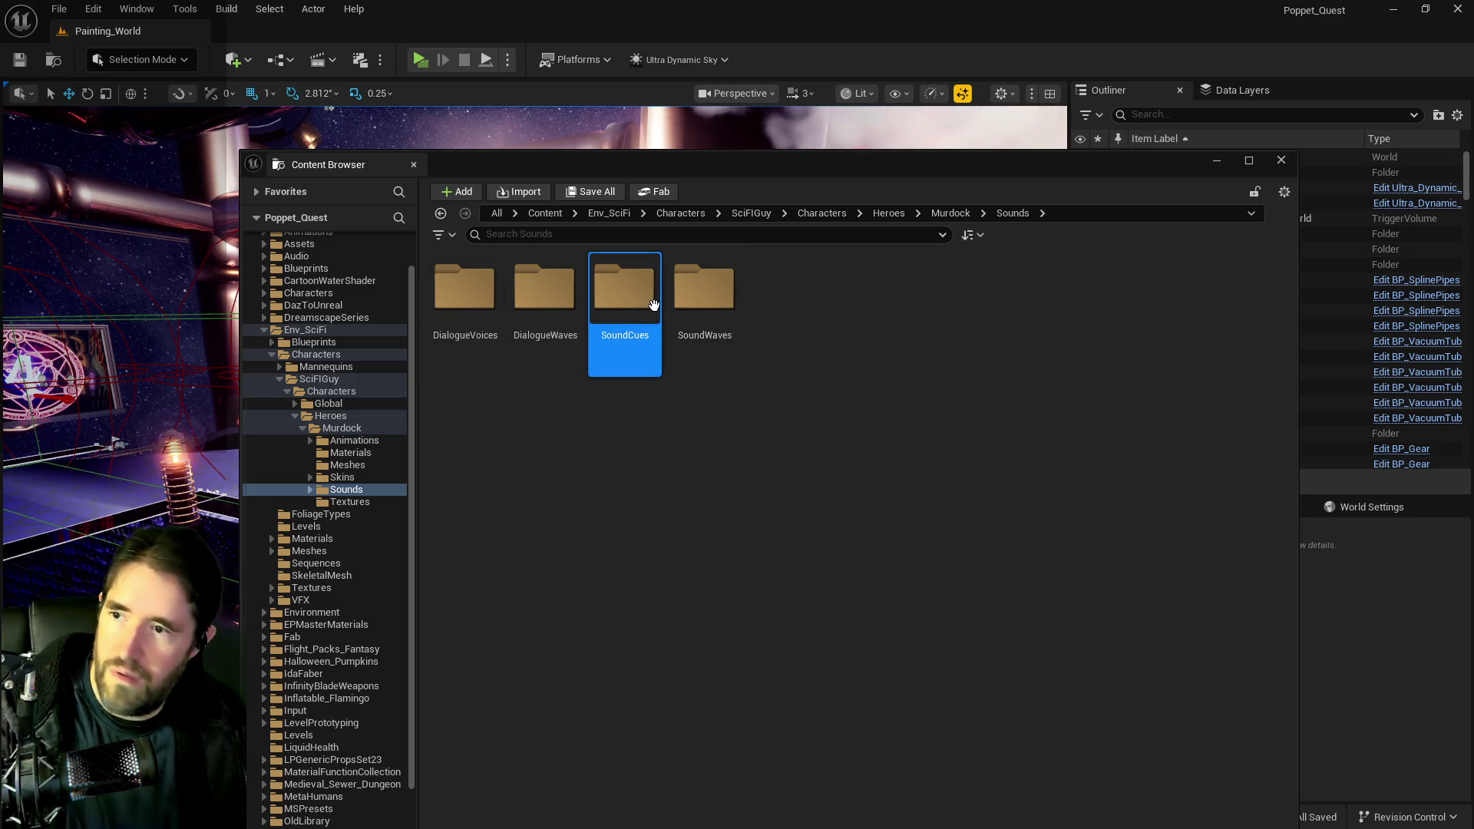
key(Delete)
click(697, 344)
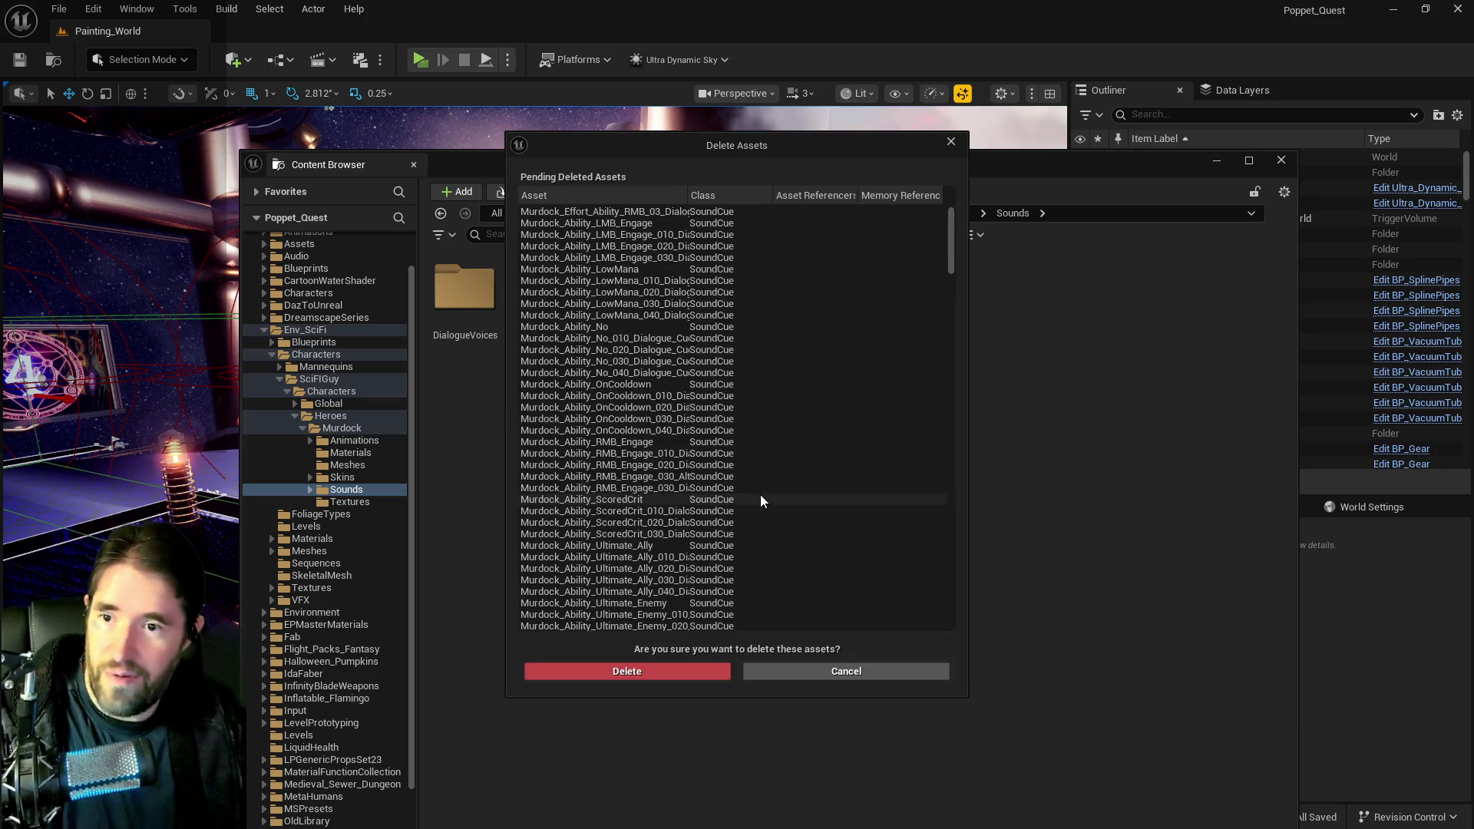
click(690, 667)
- Attempt to delete SoundWaves, backing out because its sound waves are still referenced
click(625, 294)
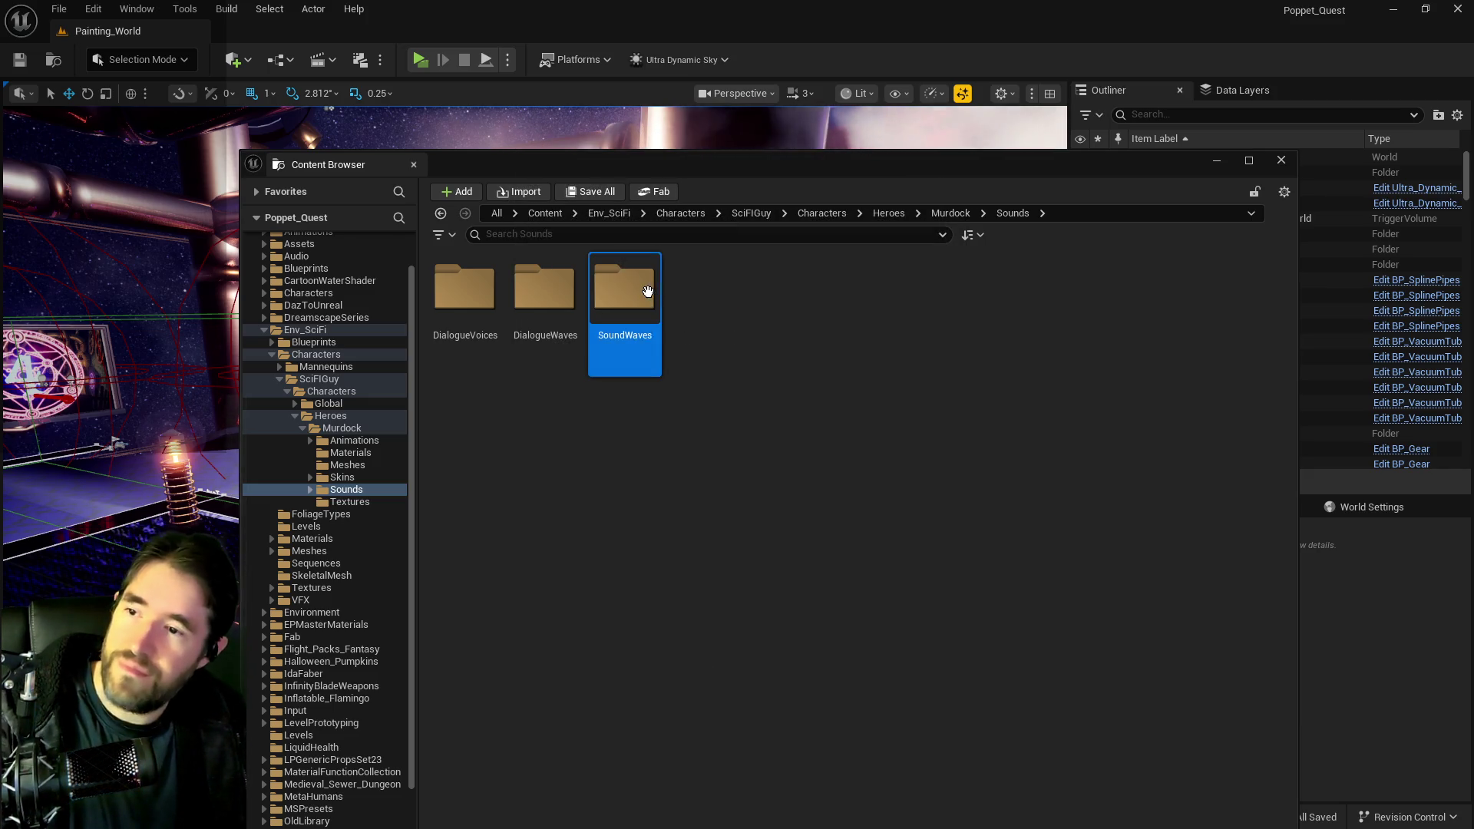
key(Delete)
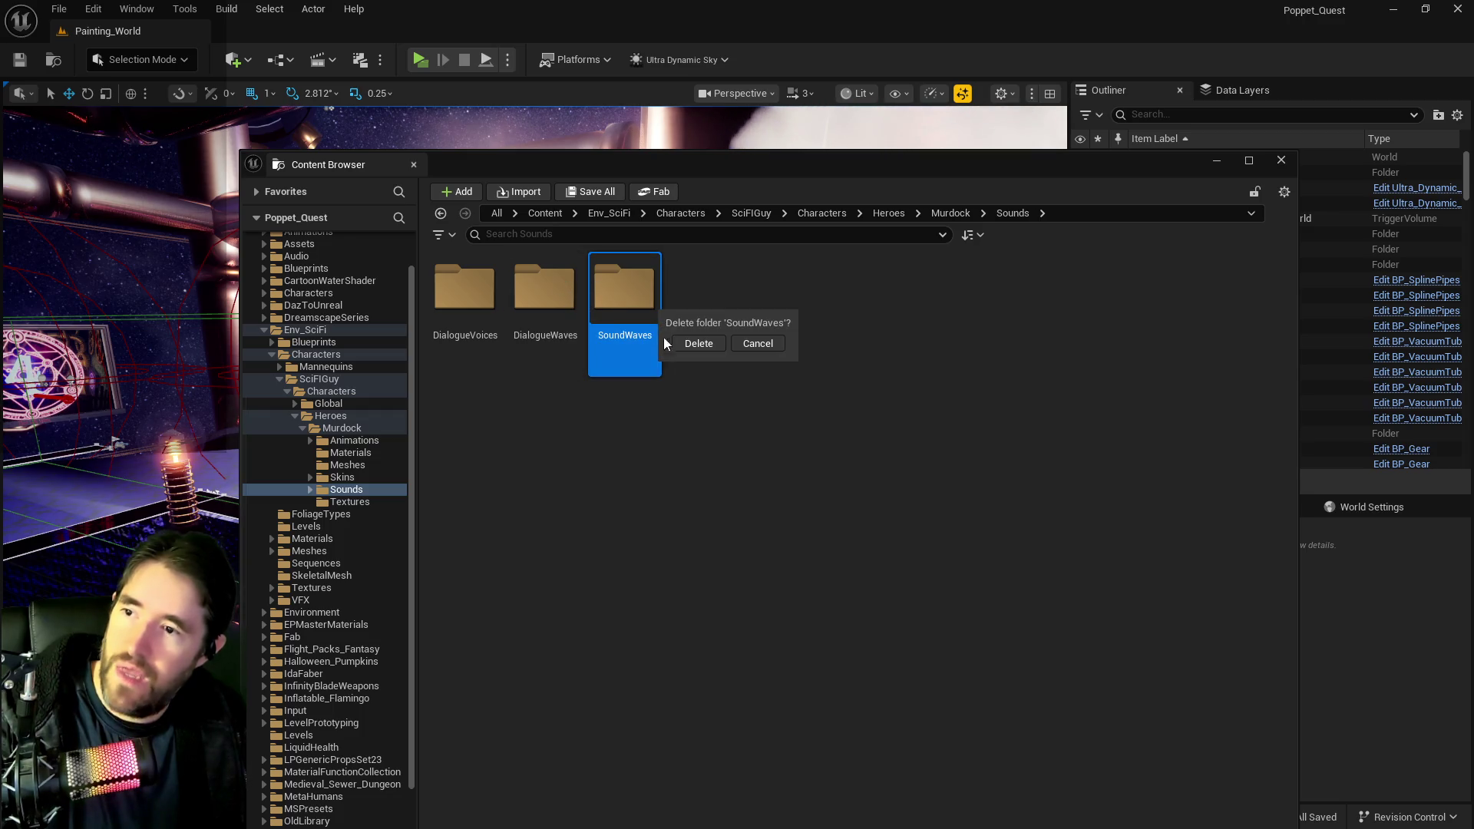
click(698, 344)
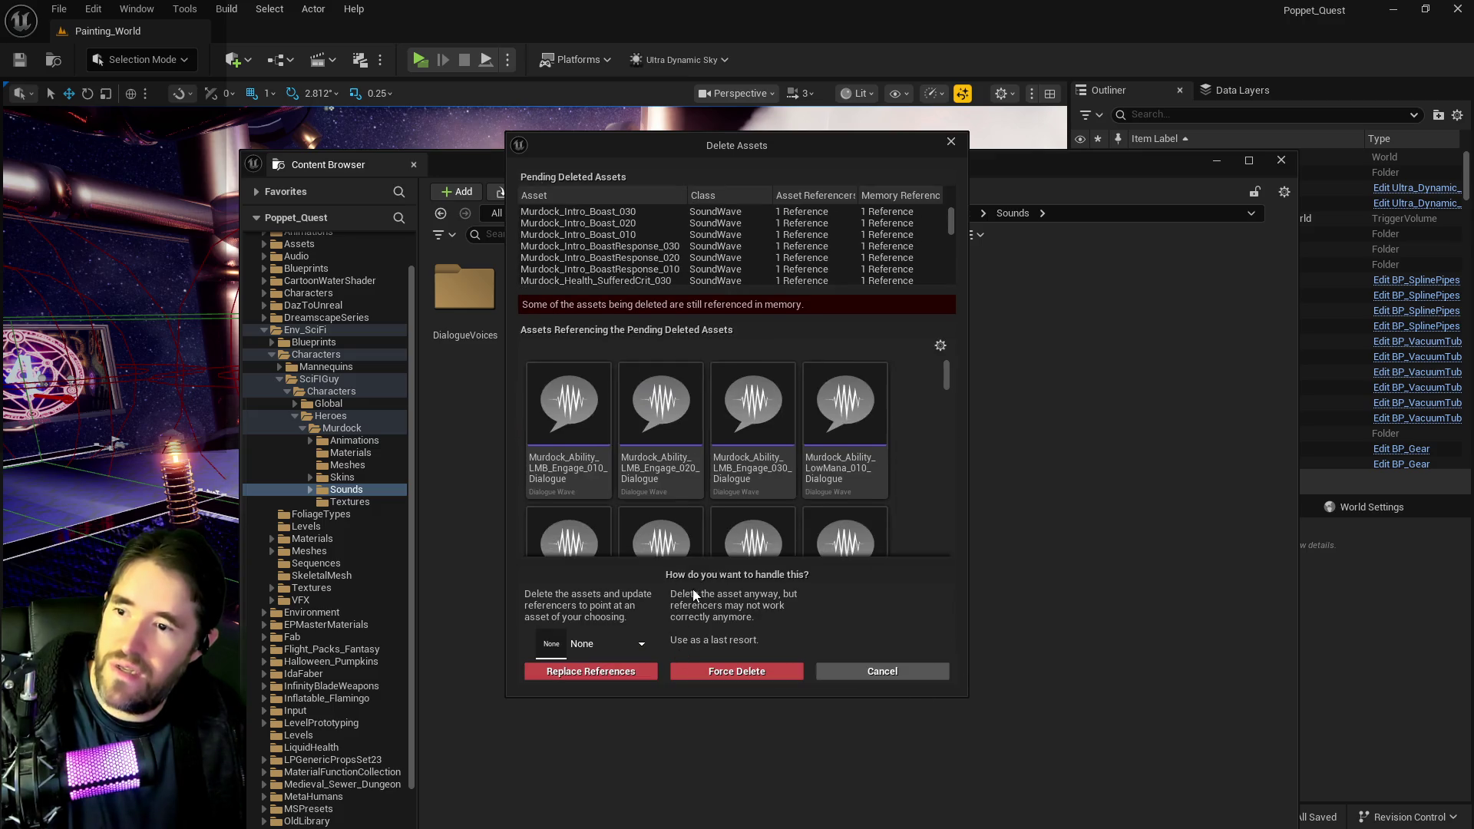
scroll(710, 491, down, 1)
click(883, 671)
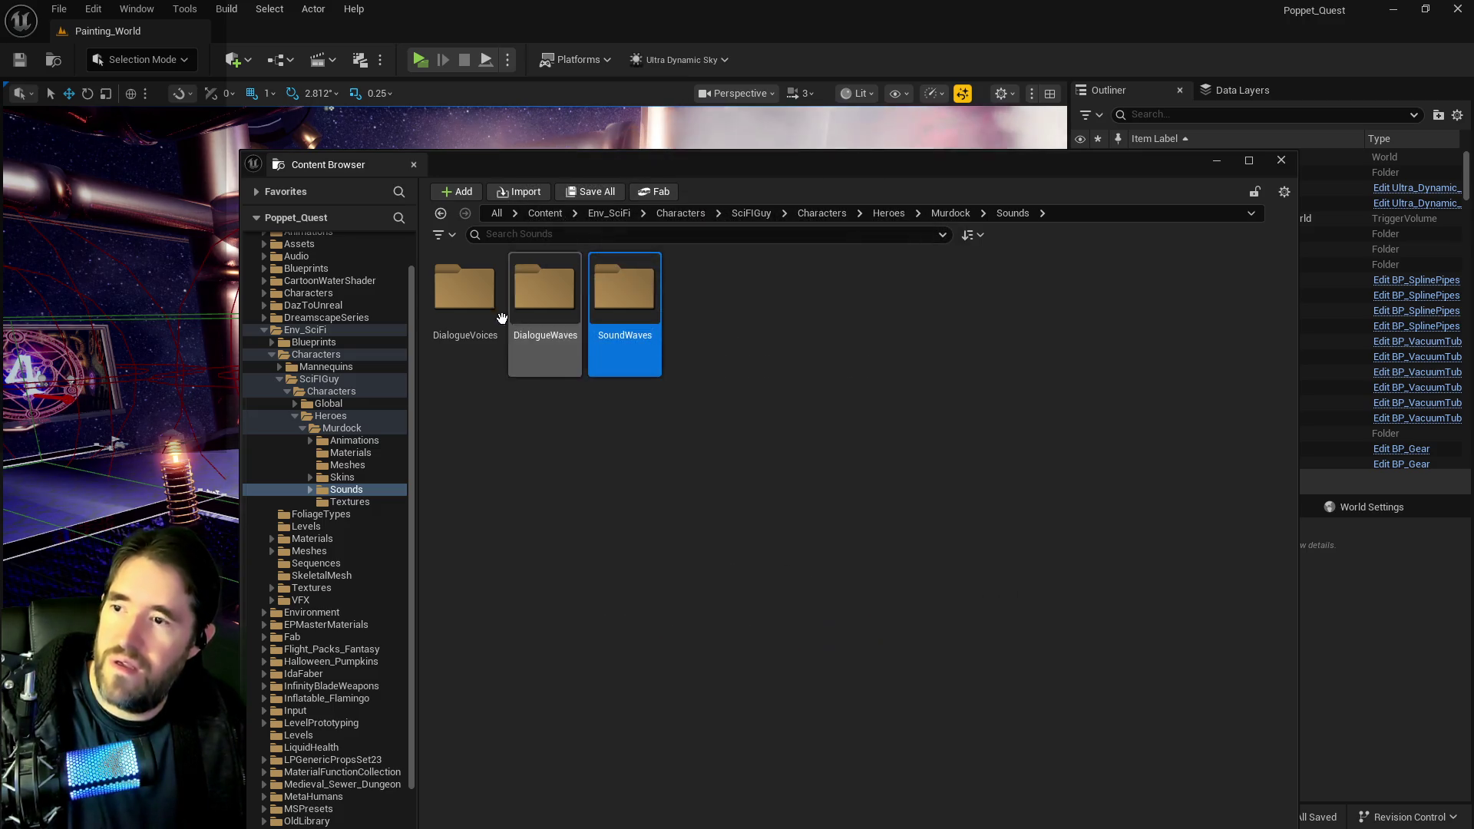
- Delete the DialogueWaves folder and its listed dialogue waves
click(491, 315)
click(545, 323)
key(Delete)
key(Return)
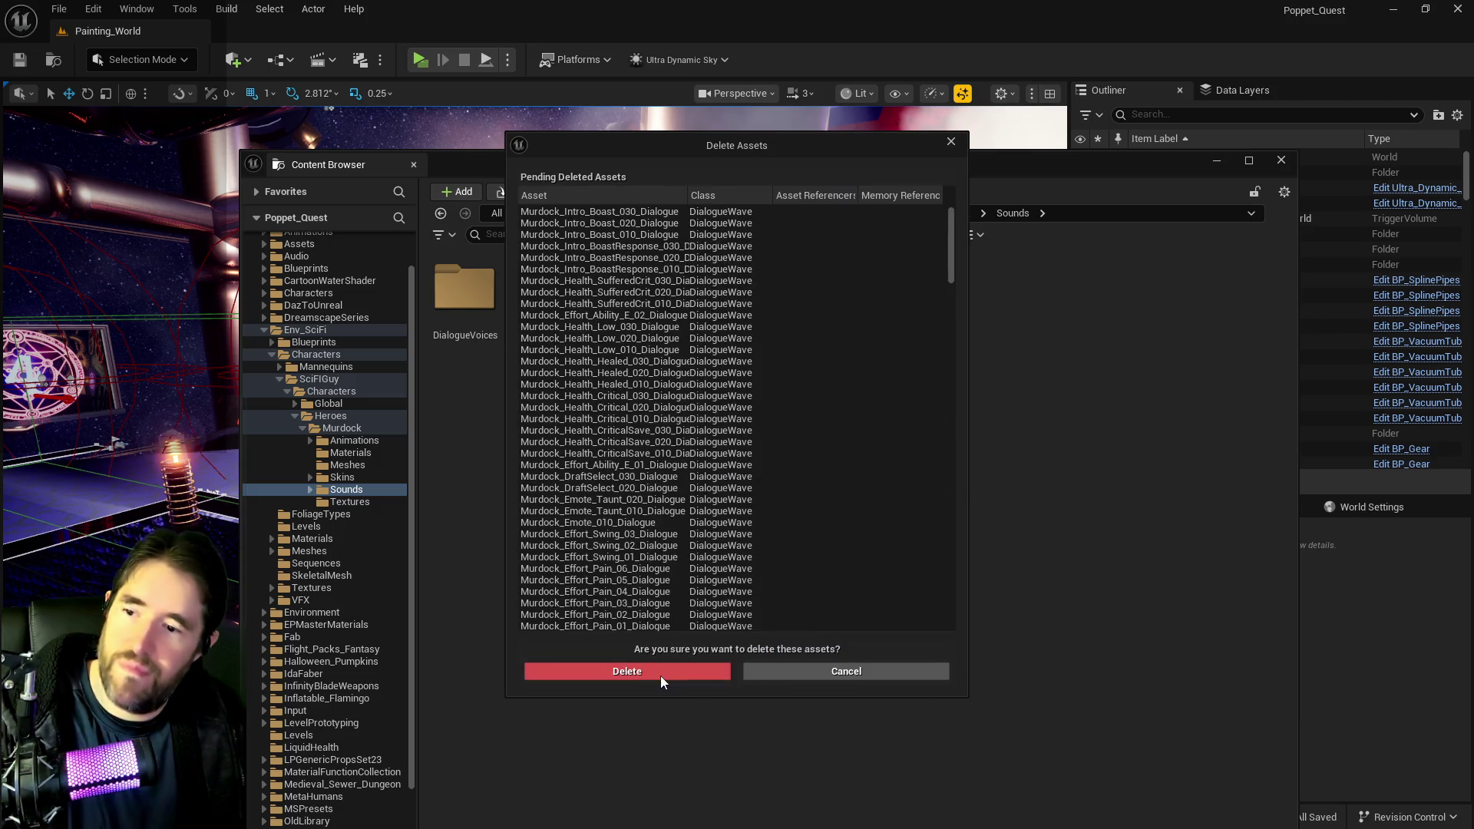
click(660, 676)
- Delete the DialogueVoices and SoundWaves folders together, confirming the listed sound waves
click(465, 292)
ctrl+click(541, 309)
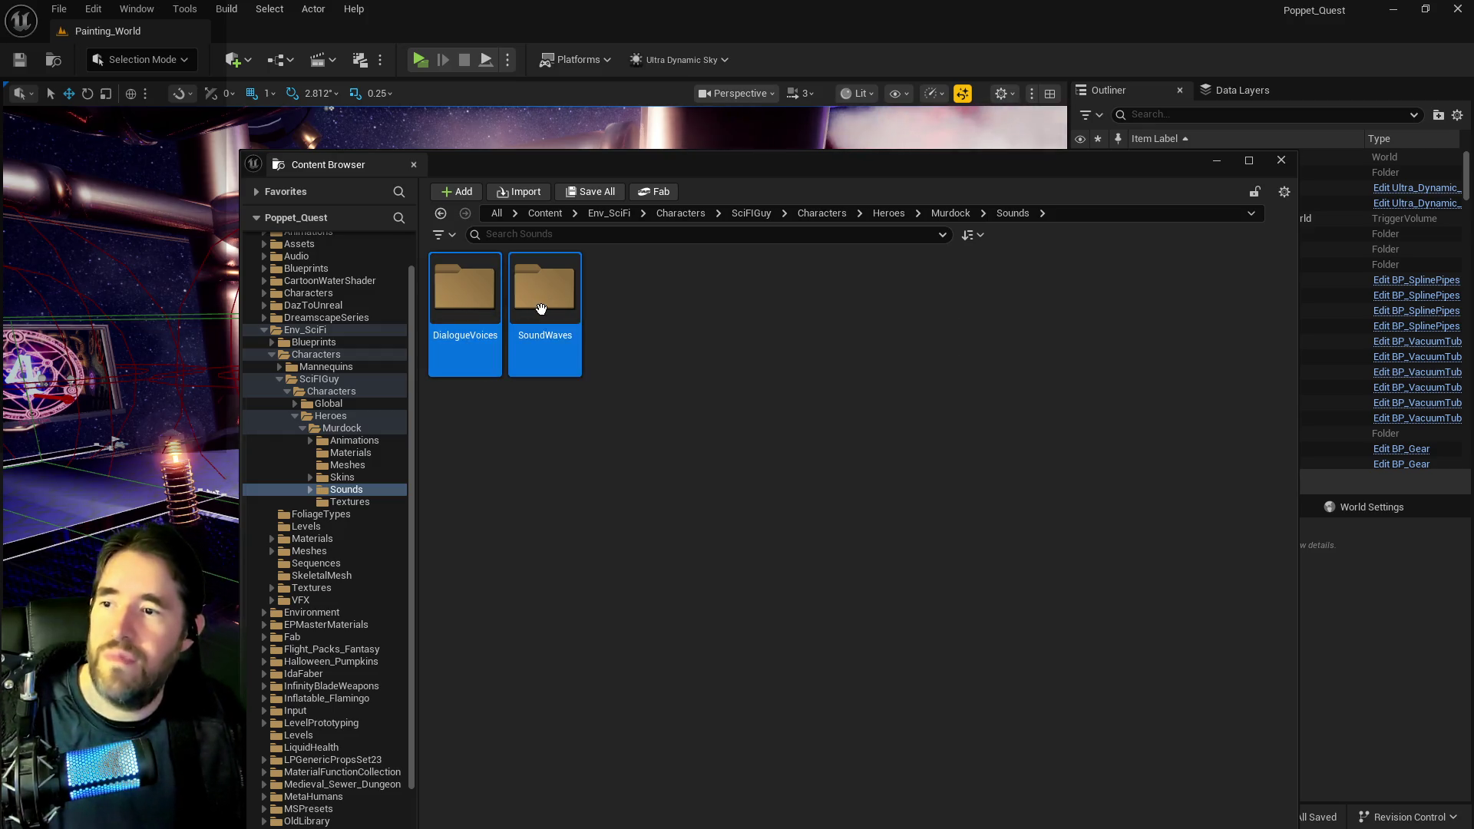
key(Delete)
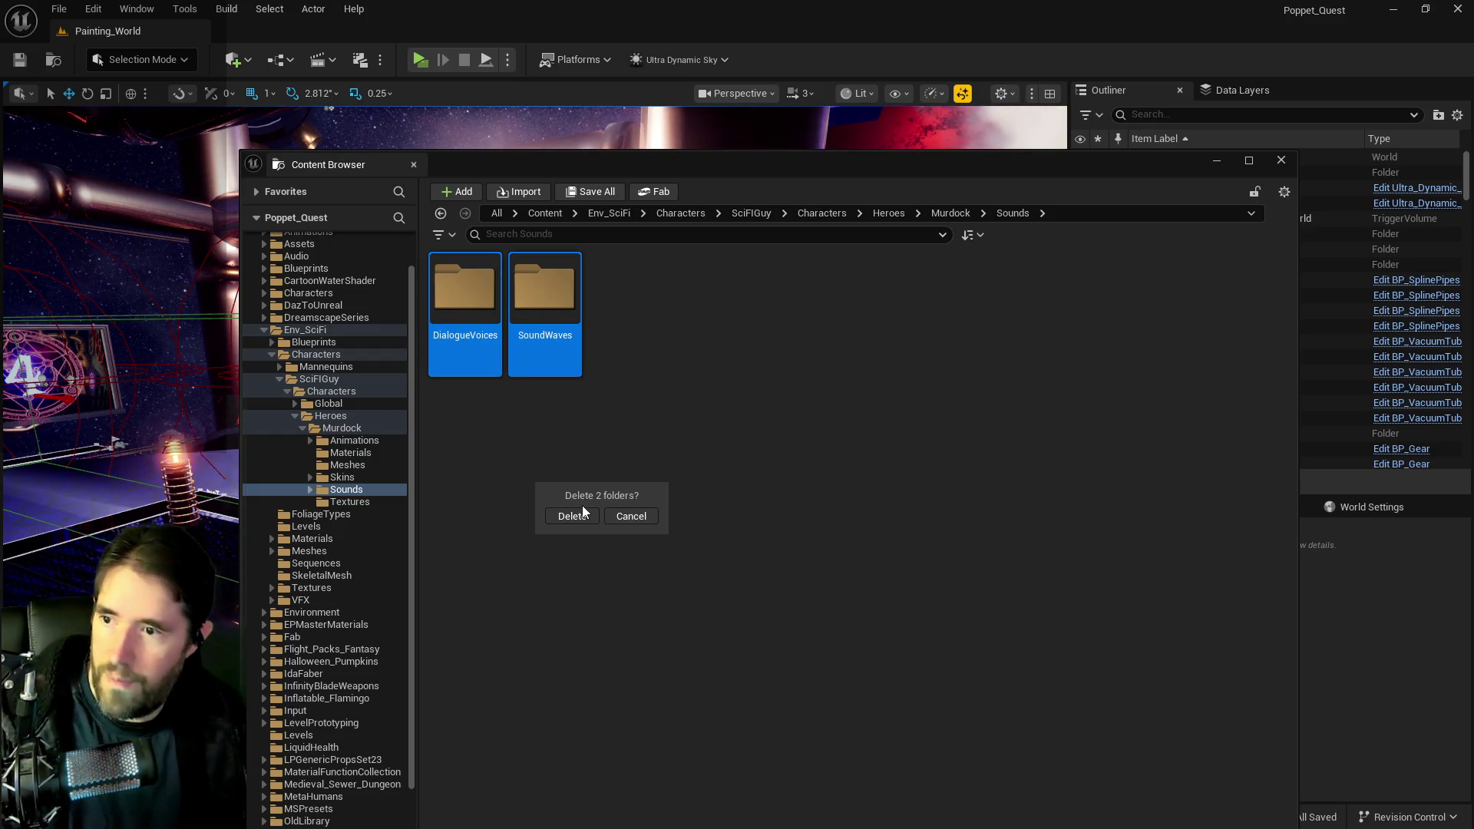
click(582, 512)
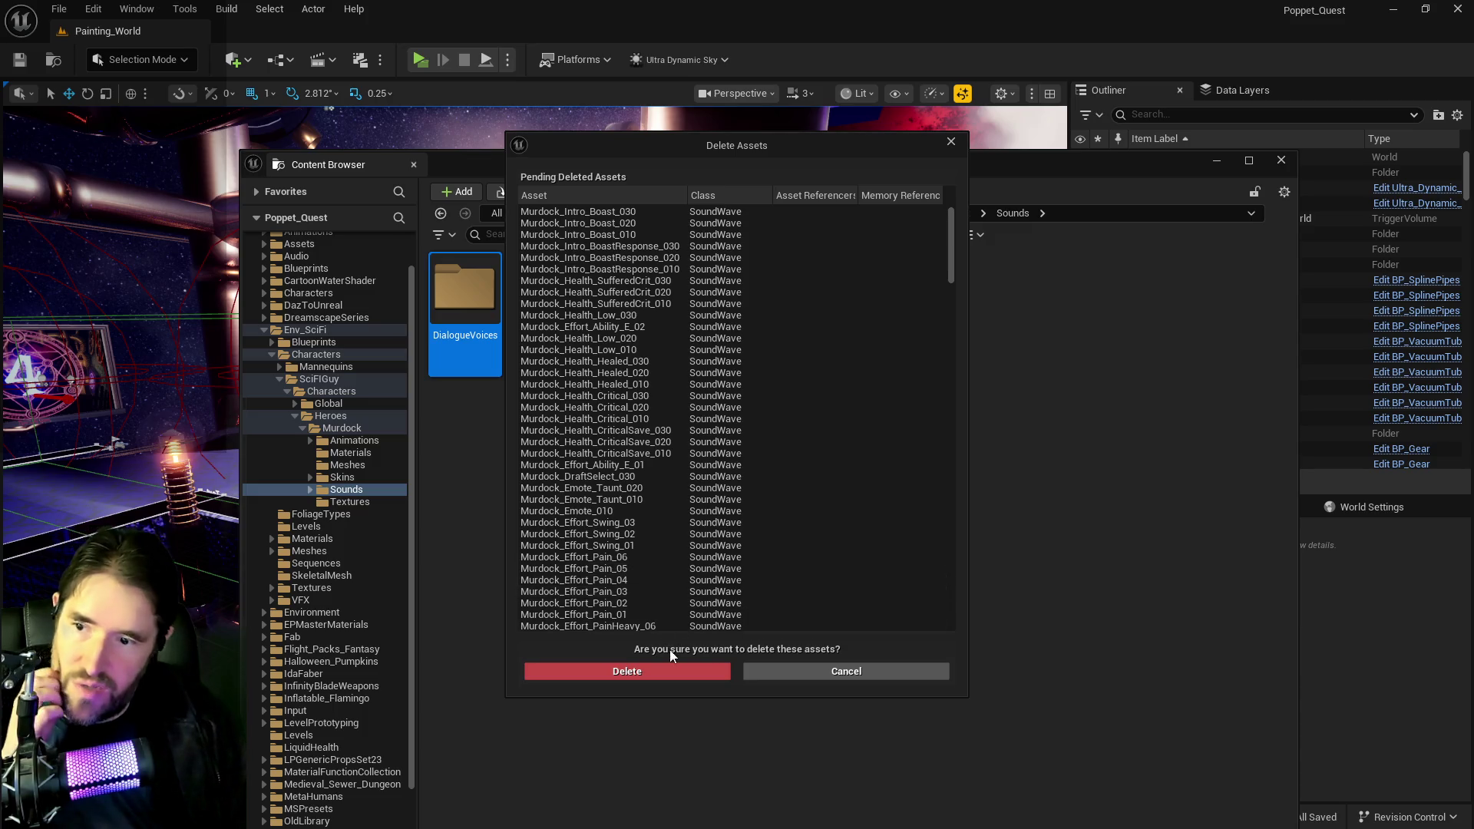
click(664, 670)
- Start deleting the whole Murdock folder, then decline loading its 329 assets
click(354, 465)
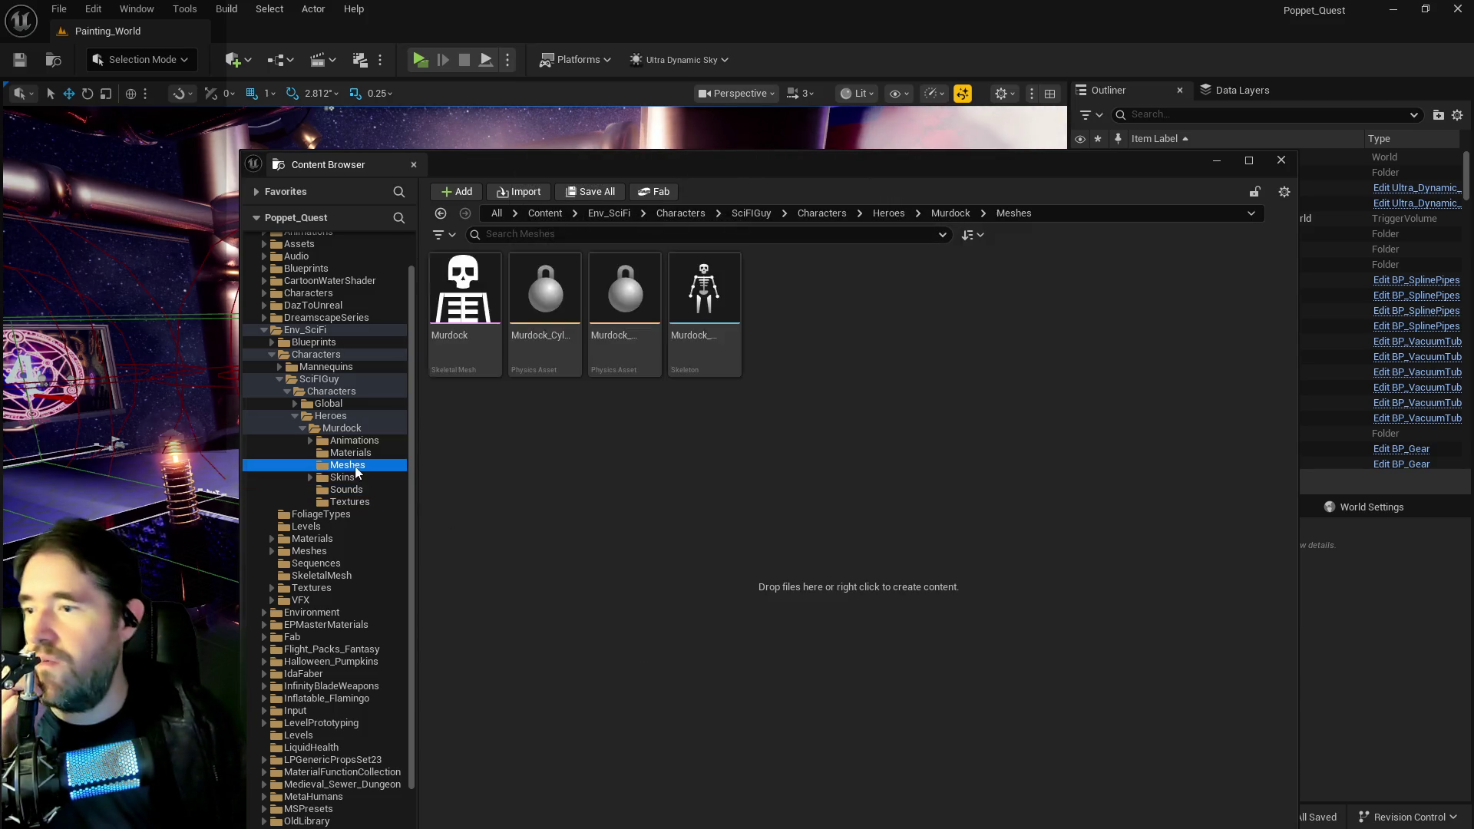
click(350, 476)
right_click(342, 431)
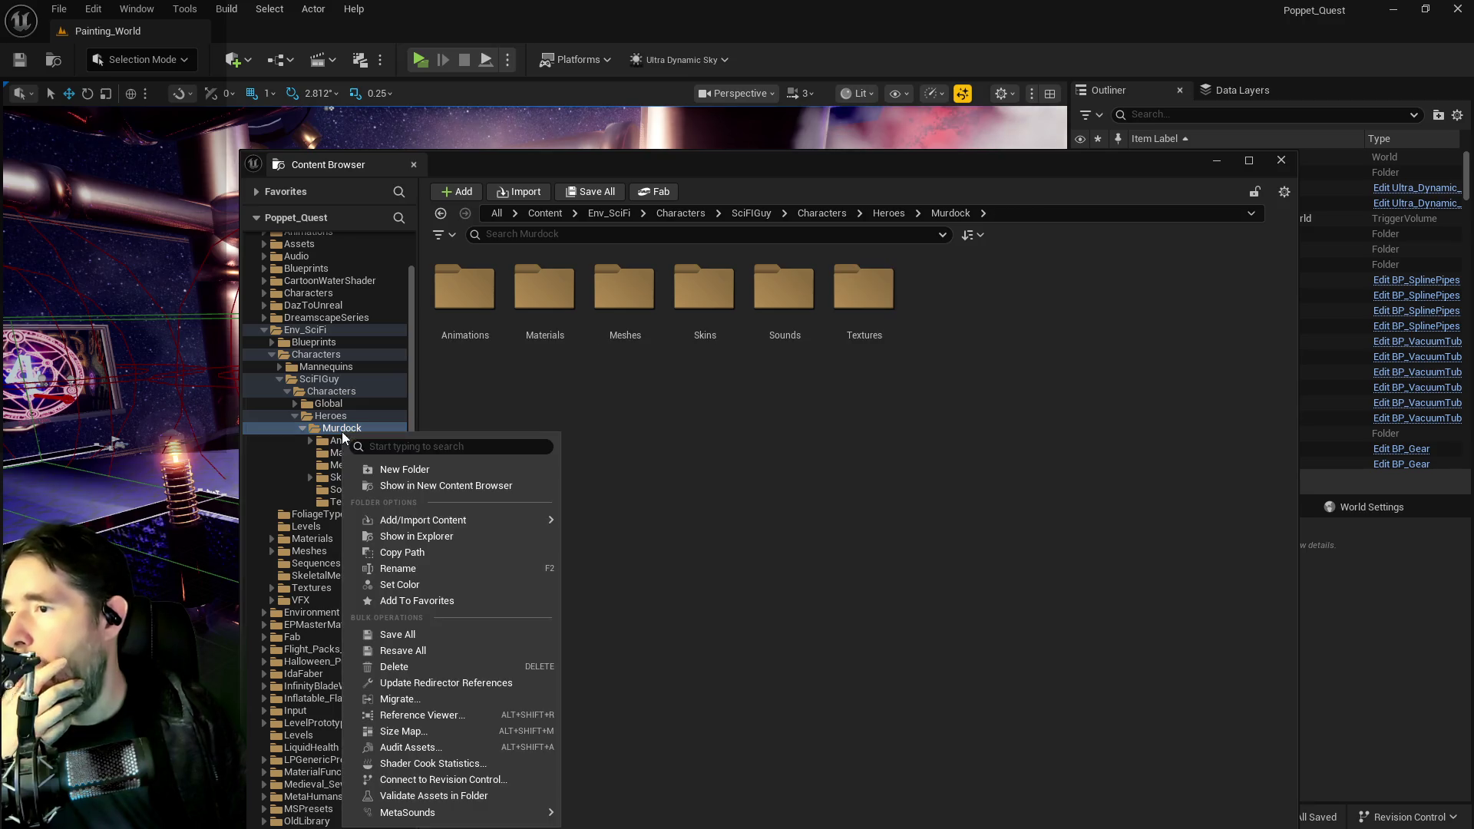
click(394, 667)
click(449, 694)
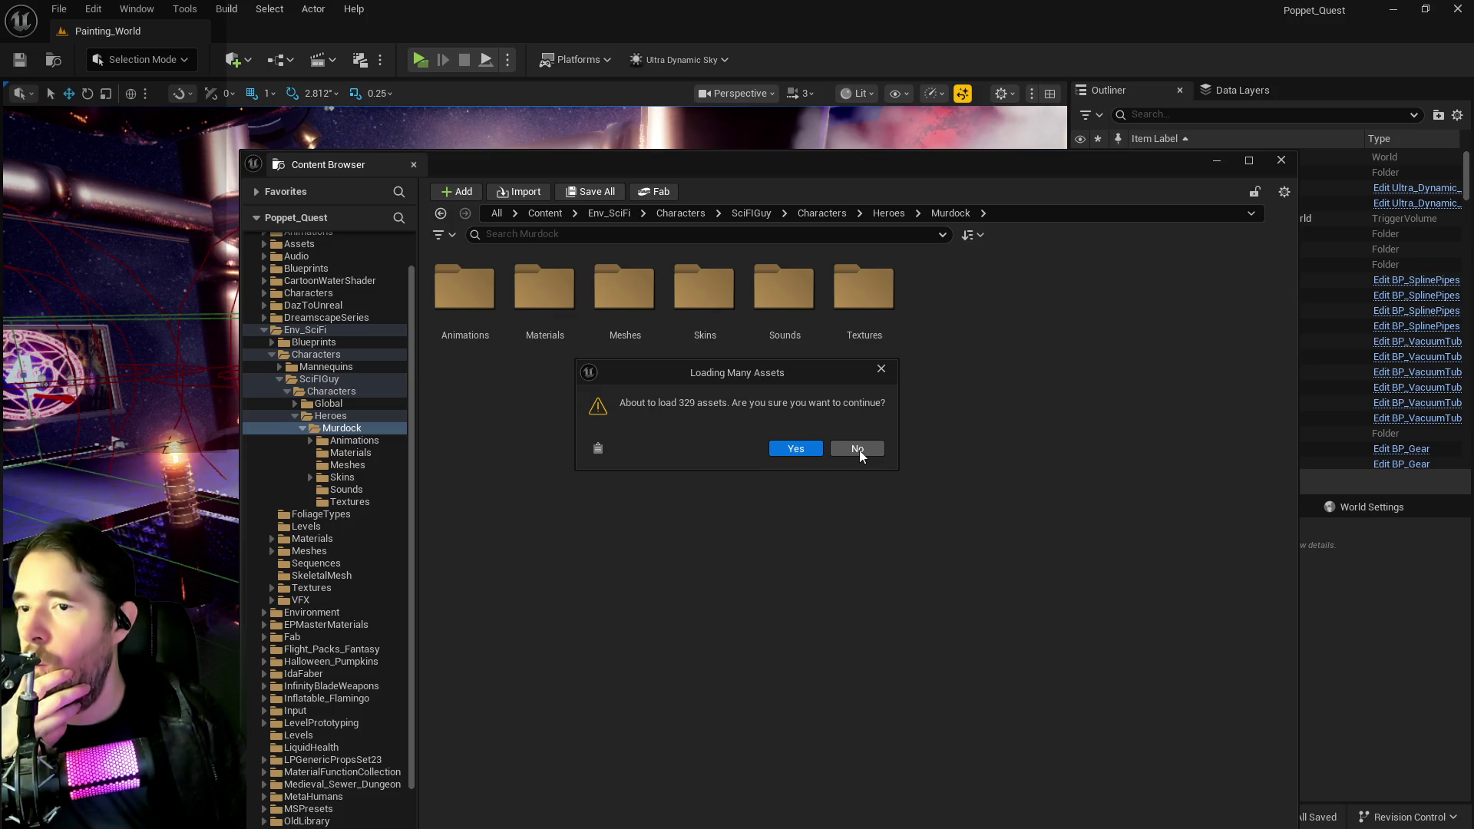
click(858, 449)
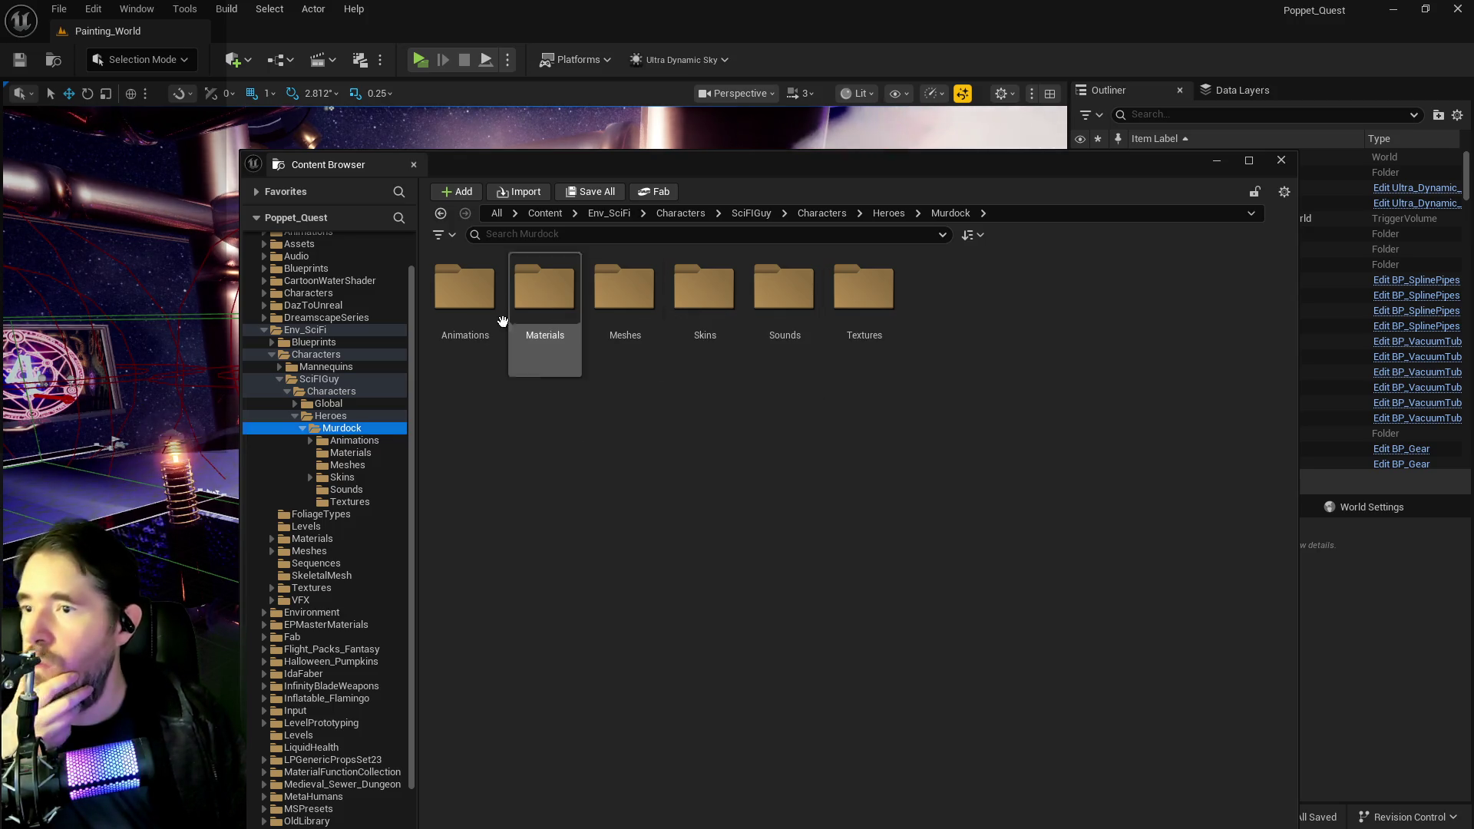
- Delete the Animations folder, loading its 185 assets and force-deleting them
click(474, 318)
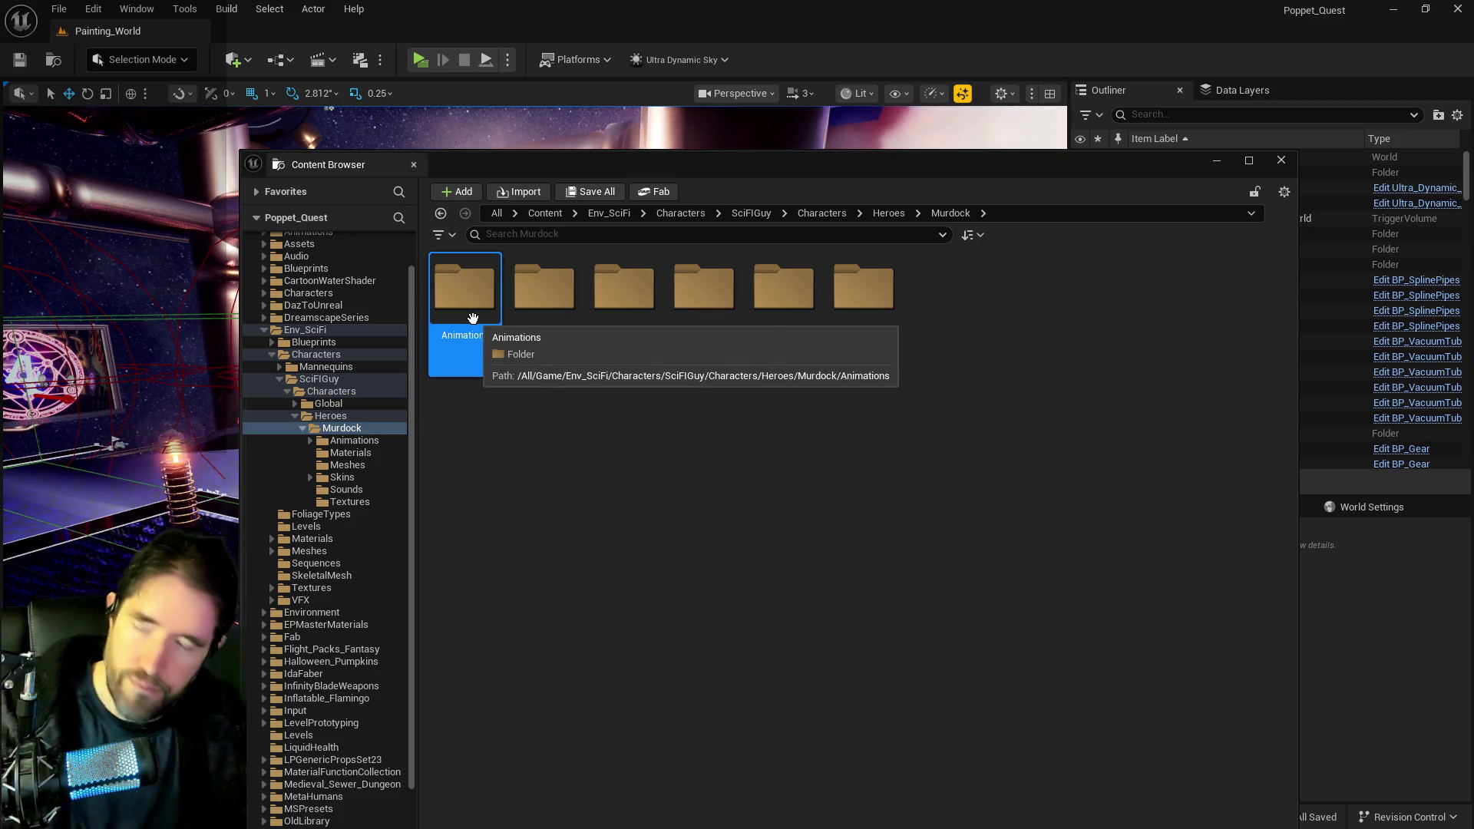
key(Delete)
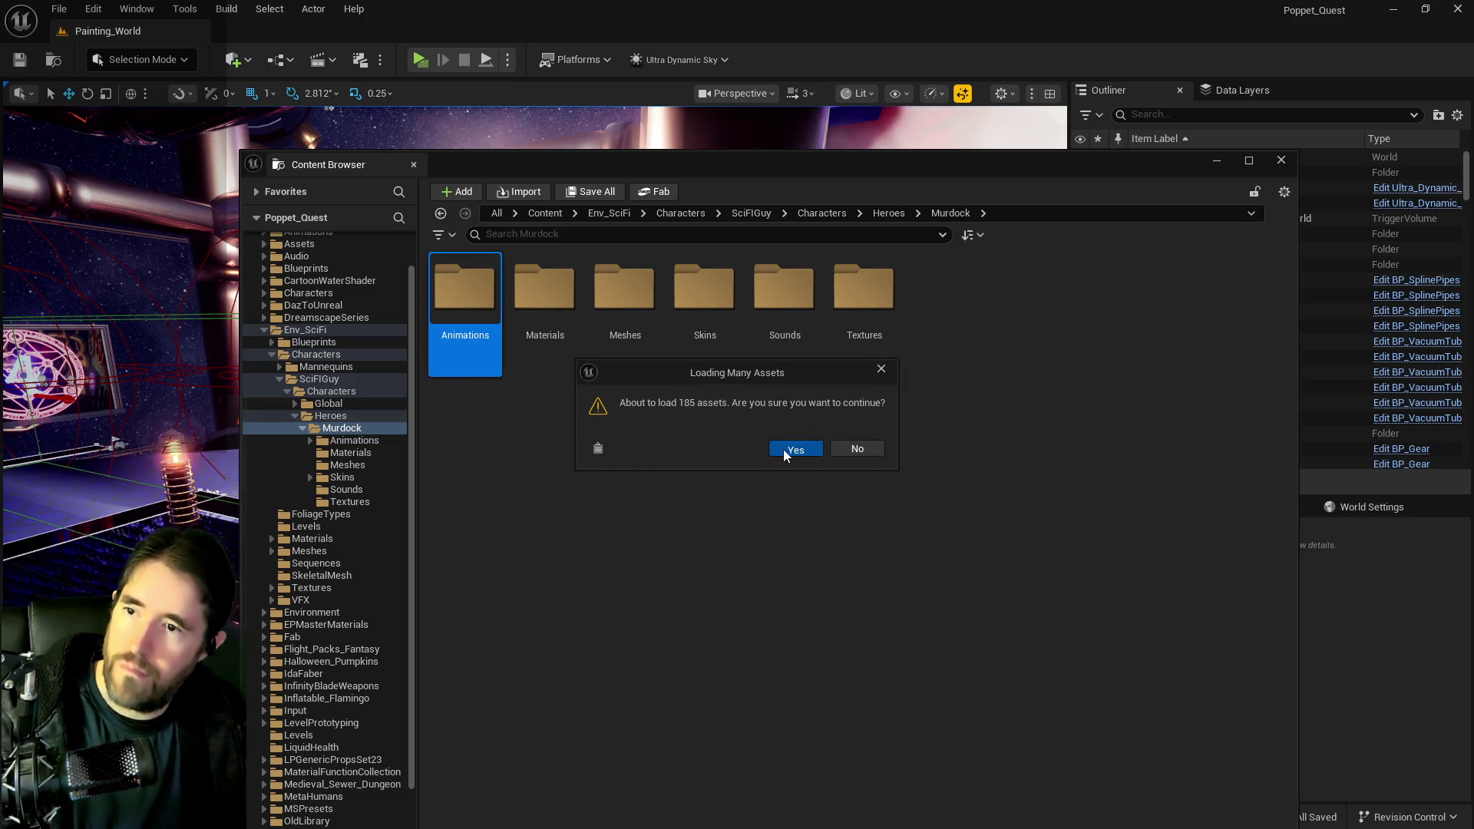
click(787, 448)
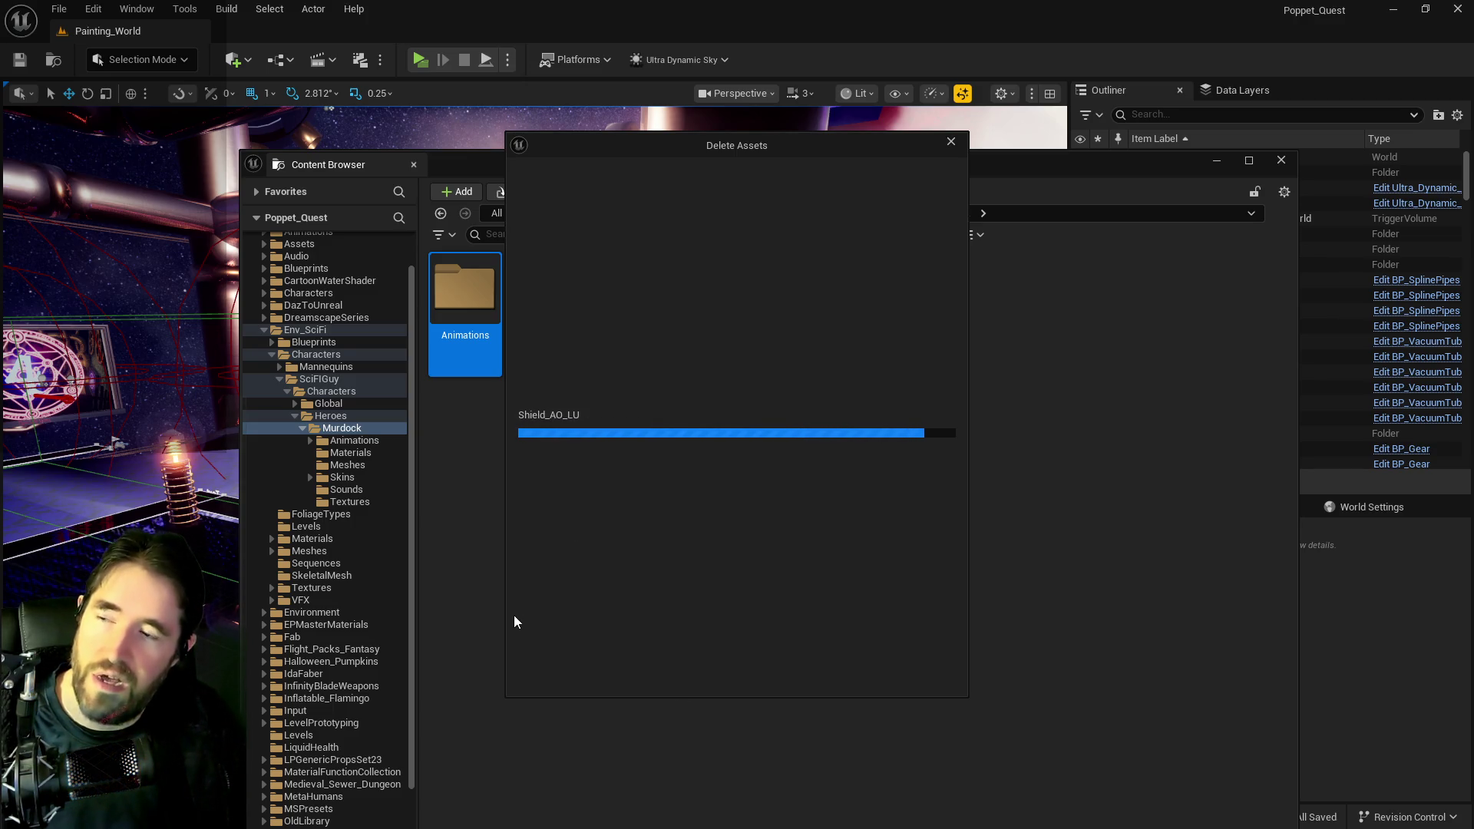
click(594, 671)
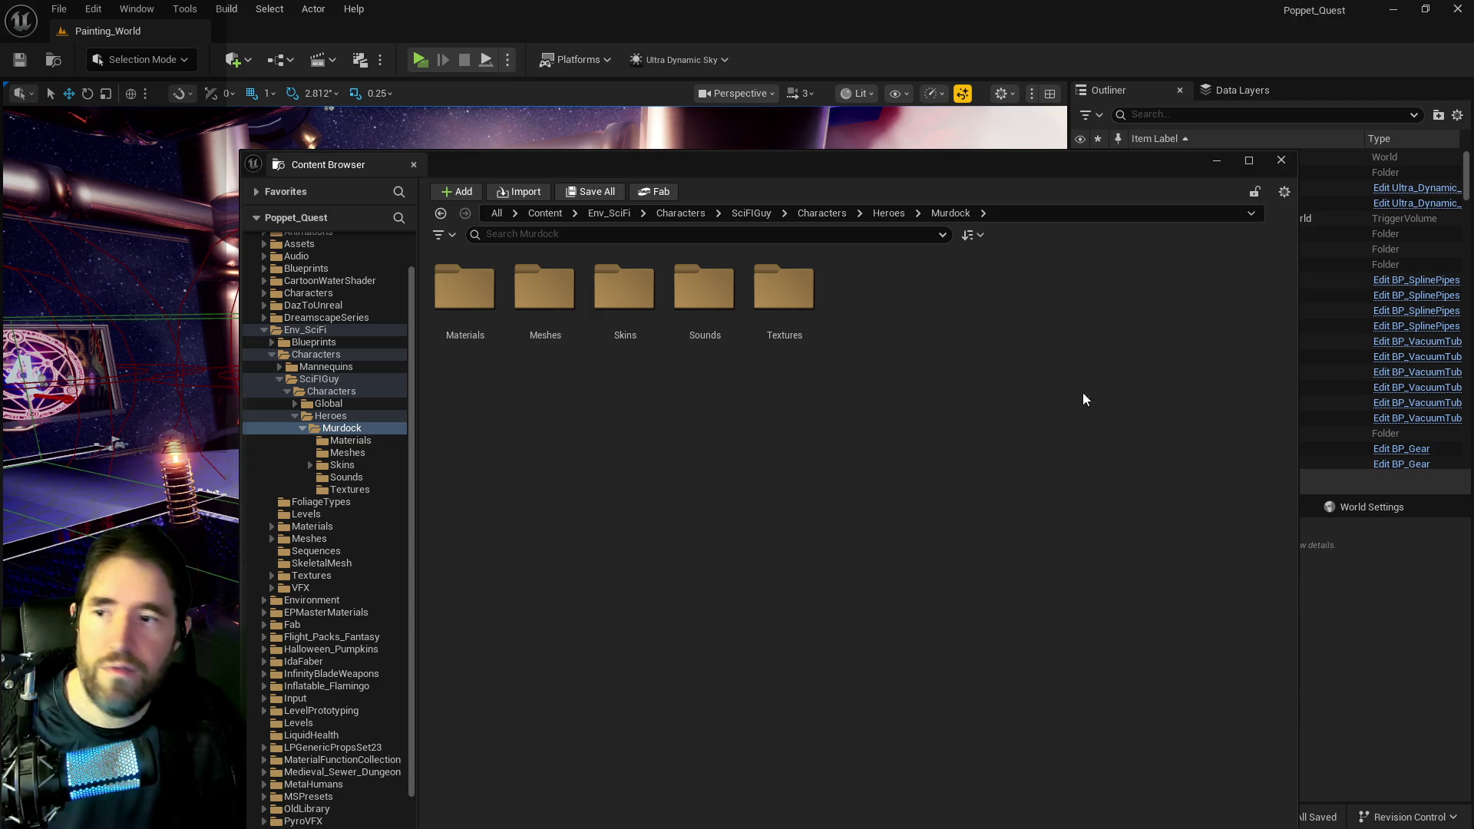
click(326, 430)
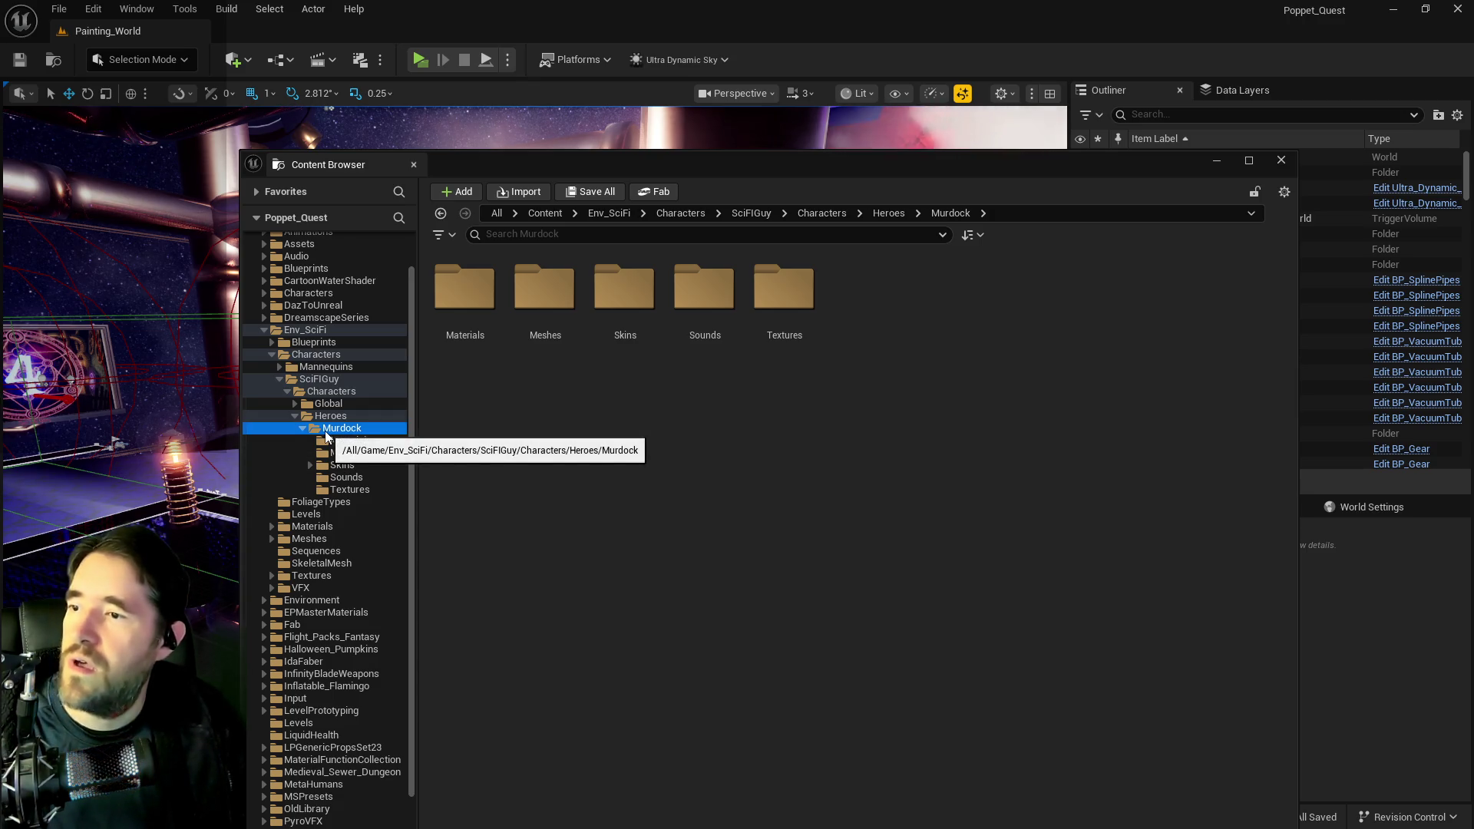
- Start deleting the Heroes folder, agreeing to load its 144 assets
right_click(330, 417)
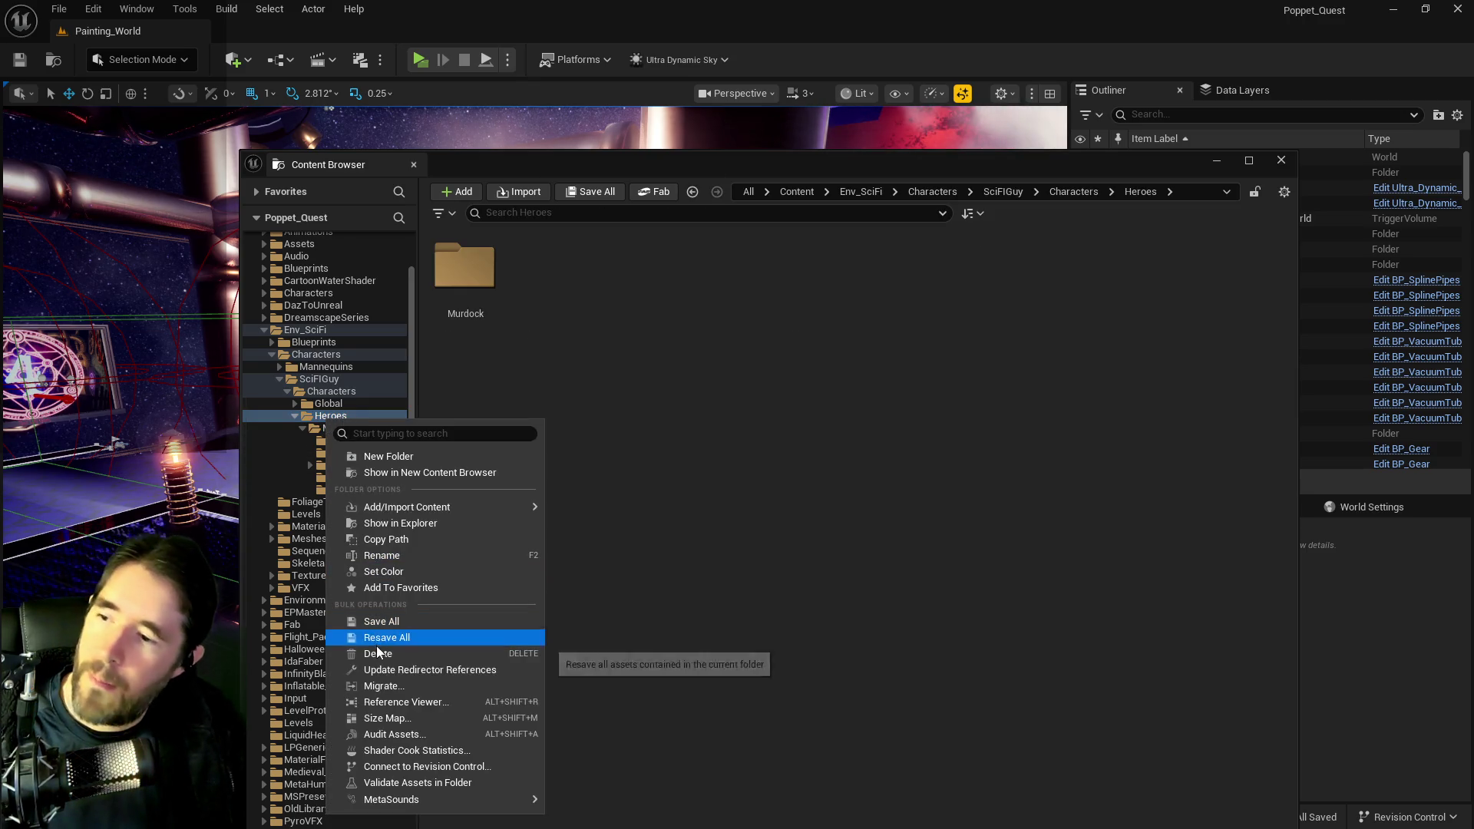
click(378, 654)
click(407, 689)
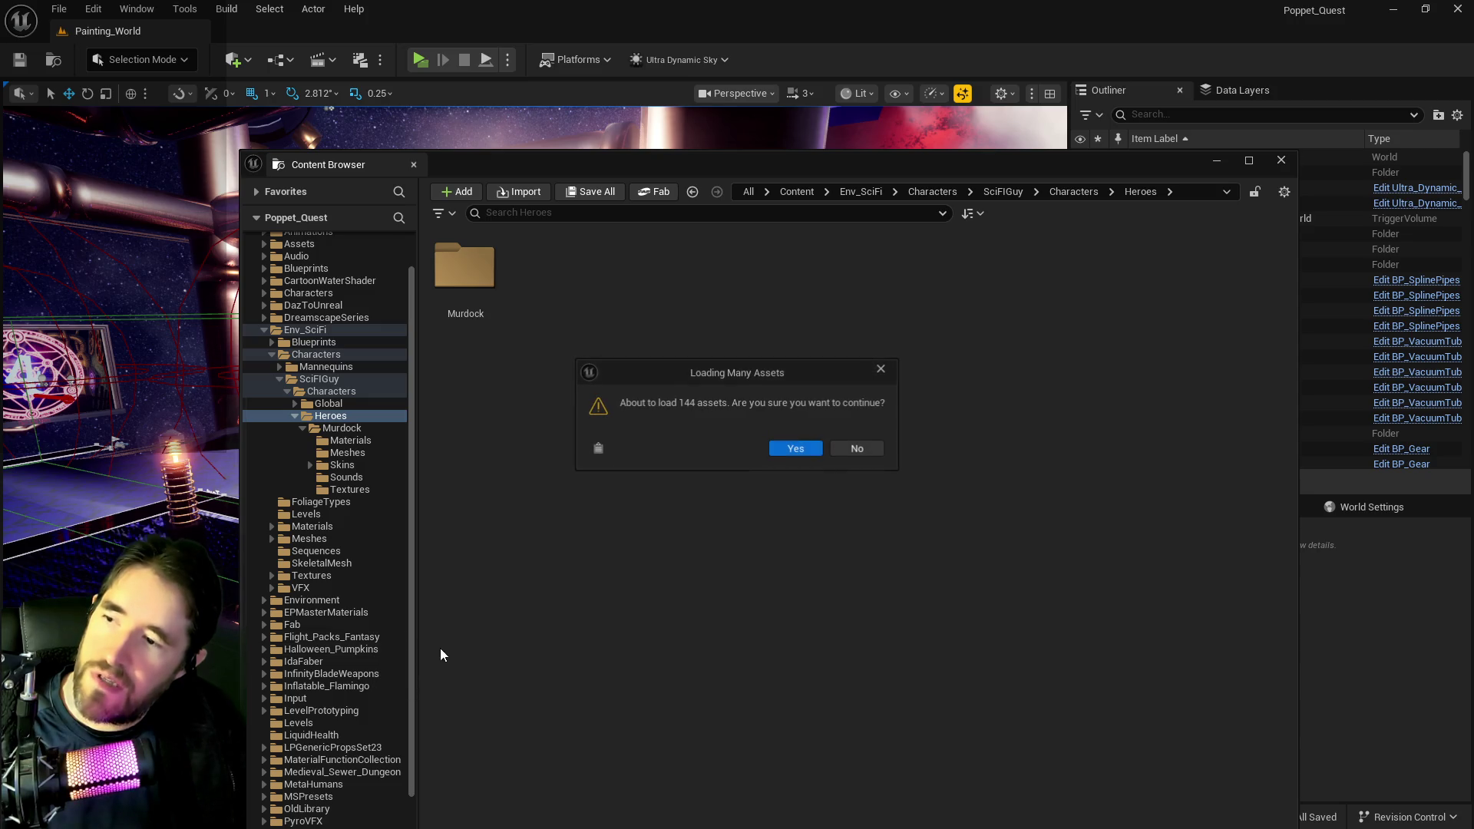
click(791, 452)
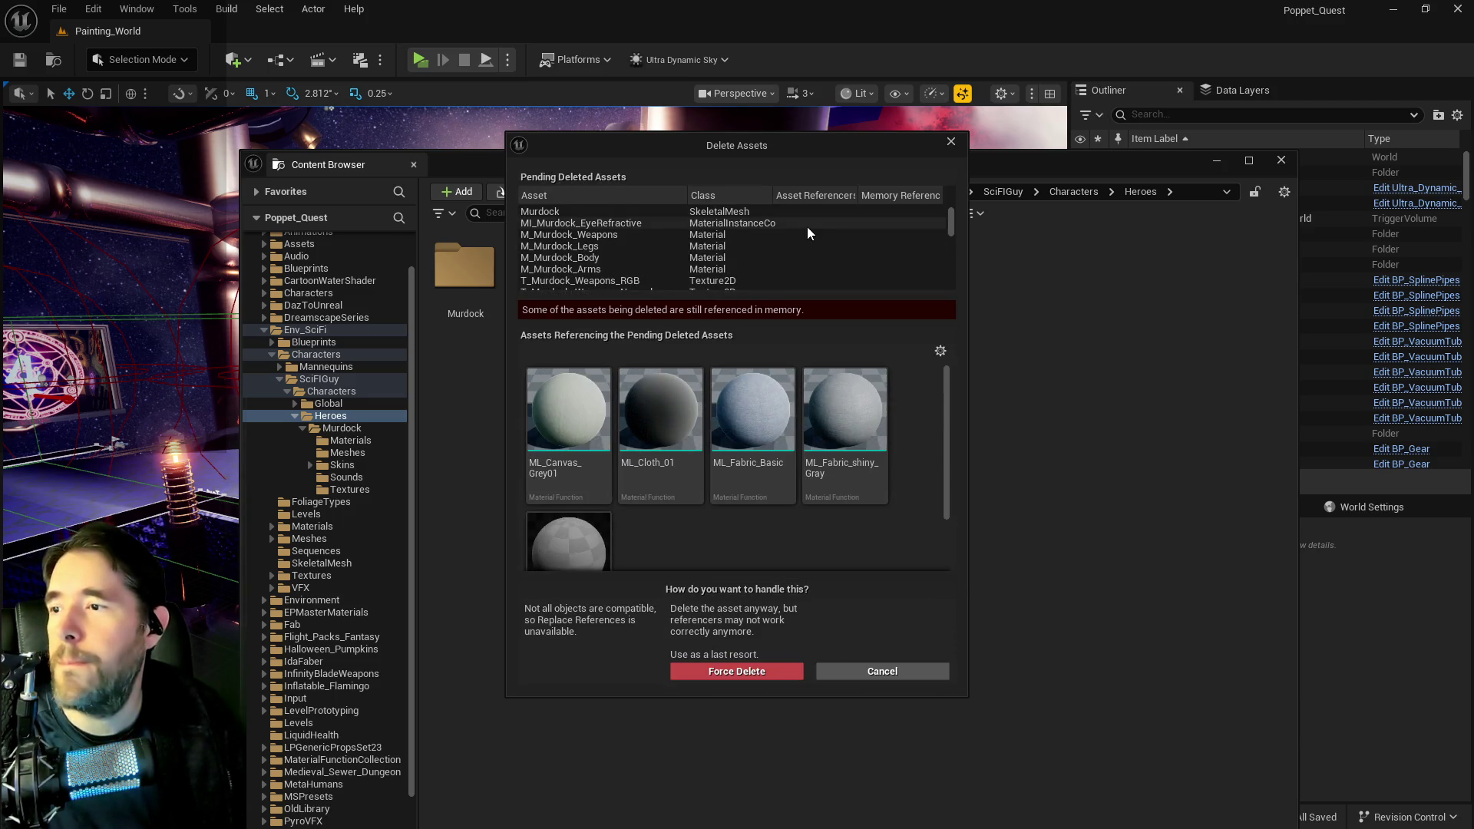
scroll(805, 242, down, 2)
- Queue the five referencing ML material functions, including ML_Canvas_Grey01 and ML_Fabric_Basic, and delete everything
right_click(602, 440)
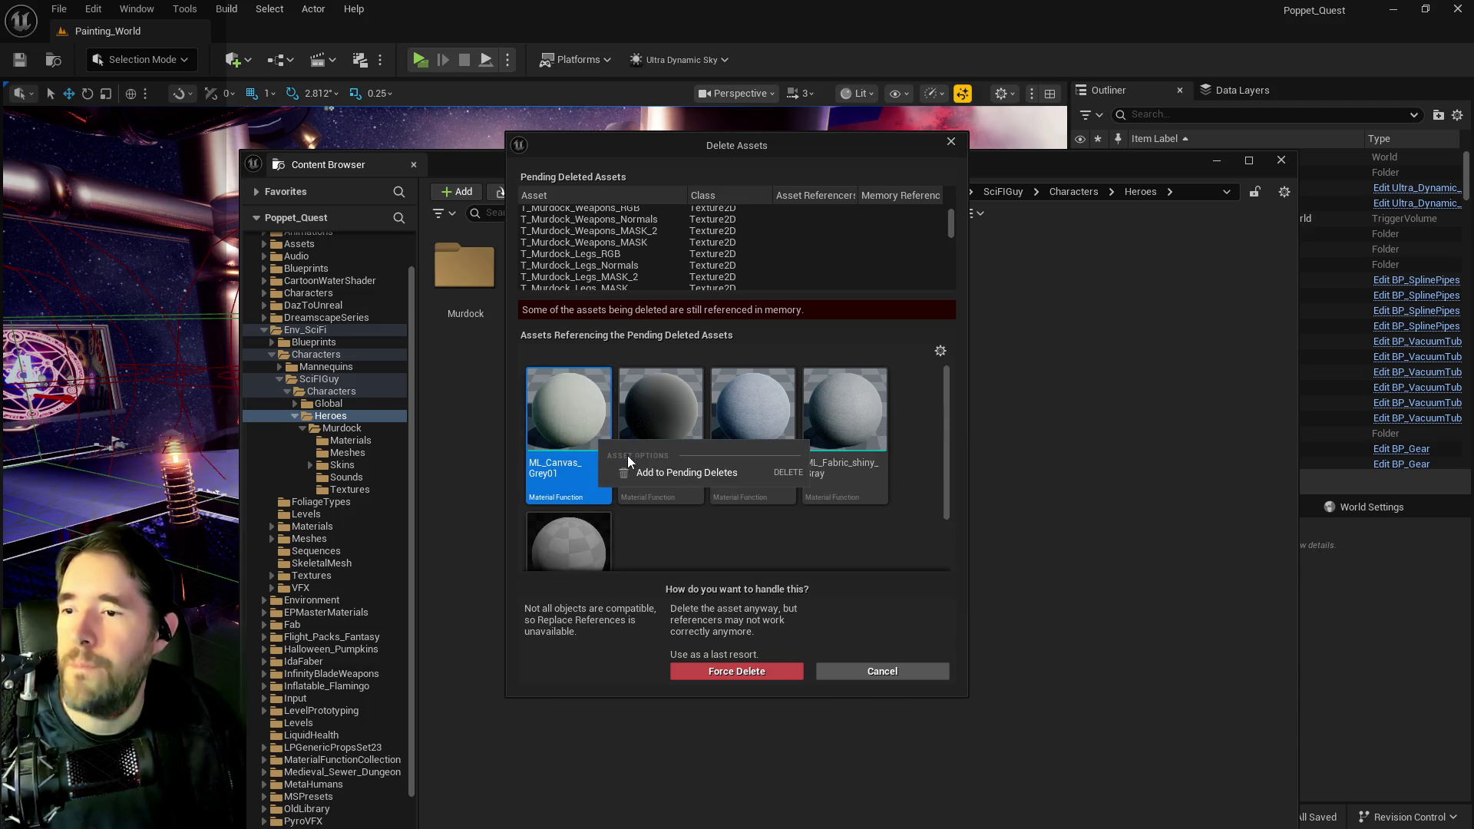
click(629, 464)
right_click(582, 436)
click(614, 465)
right_click(599, 448)
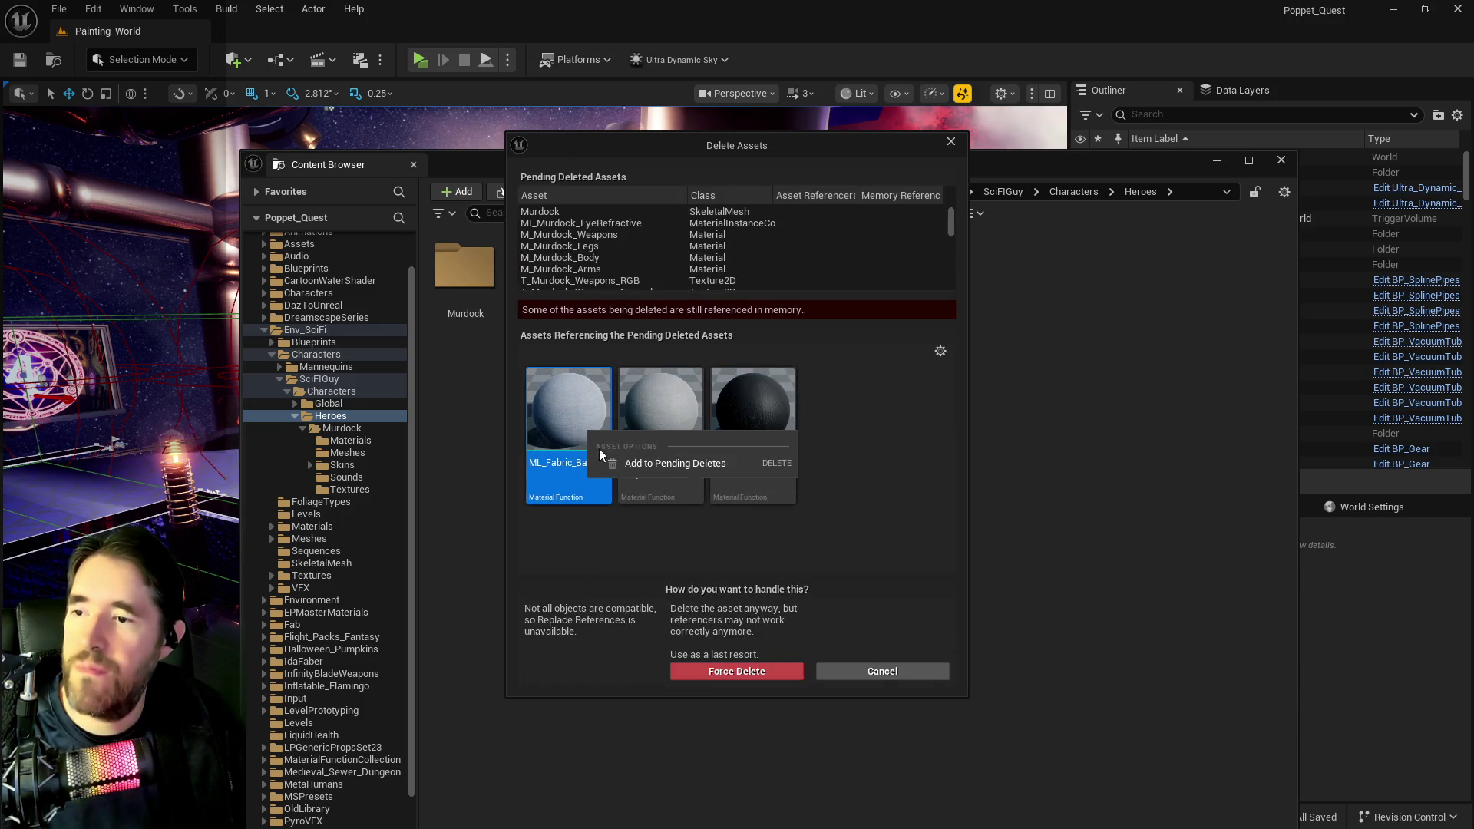
click(622, 461)
right_click(593, 452)
click(603, 476)
right_click(584, 449)
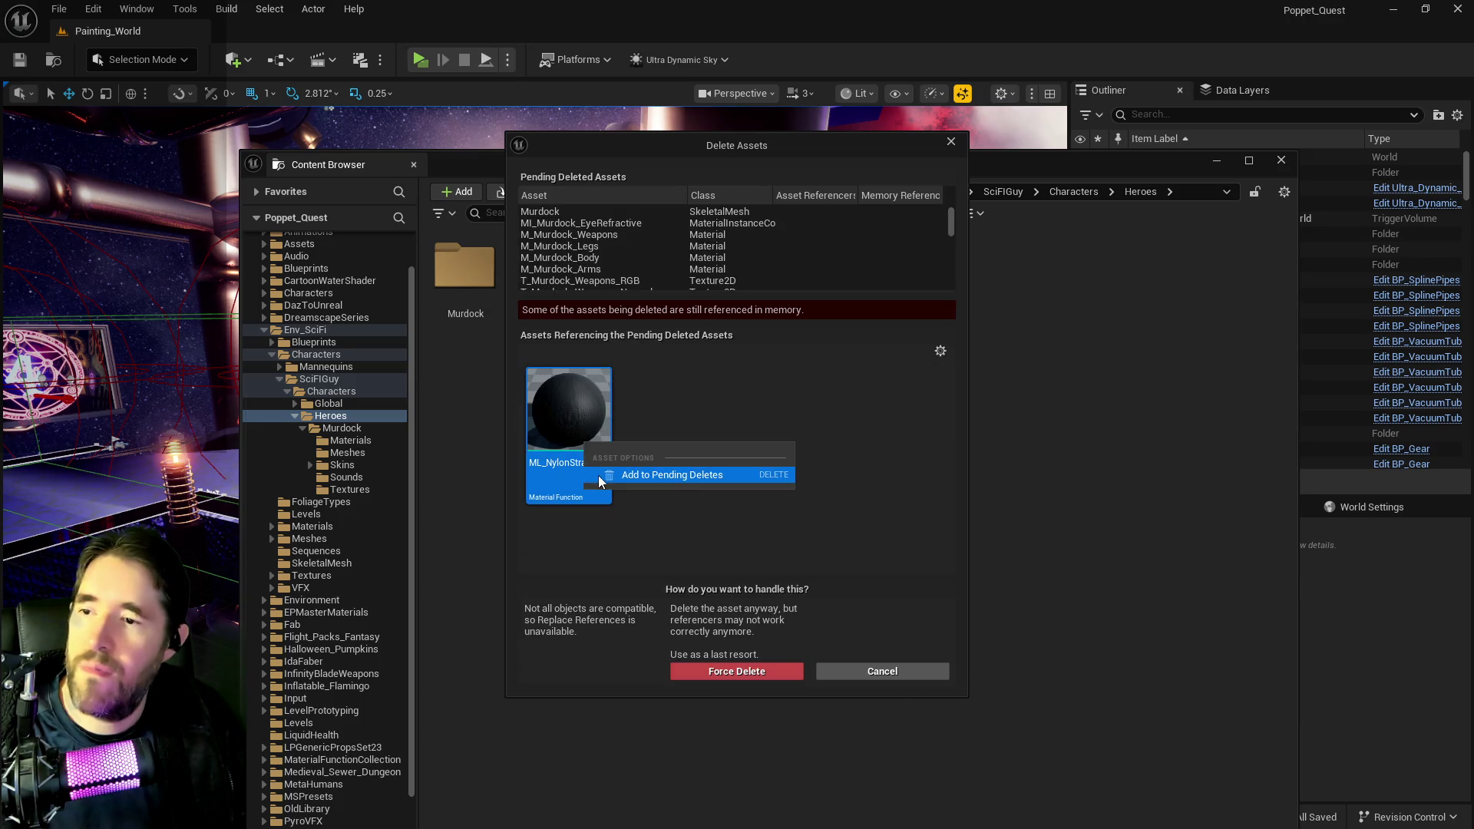
click(614, 472)
click(657, 670)
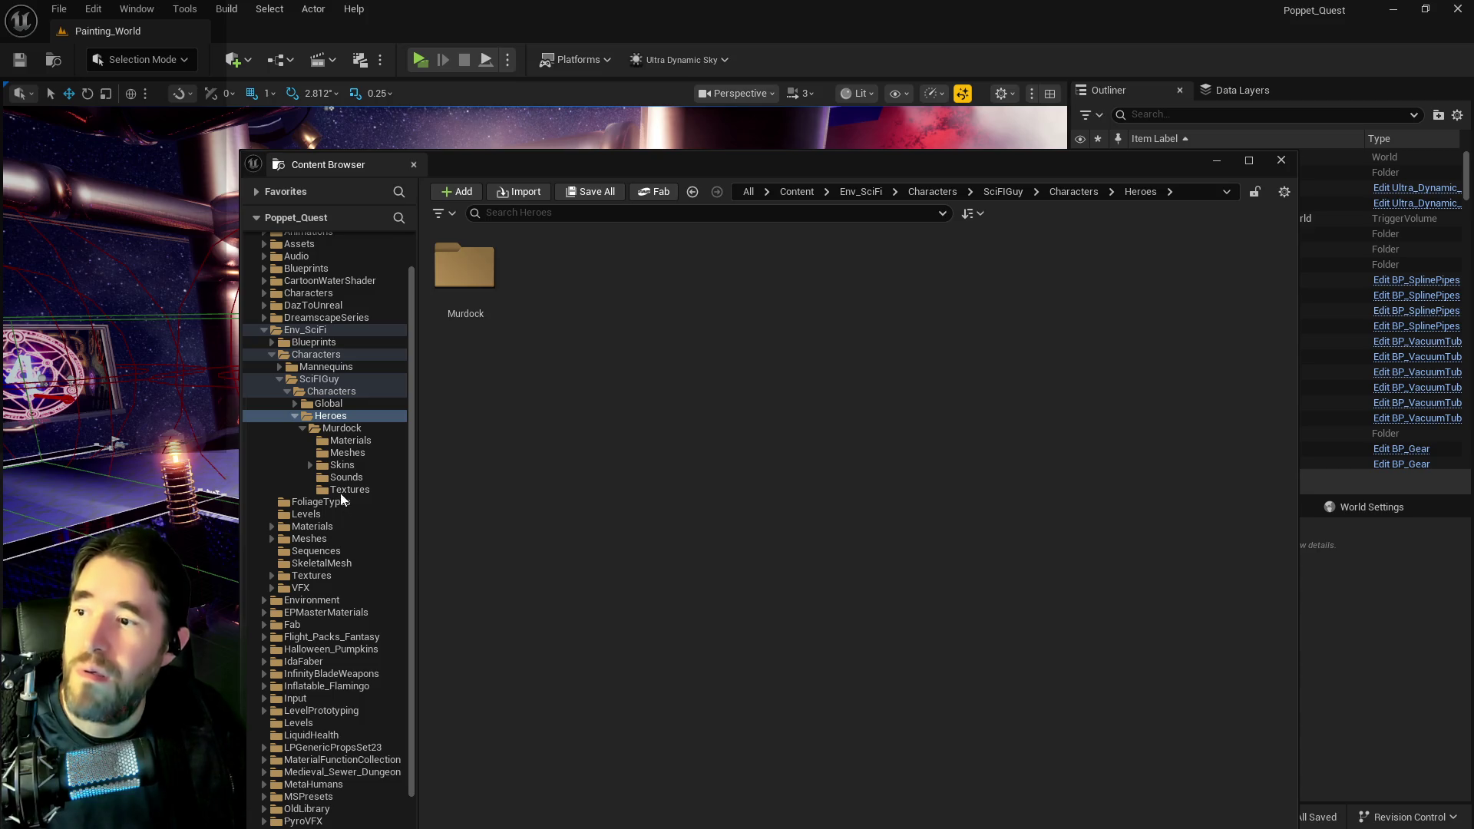
- Browse to Env_SciFi's Characters folder and choose to delete it
click(321, 428)
click(318, 404)
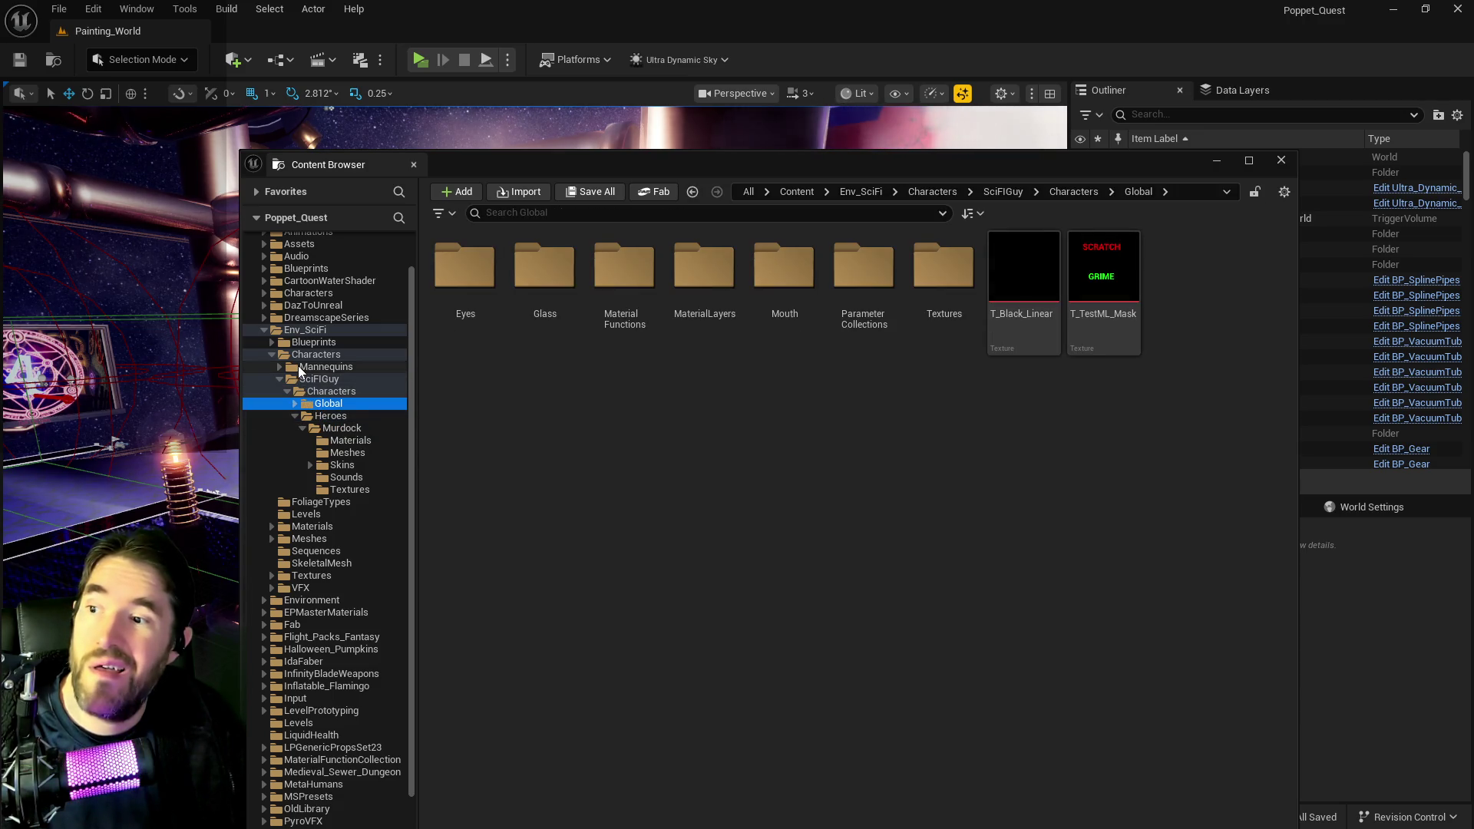
click(298, 366)
click(303, 357)
right_click(303, 360)
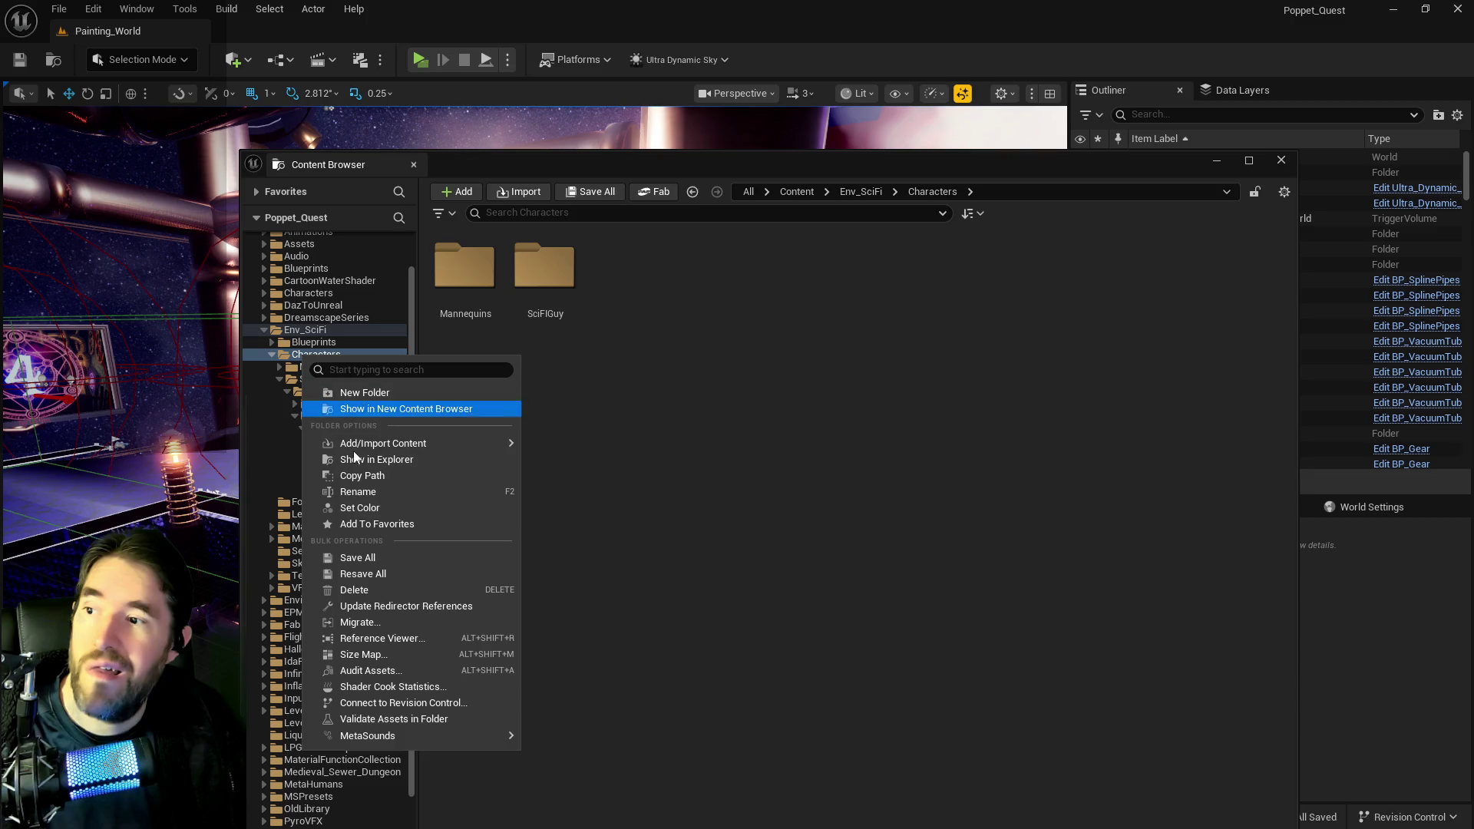
click(368, 590)
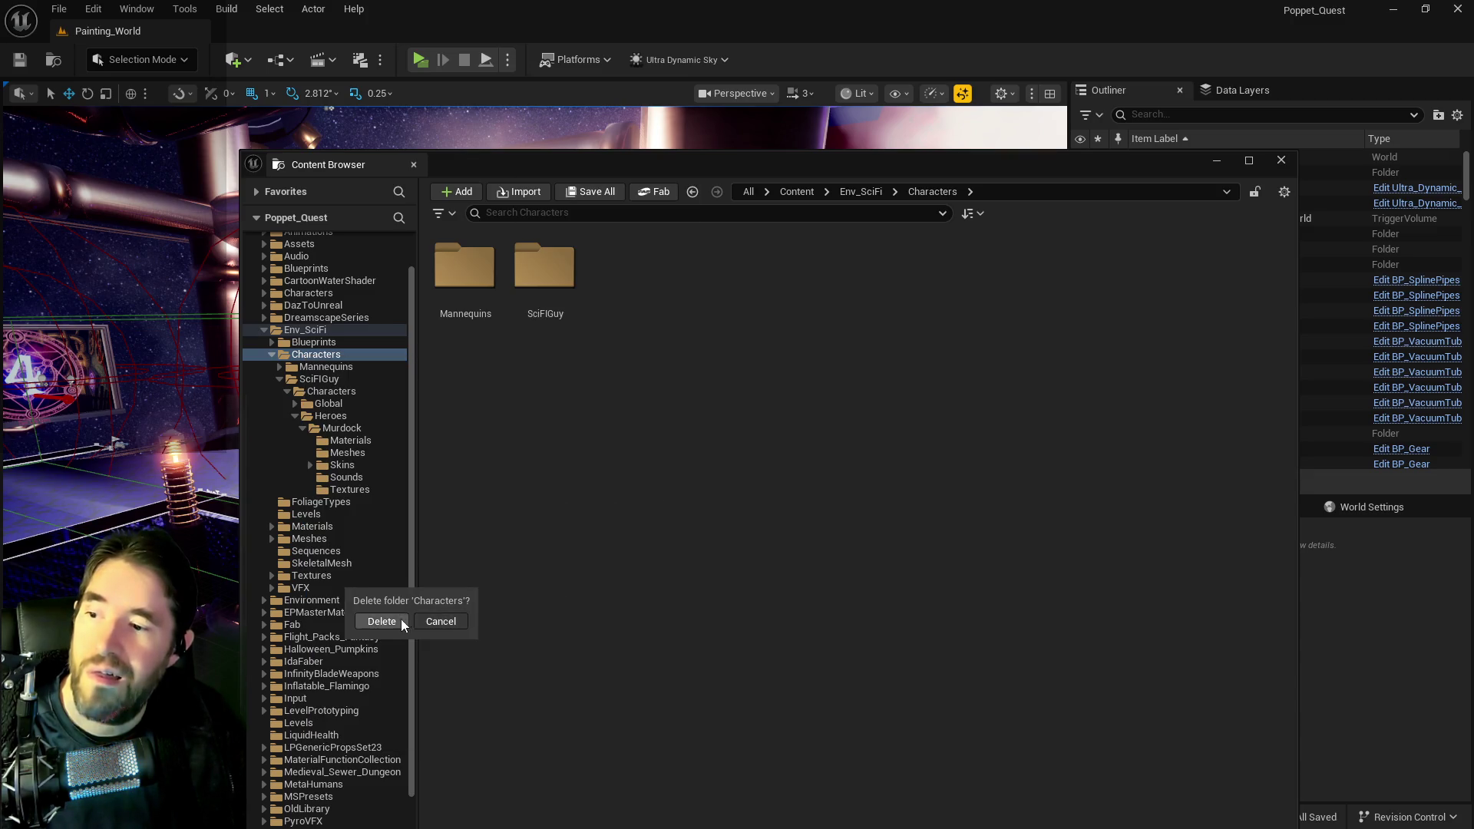
click(372, 622)
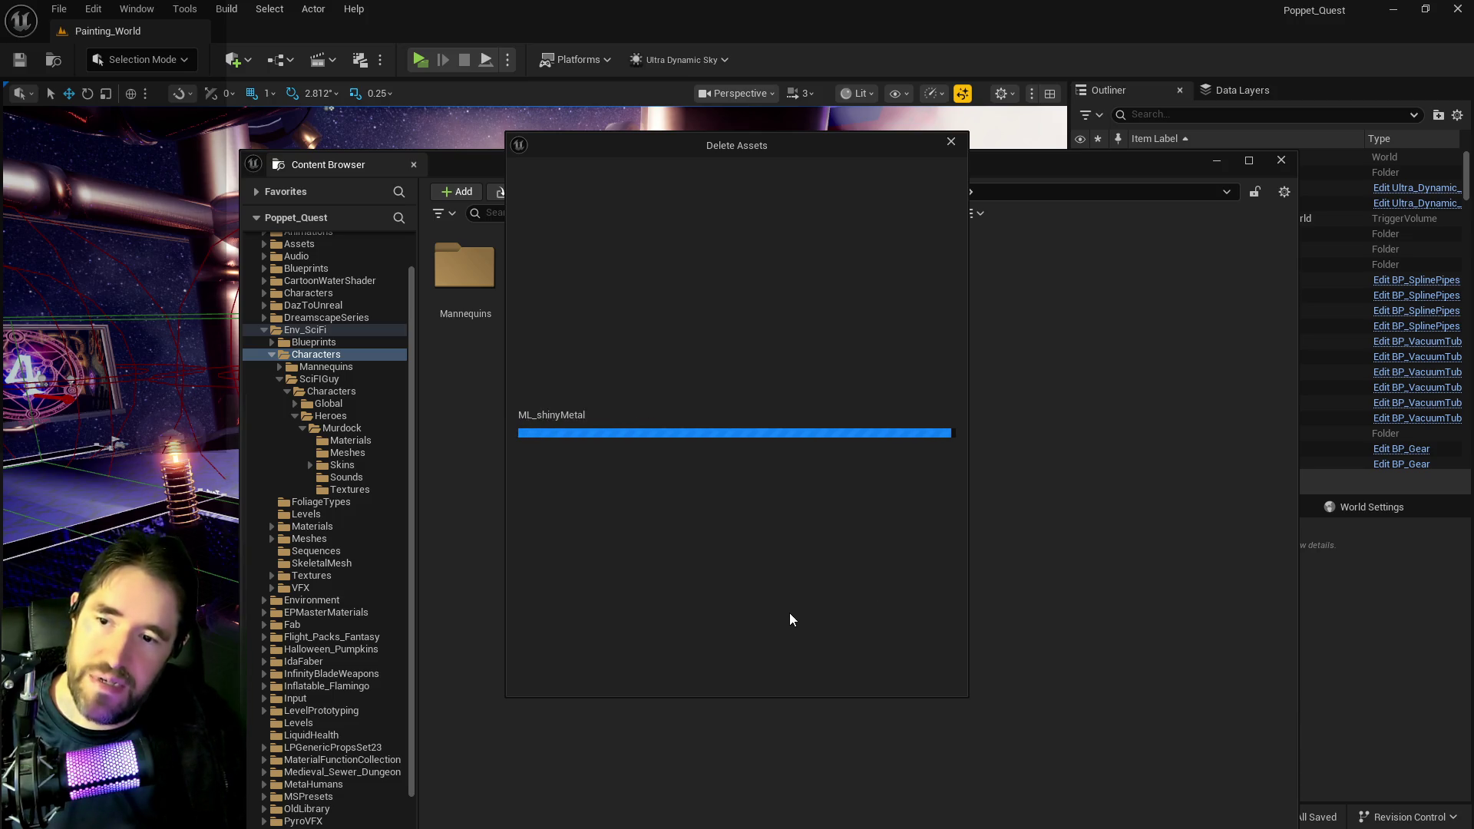
- Add the four referencing arch assets and meshes to pending deletes and delete them all
right_click(595, 475)
click(606, 480)
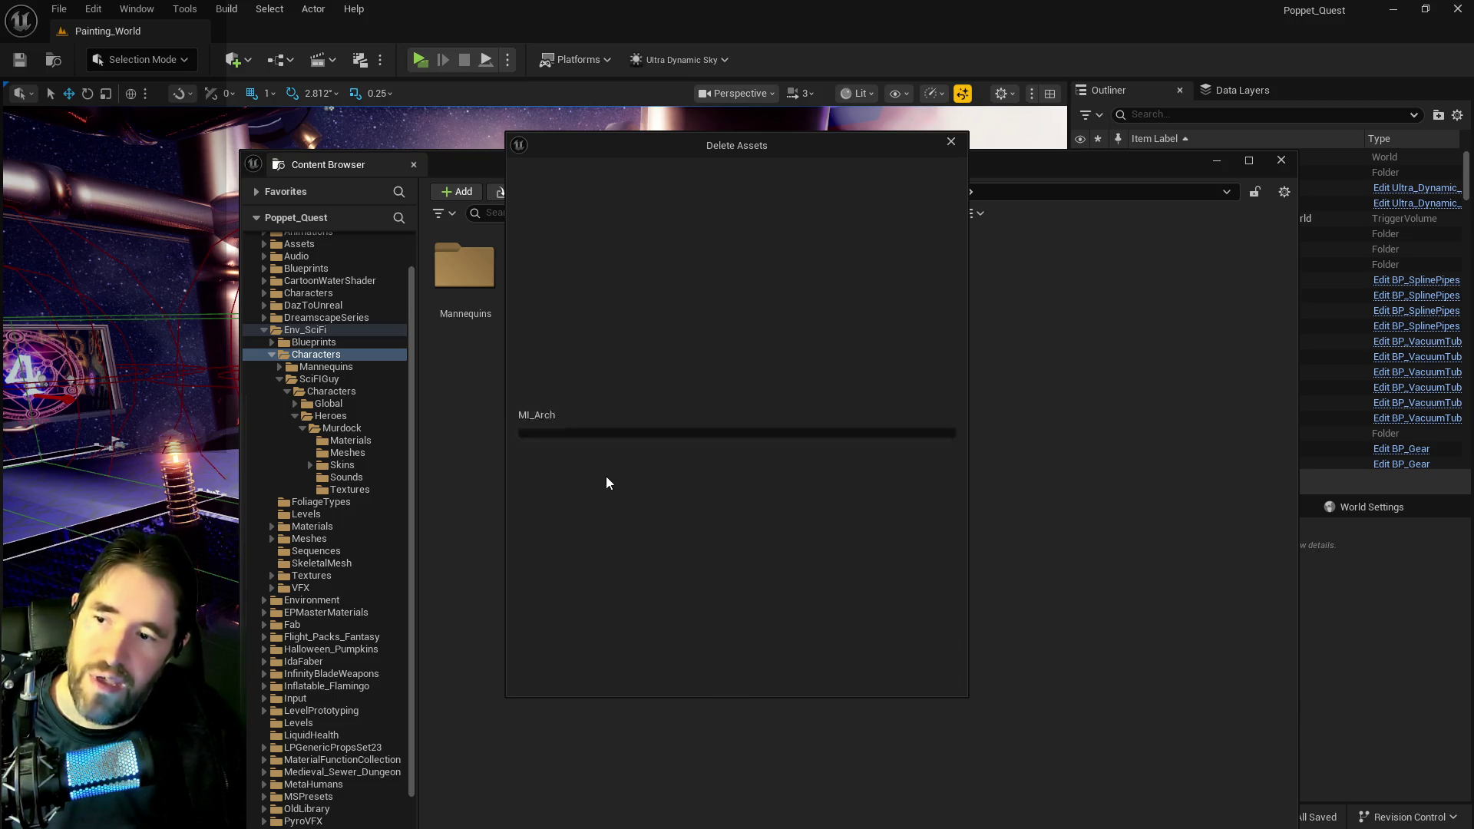
right_click(577, 451)
click(606, 470)
right_click(572, 455)
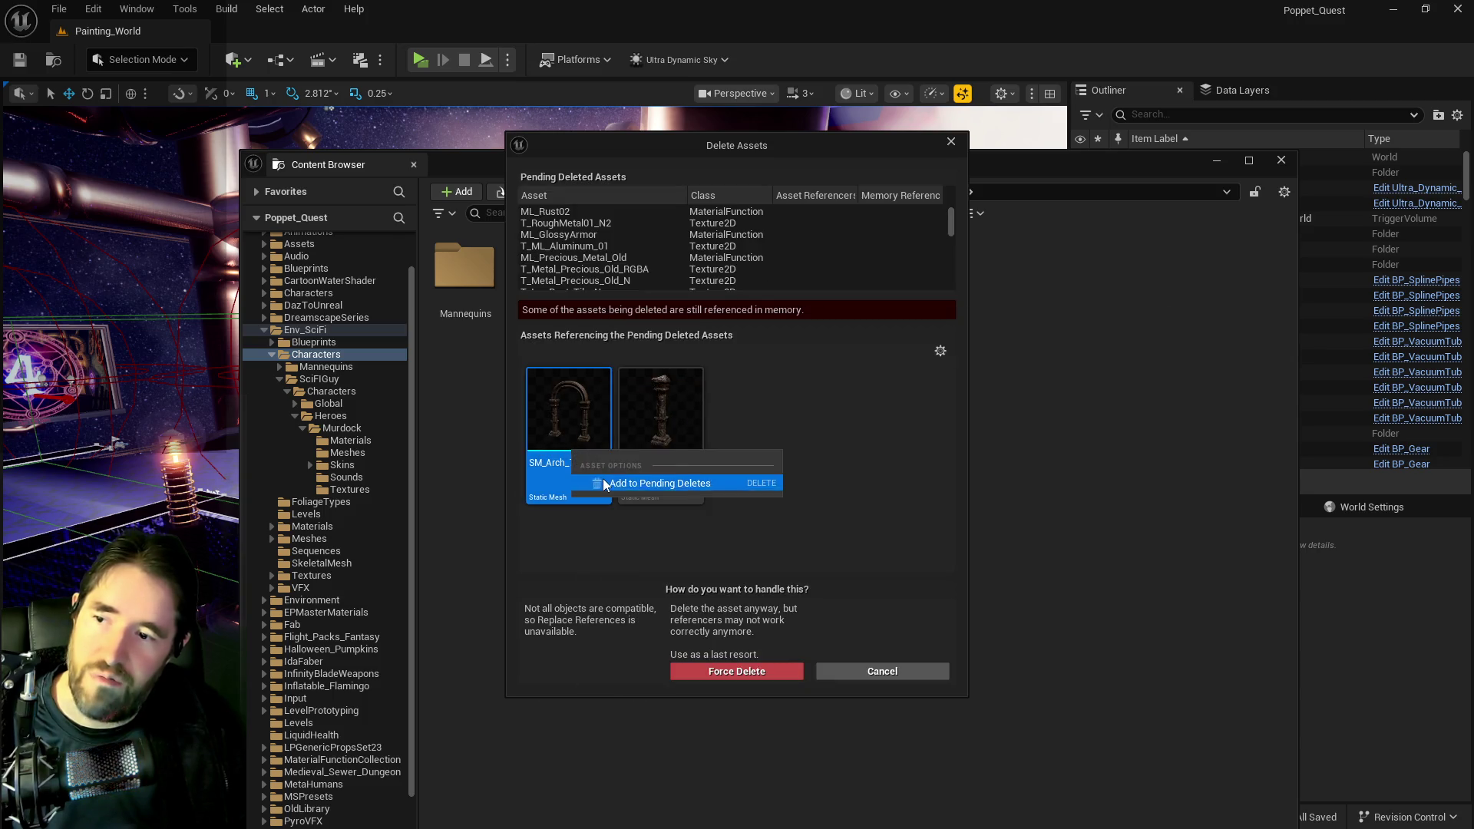
click(602, 477)
right_click(576, 455)
click(601, 481)
click(679, 672)
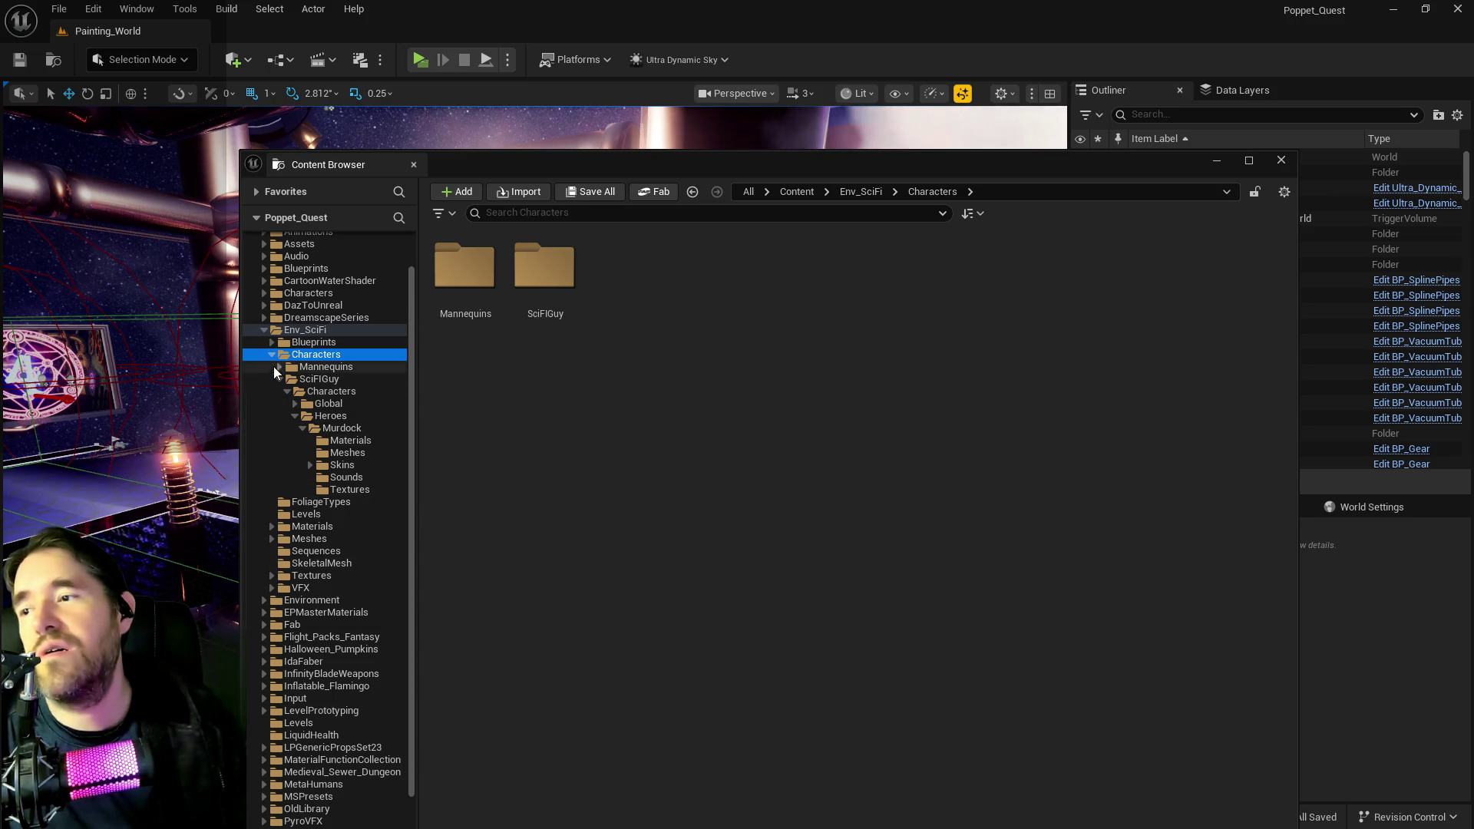
- Delete the Env_SciFi folder, loading its 62 assets, queuing Lvl_Demo, and force-deleting
click(306, 330)
right_click(306, 329)
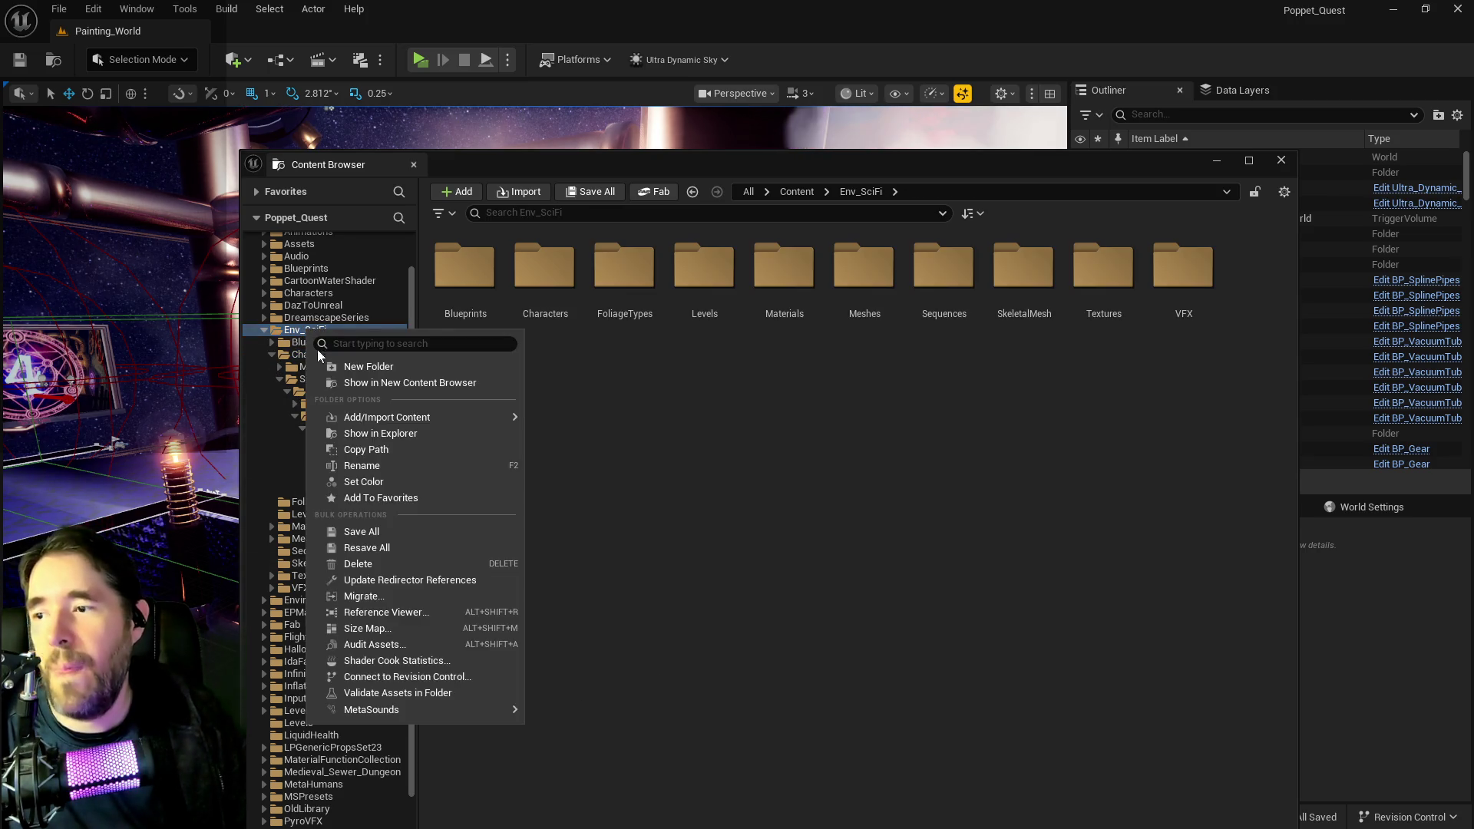
click(371, 548)
click(405, 593)
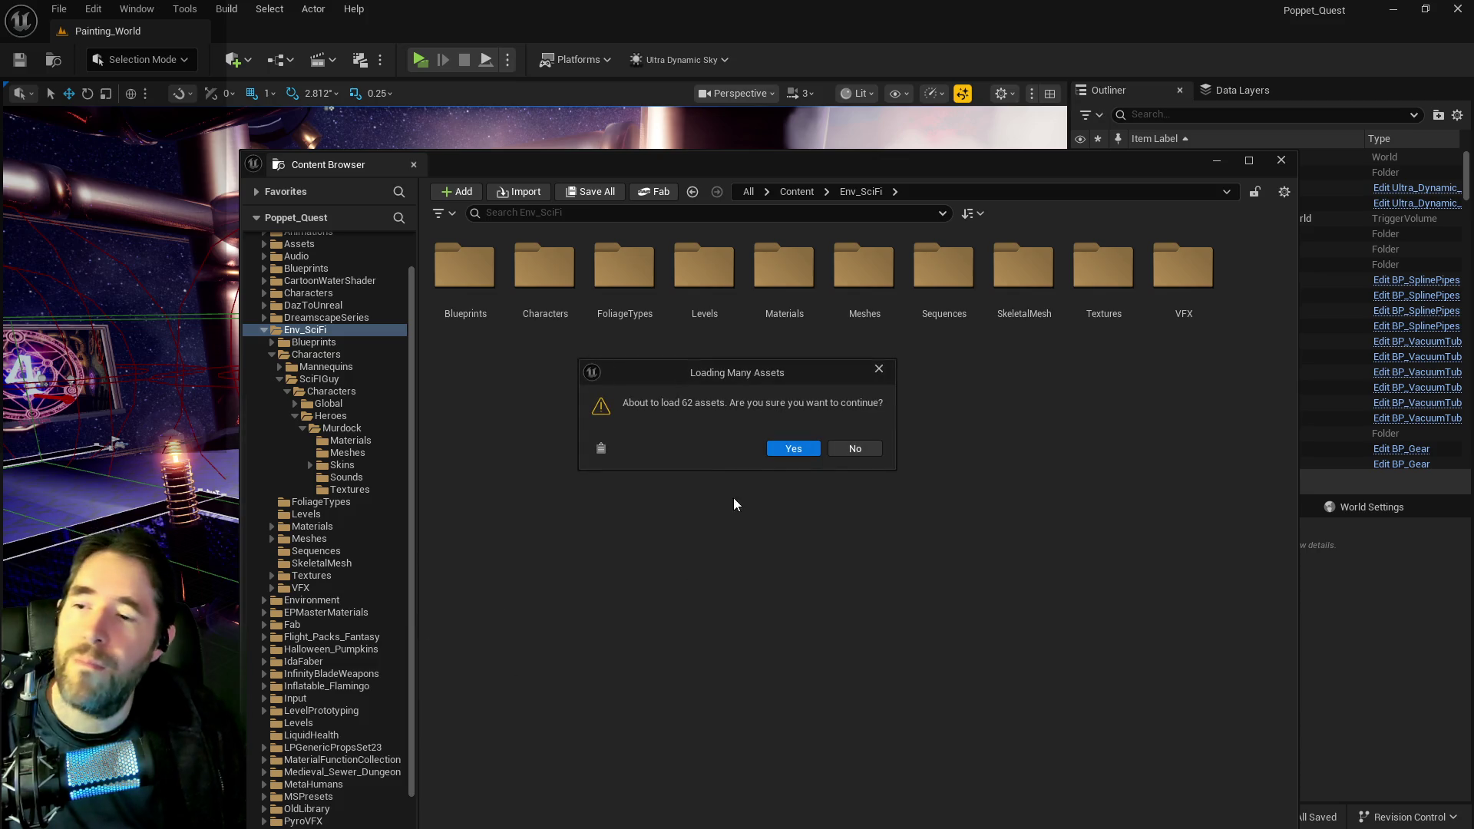
click(781, 453)
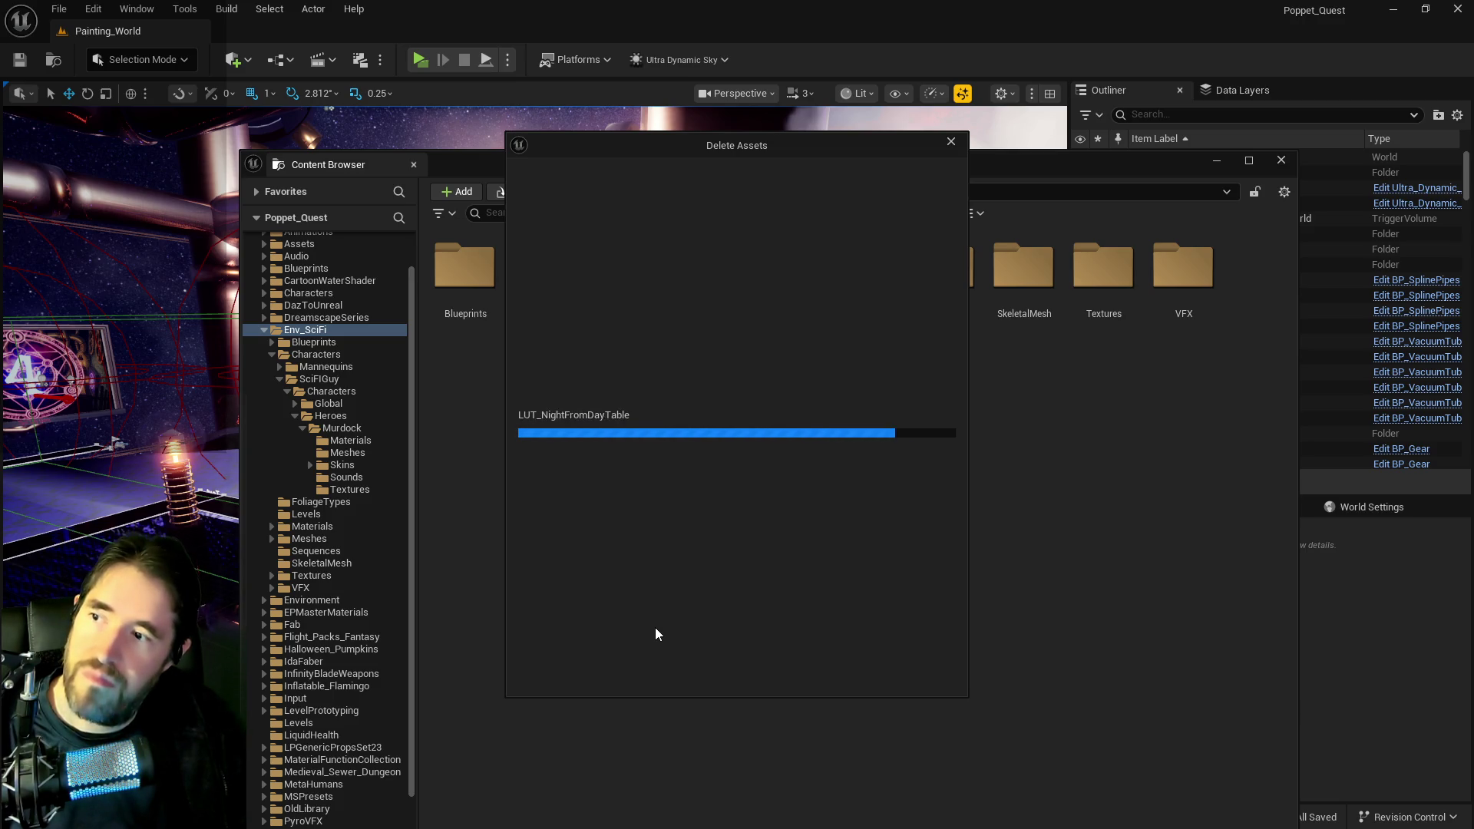
right_click(600, 459)
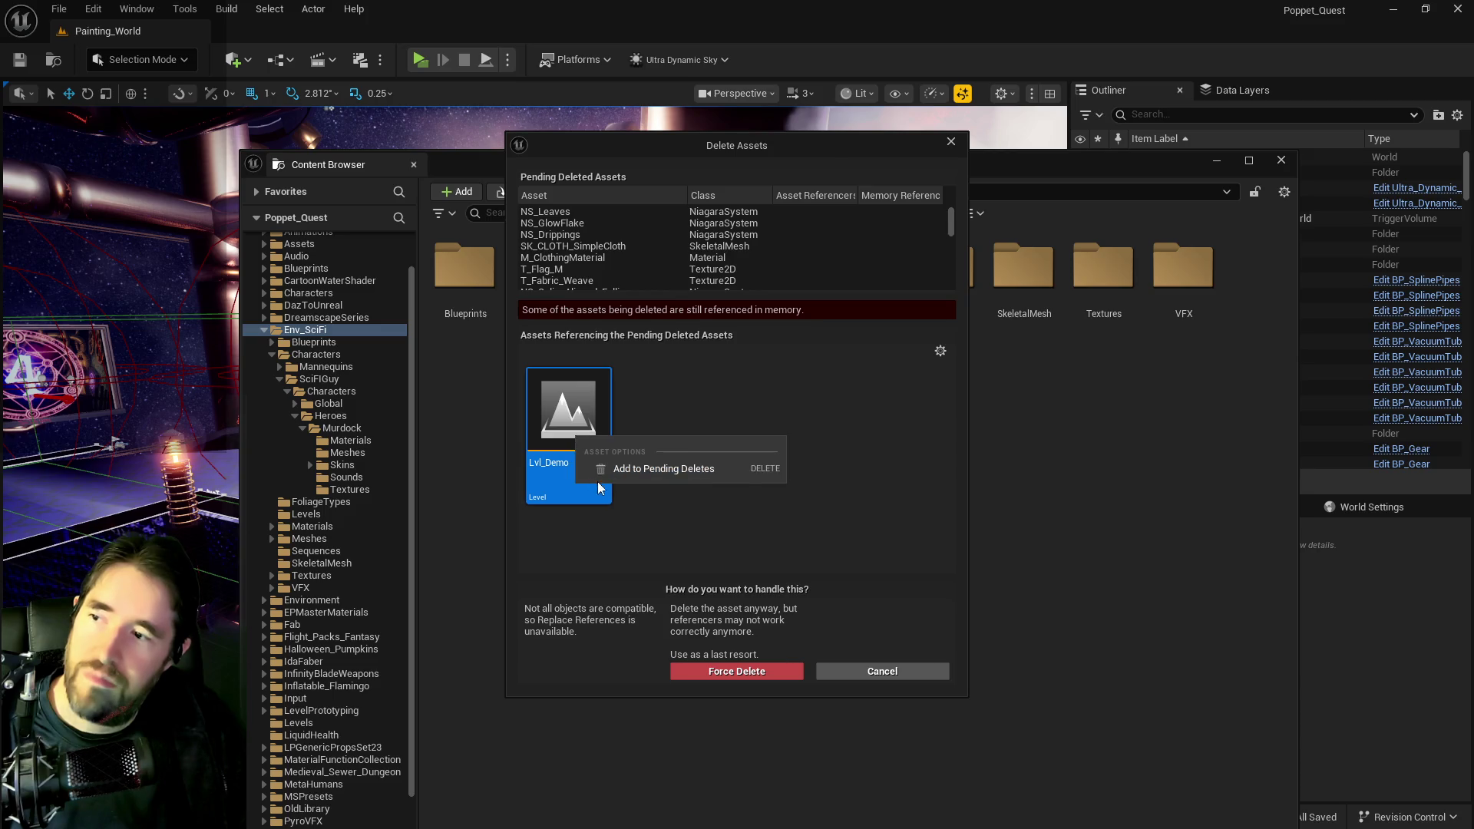
click(614, 470)
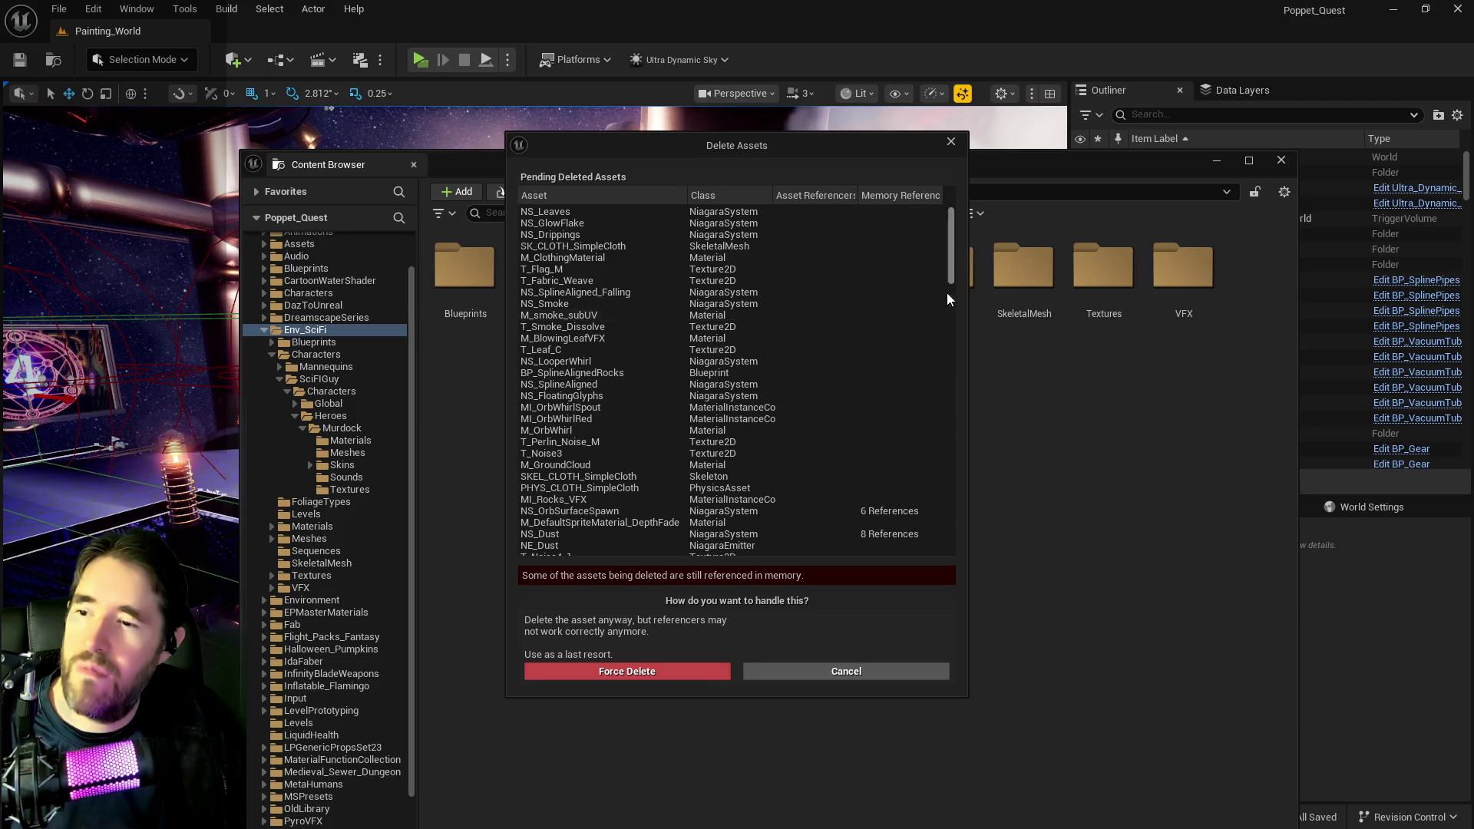
click(694, 671)
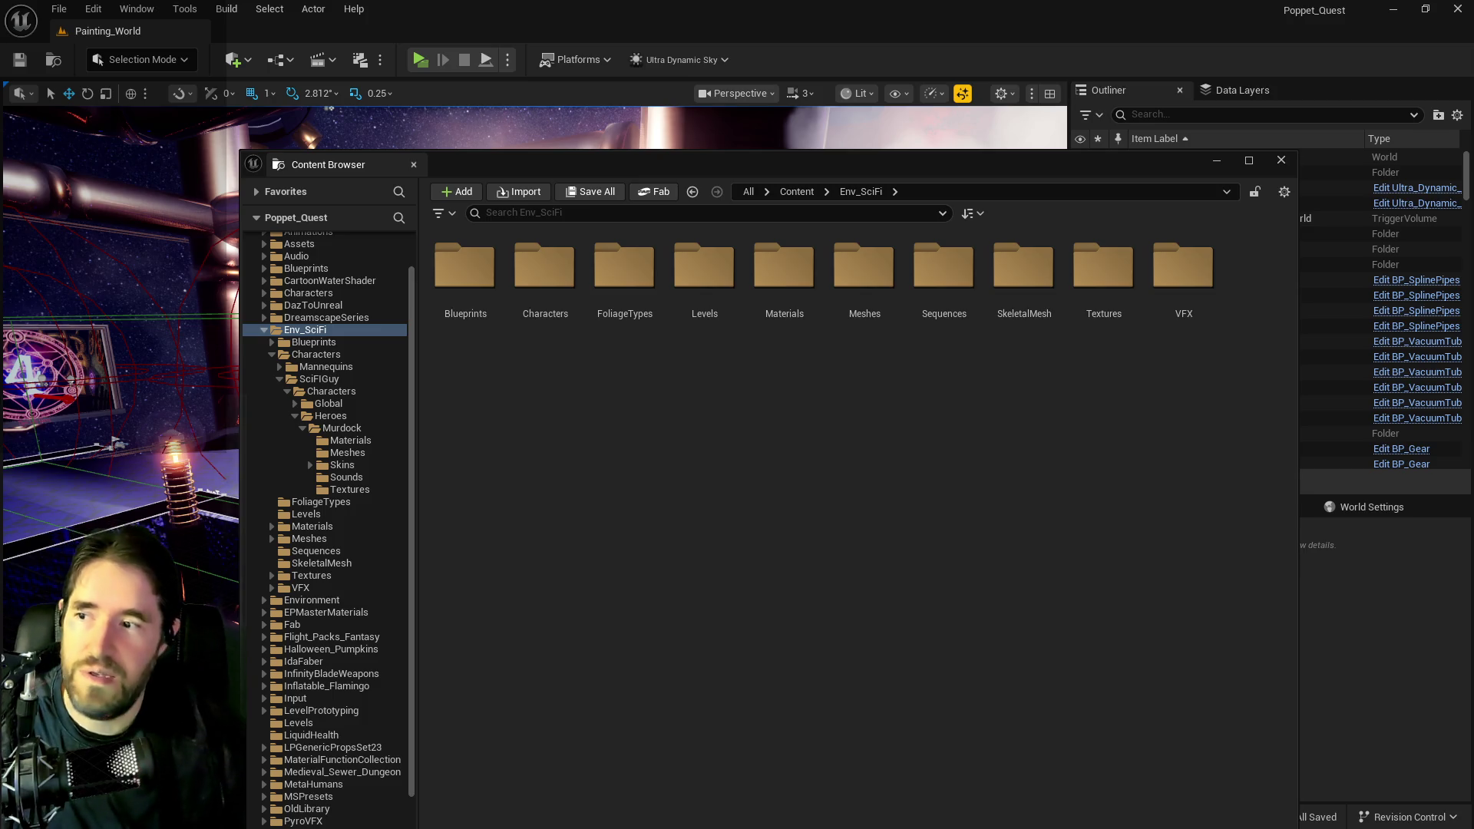
- Fix up redirector references in the Env_SciFi folder
right_click(281, 339)
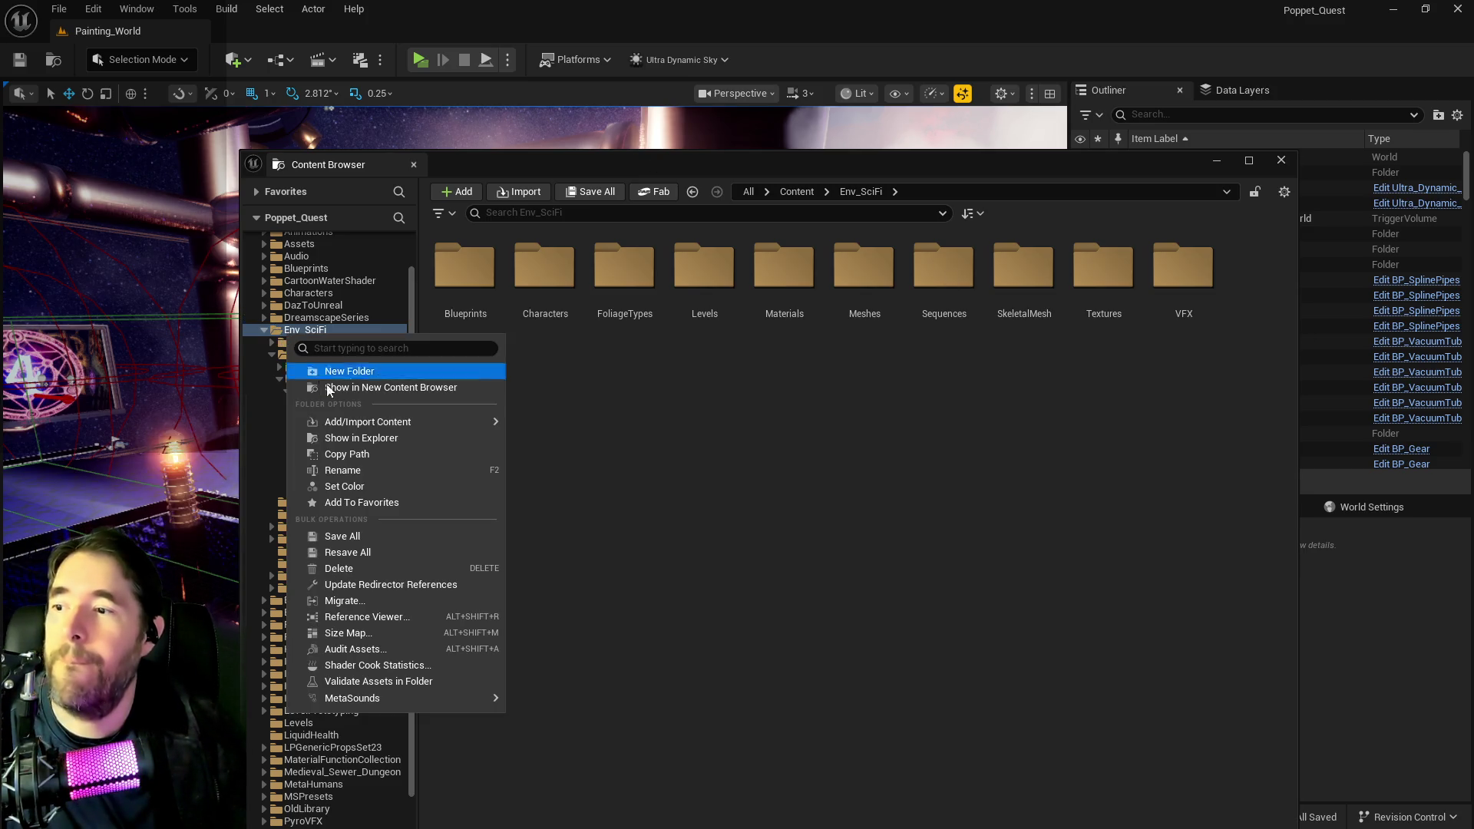
click(379, 584)
scroll(330, 434, up, 3)
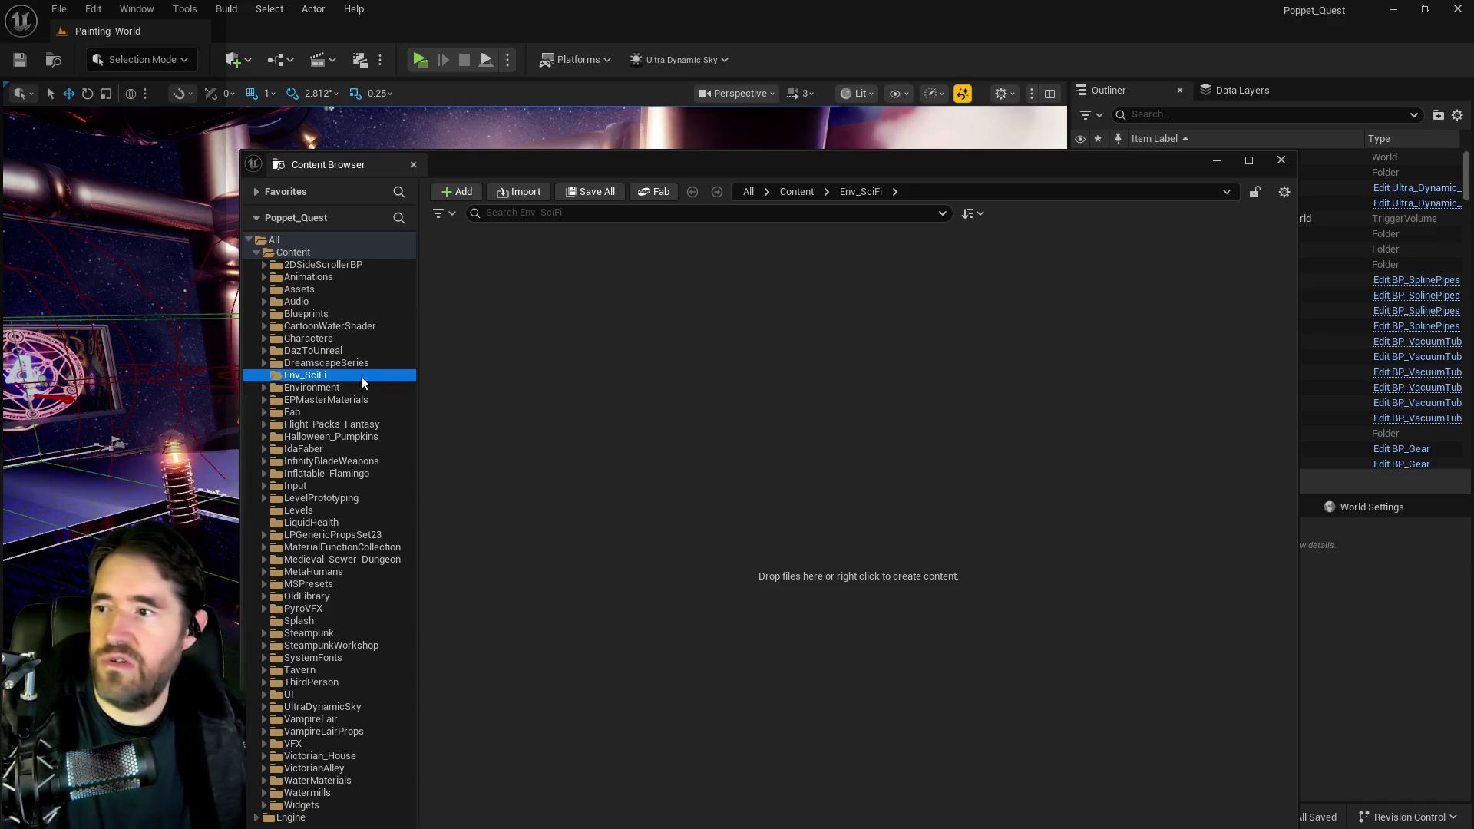
right_click(321, 376)
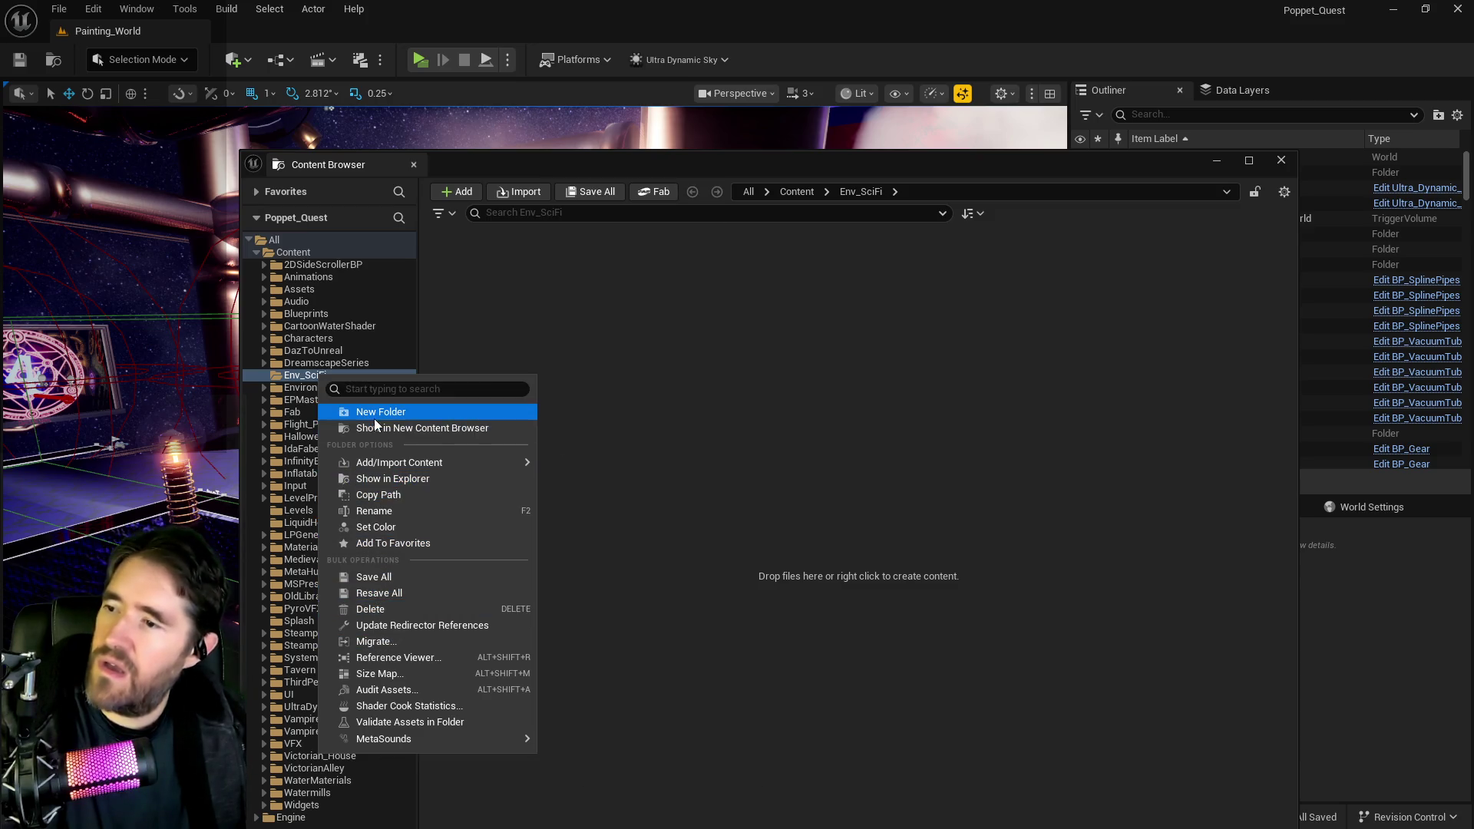
click(377, 628)
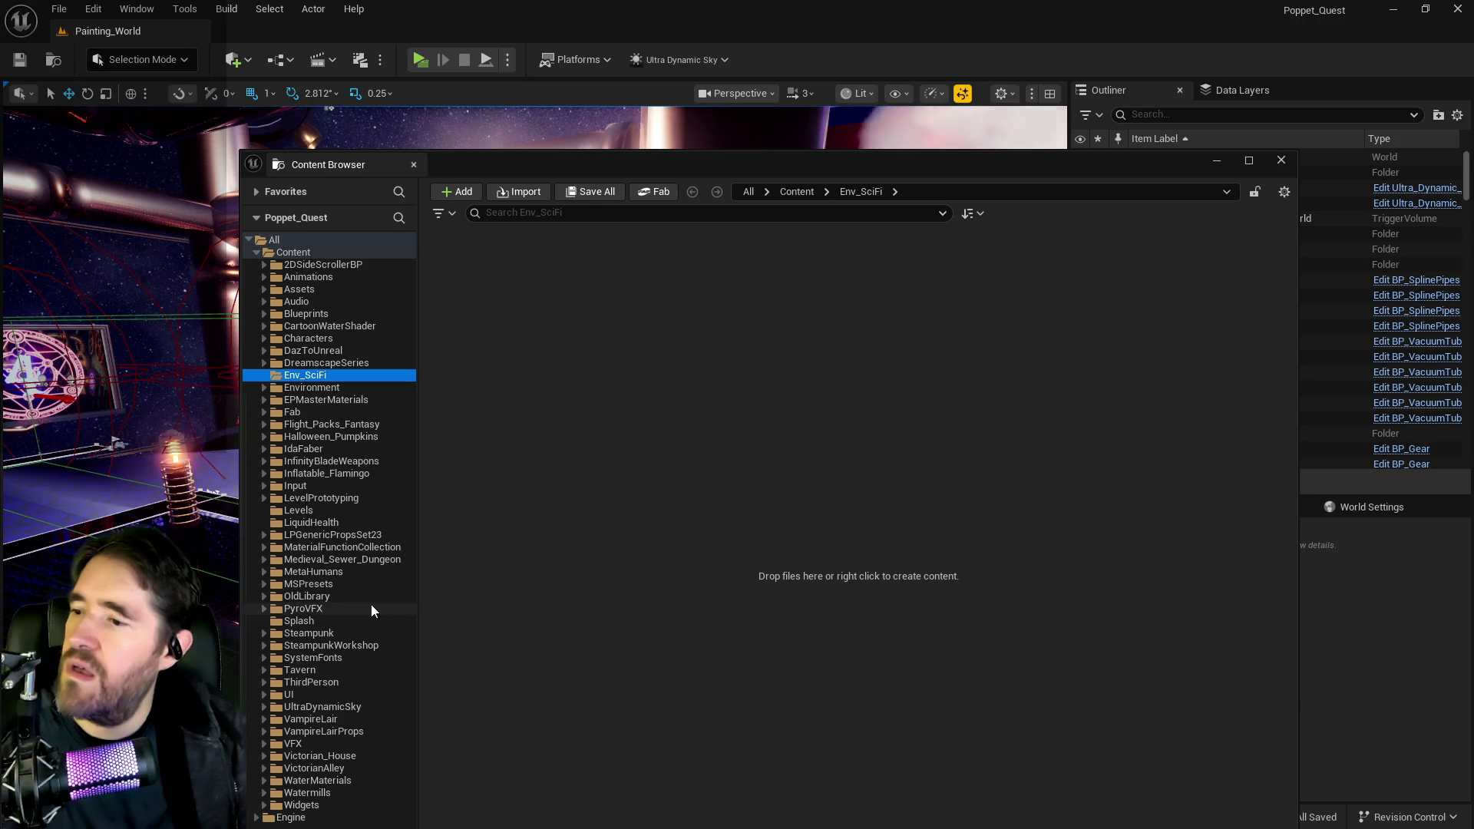
- Resave all assets in Env_SciFi and confirm
right_click(307, 376)
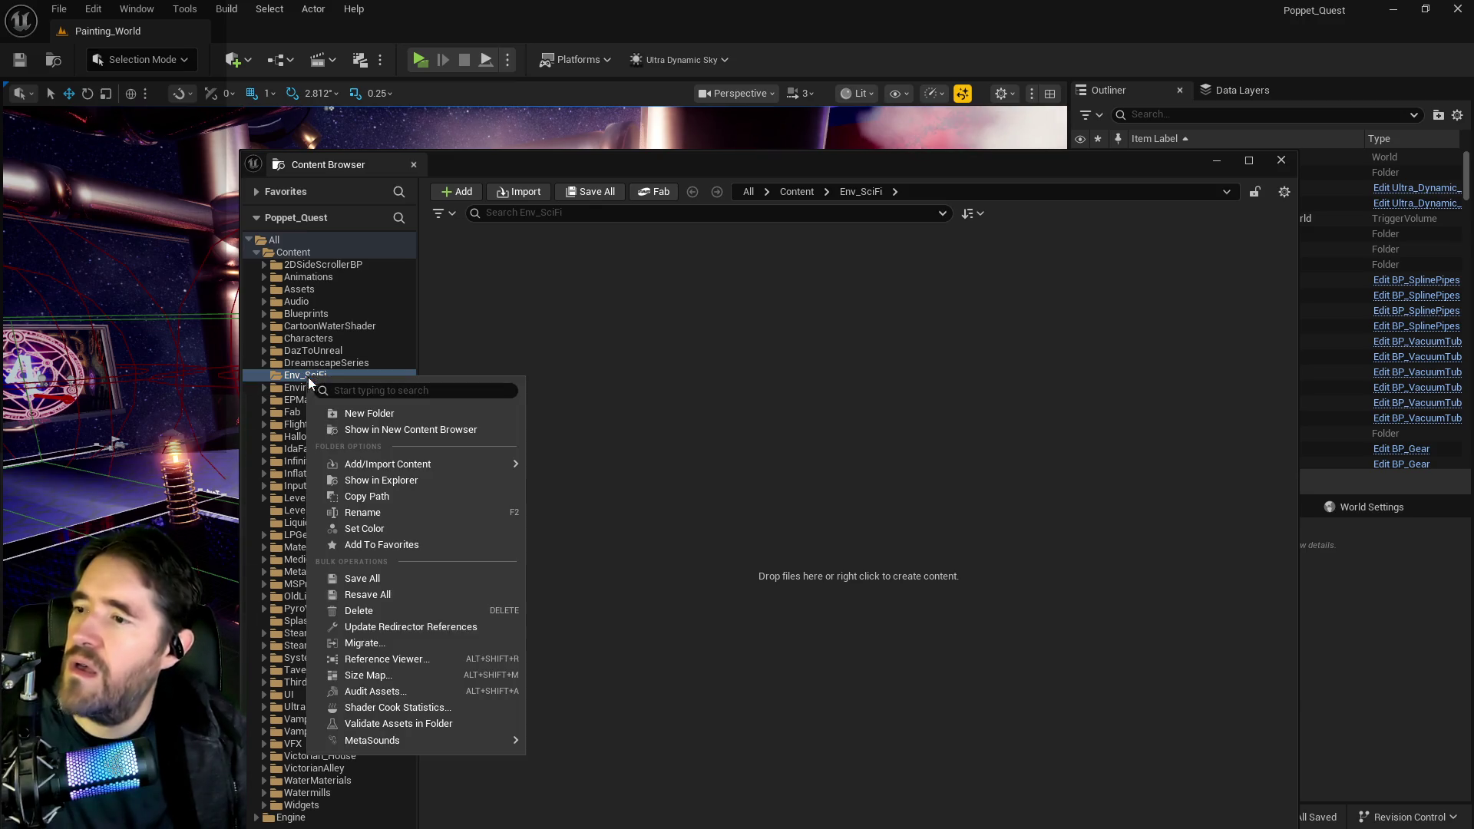
click(359, 596)
click(391, 642)
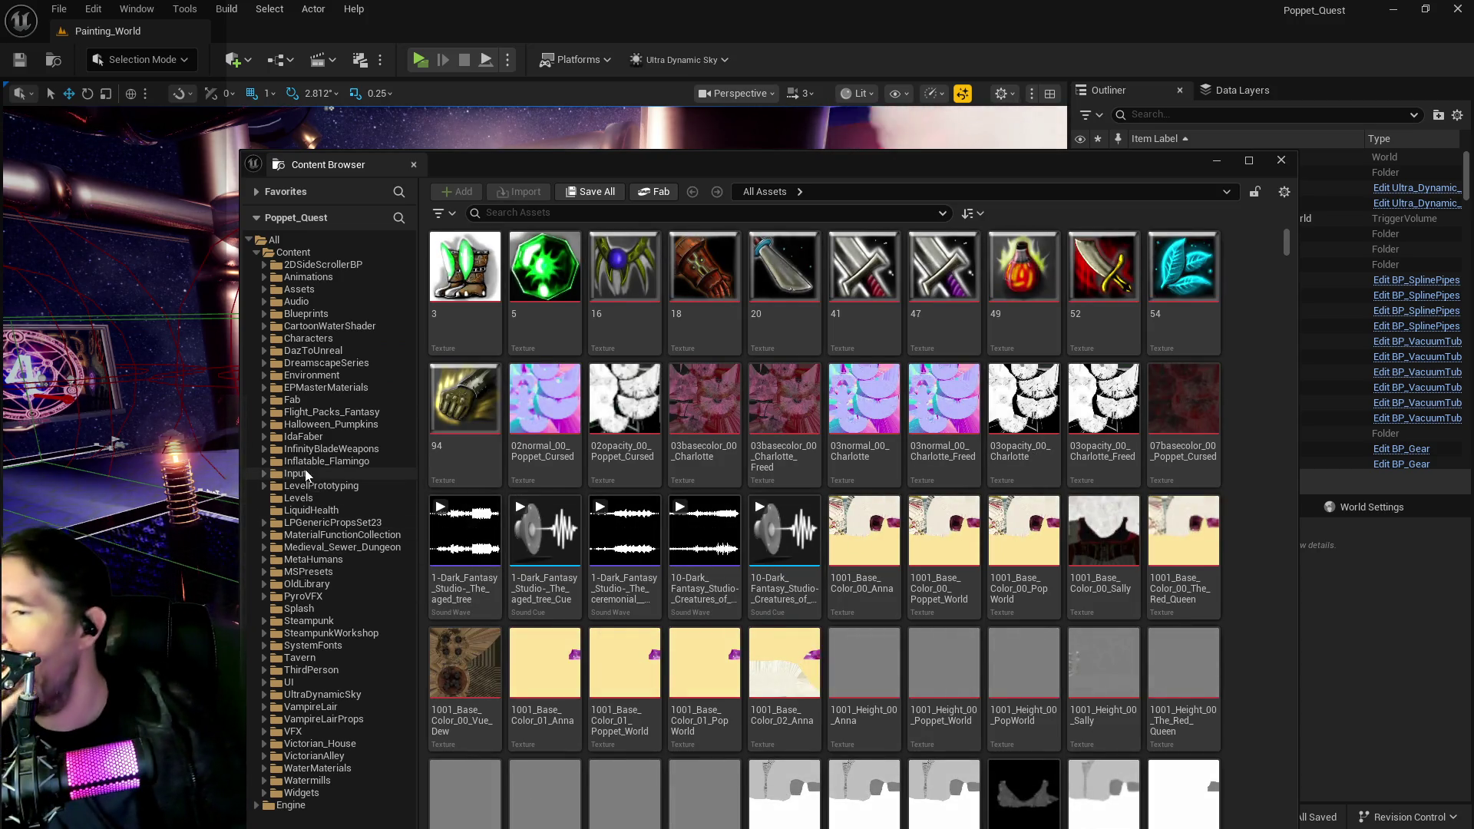
- Open IdaFaber > Meshes > Girl > Separated
click(303, 436)
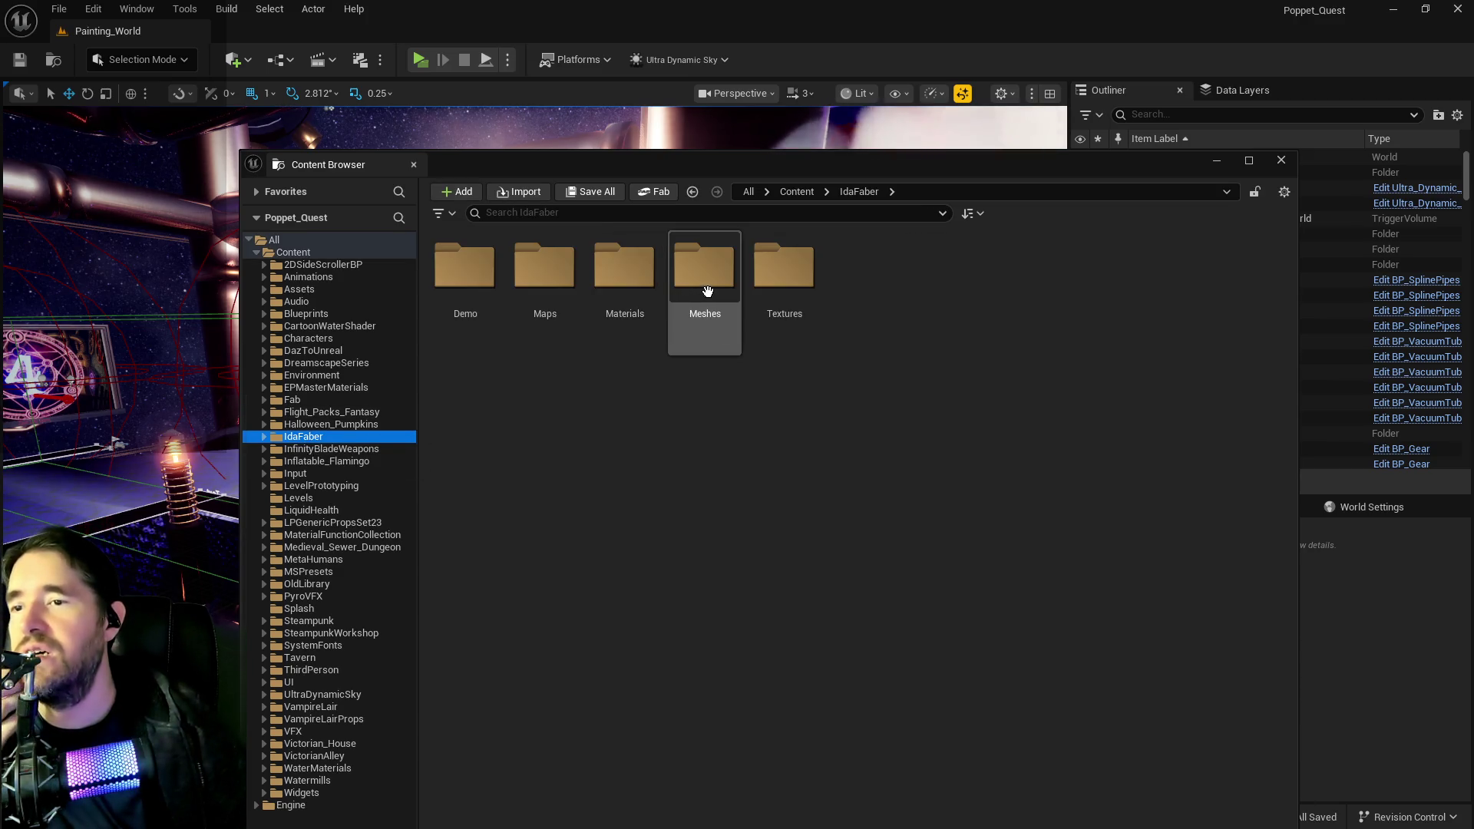
double_click(704, 280)
click(485, 267)
double_click(484, 267)
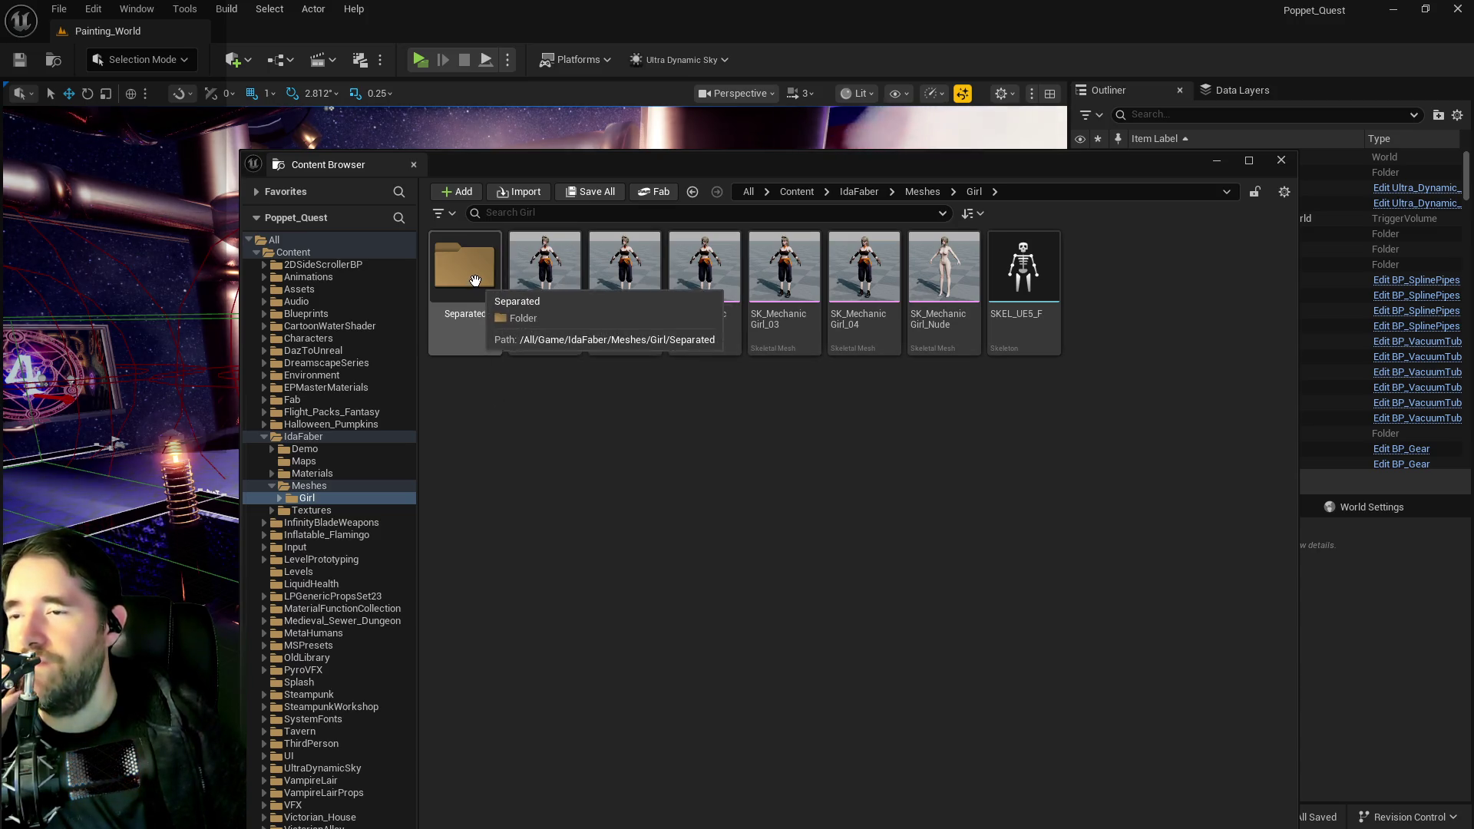
double_click(473, 278)
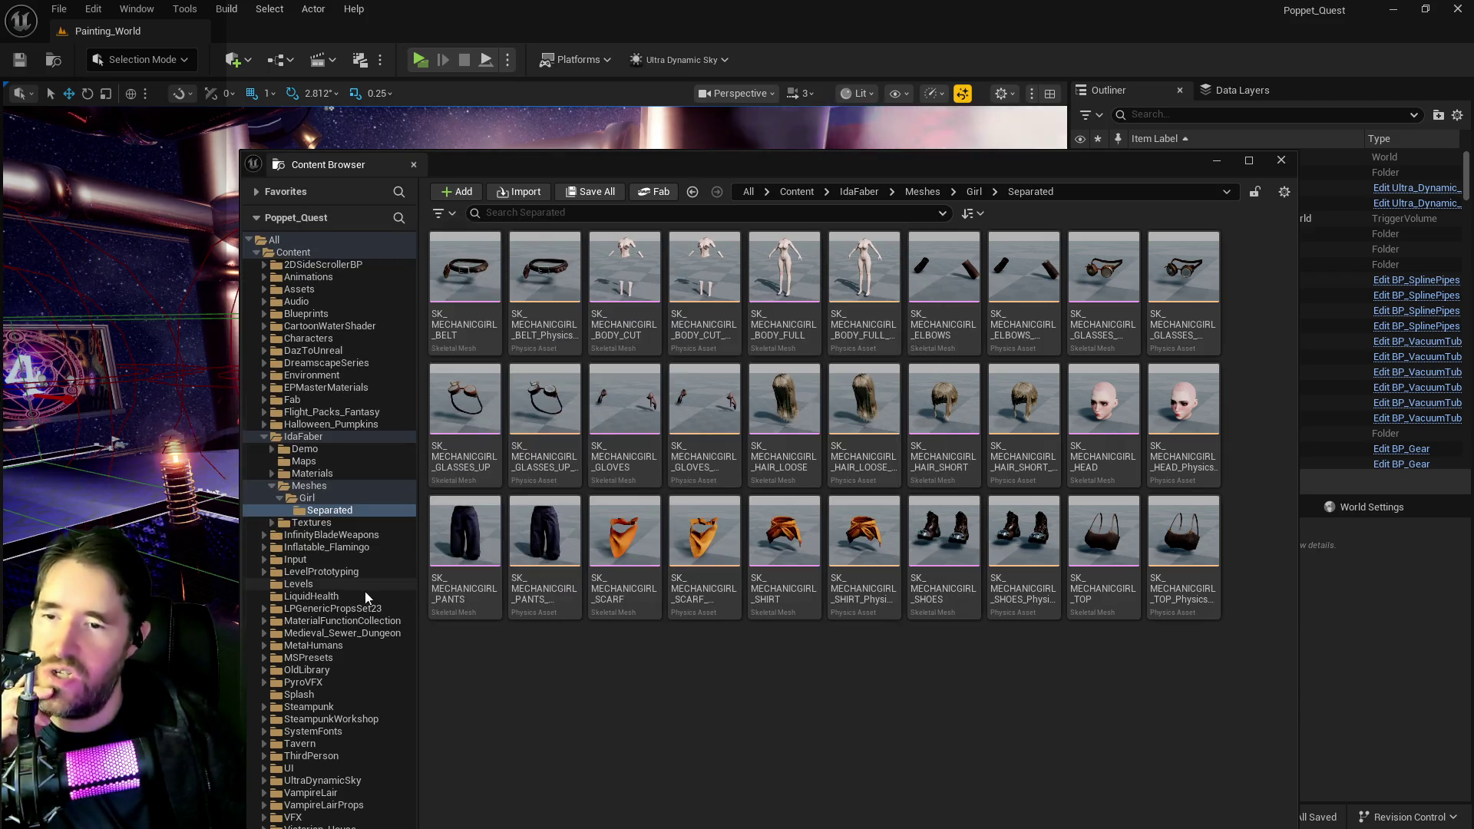
- Glance at the Maps and Demo folders, then return to Separated and select SK_MECHANICGIRL_HAIR_LOOSE
click(305, 462)
click(295, 452)
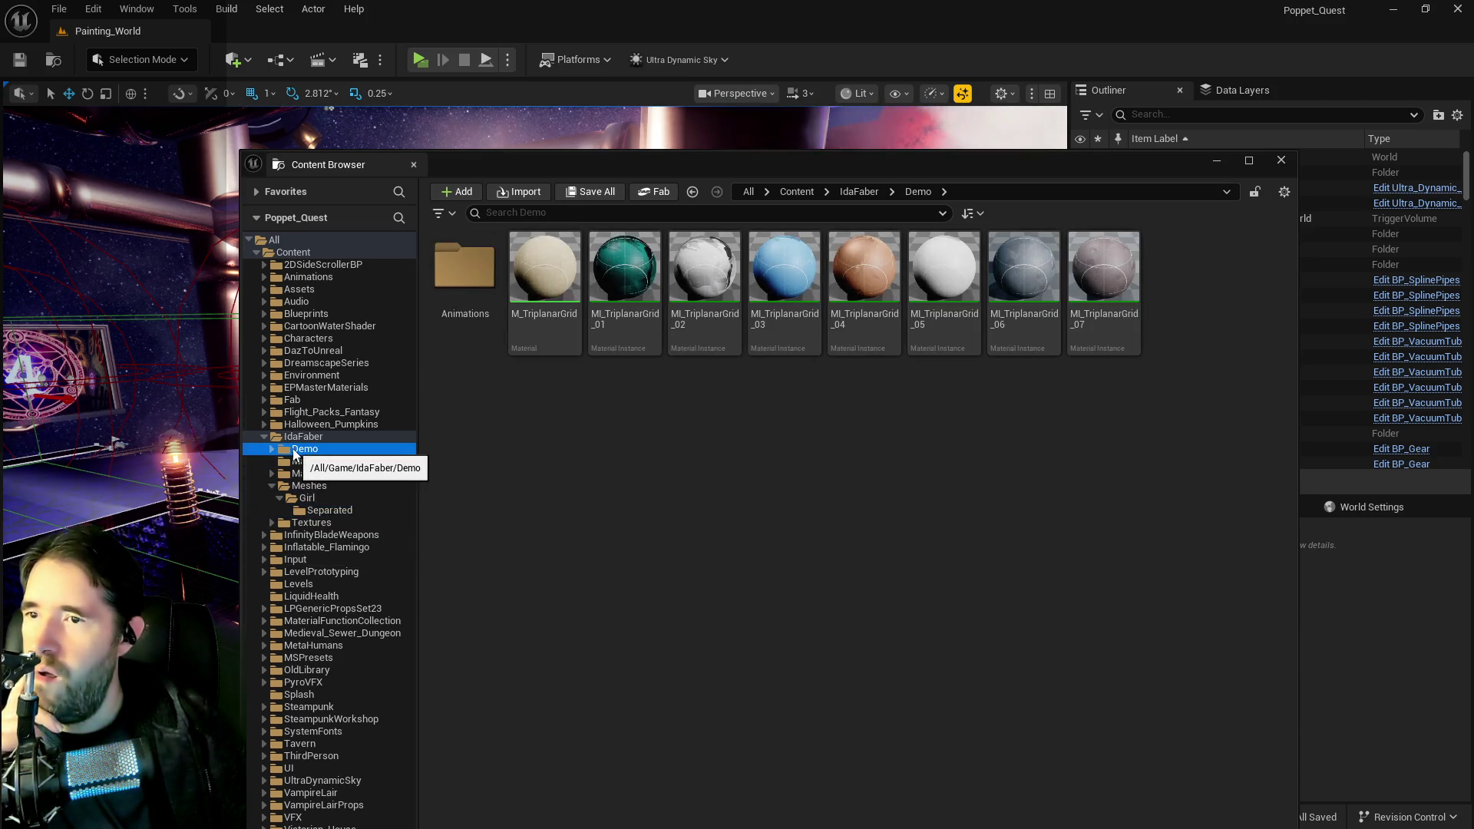
click(296, 509)
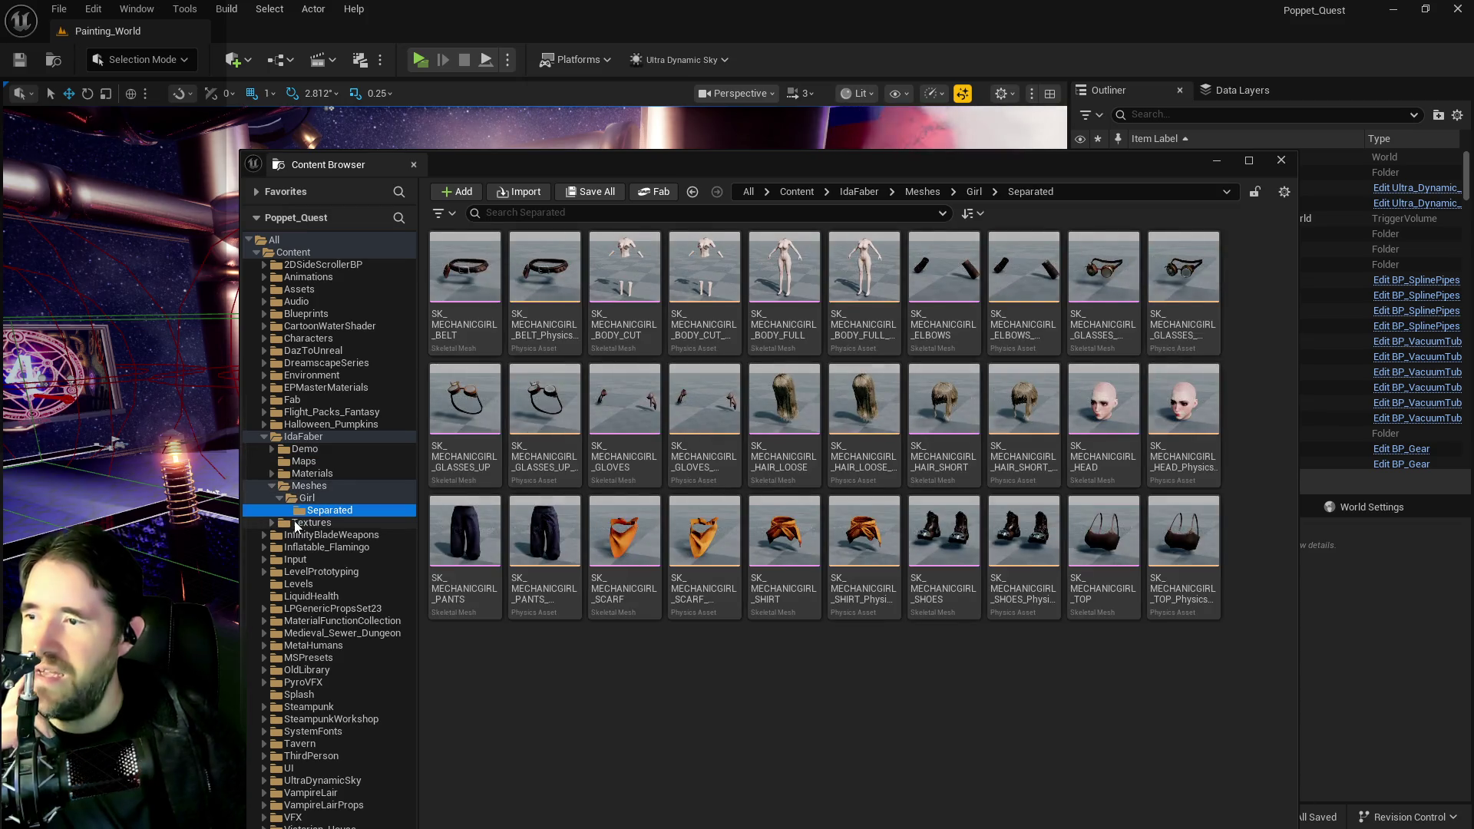
click(294, 486)
click(304, 461)
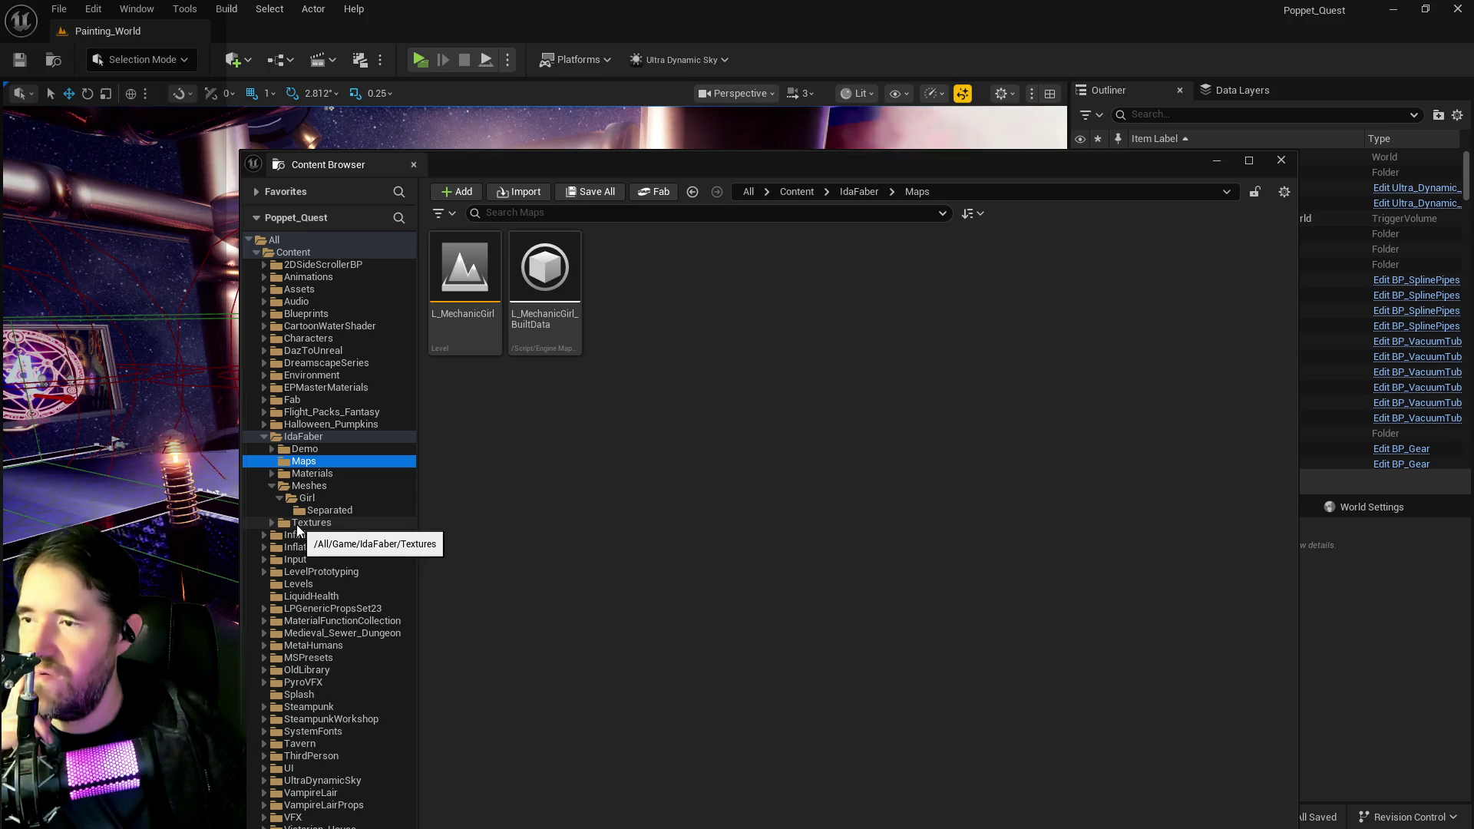
click(307, 513)
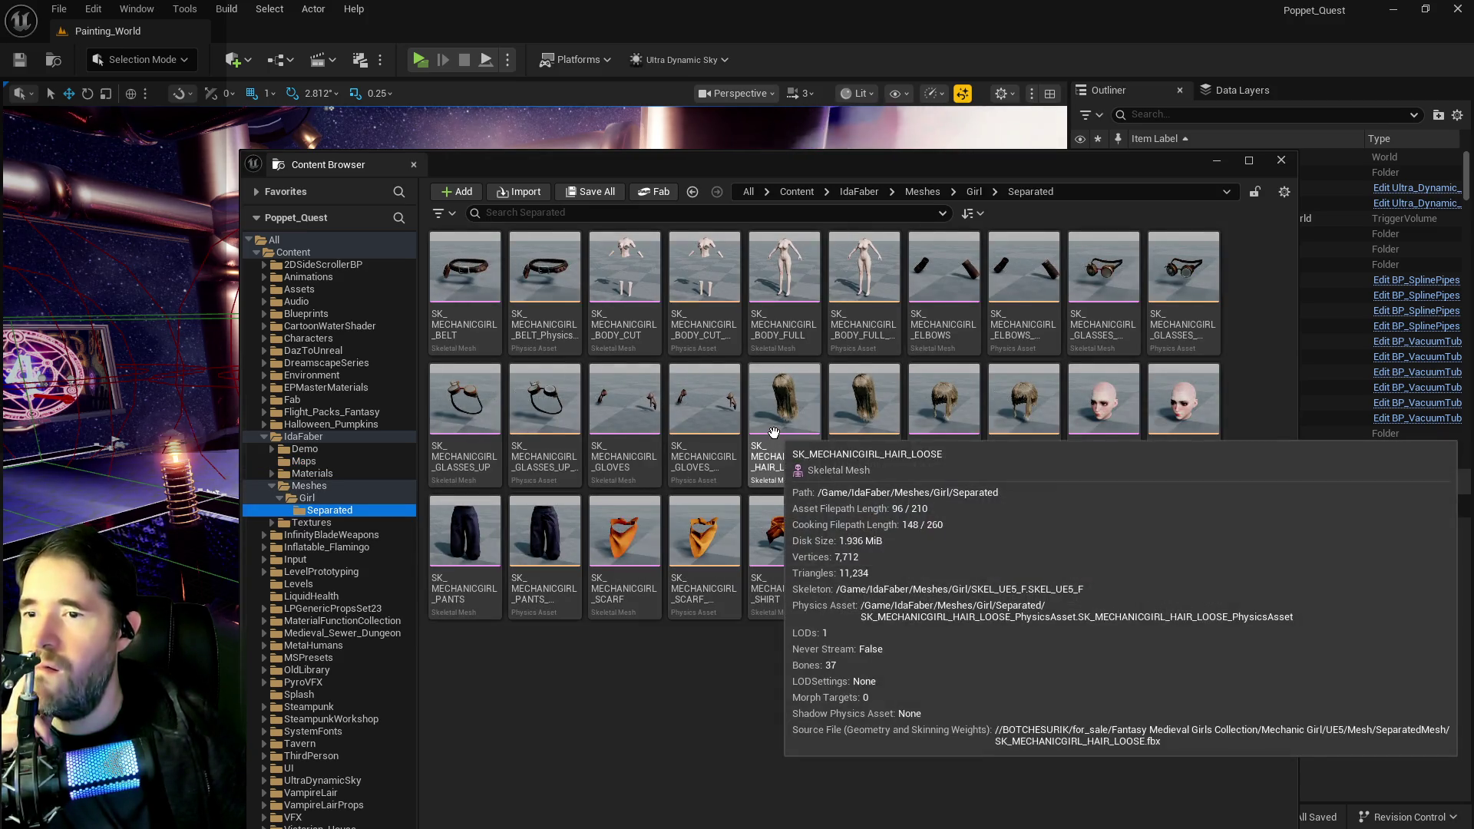
click(775, 433)
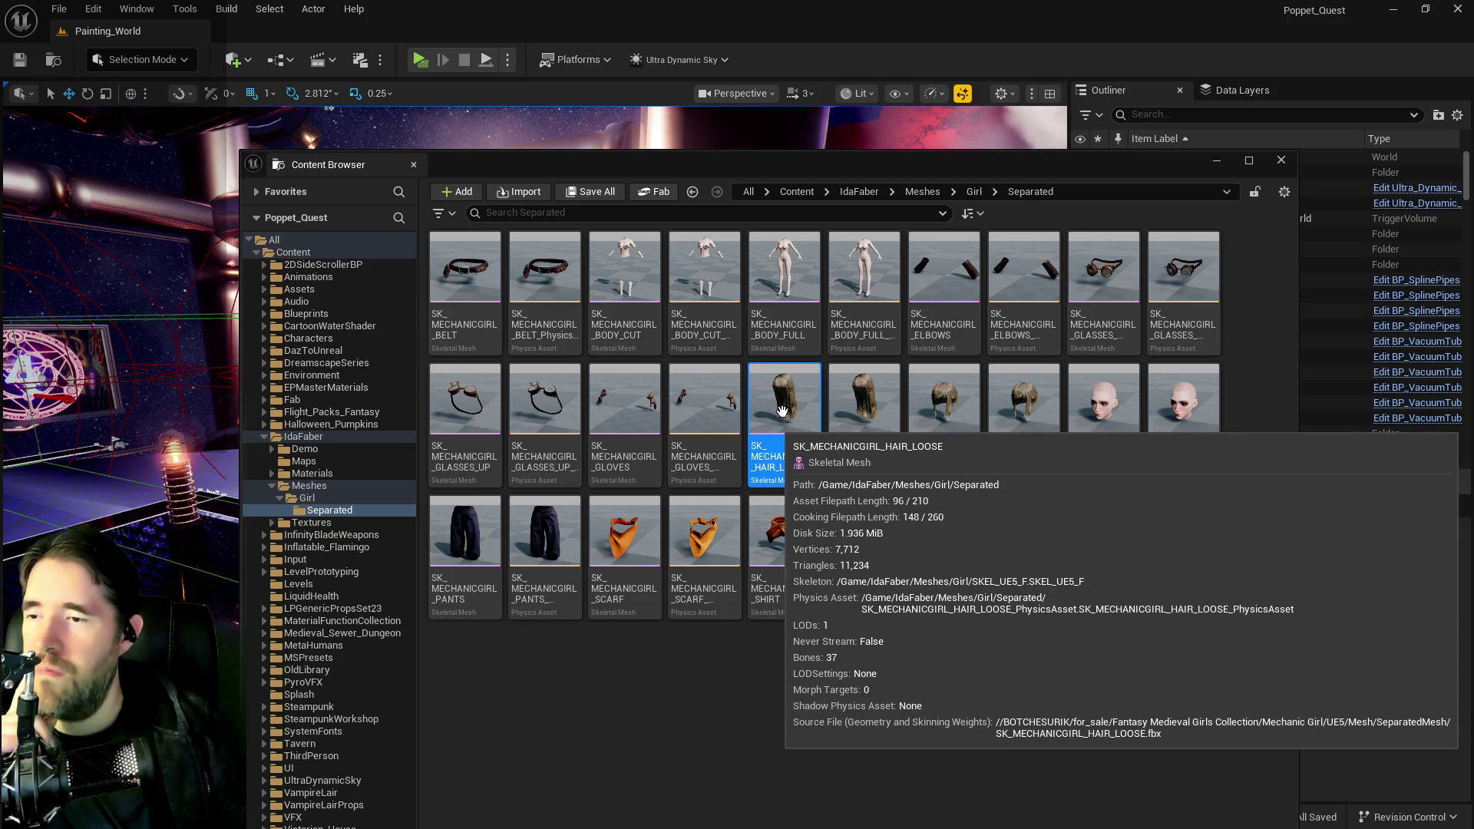
right_click(783, 412)
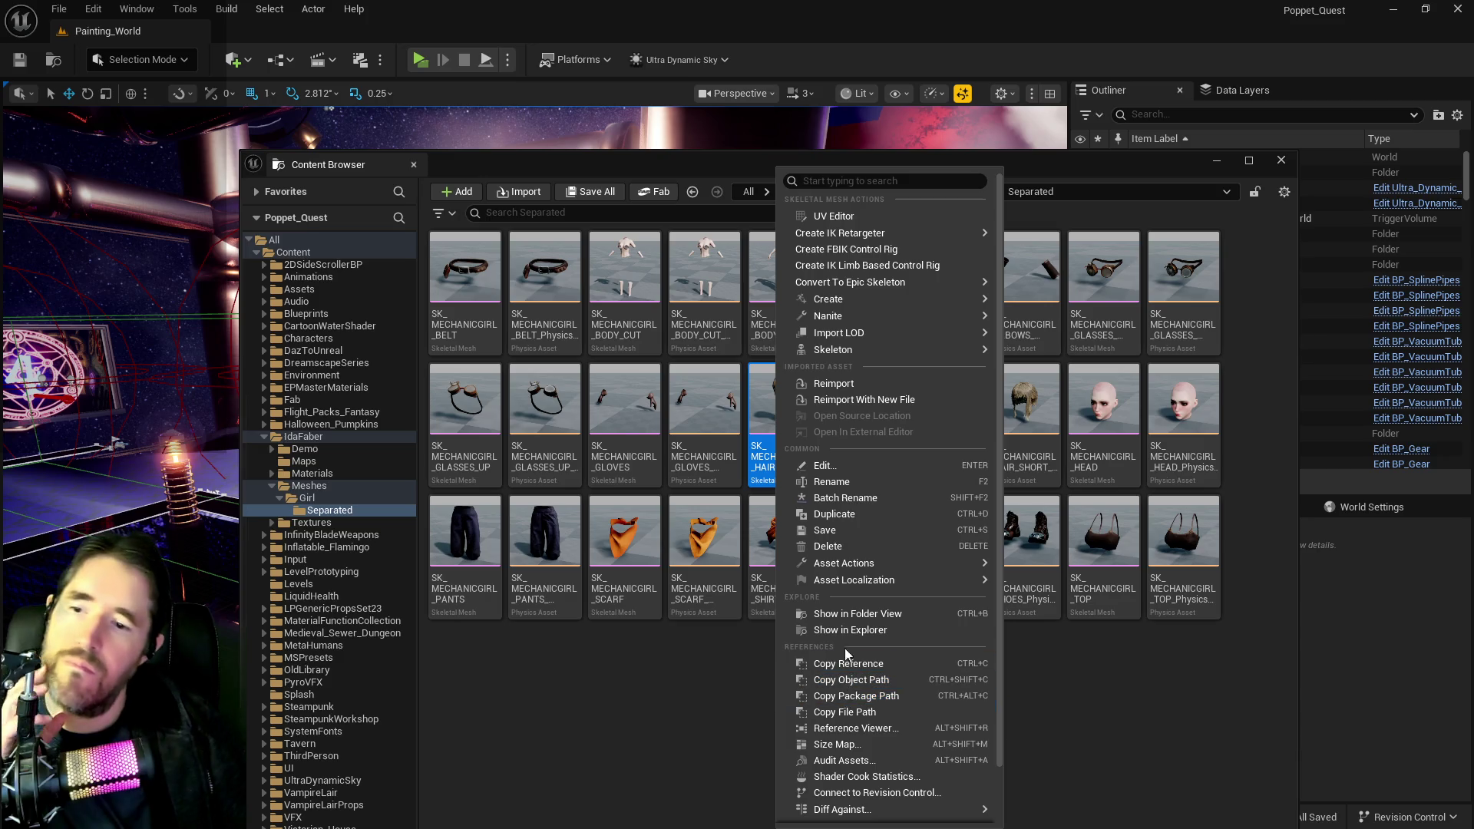
click(840, 728)
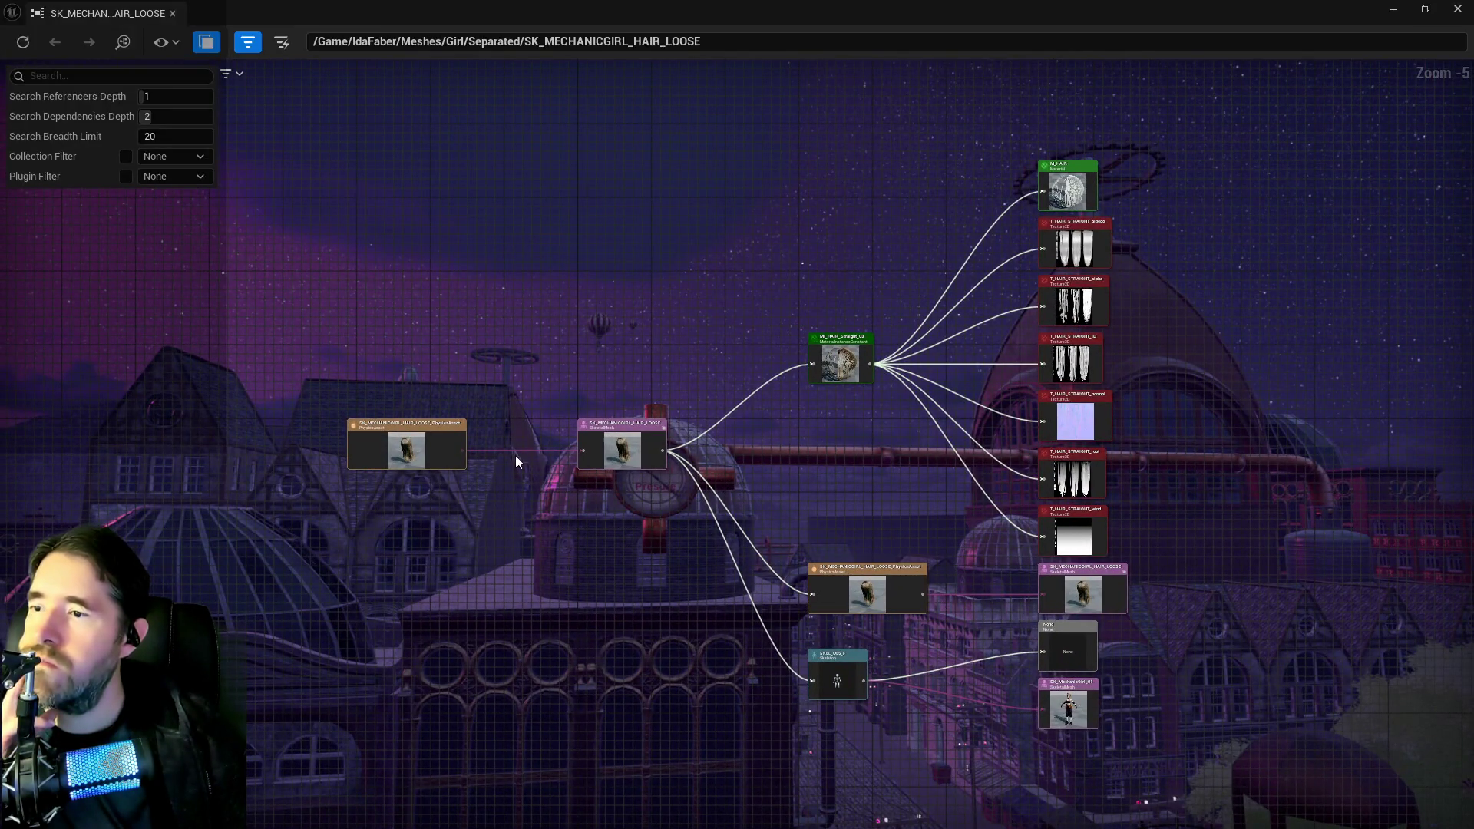
scroll(518, 460, up, 2)
scroll(693, 426, down, 1)
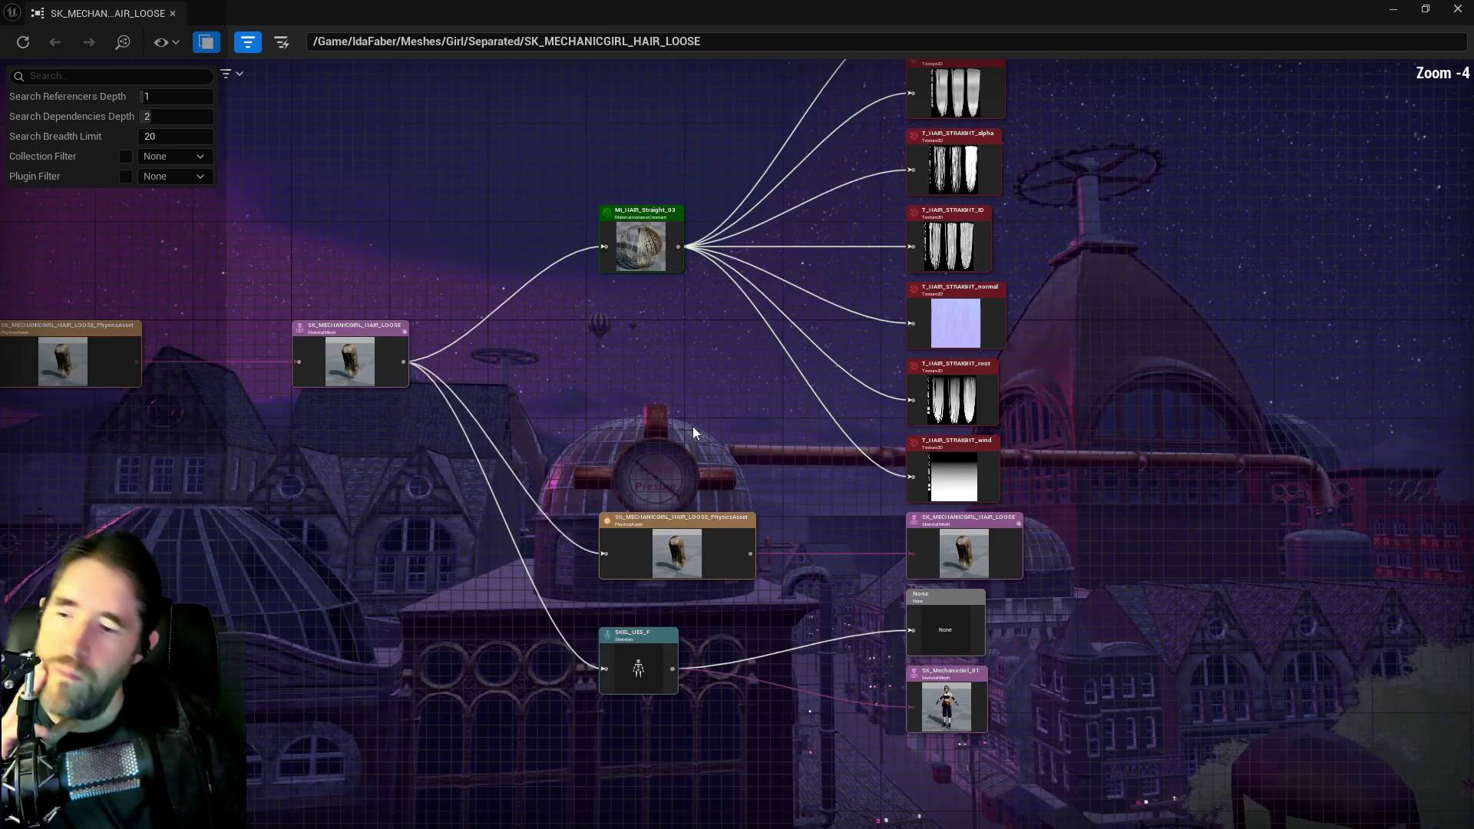
drag(701, 417, 613, 551)
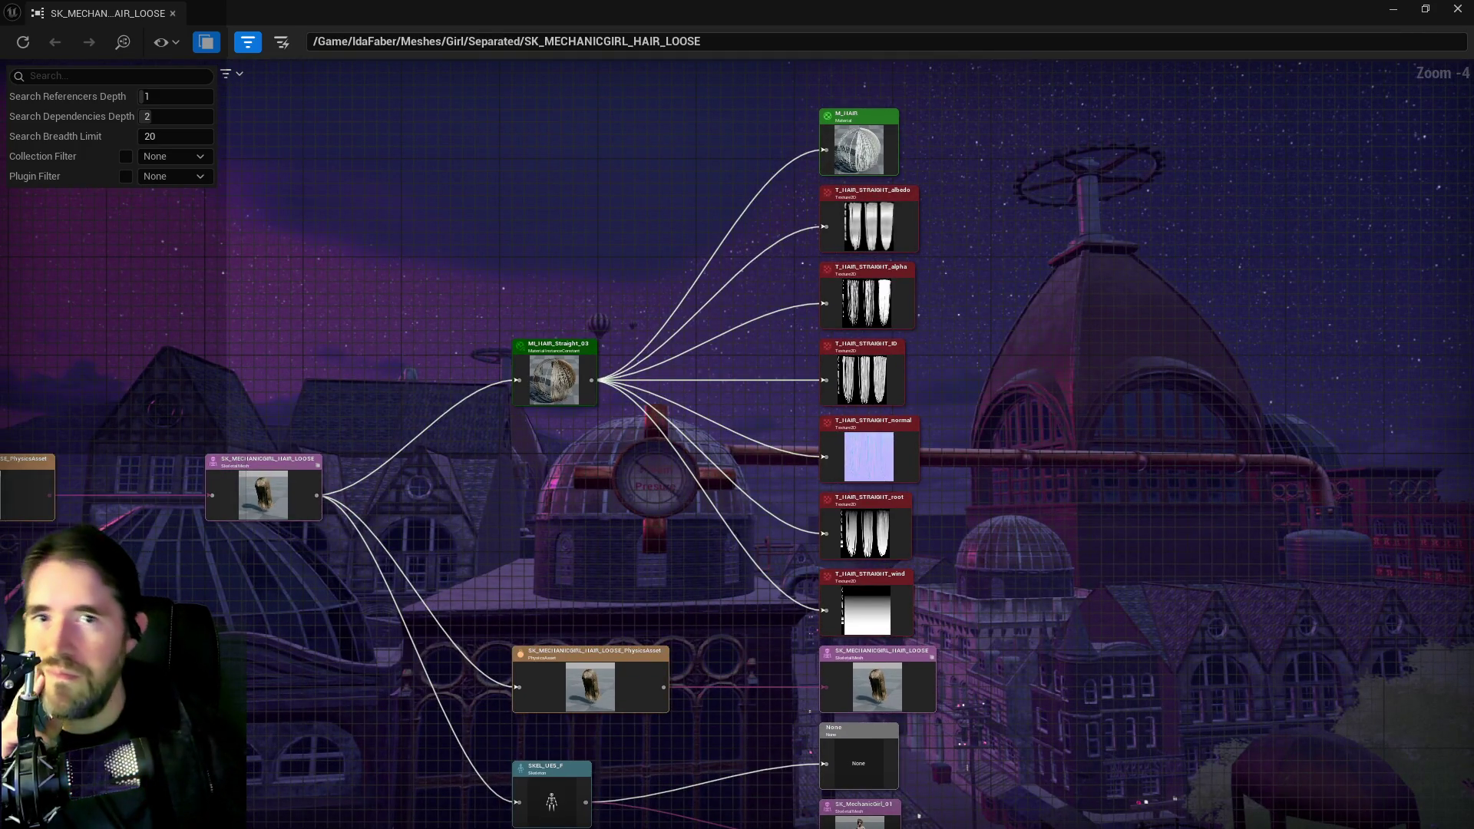
click(1458, 9)
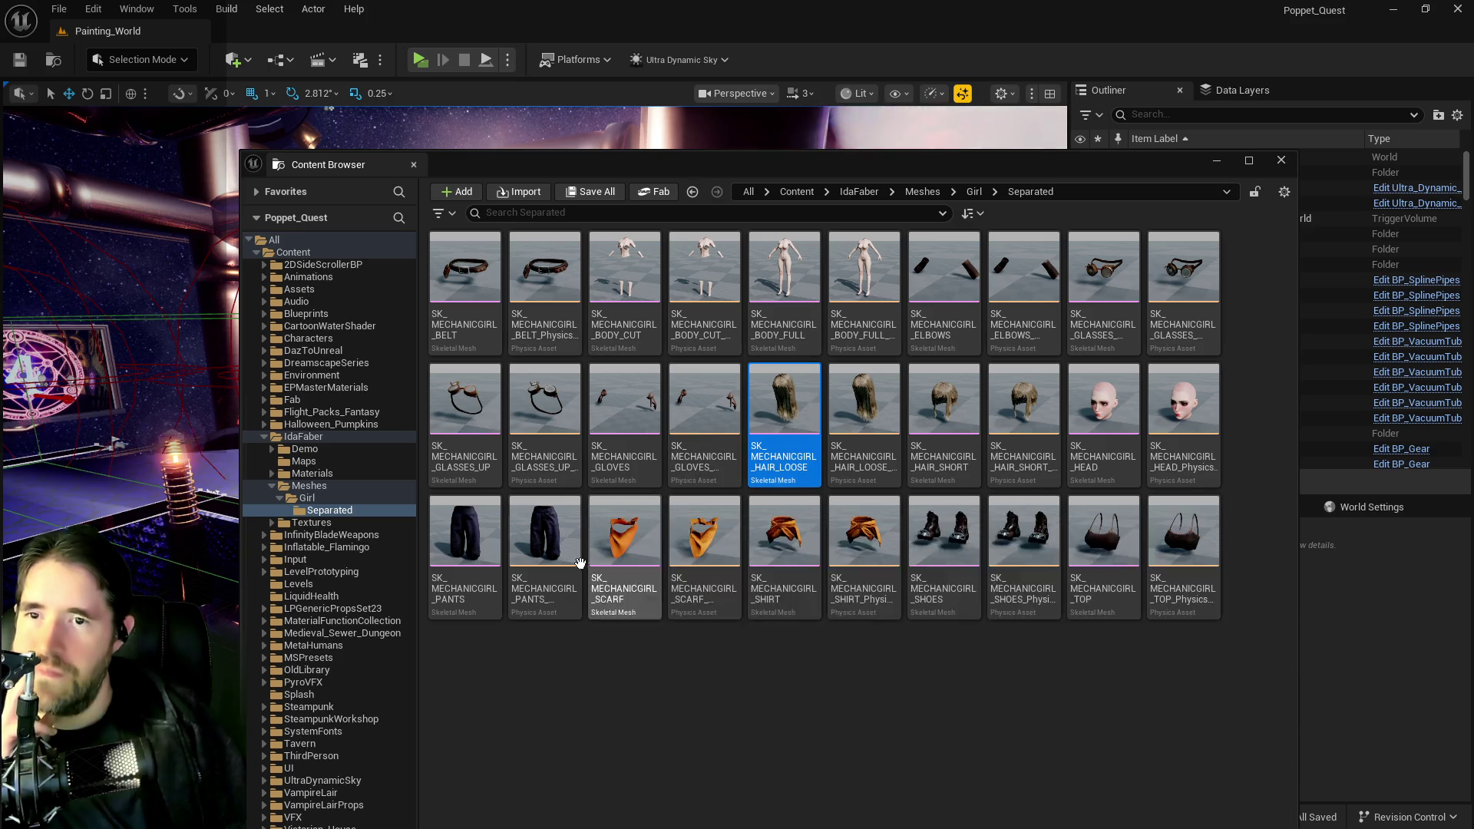
mouse_move(550, 560)
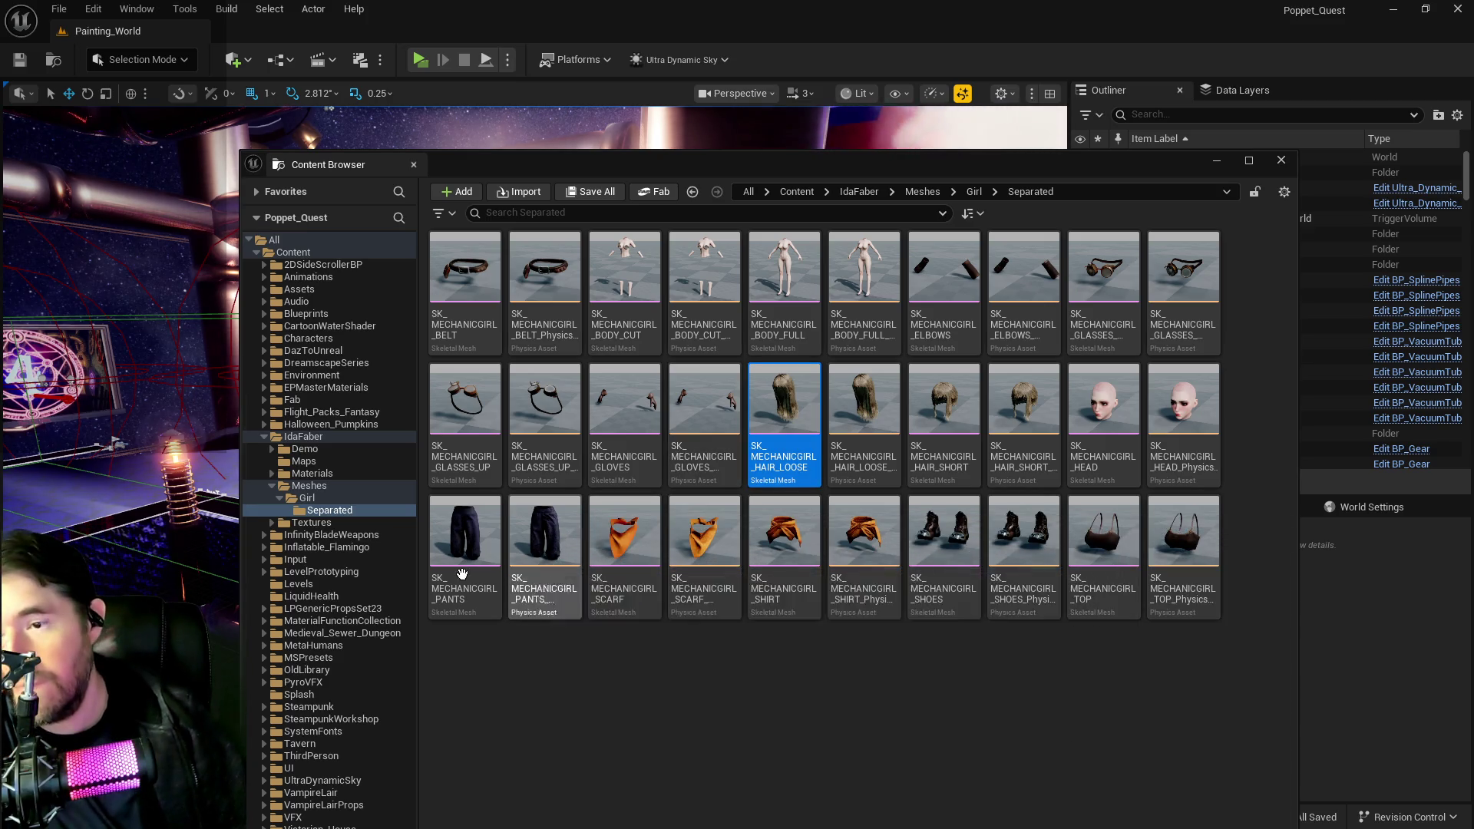
mouse_move(639, 411)
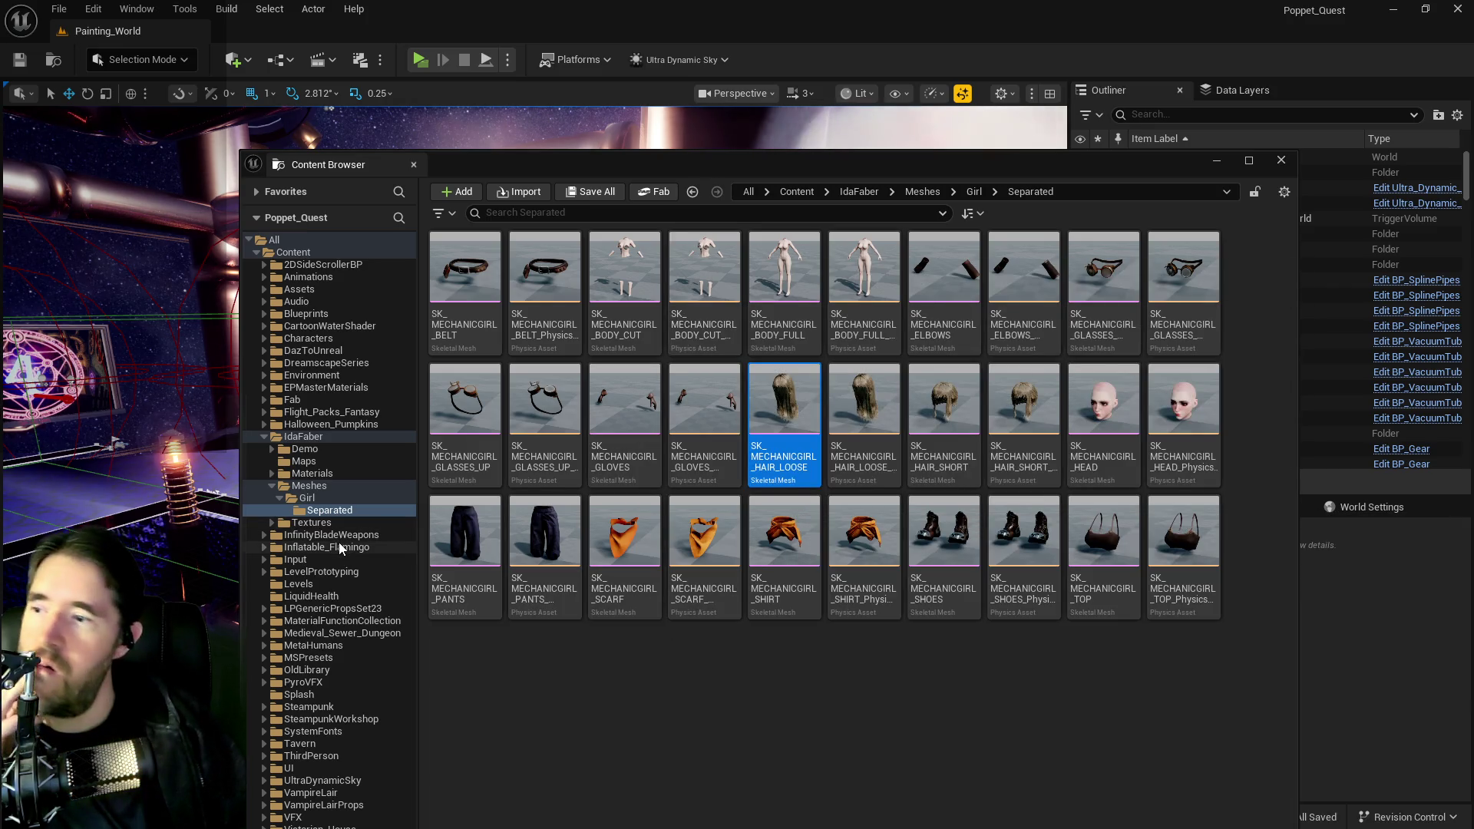
mouse_move(848, 552)
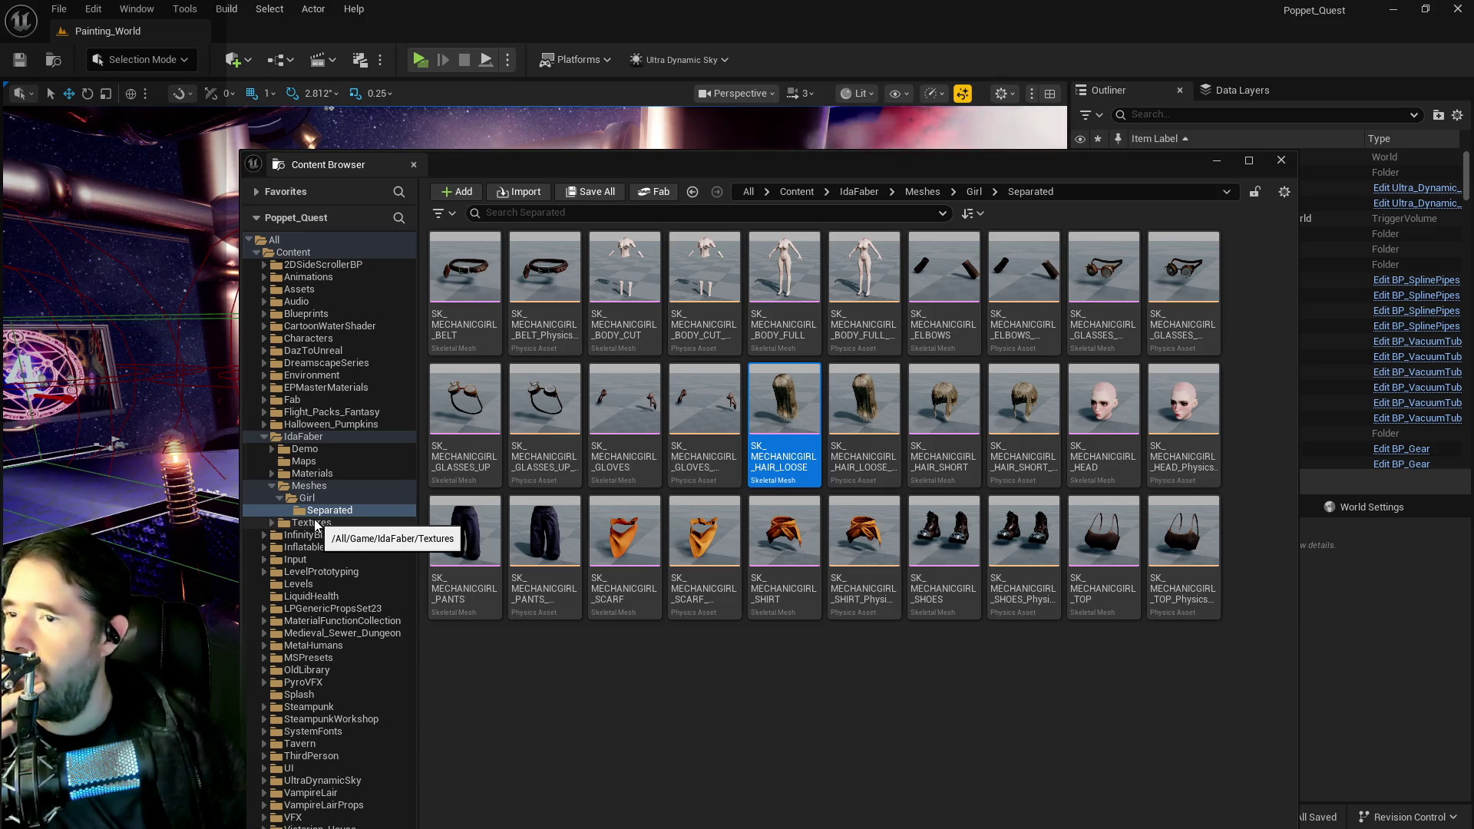
click(315, 523)
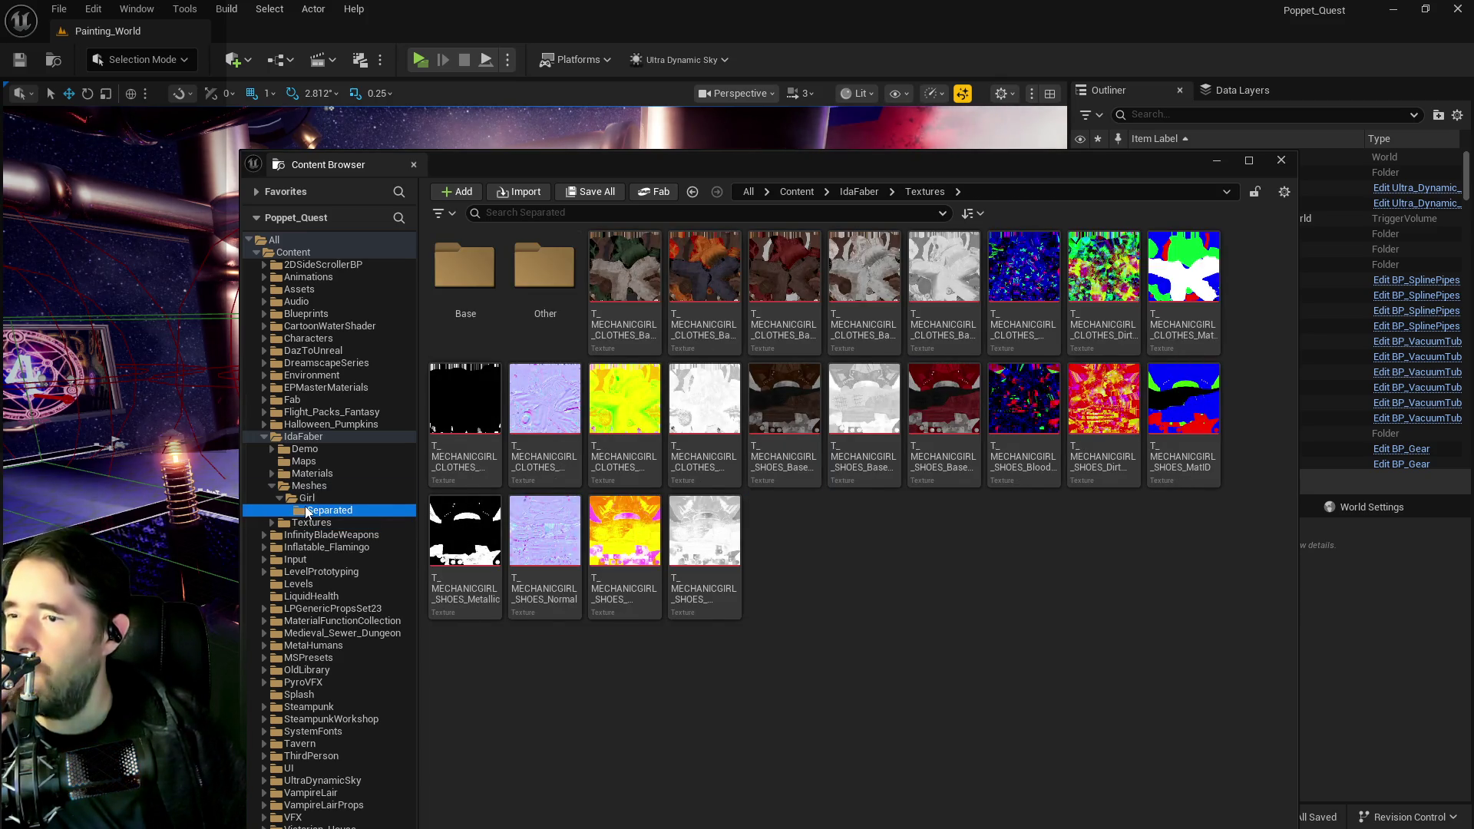
click(306, 511)
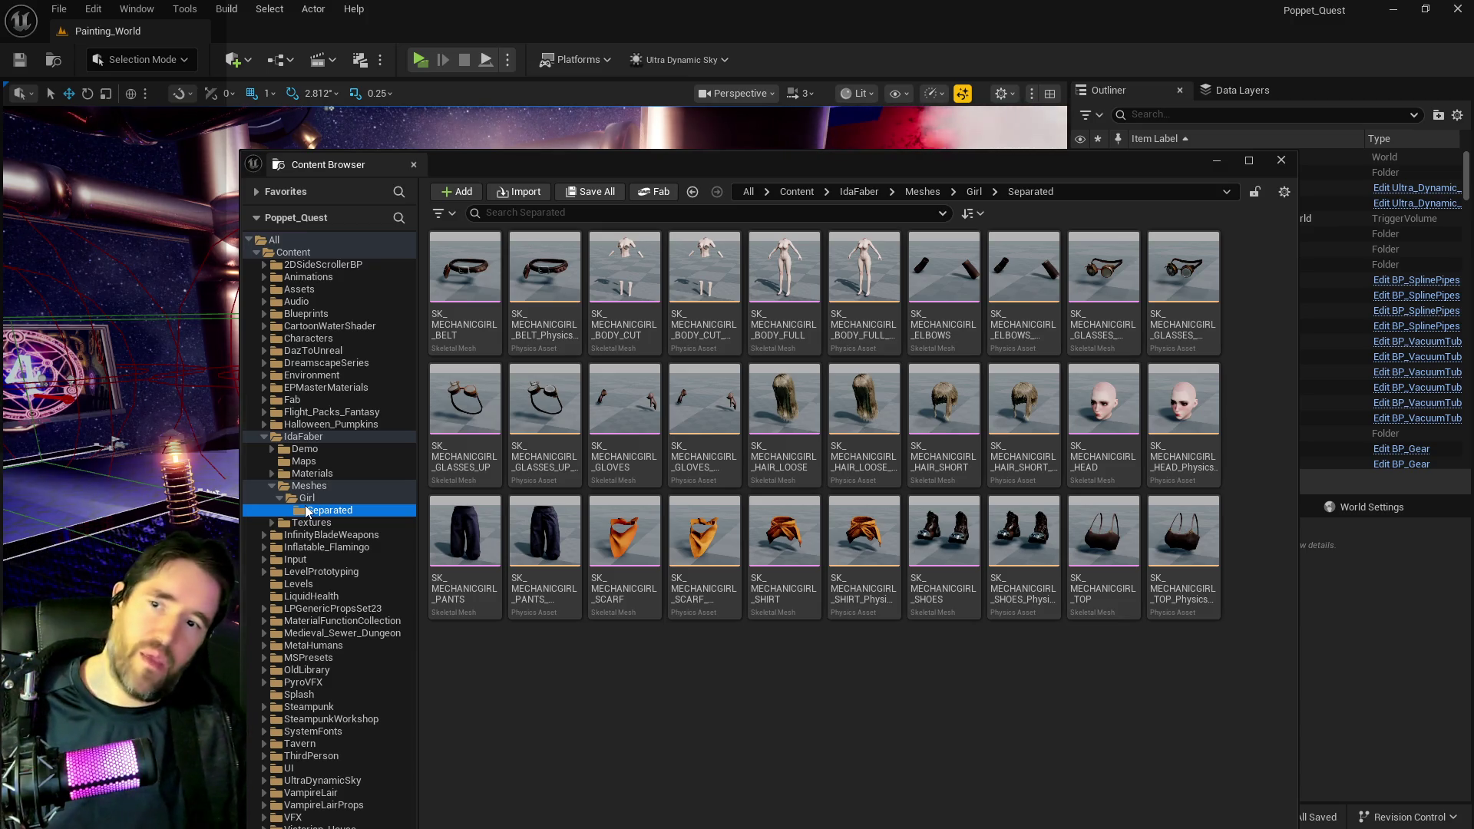
mouse_move(884, 619)
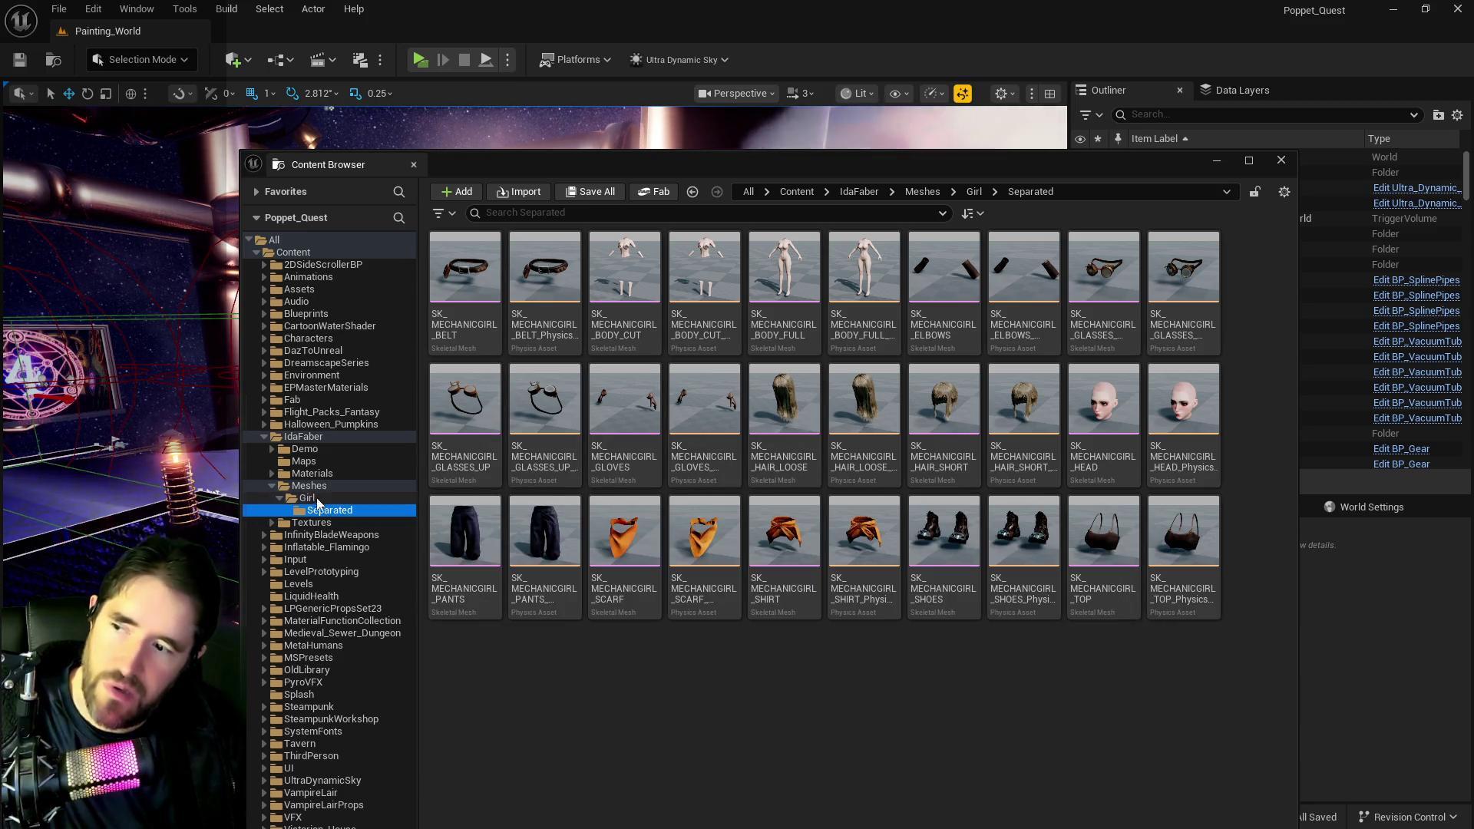
- Begin deleting the IdaFaber folder and answer the prompt about loading 291 assets
click(303, 436)
right_click(303, 437)
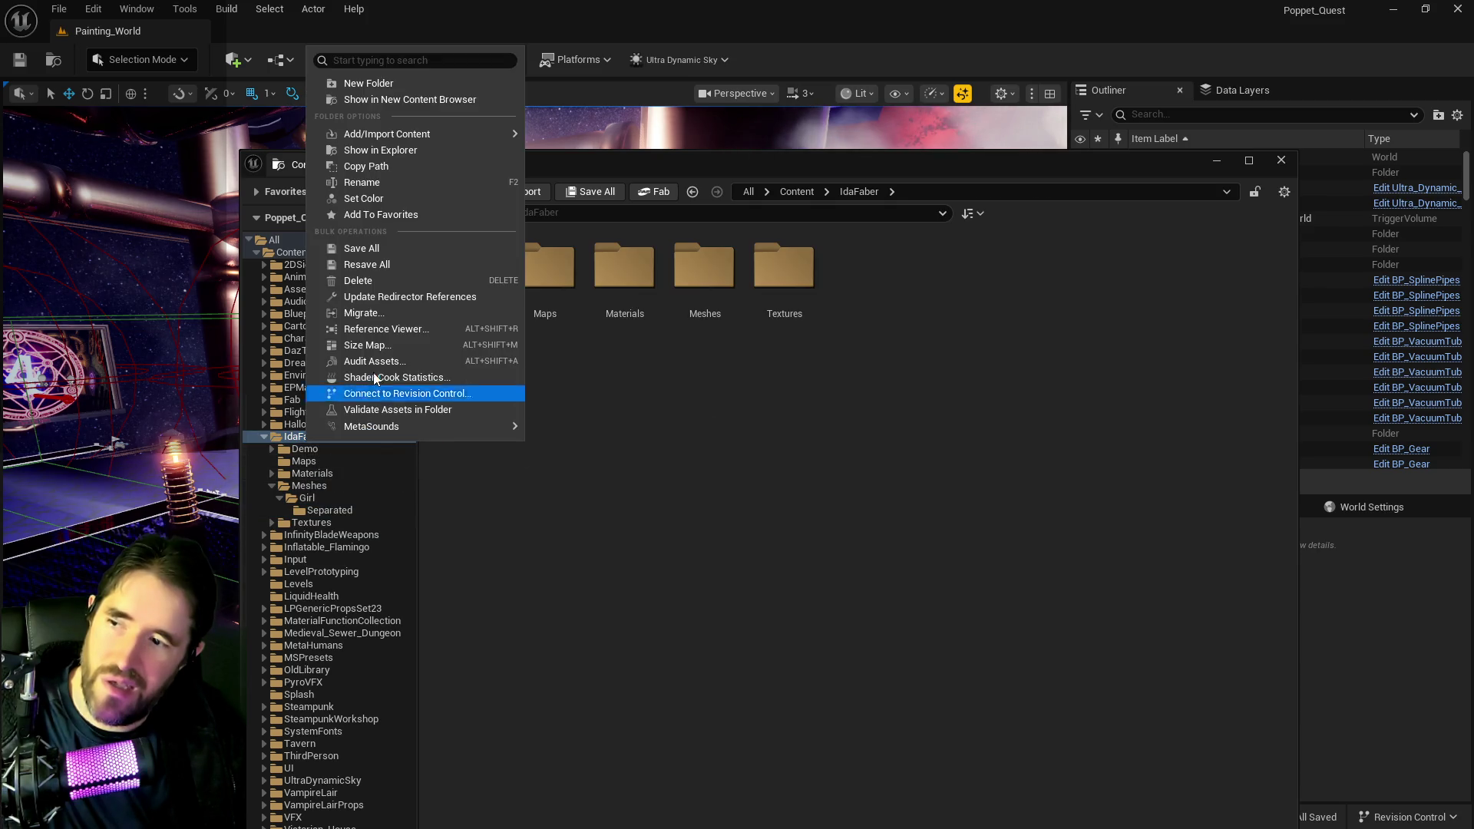
click(379, 281)
click(415, 320)
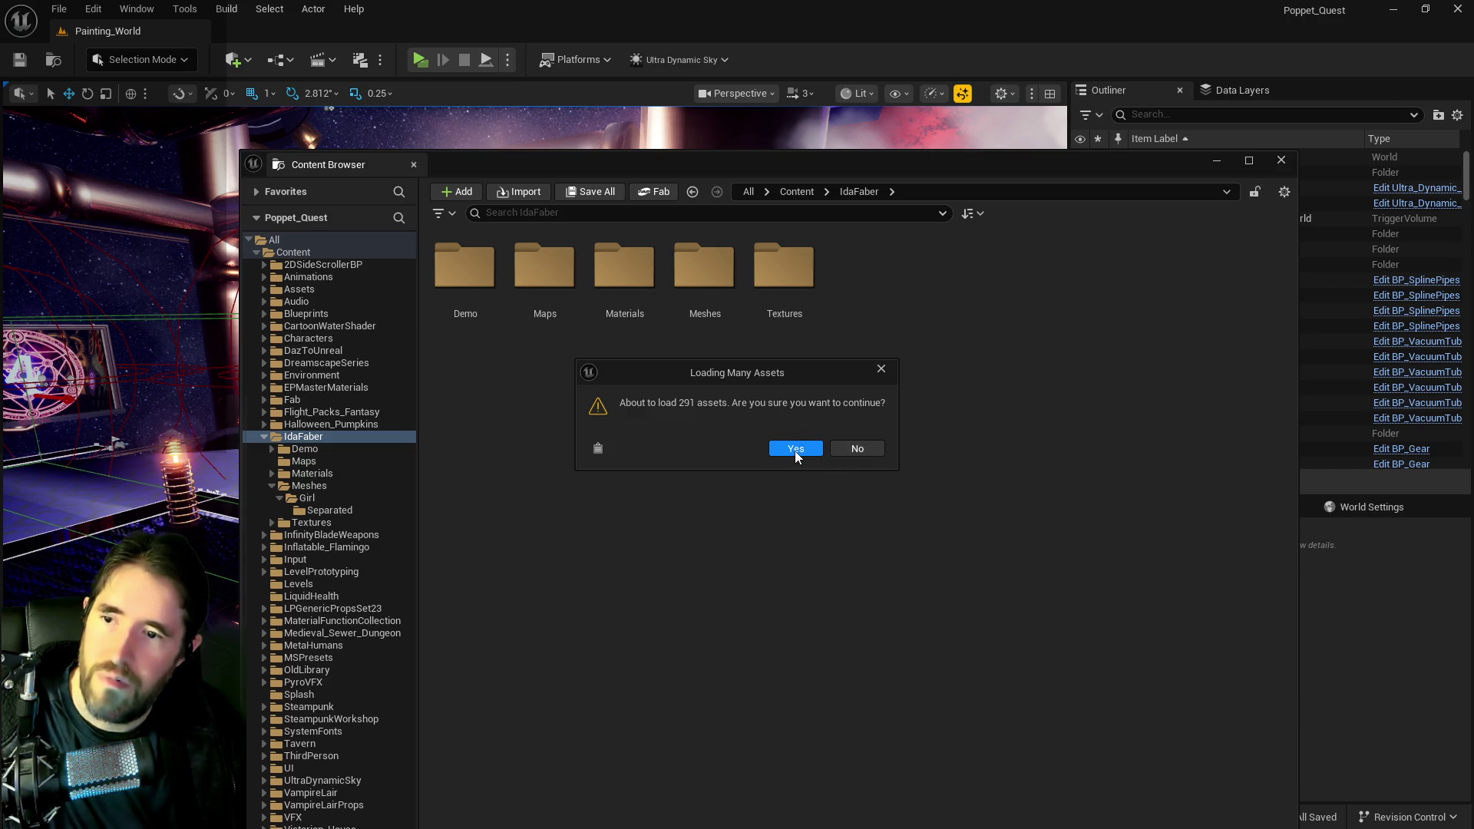
click(837, 449)
- Force-delete the Demo folder's triplanar materials despite the L_MechanicGirl level reference
click(305, 448)
right_click(305, 449)
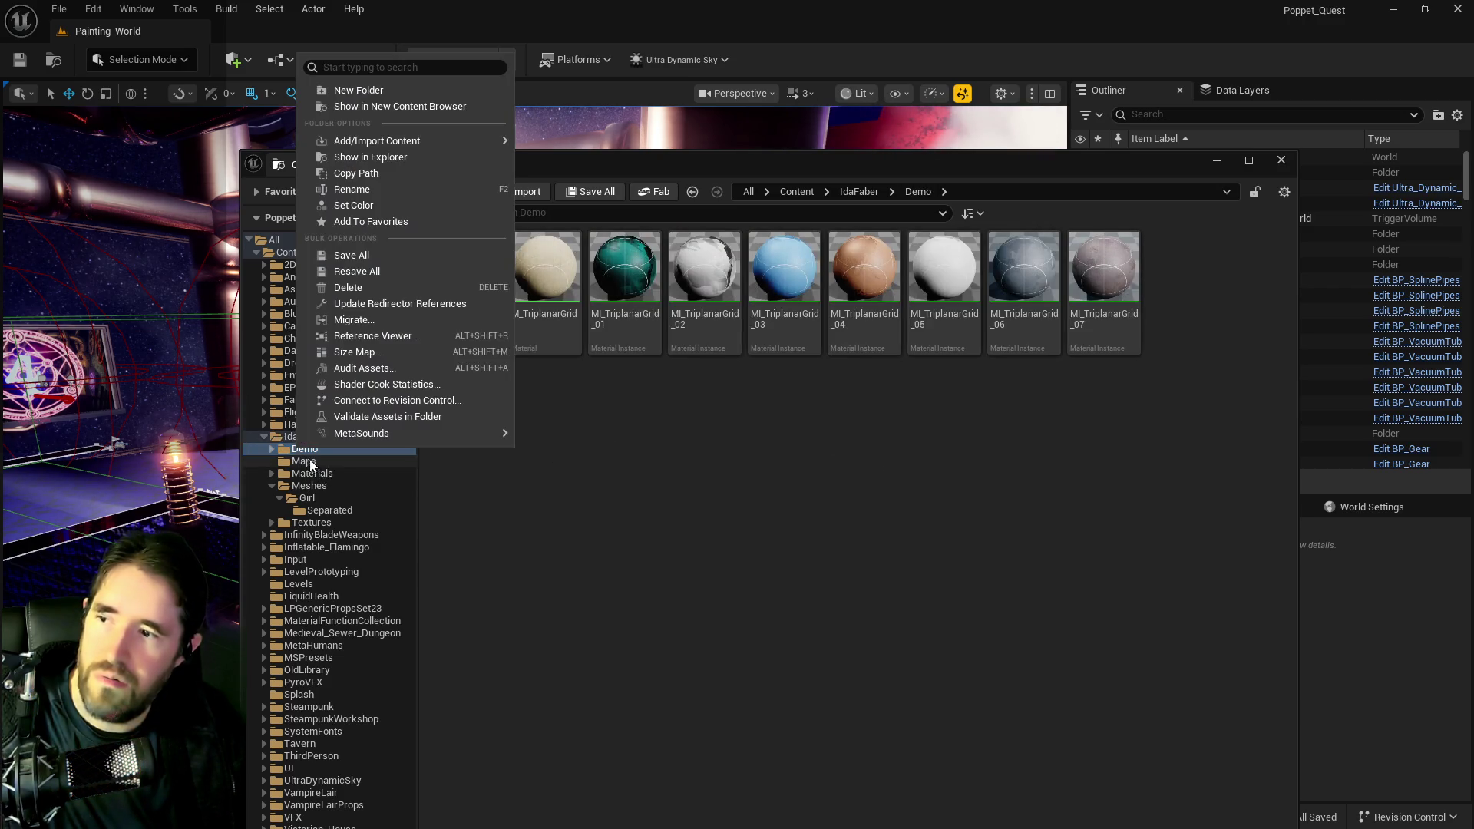
click(375, 289)
click(413, 321)
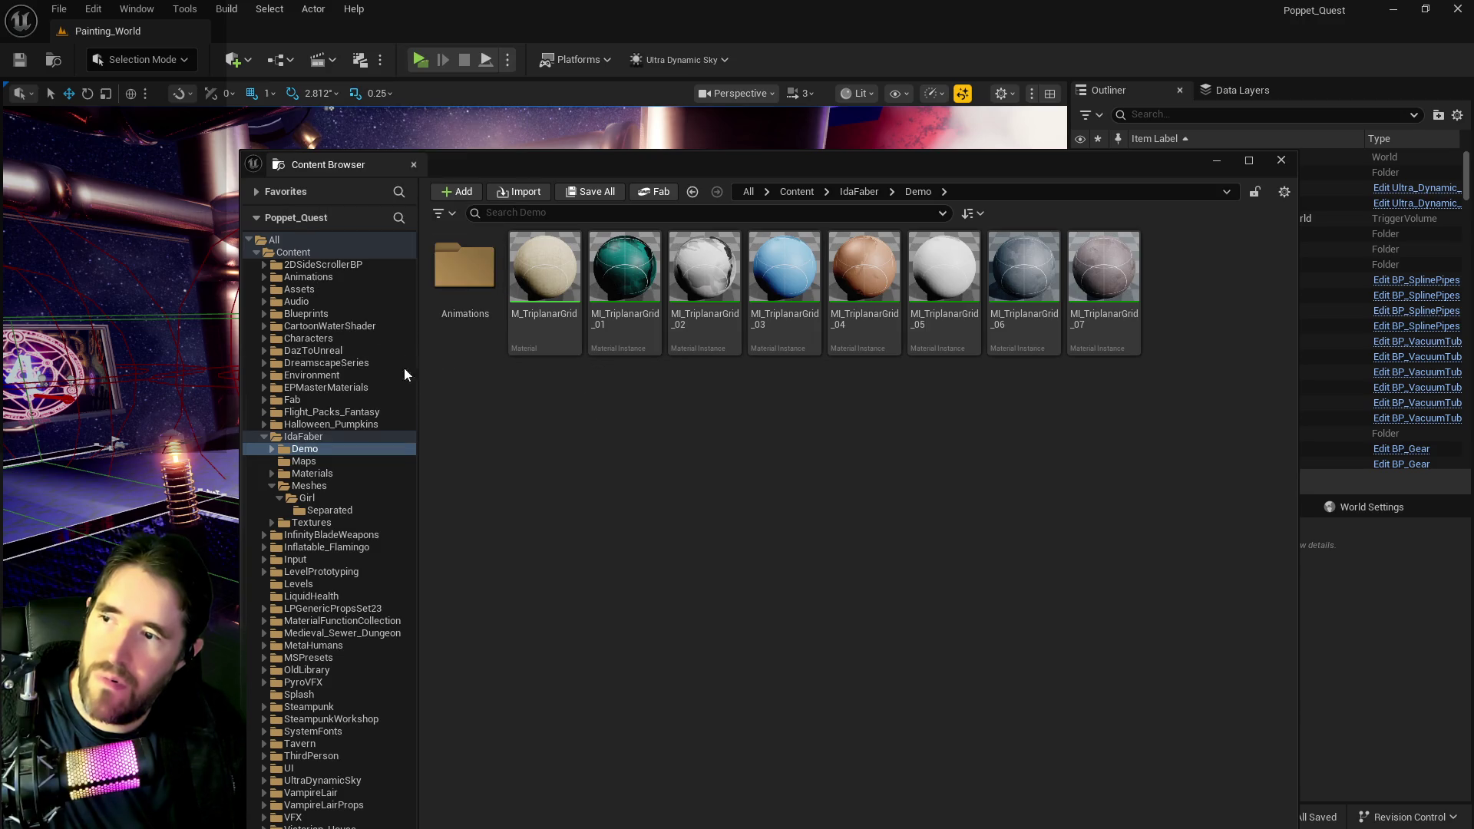
click(779, 453)
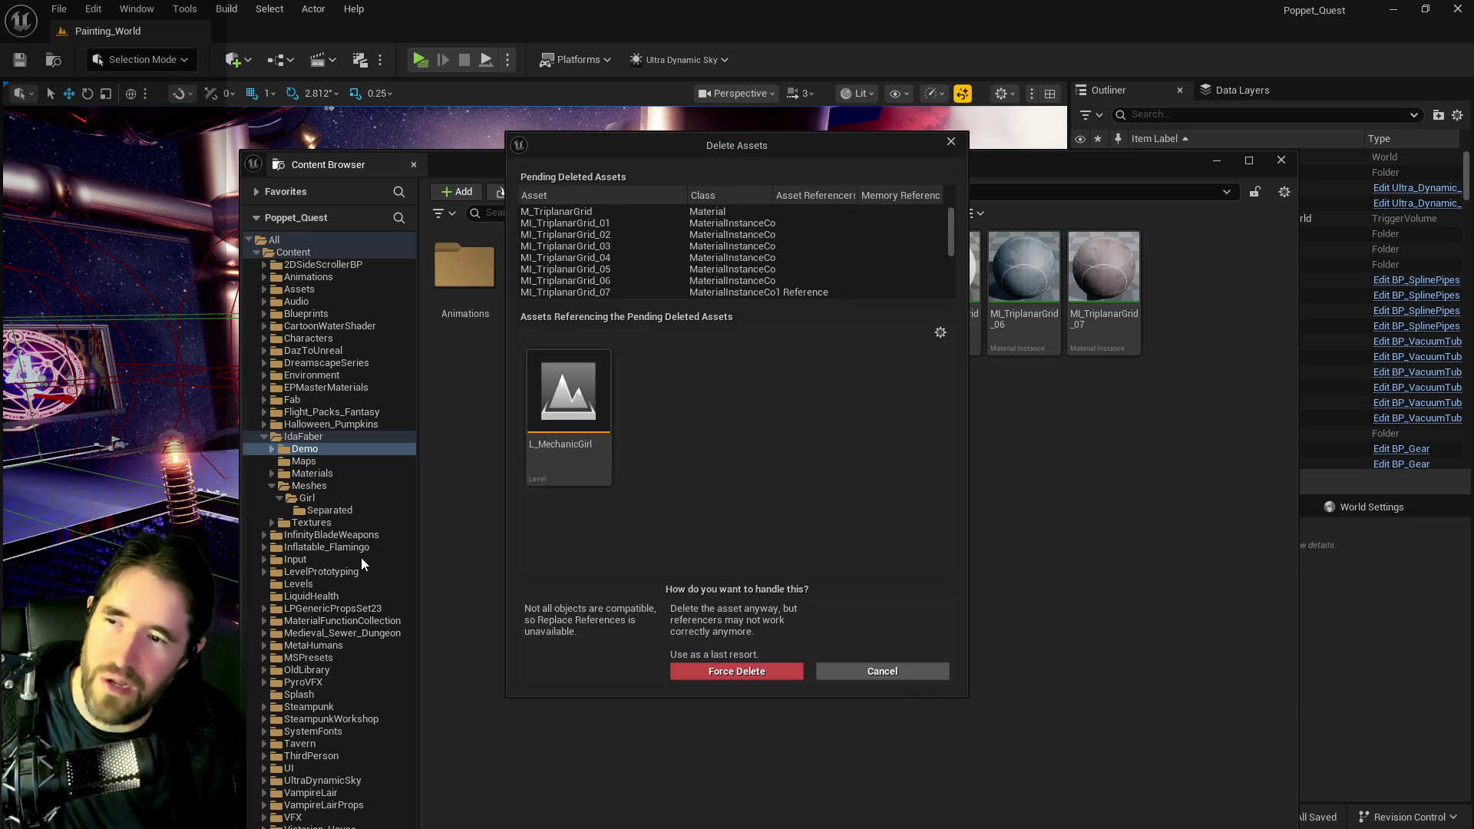
right_click(566, 466)
click(611, 601)
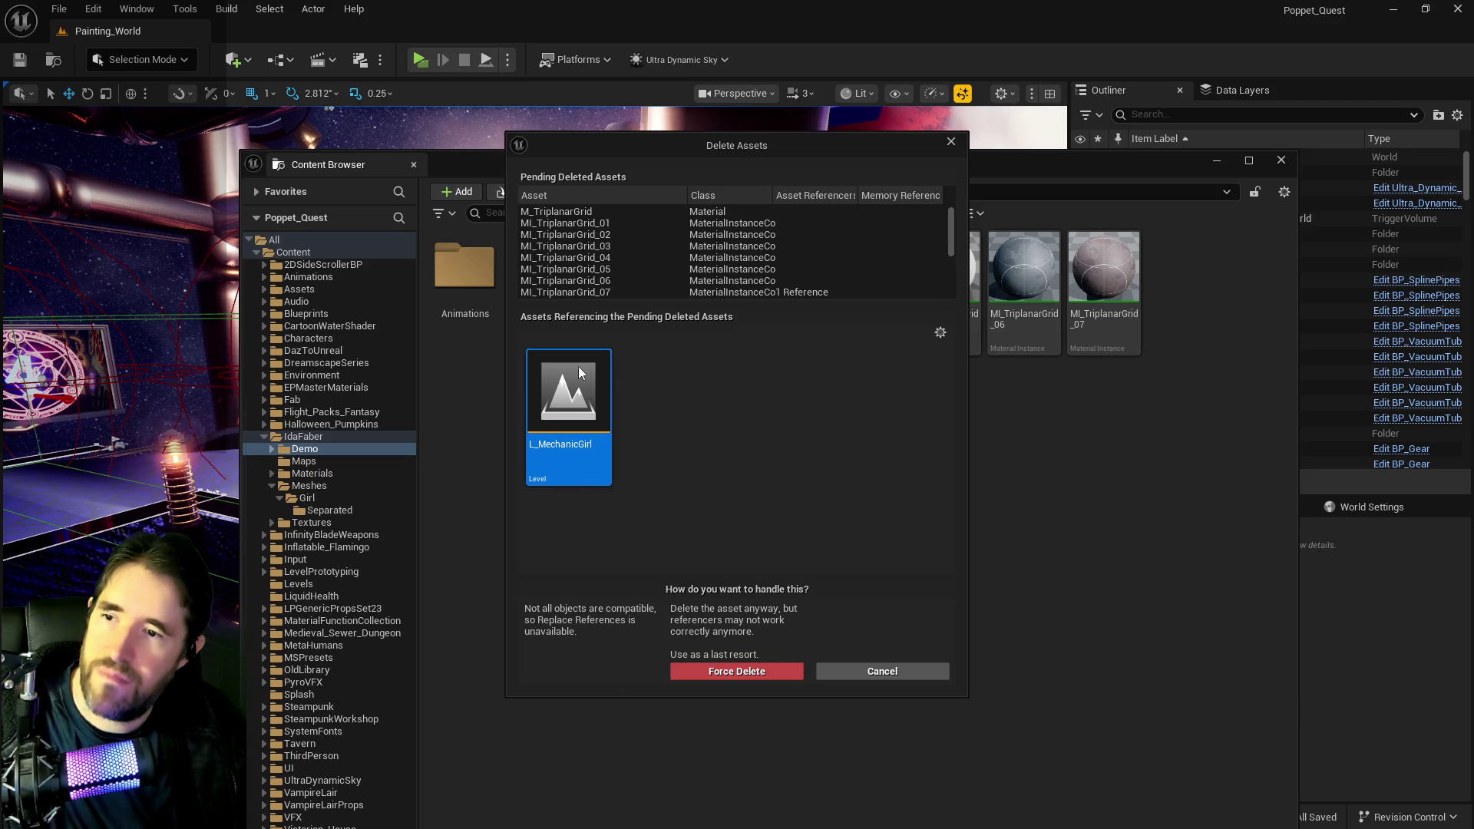
double_click(597, 380)
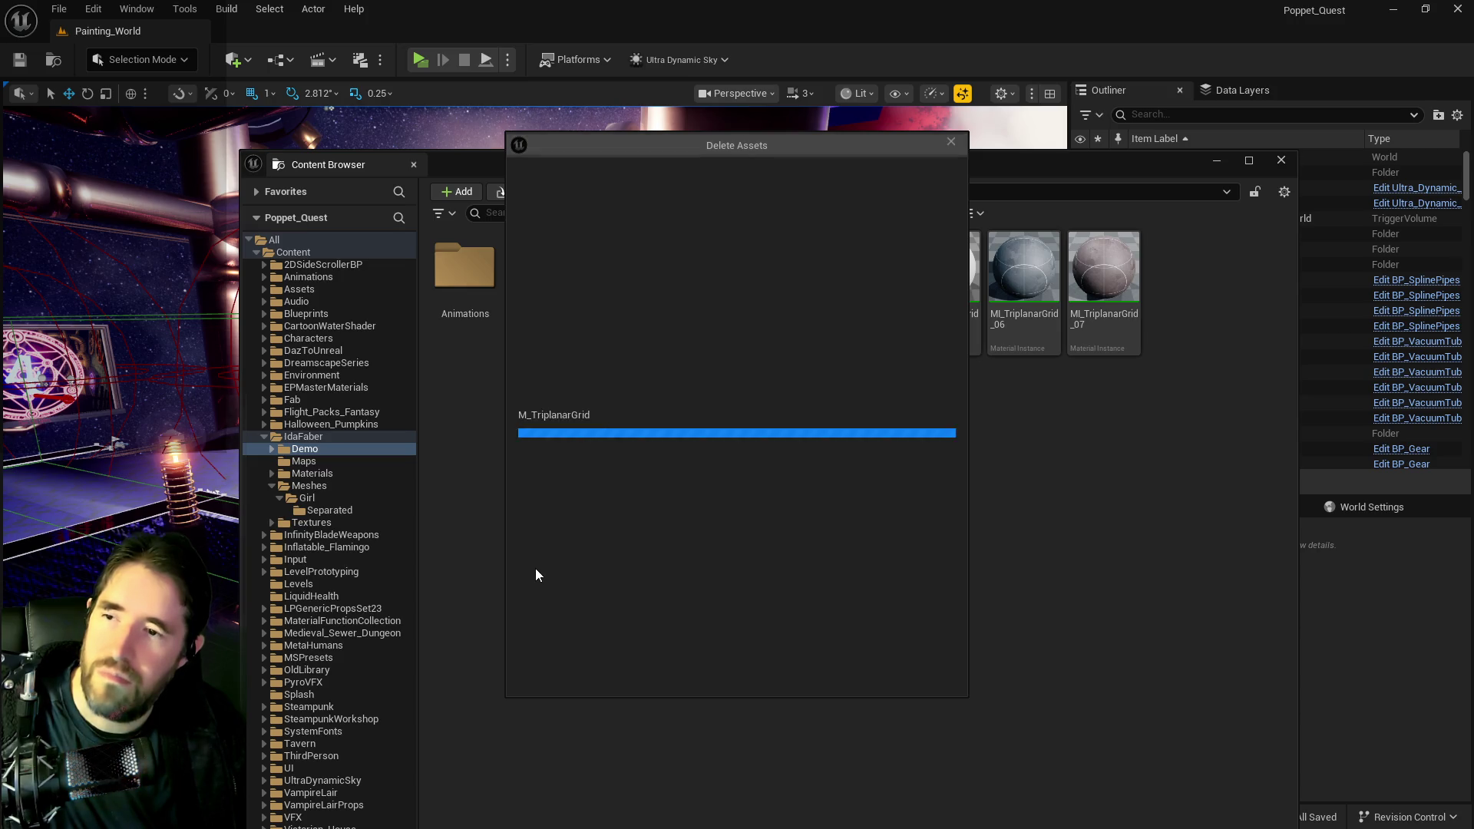
click(599, 674)
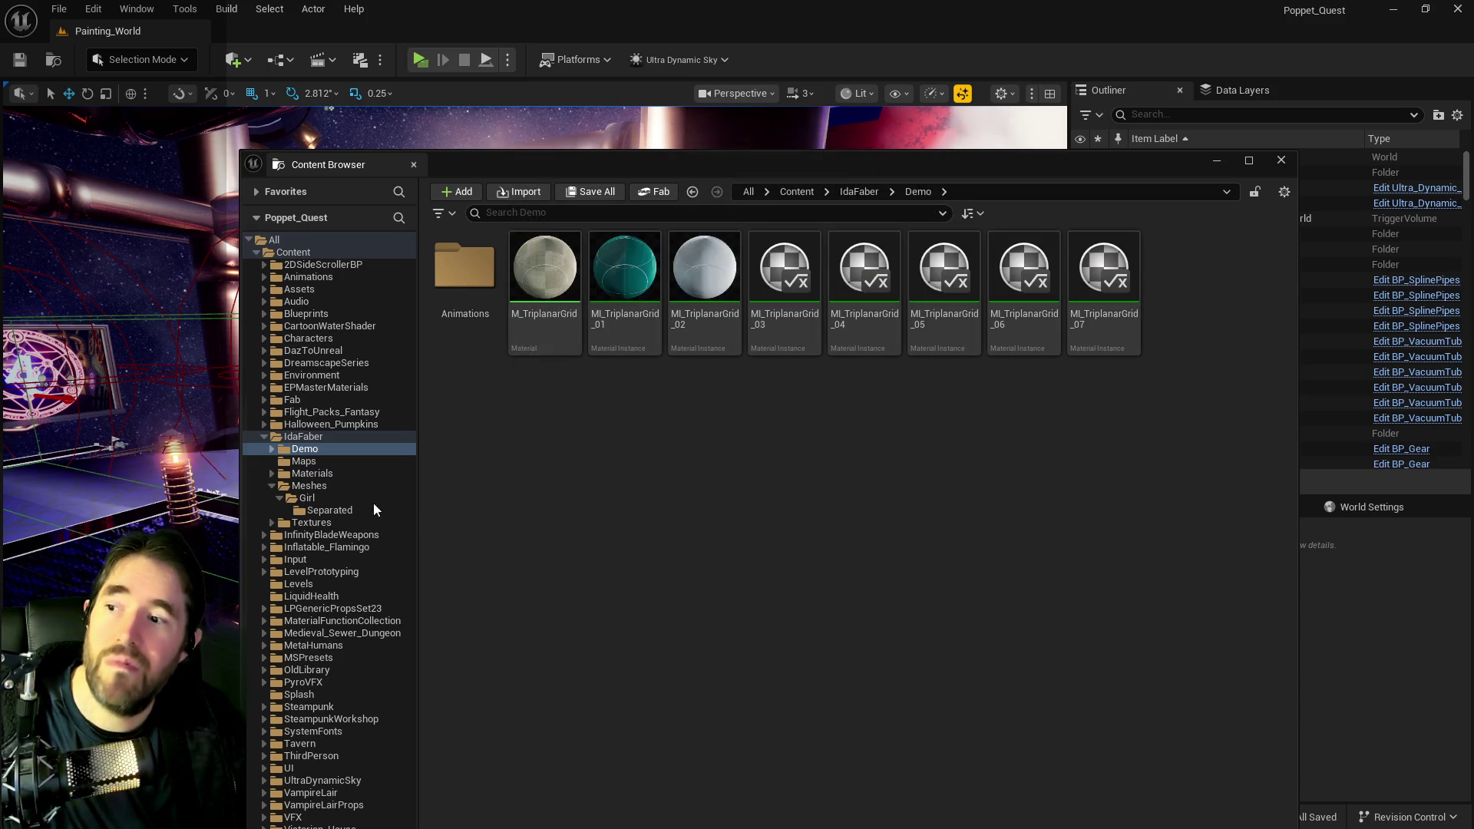
- Delete the IdaFaber folder, loading its 155 assets, then close the floating Content Browser
click(288, 463)
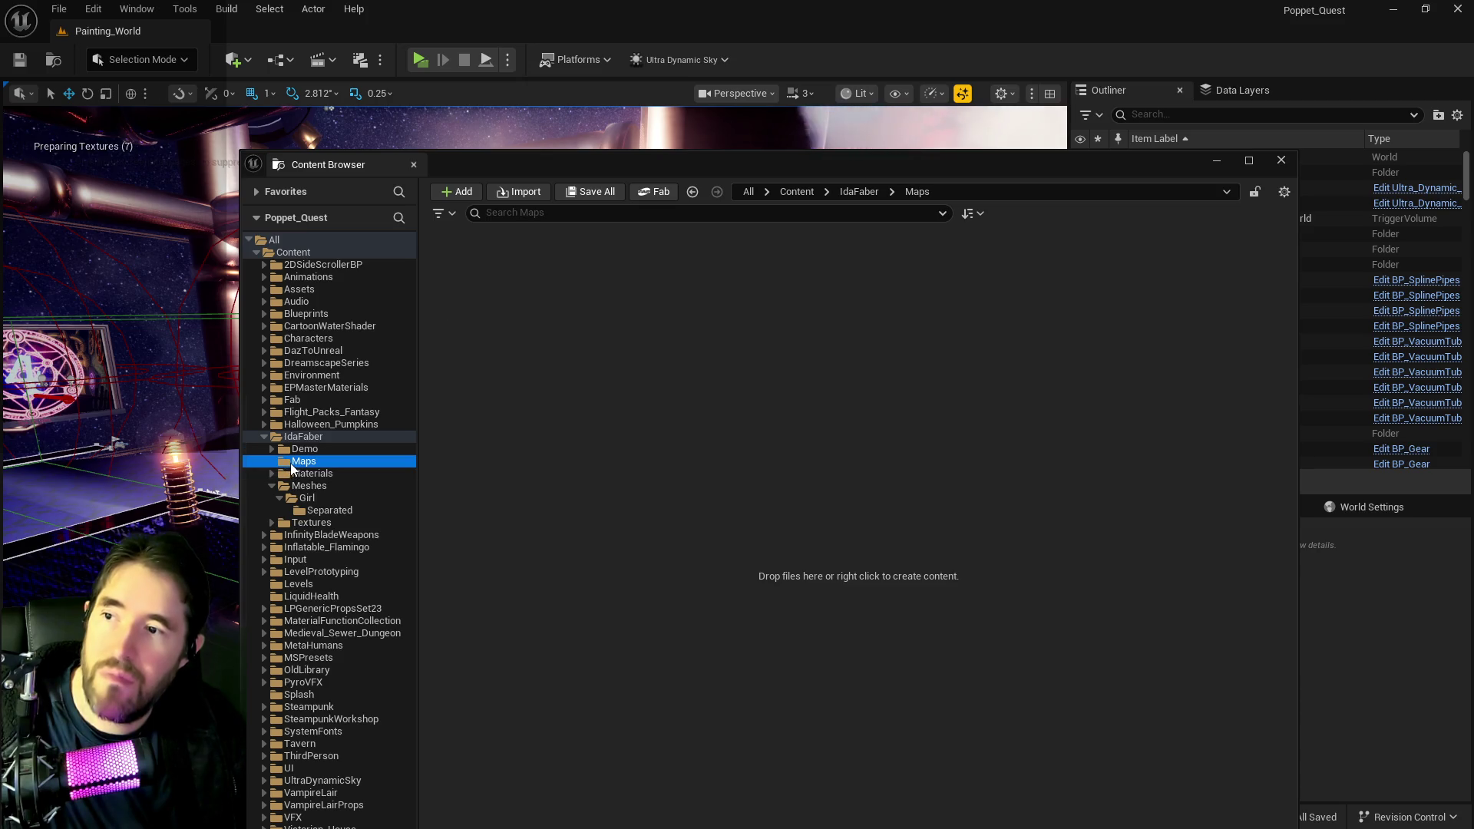
click(304, 486)
click(304, 448)
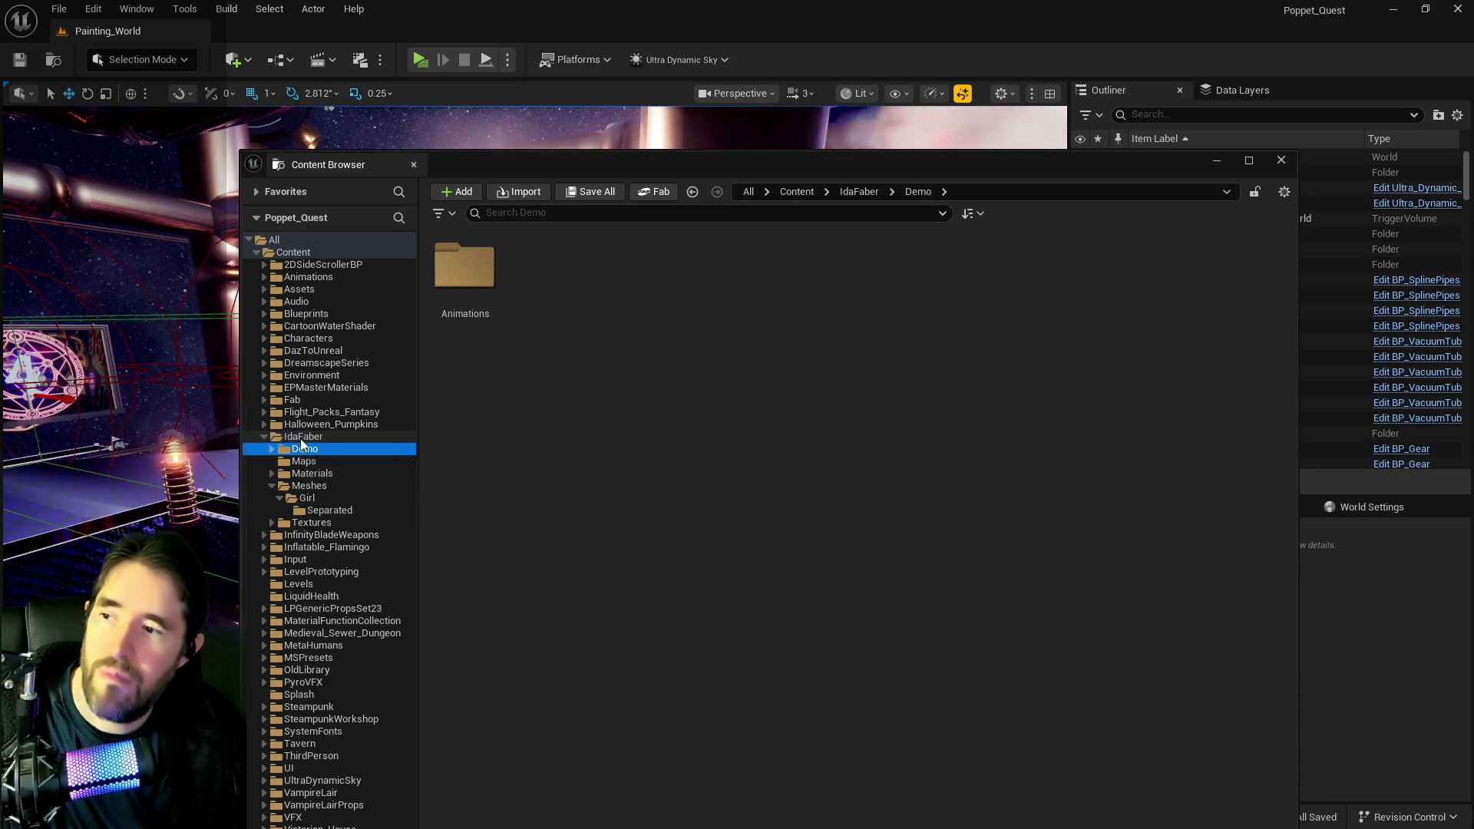
click(302, 437)
right_click(302, 439)
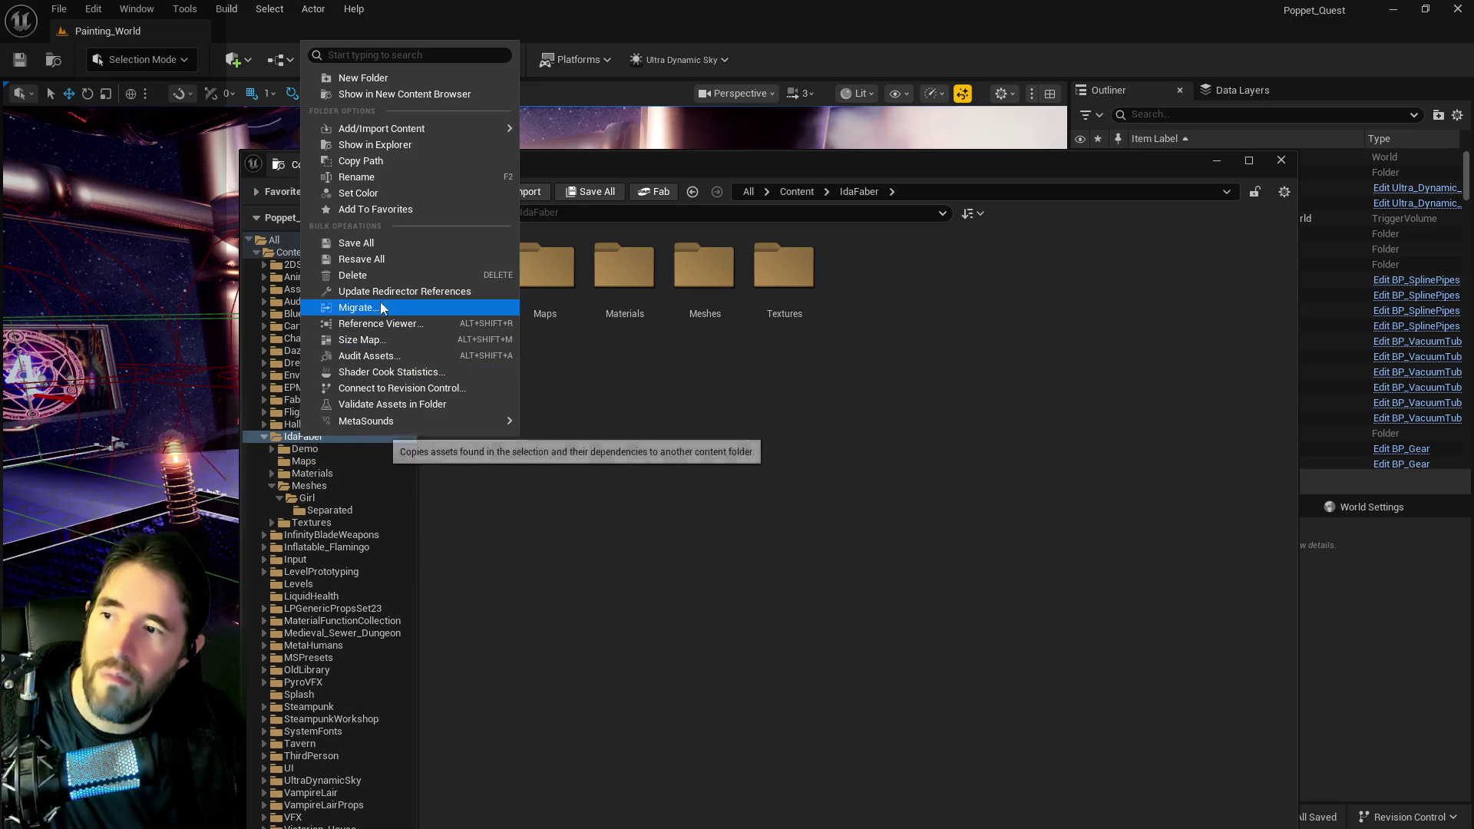
click(393, 275)
click(428, 310)
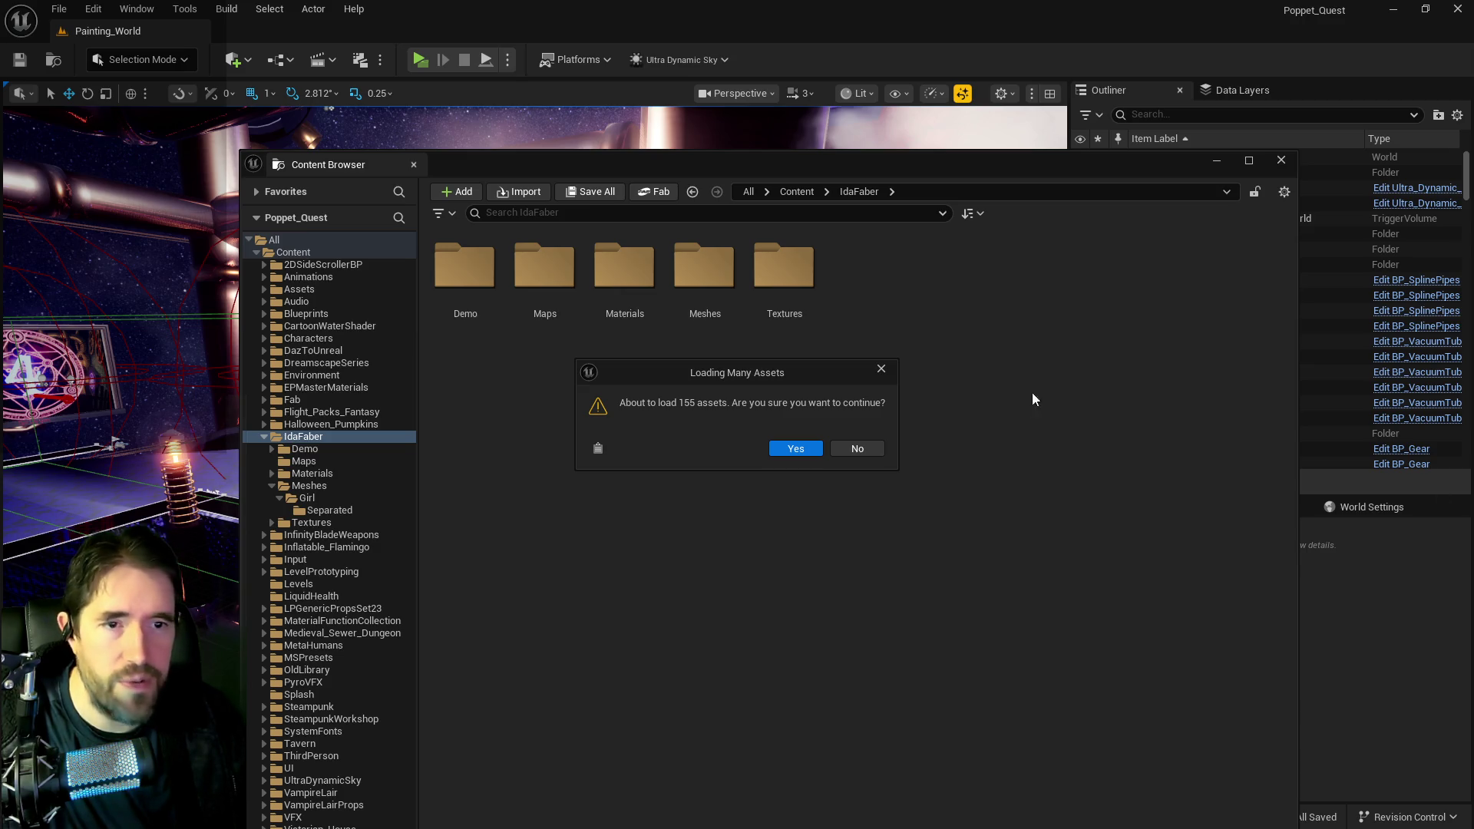
click(792, 455)
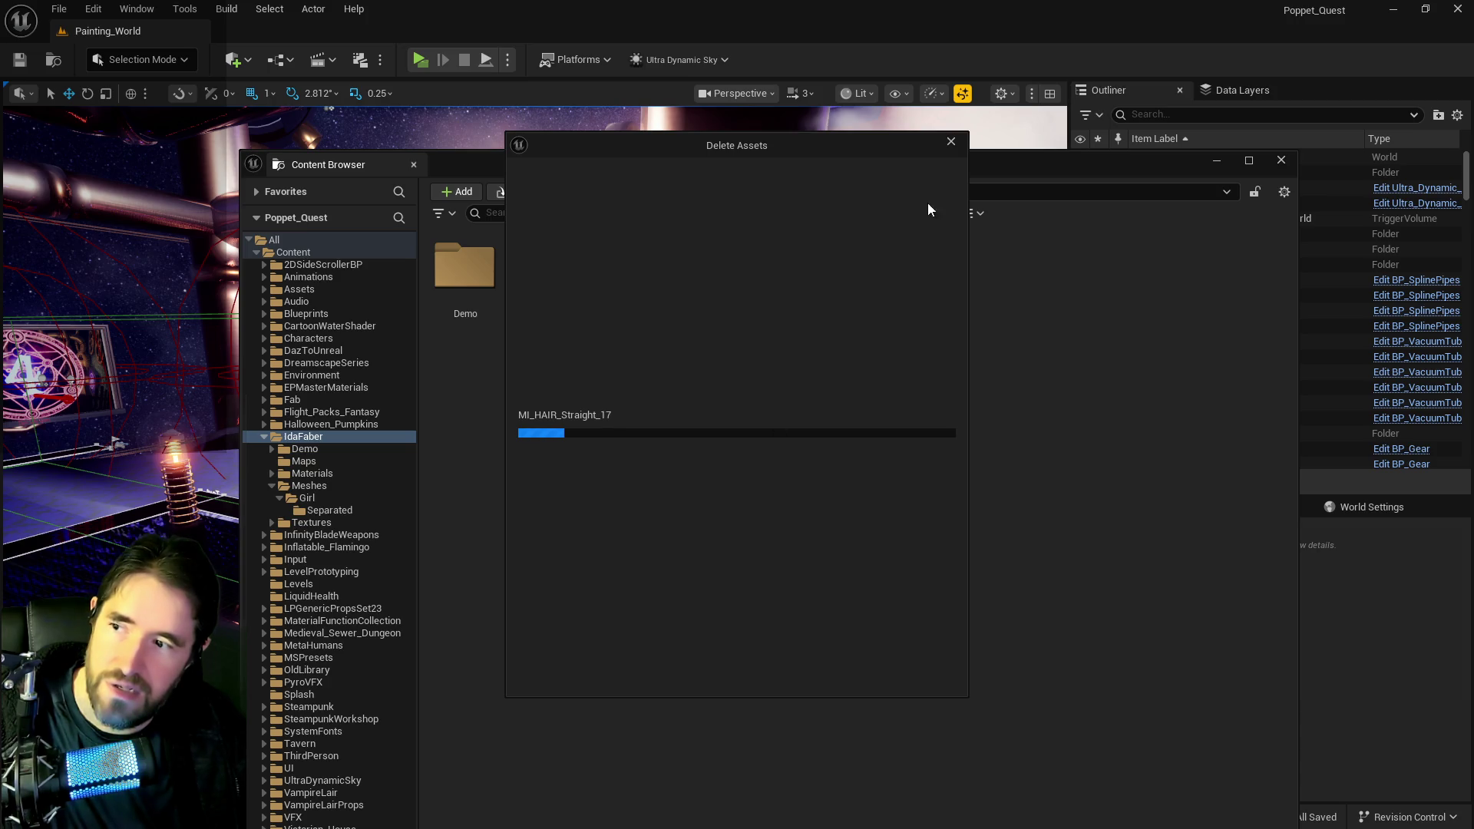
click(951, 144)
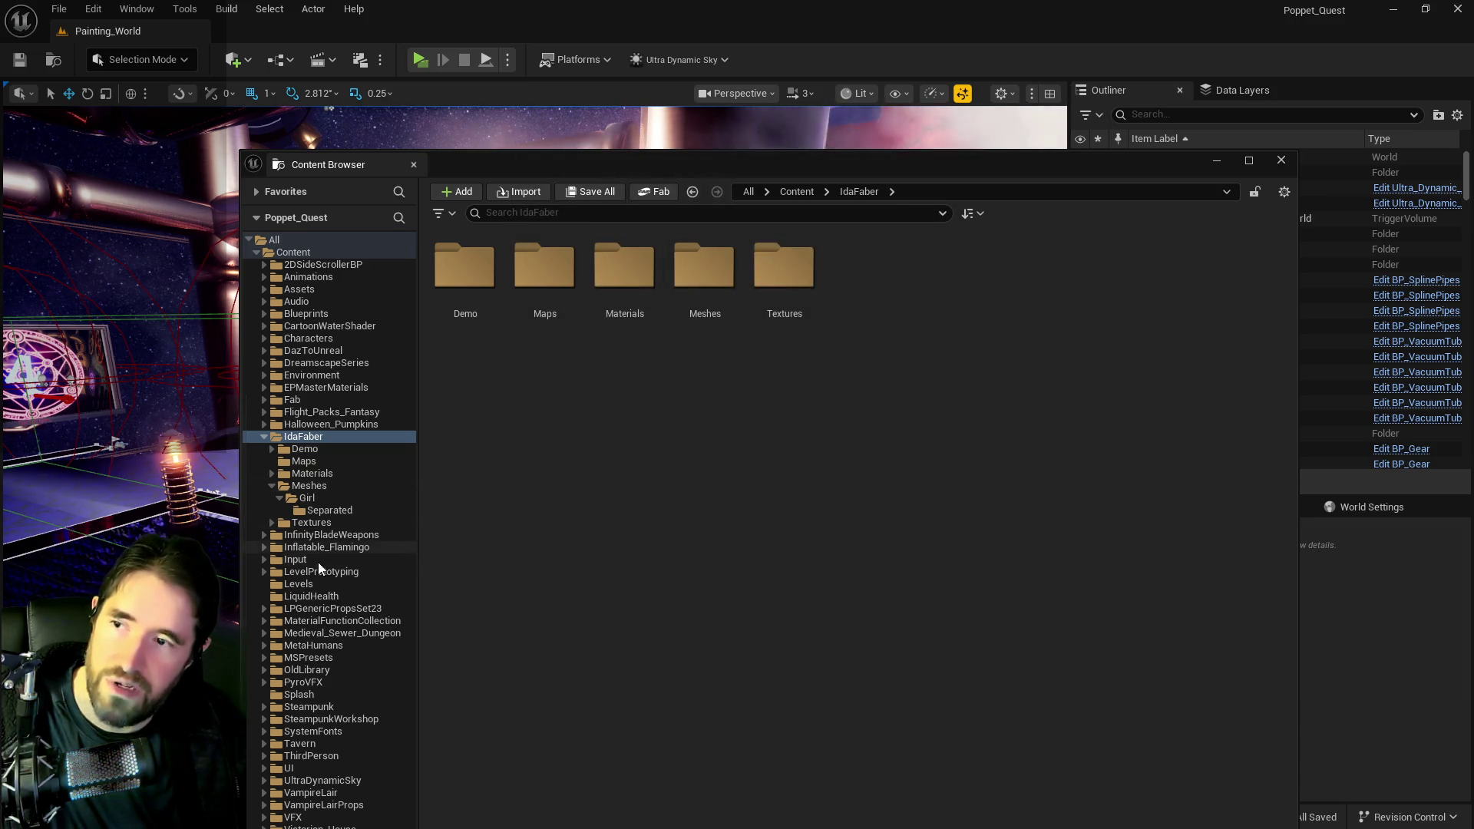
click(413, 164)
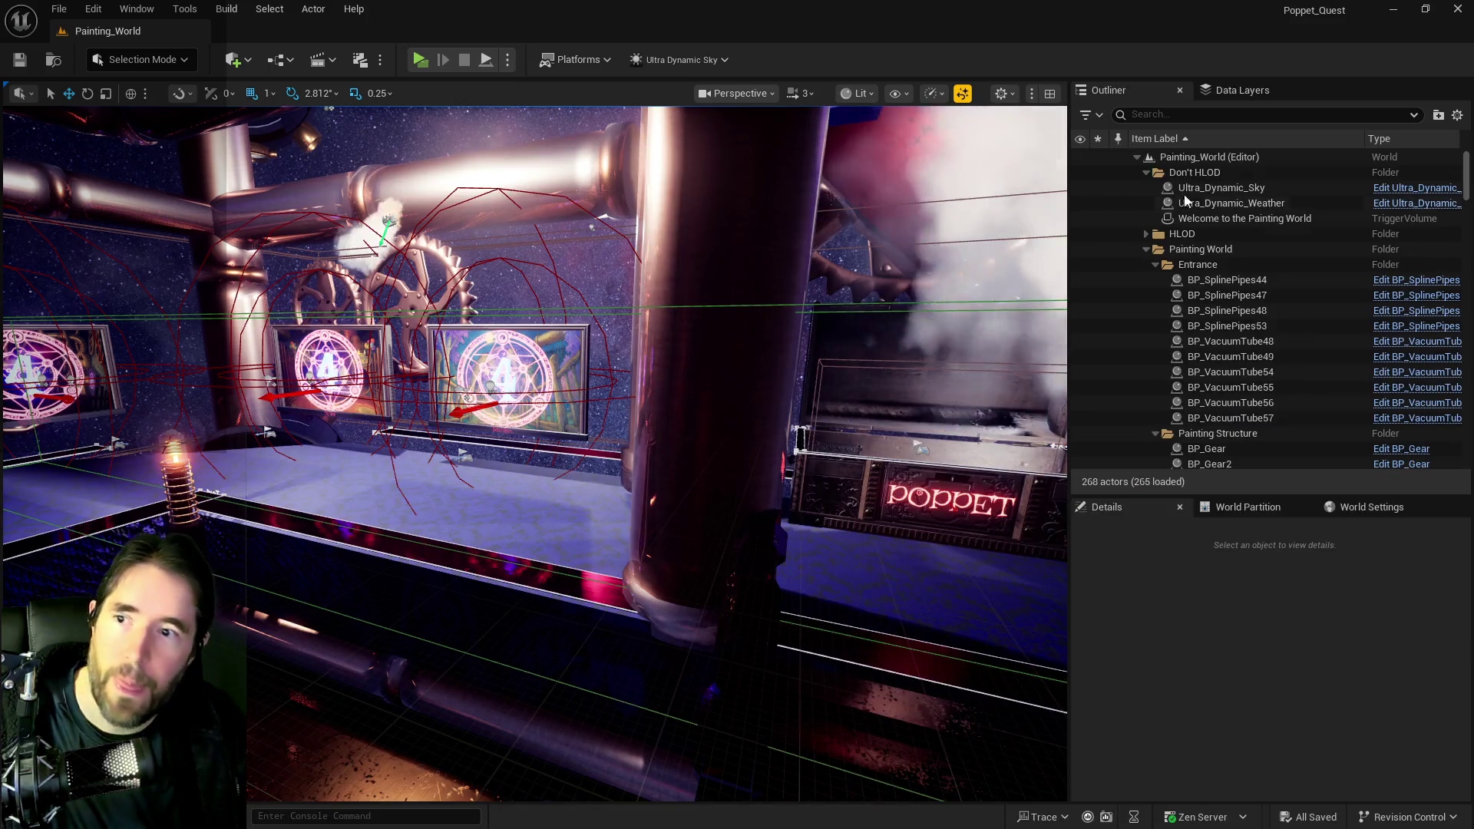
- Fly the viewport to the red counter and select the GC_Object_5 cash register
click(57, 10)
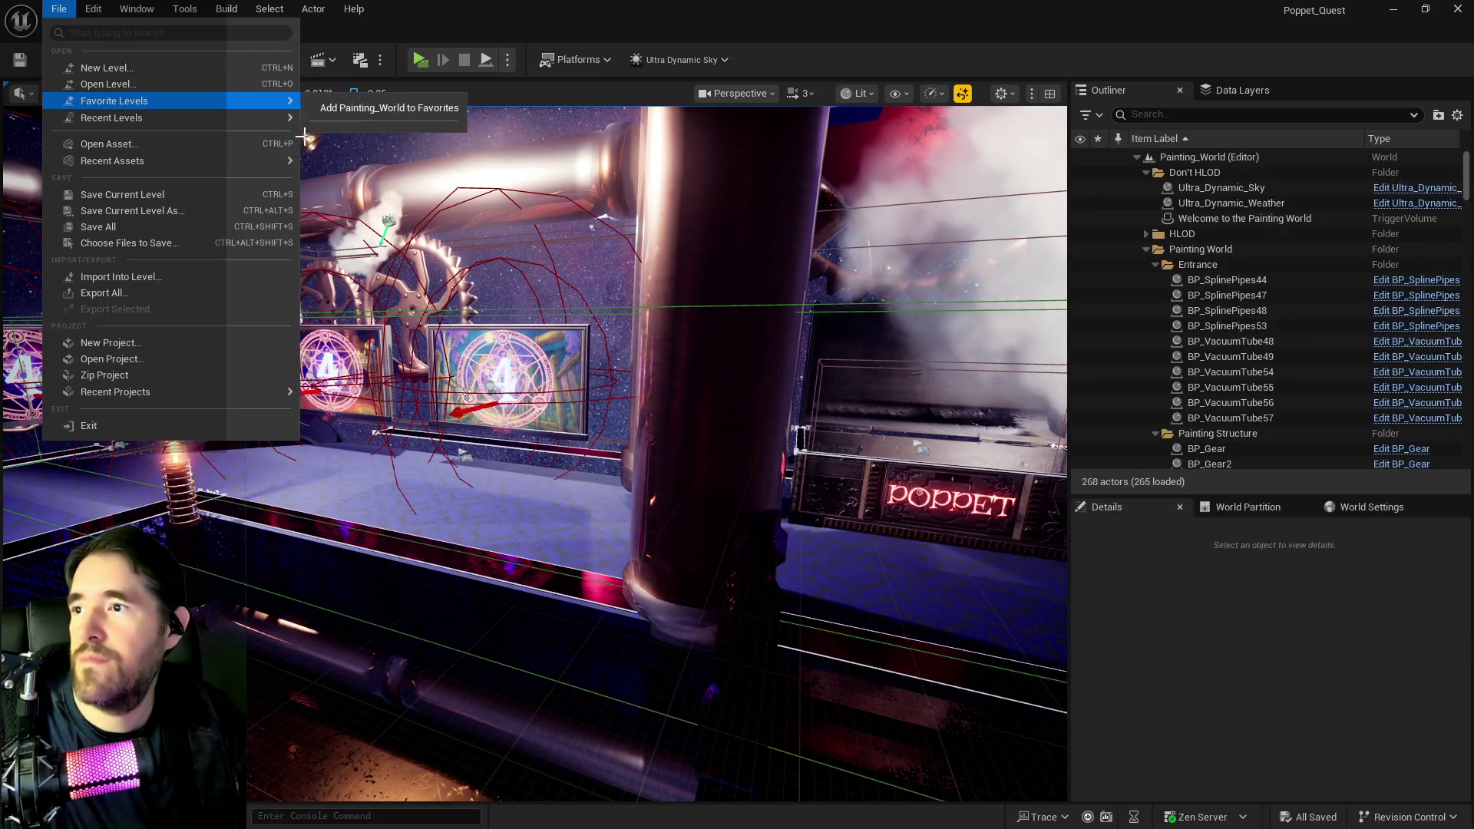
key(Escape)
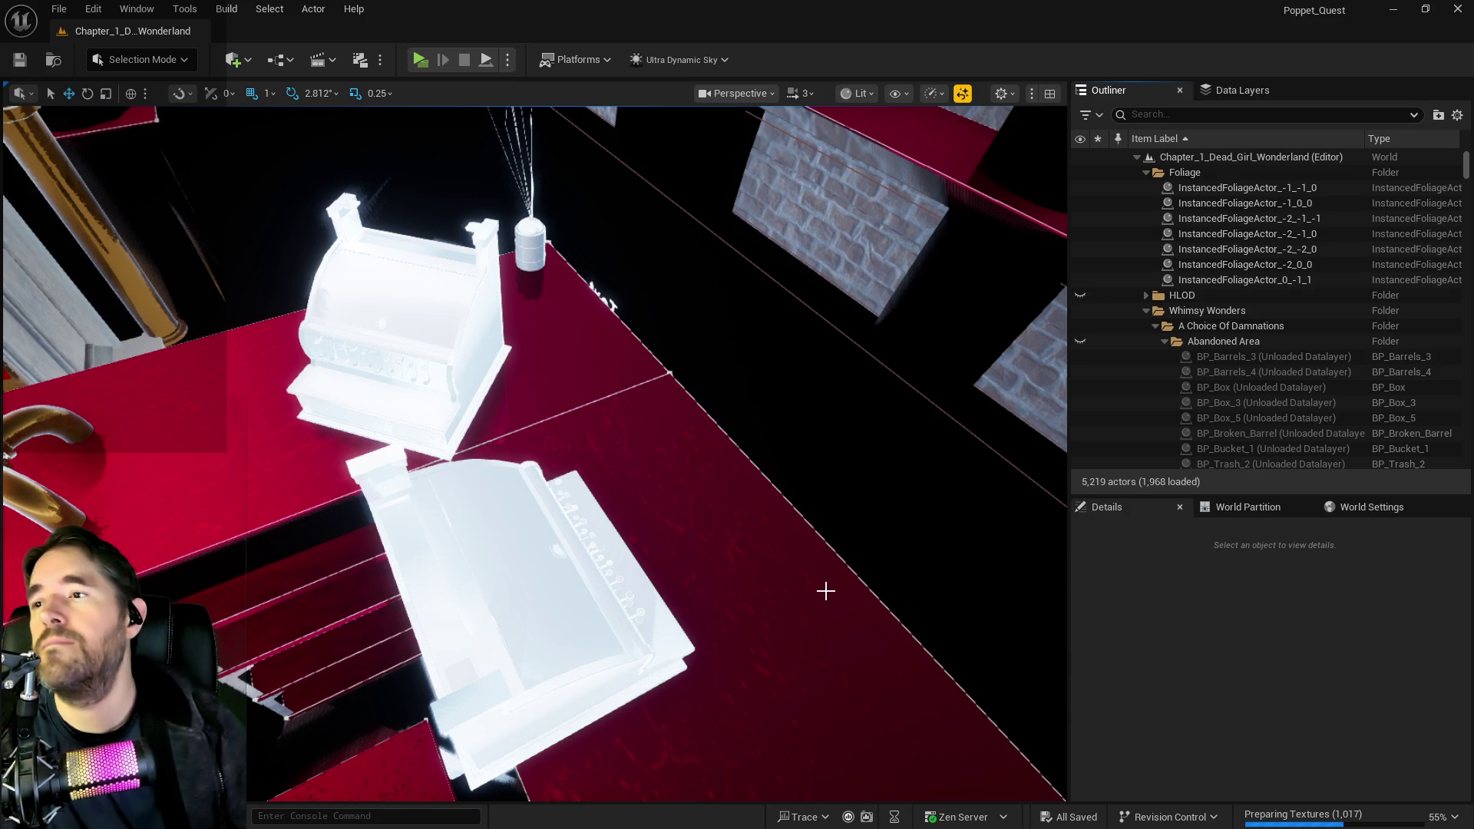
mouse_move(849, 550)
mouse_down()
mouse_move(806, 529)
mouse_move(572, 504)
mouse_move(550, 532)
mouse_move(567, 531)
mouse_move(538, 461)
mouse_move(470, 513)
mouse_up()
click(572, 505)
- Switch the editor selection mode to Fracture
click(138, 59)
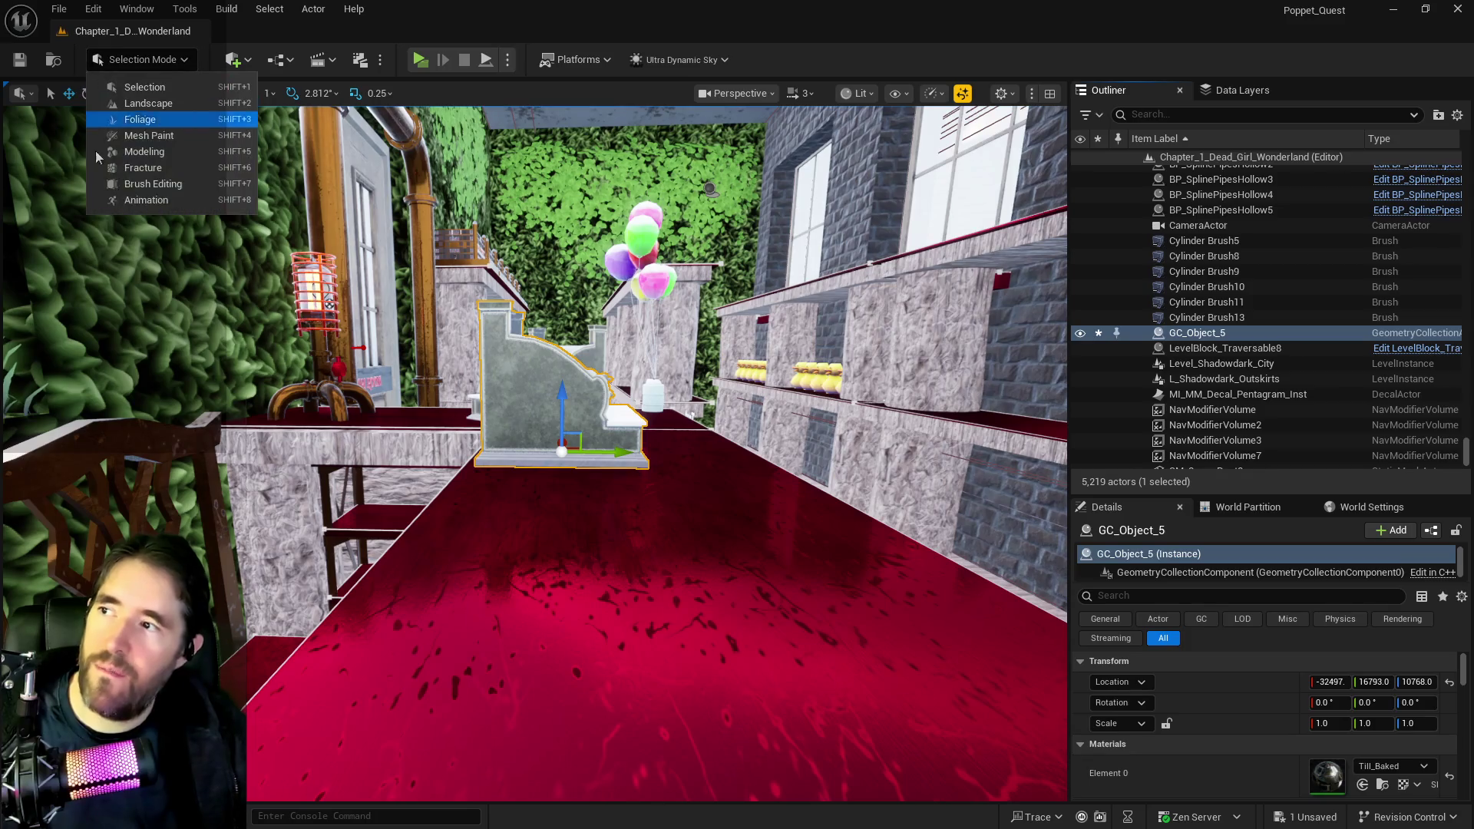
click(151, 168)
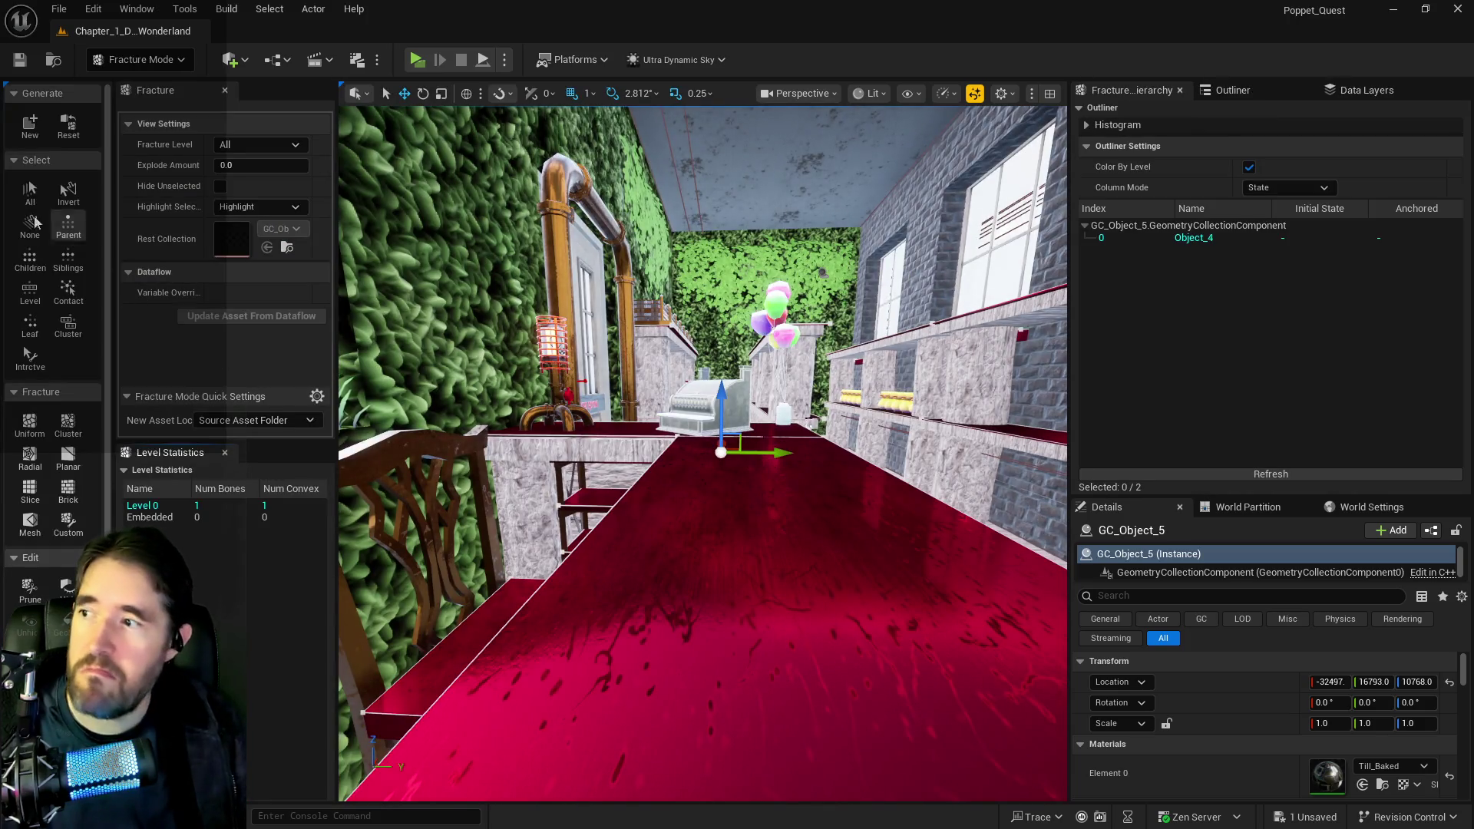
drag(672, 493, 683, 560)
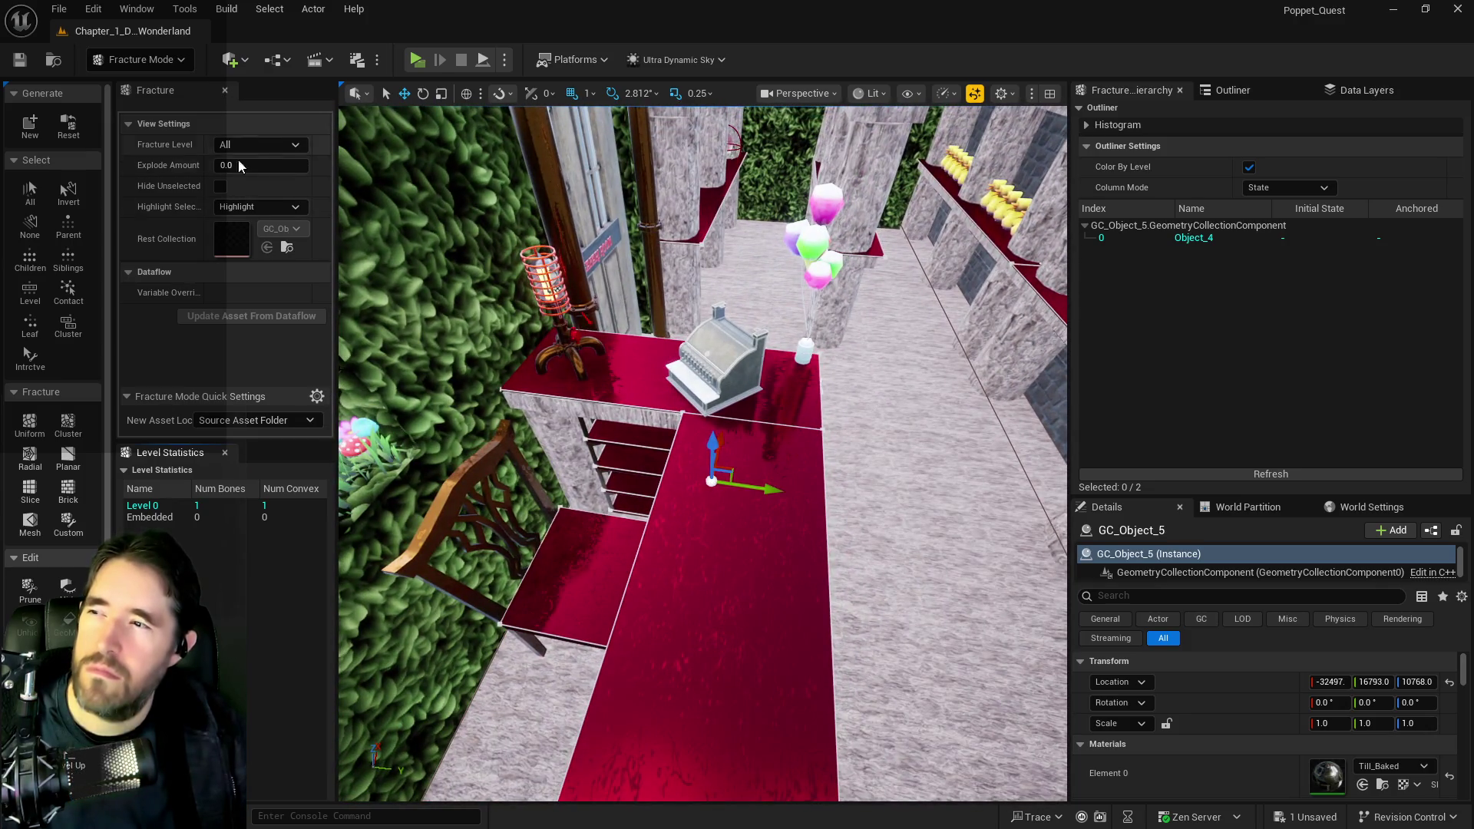
- Delete GC_Object_5 from the Outliner via Edit > Delete, then select Object_4
click(1229, 89)
right_click(1187, 332)
mouse_move(1232, 513)
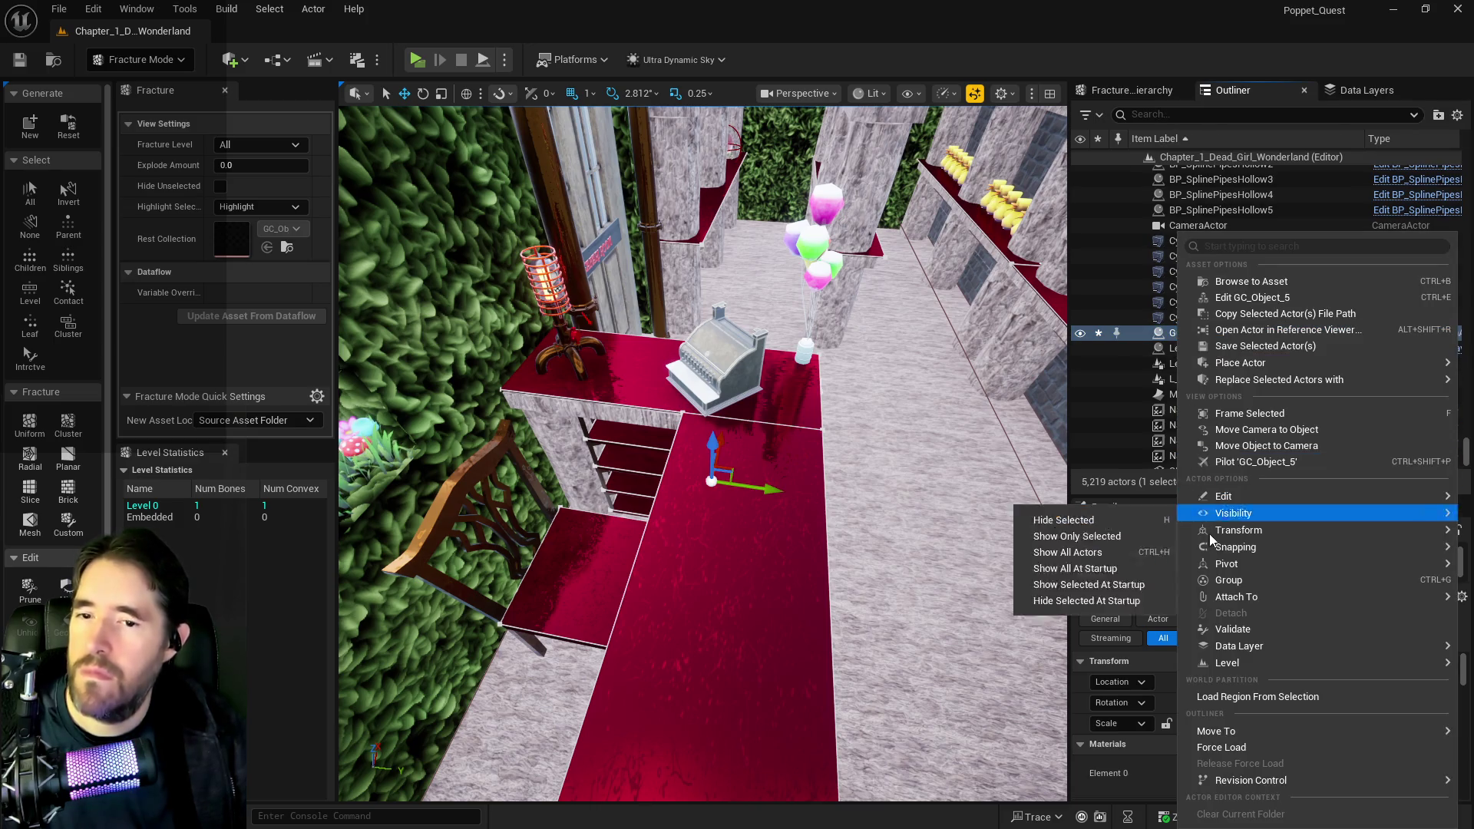
click(138, 60)
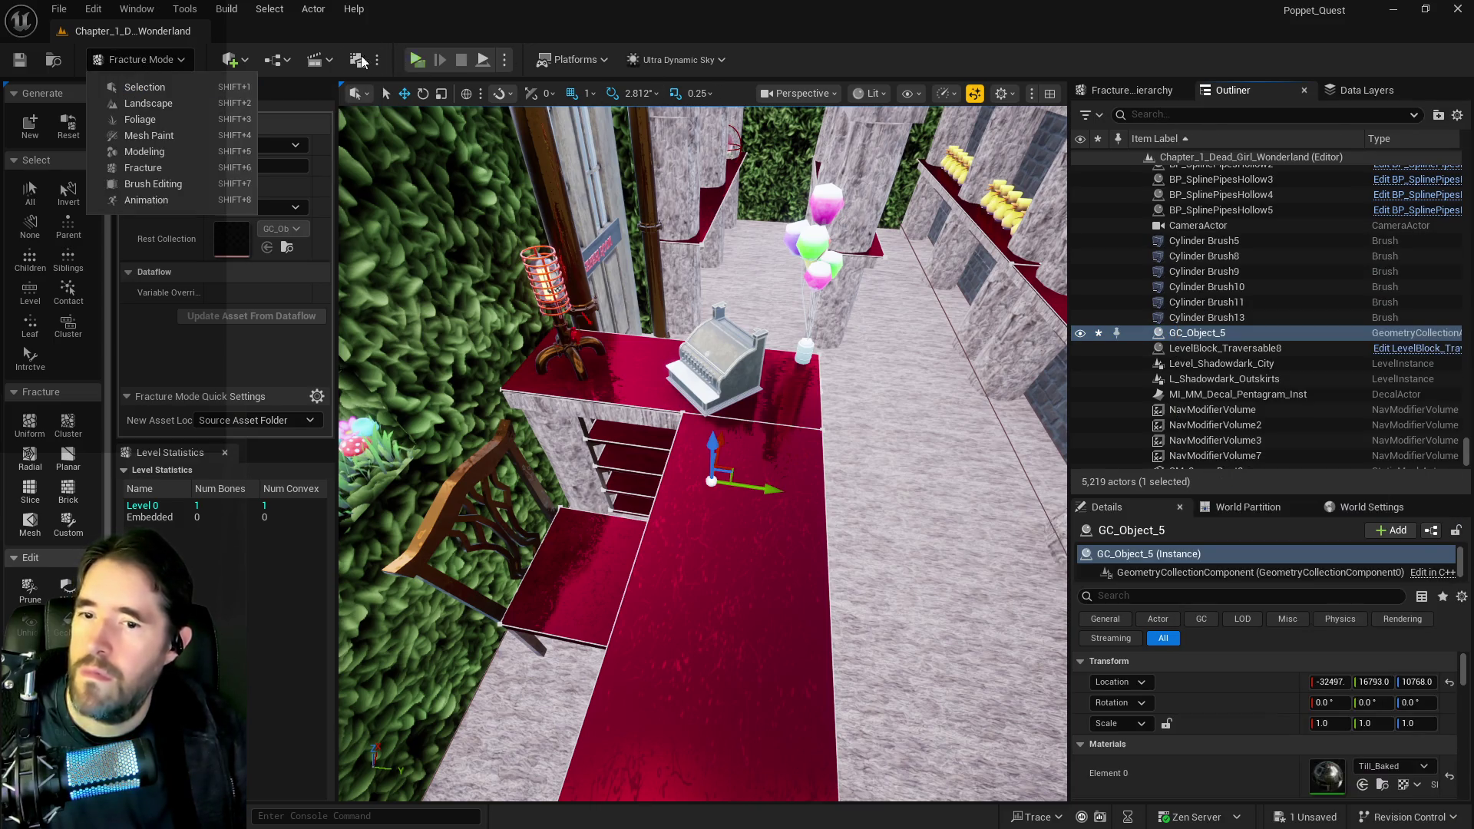
right_click(1188, 332)
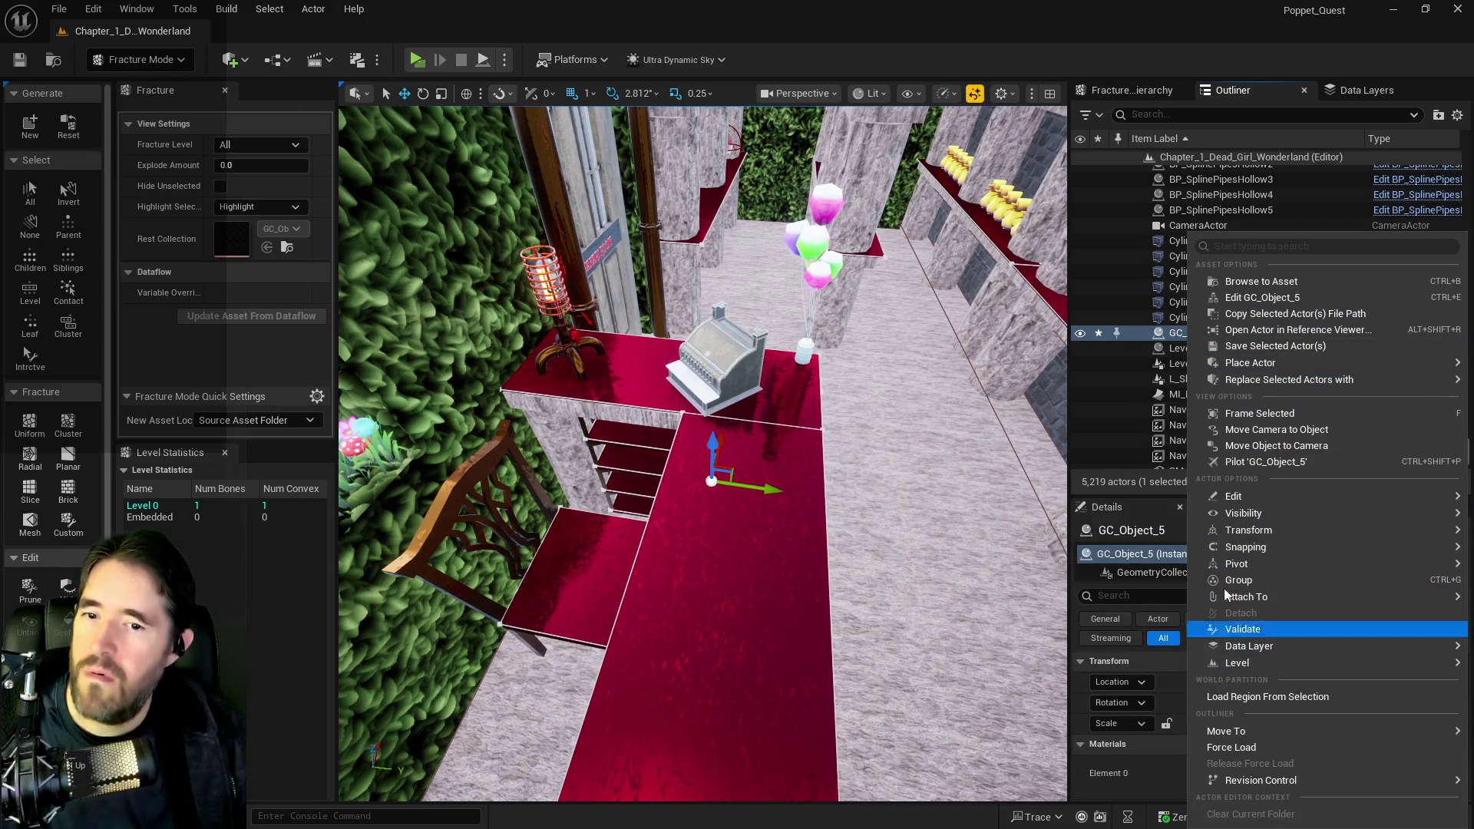
mouse_move(1215, 502)
click(954, 567)
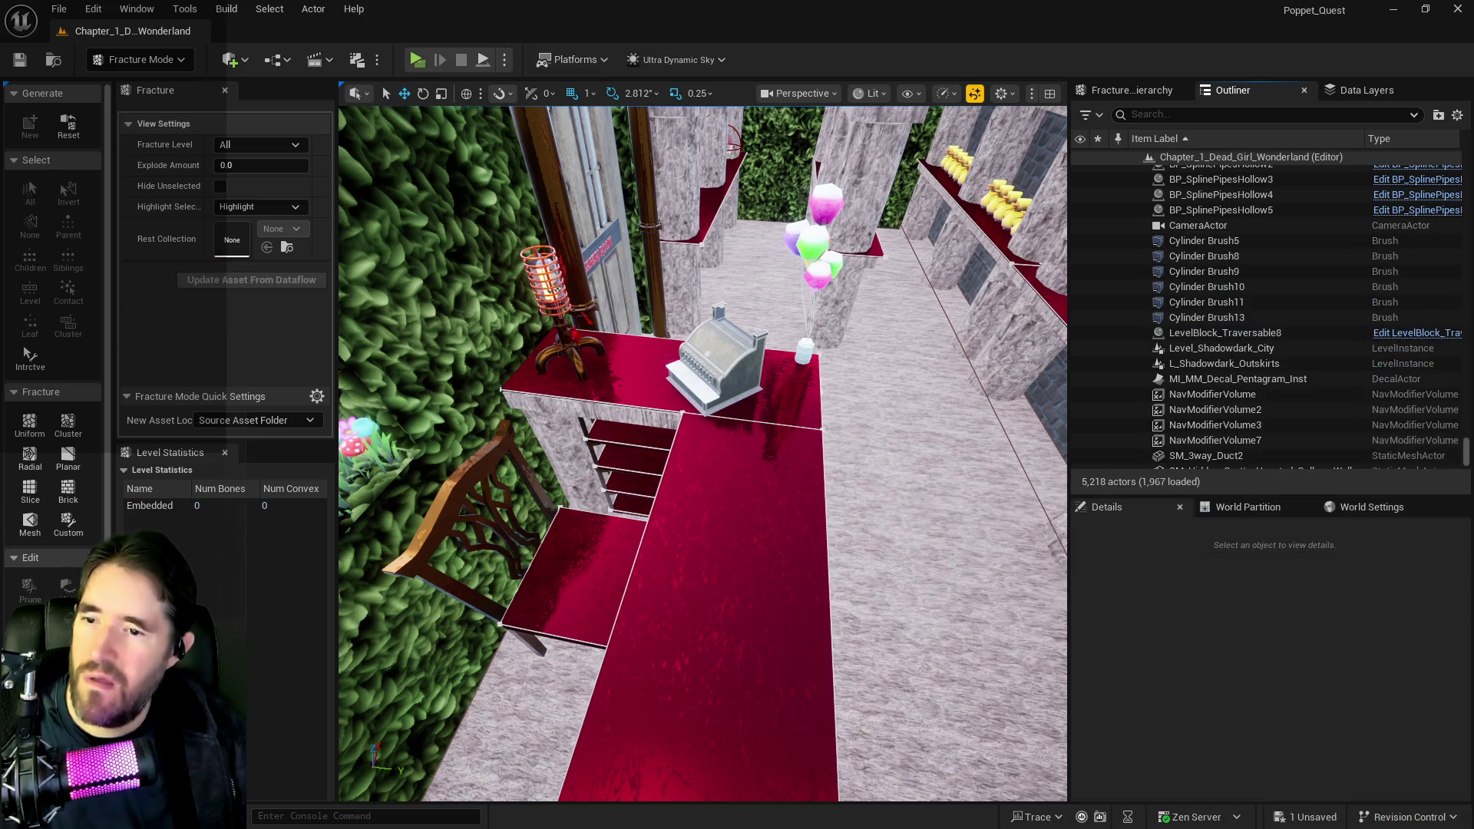
click(718, 361)
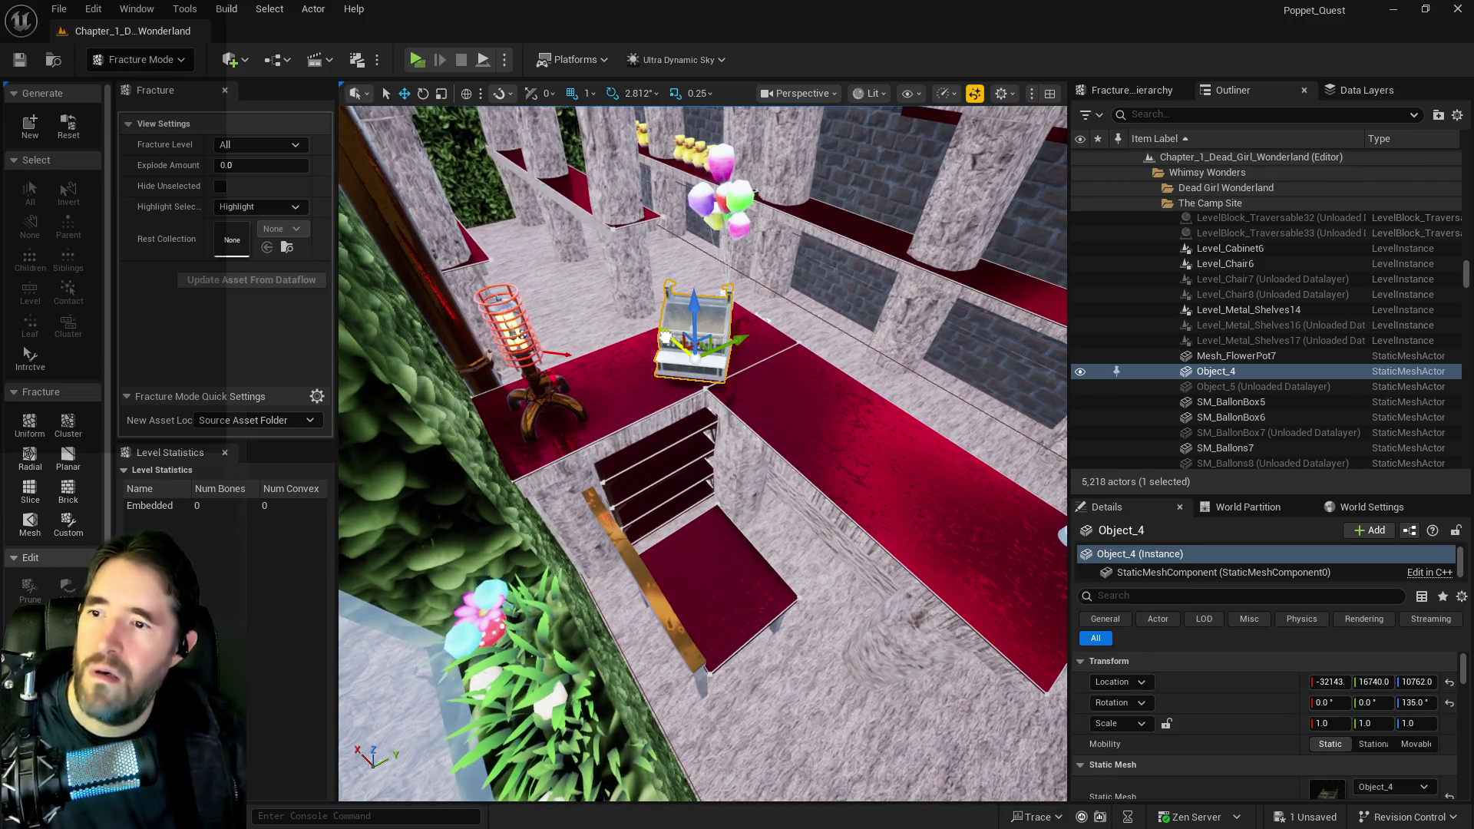
- Duplicate the cash register Object_4 to the right, set the copy's yaw to 0, and locate its mesh asset
drag(675, 343, 814, 453)
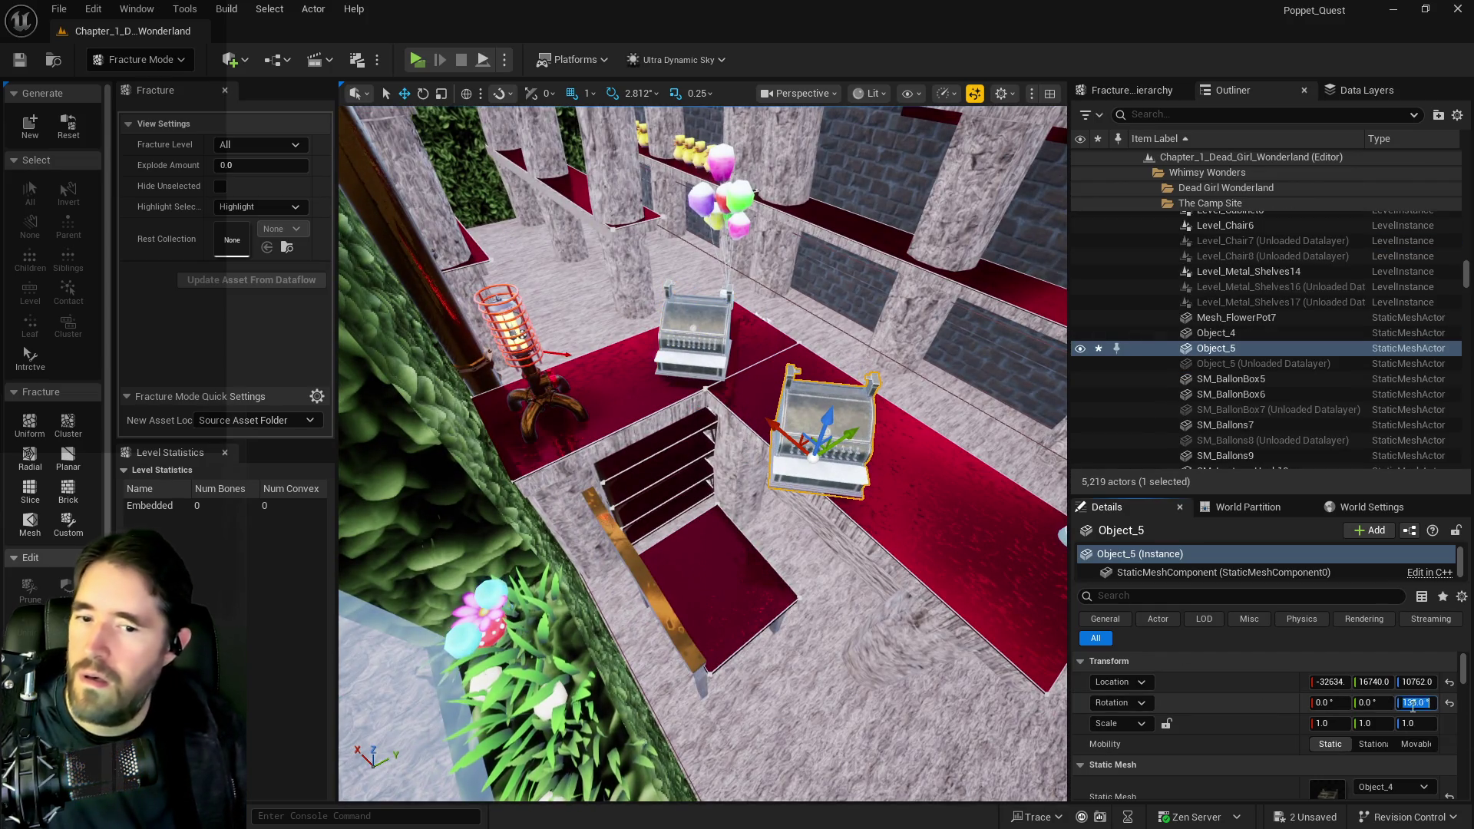
click(1417, 703)
text(0)
key(Return)
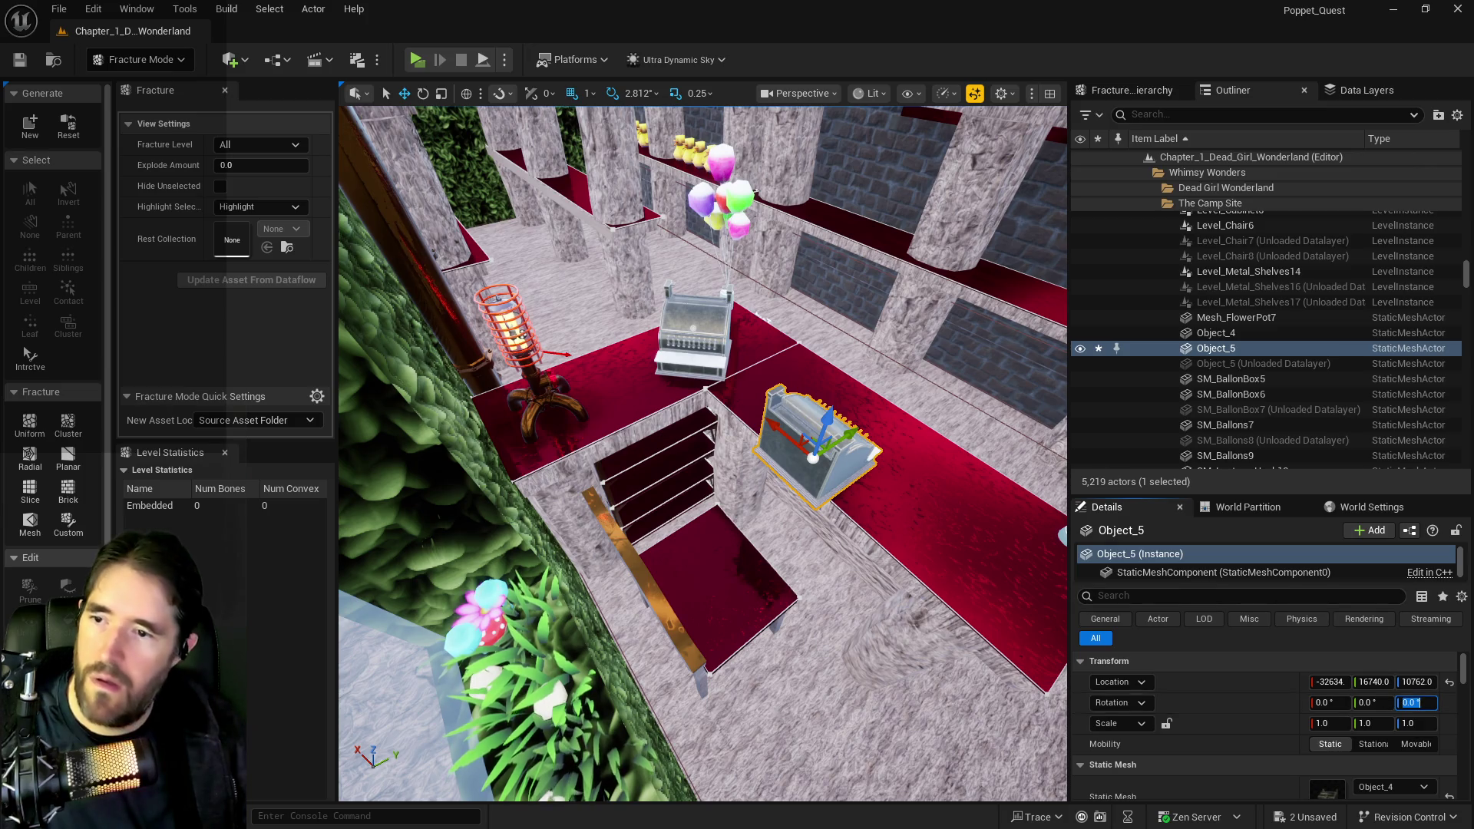
key(f)
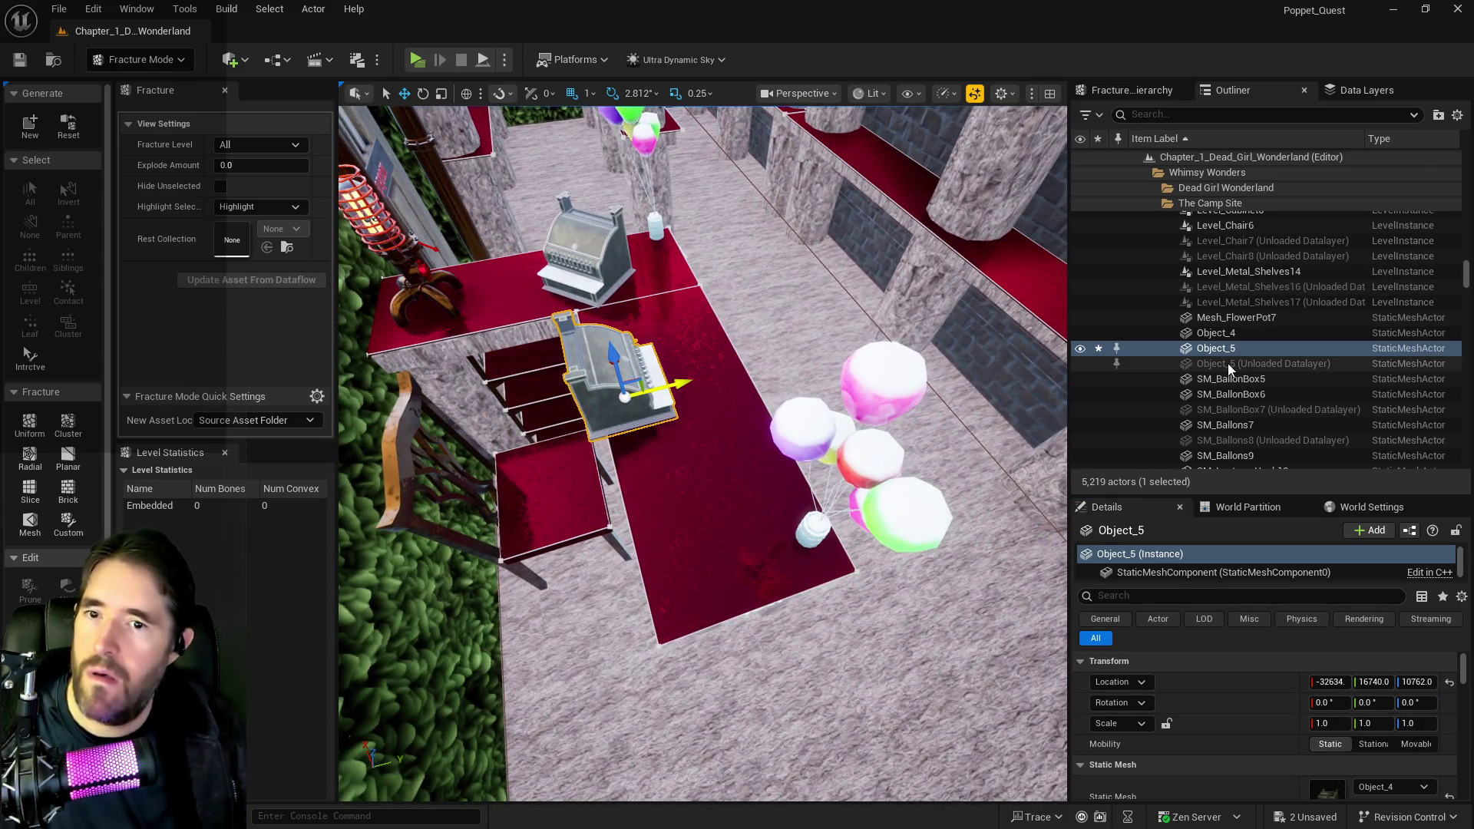
right_click(1219, 351)
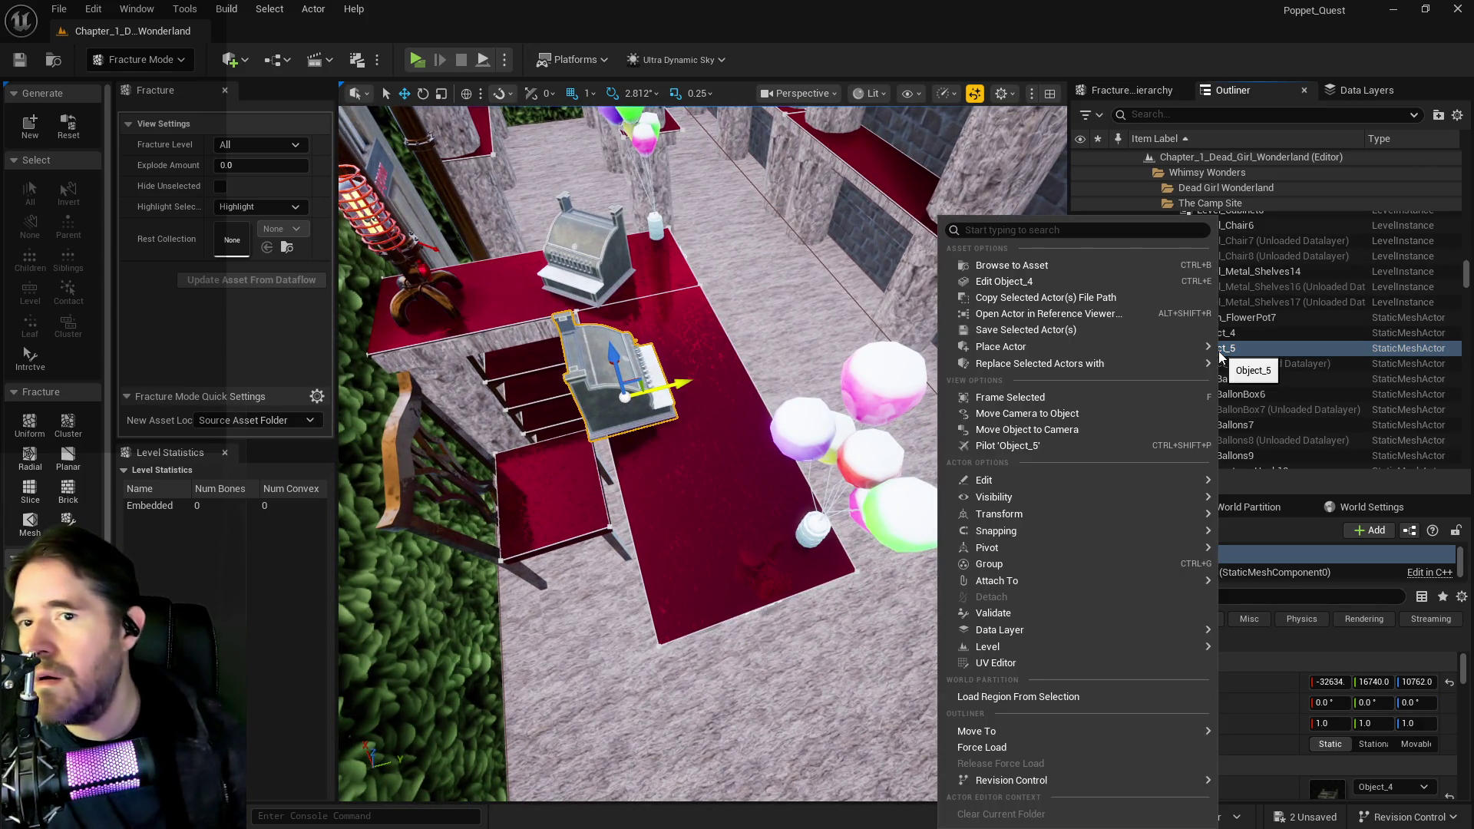
click(1086, 268)
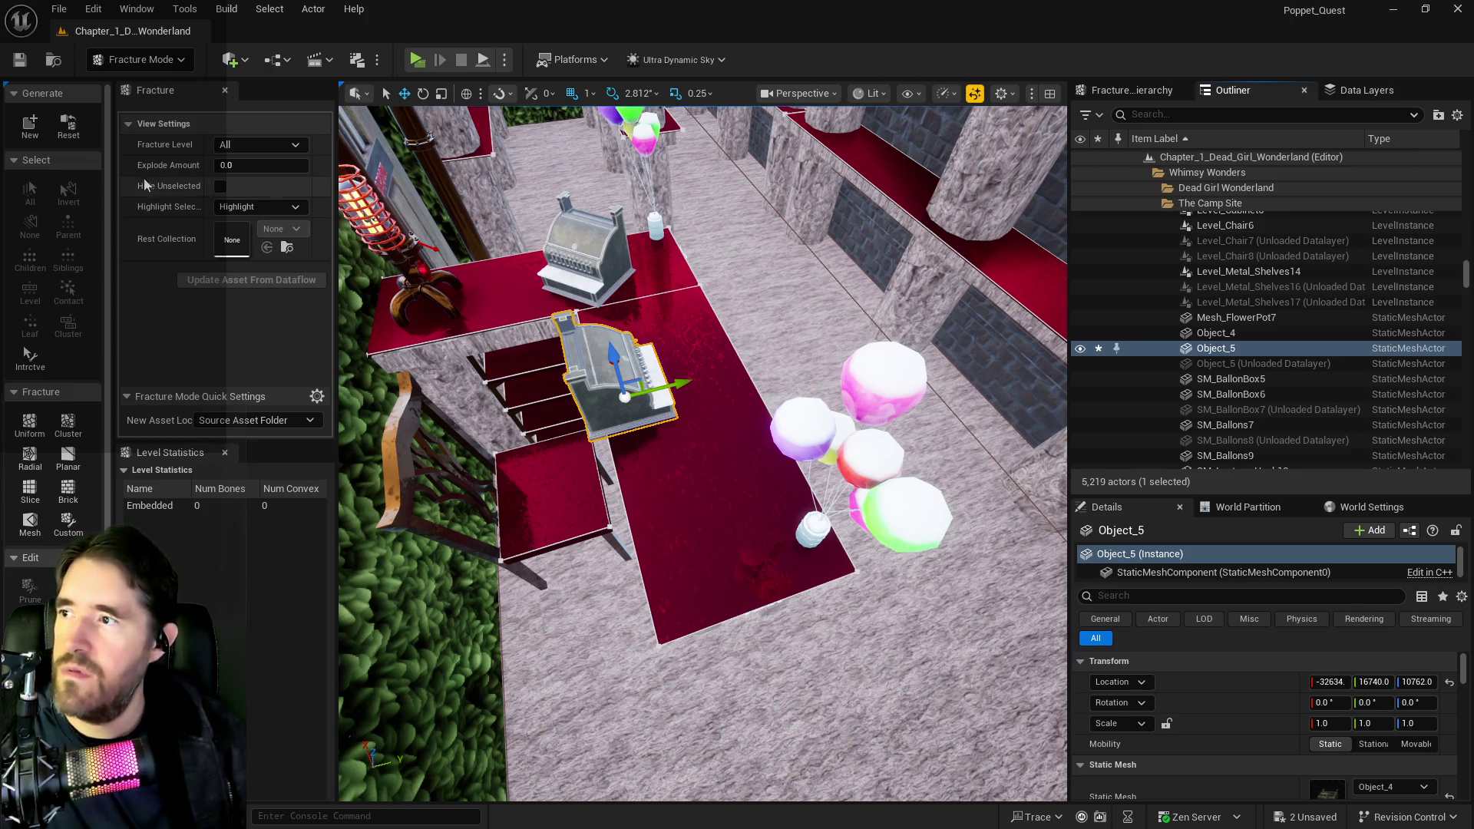
- Create a new geometry collection from the register, named Vintage_Till, in the Destroyables folder
click(30, 126)
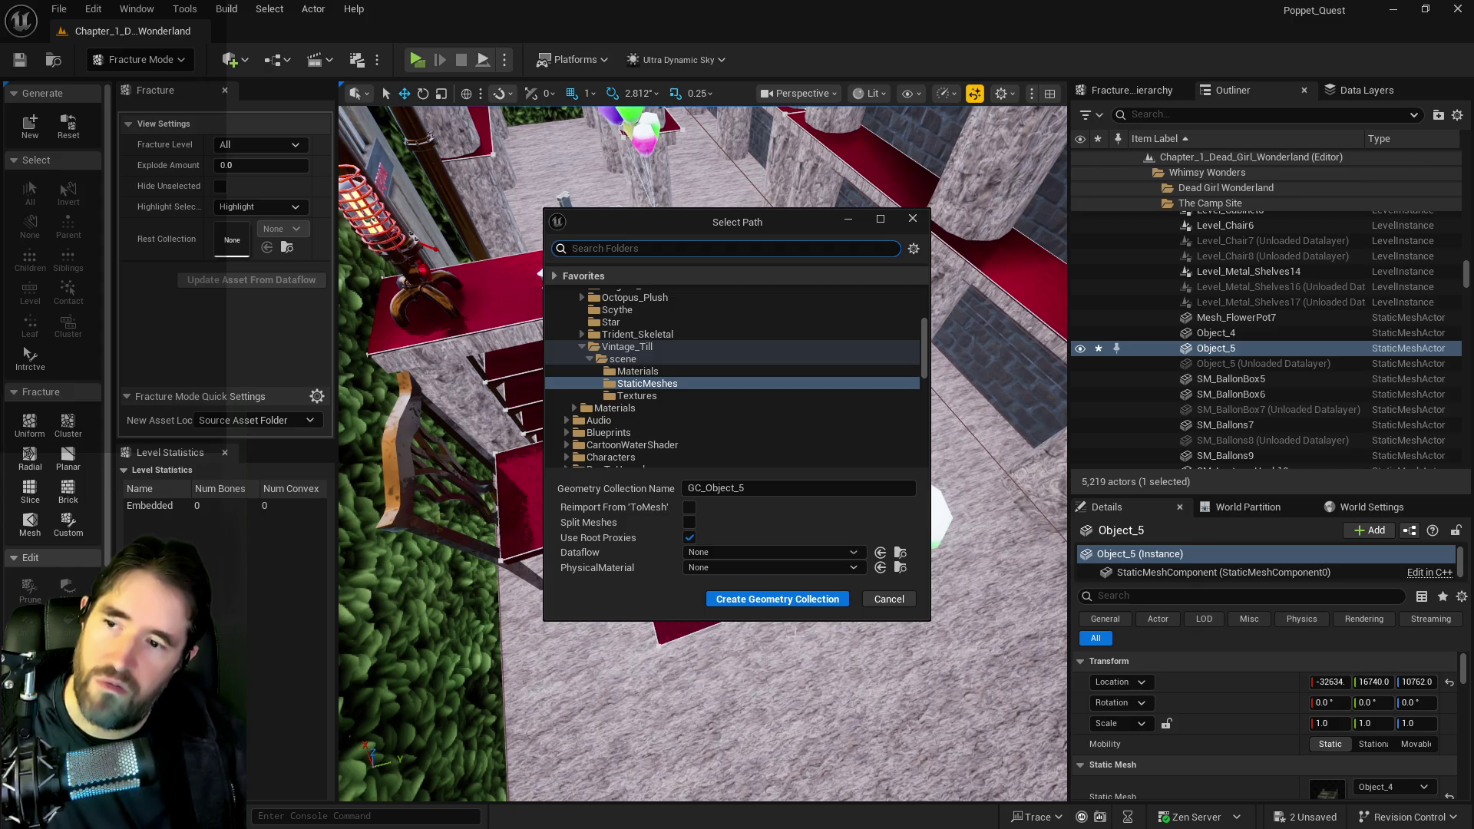
scroll(691, 361, up, 5)
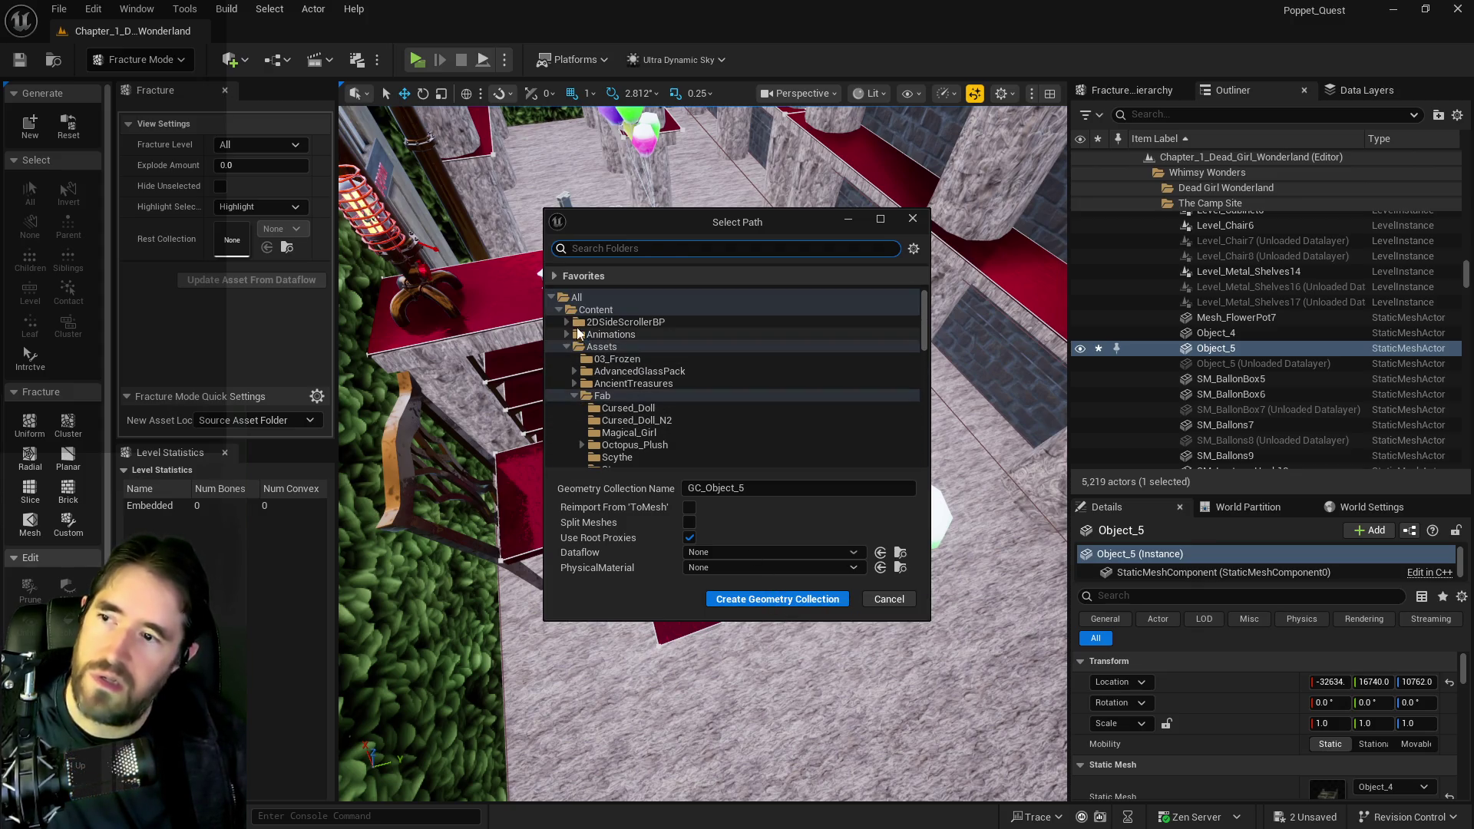
scroll(584, 338, down, 5)
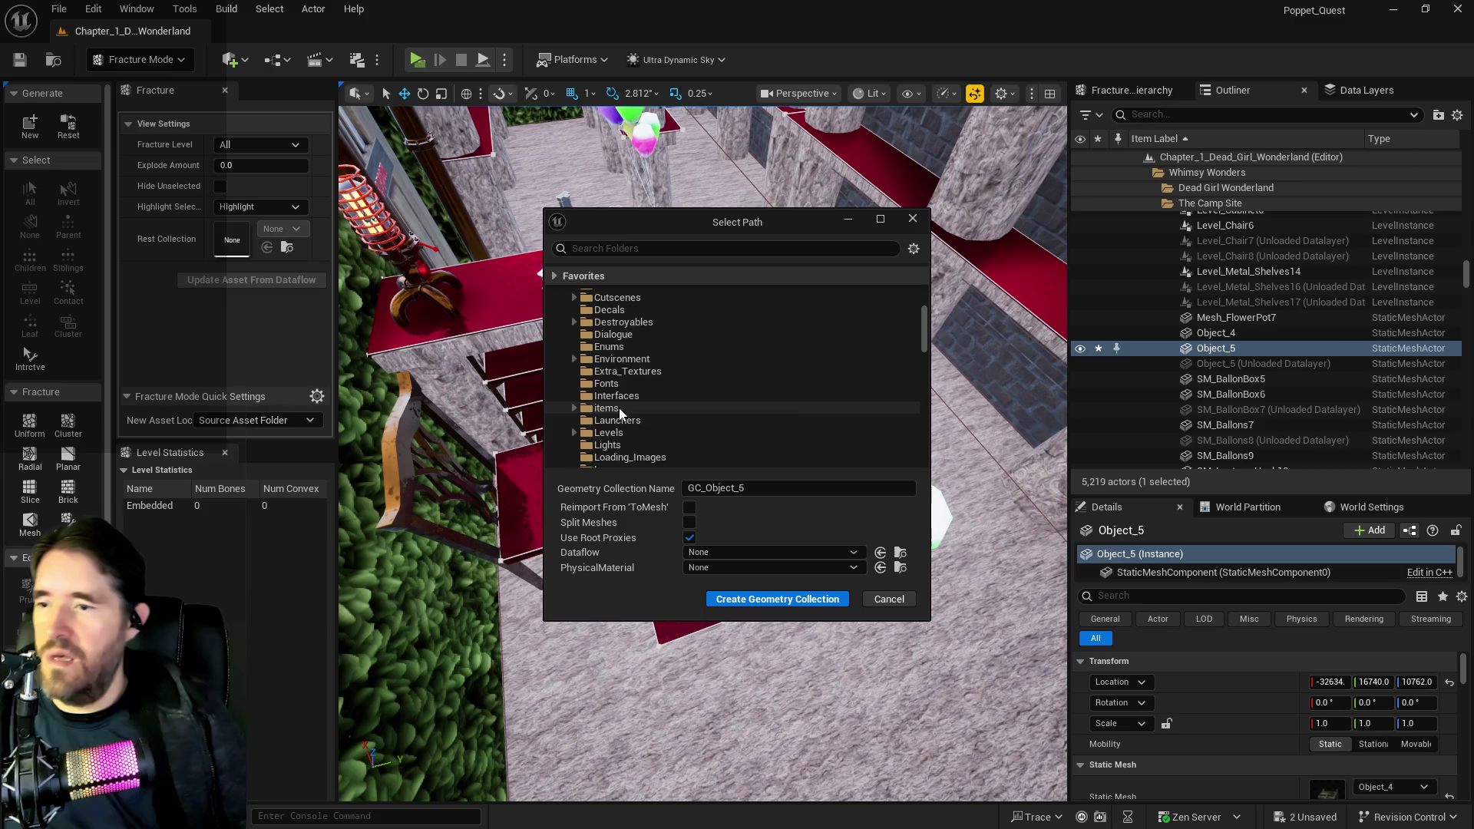
scroll(622, 422, down, 3)
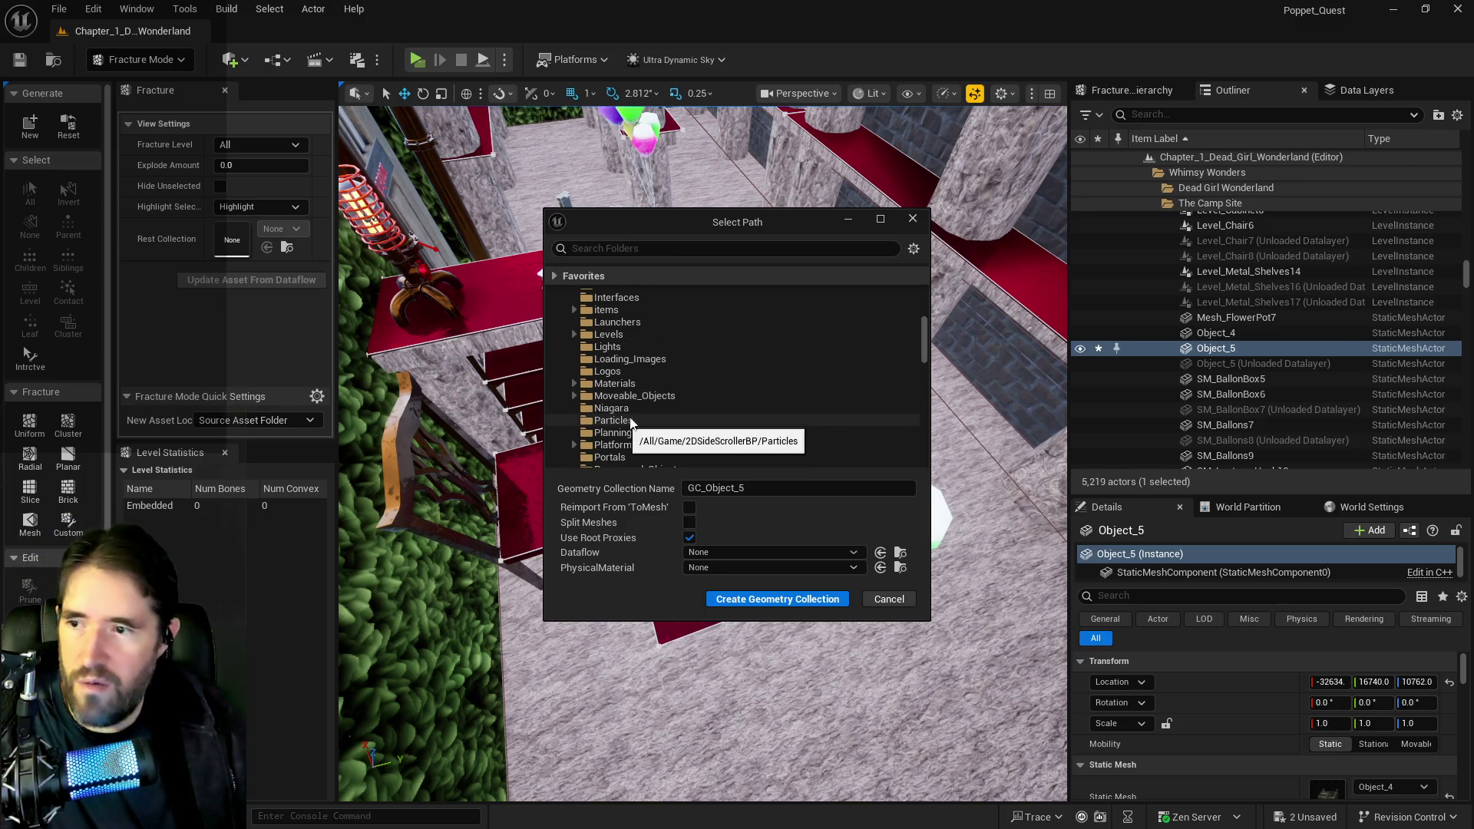
scroll(631, 421, down, 3)
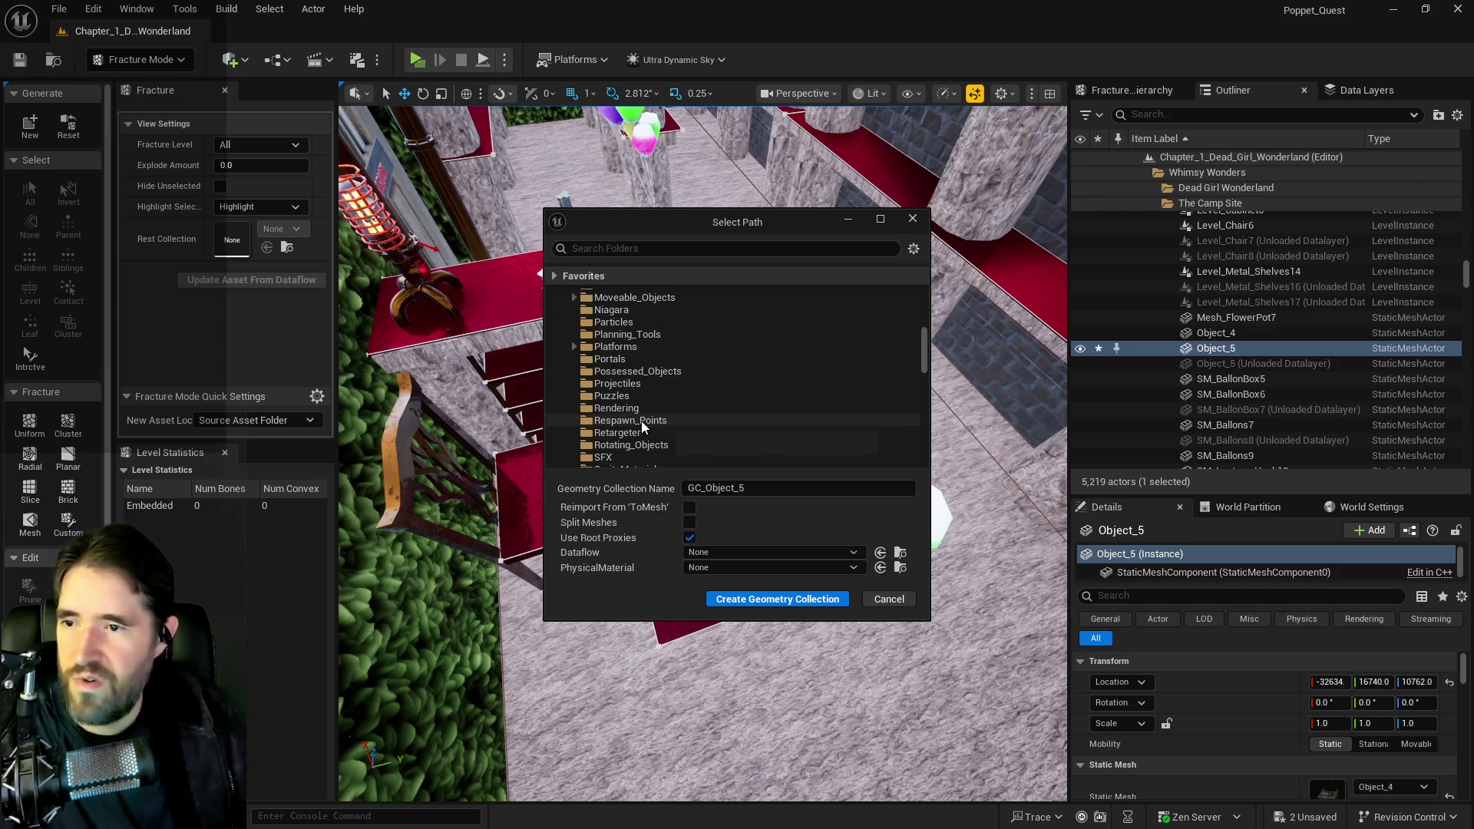
scroll(648, 441, down, 4)
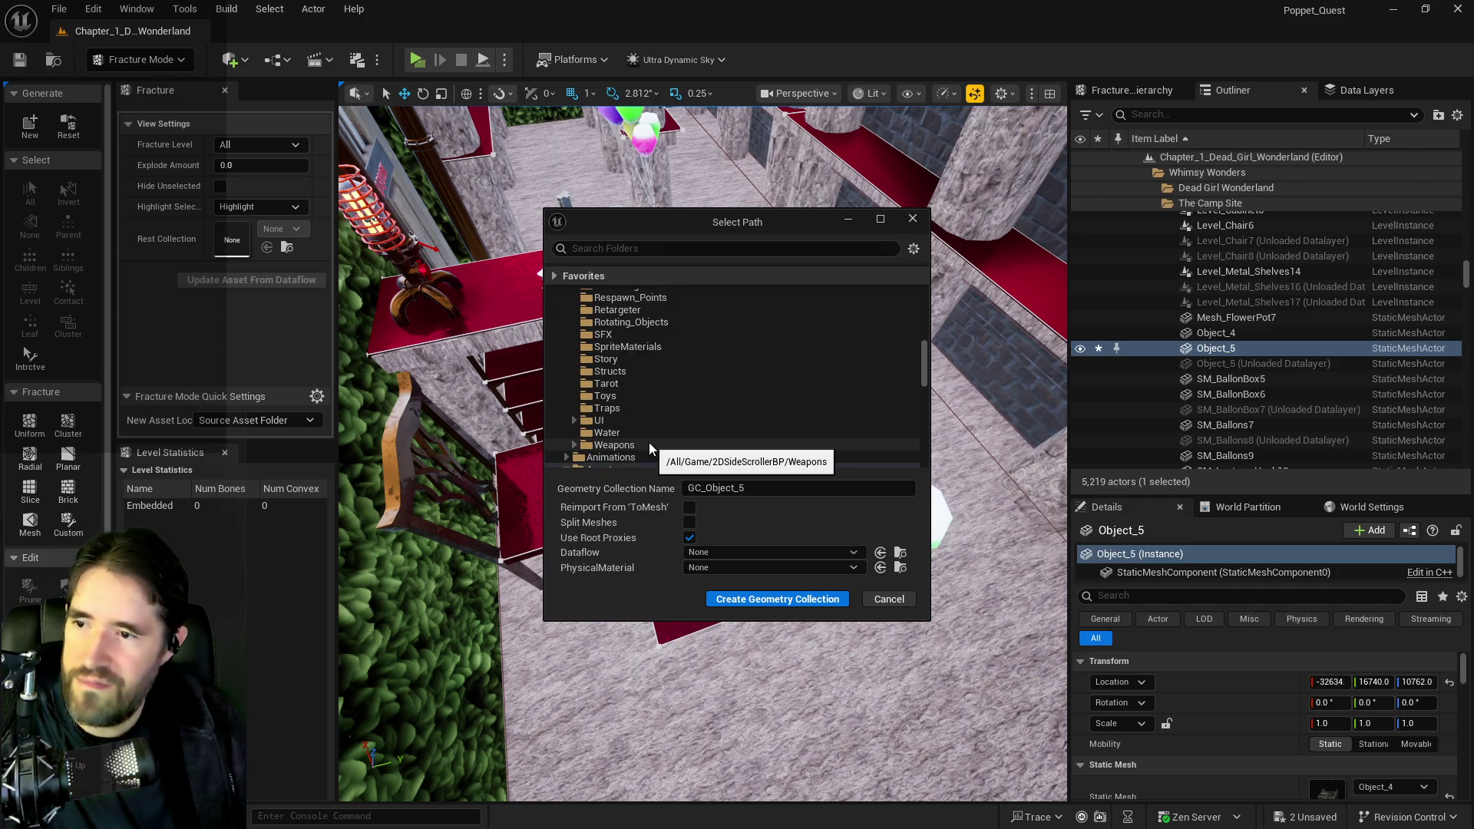
scroll(647, 445, up, 10)
click(620, 321)
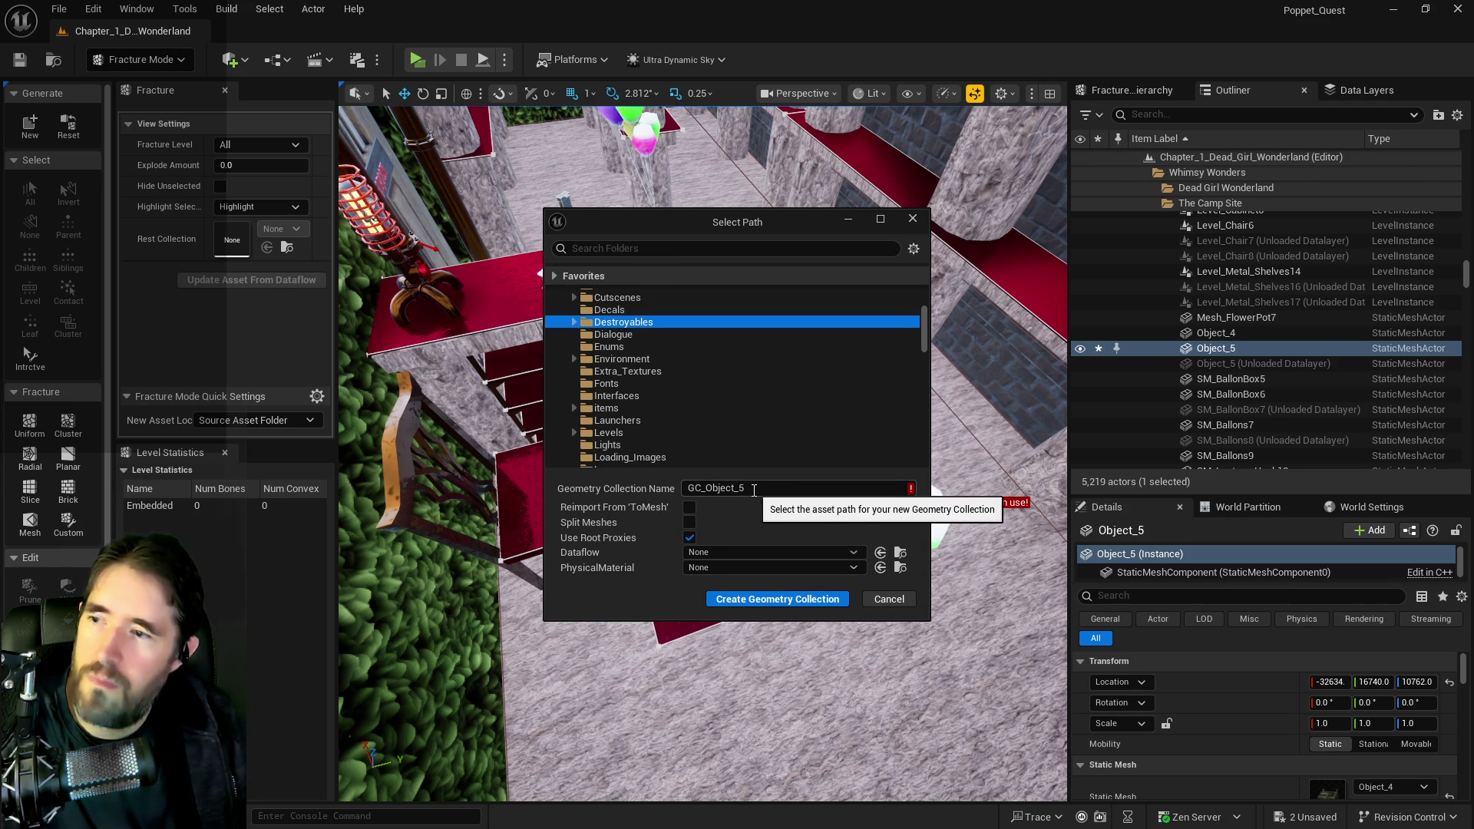
click(747, 489)
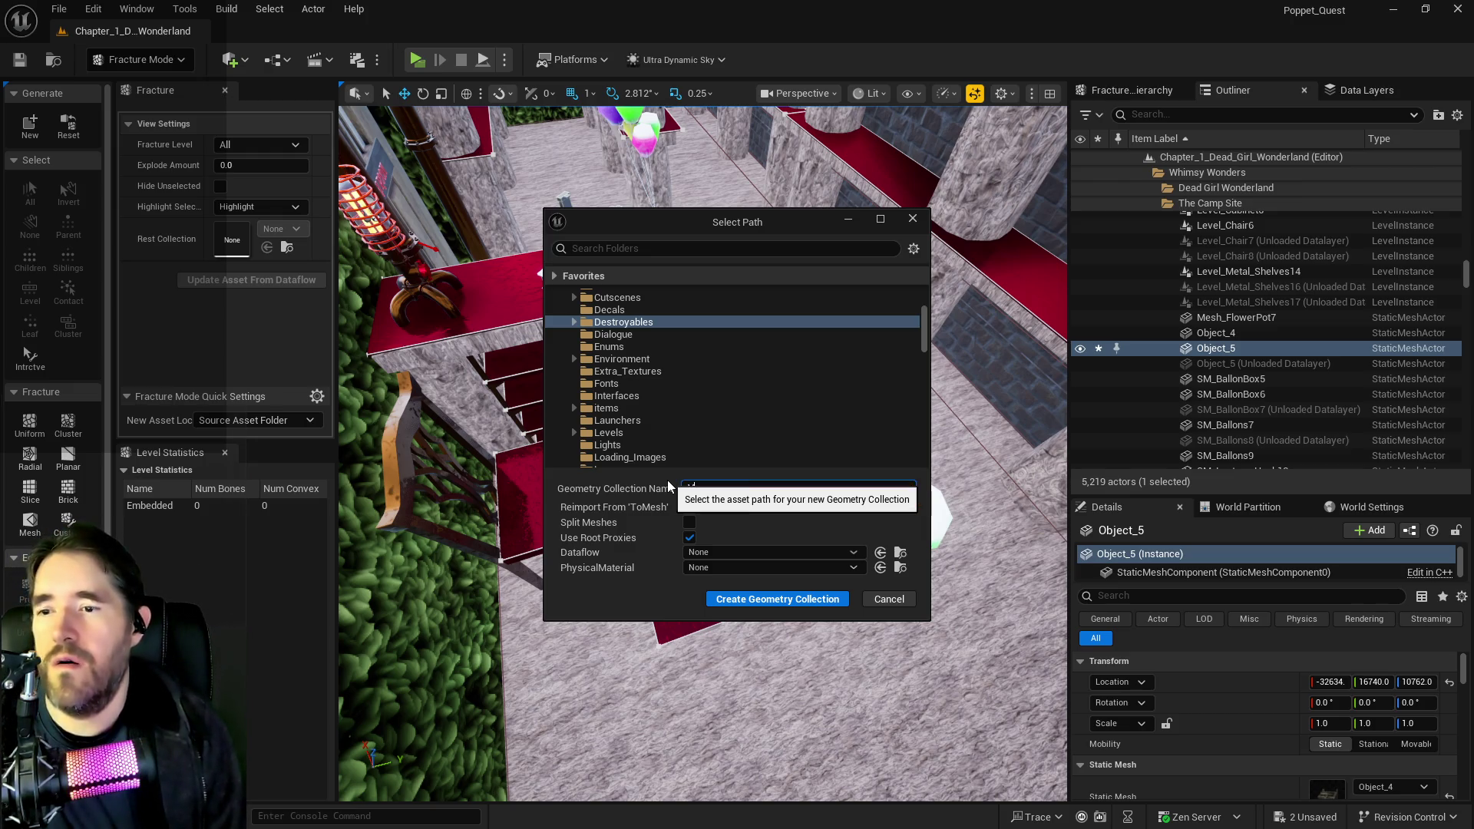
text(age)
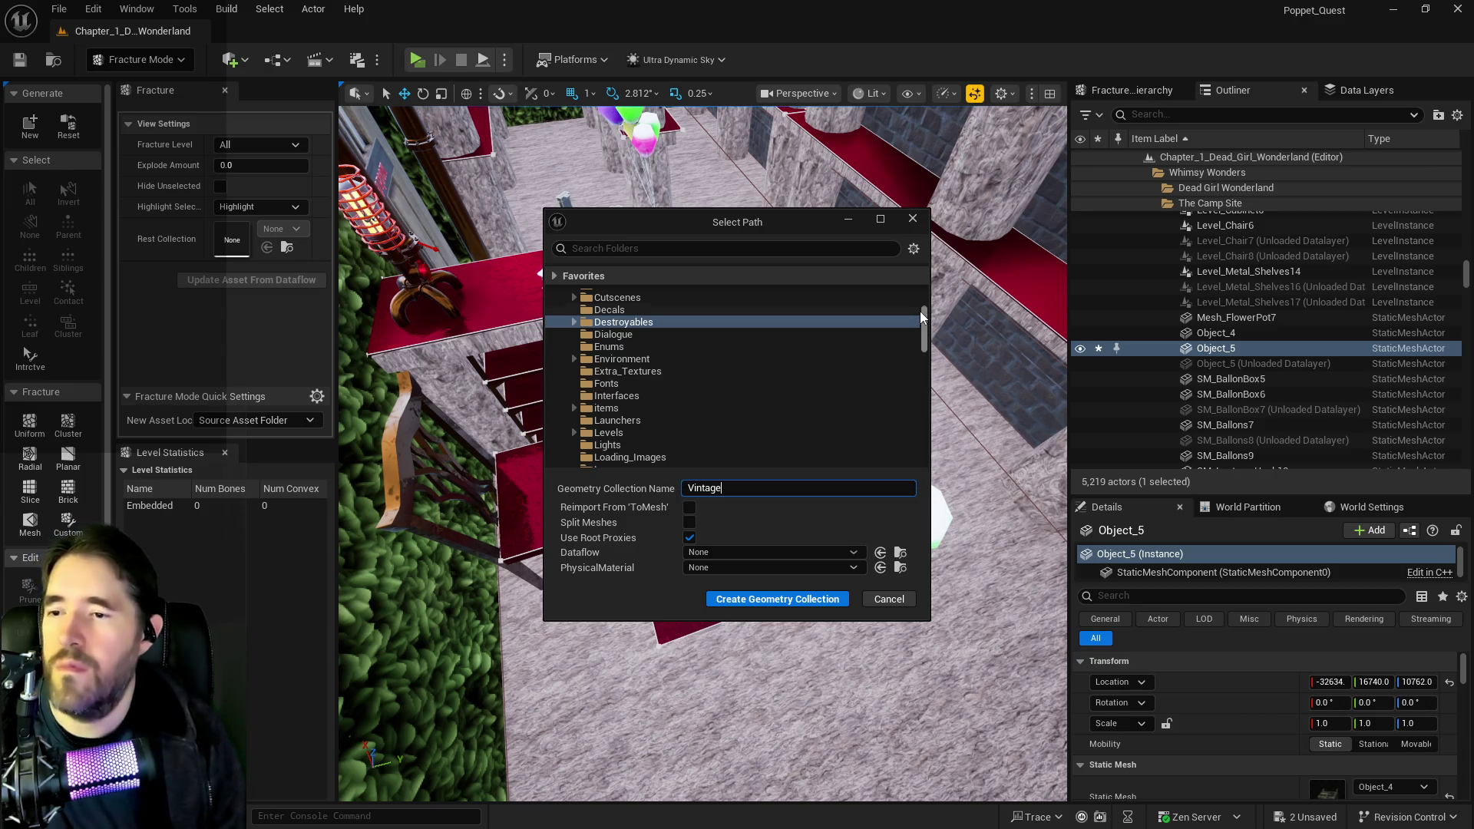
text(_Till)
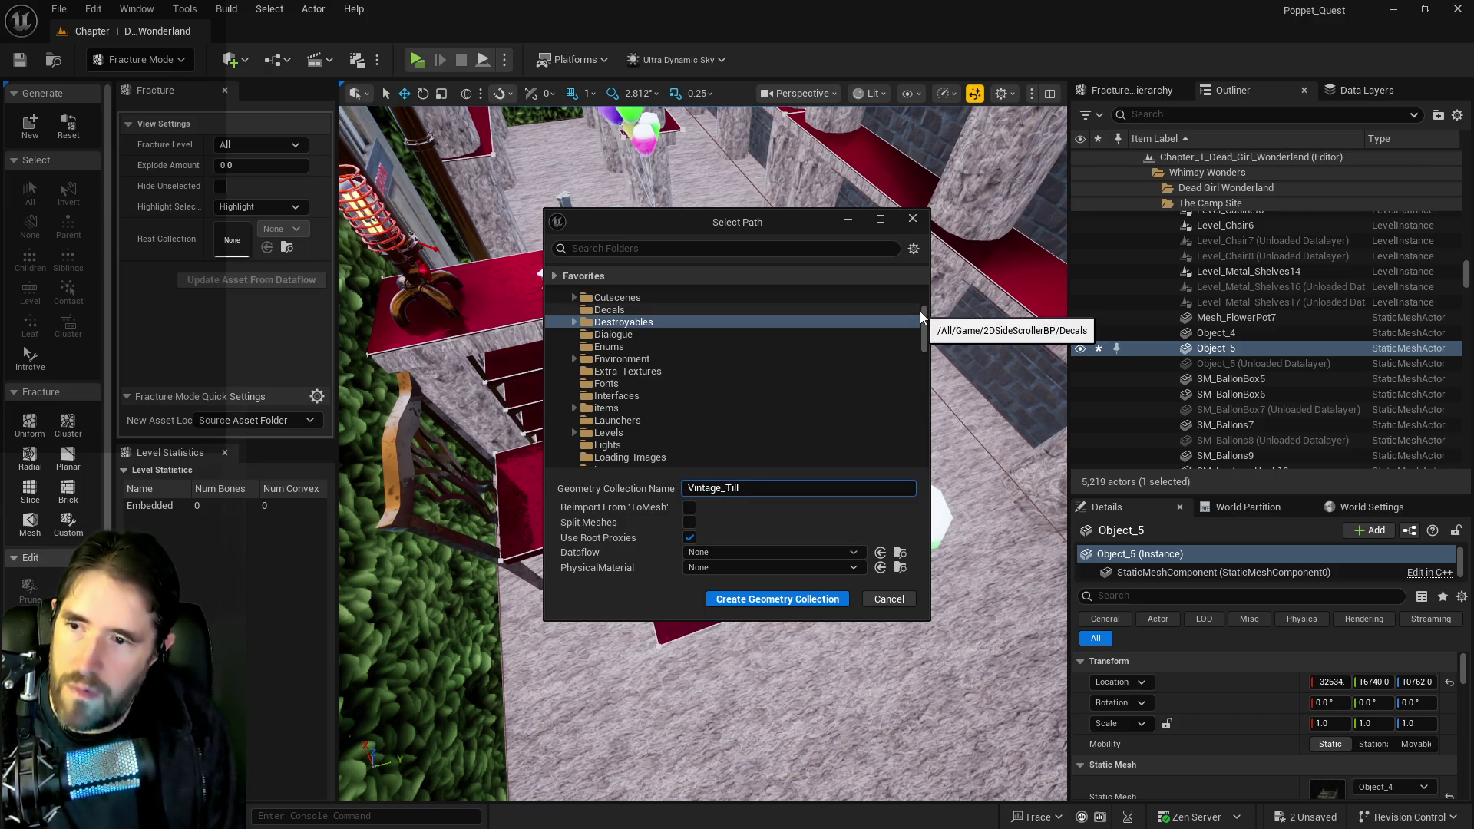
click(785, 600)
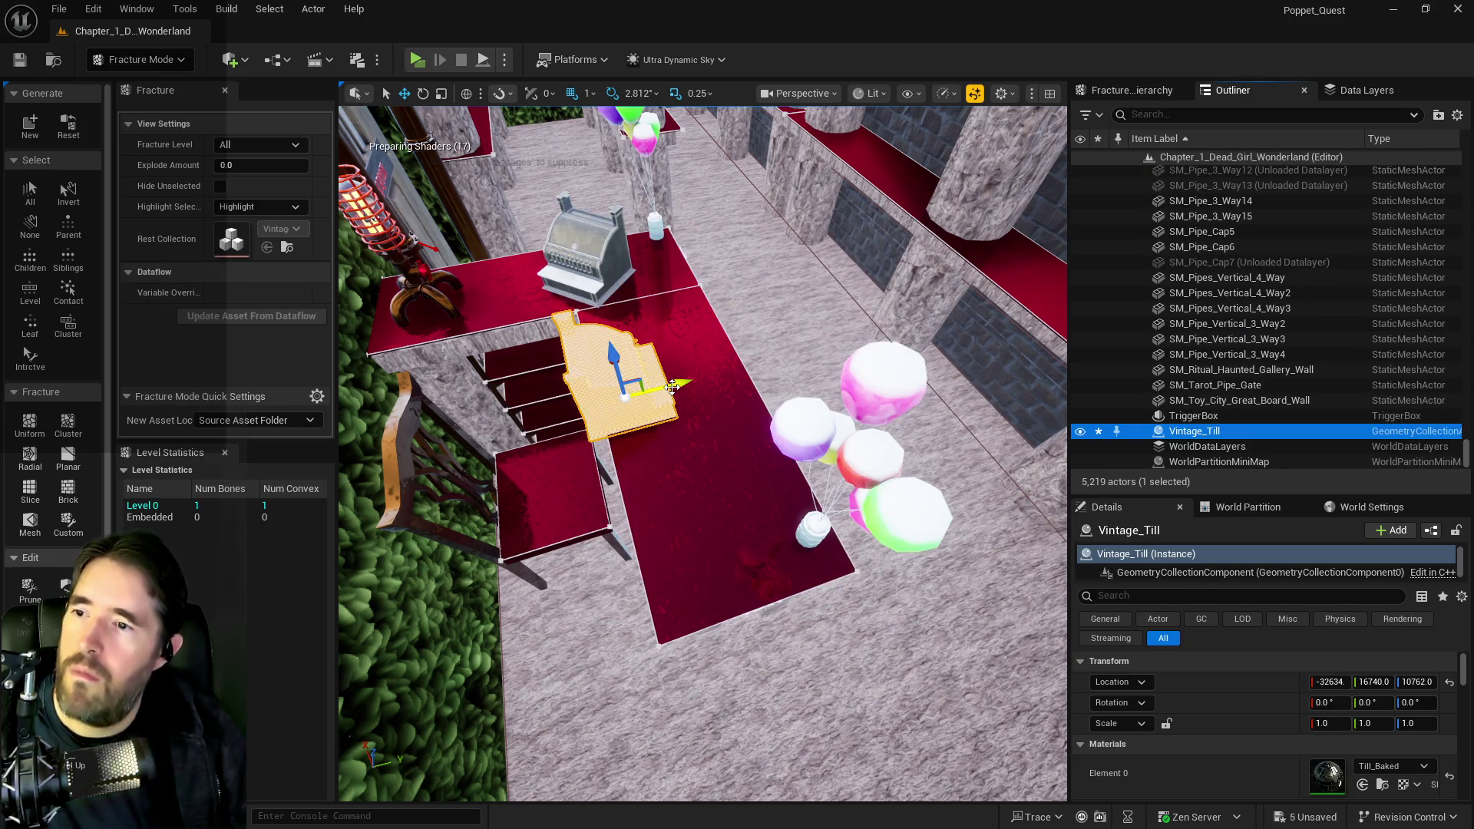
- Shift Vintage_Till slightly along Y, preview a Uniform Voronoi fracture, and bring up the File menu
drag(673, 387, 694, 382)
key(f)
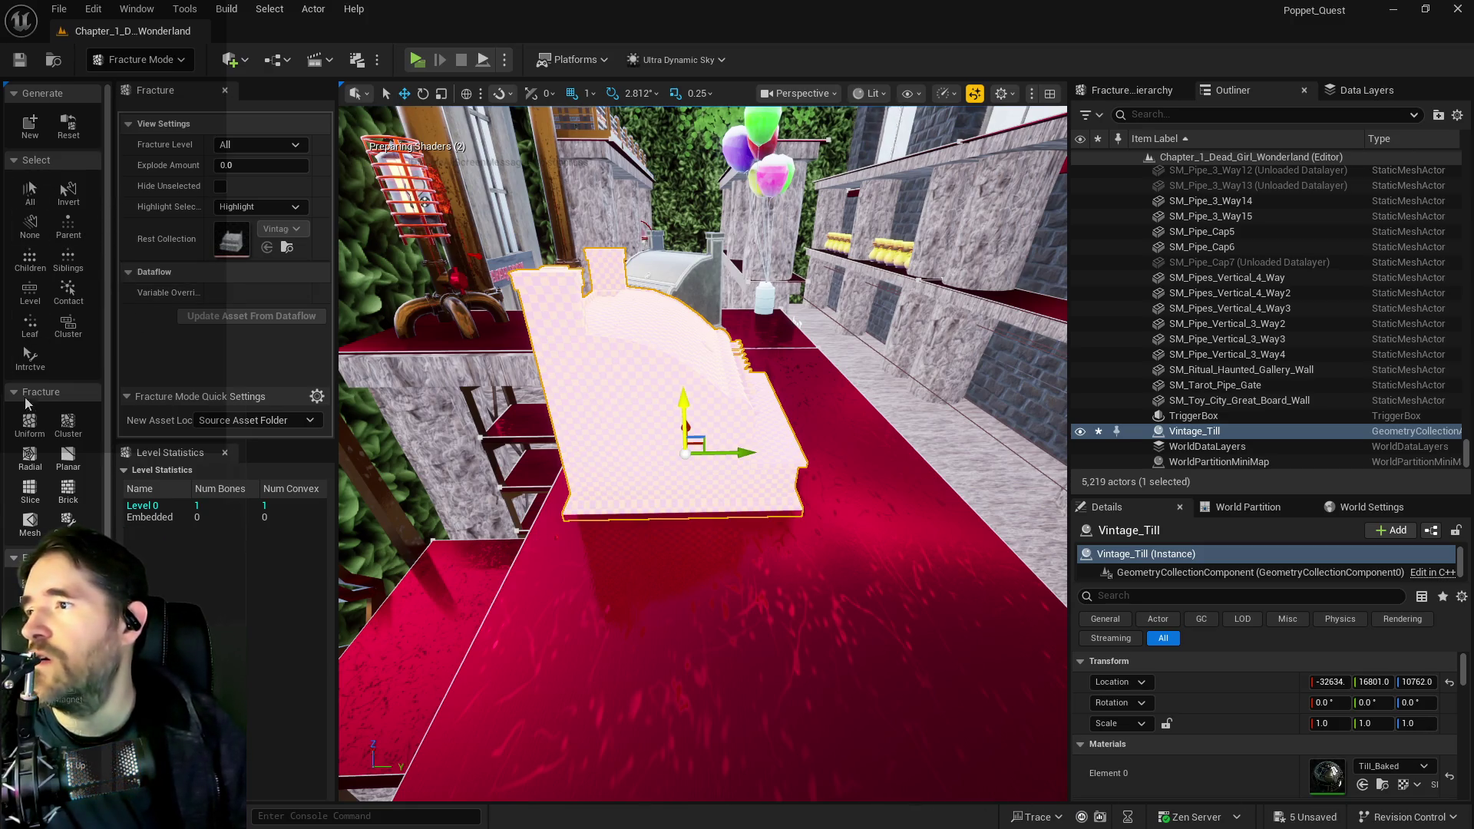
click(30, 423)
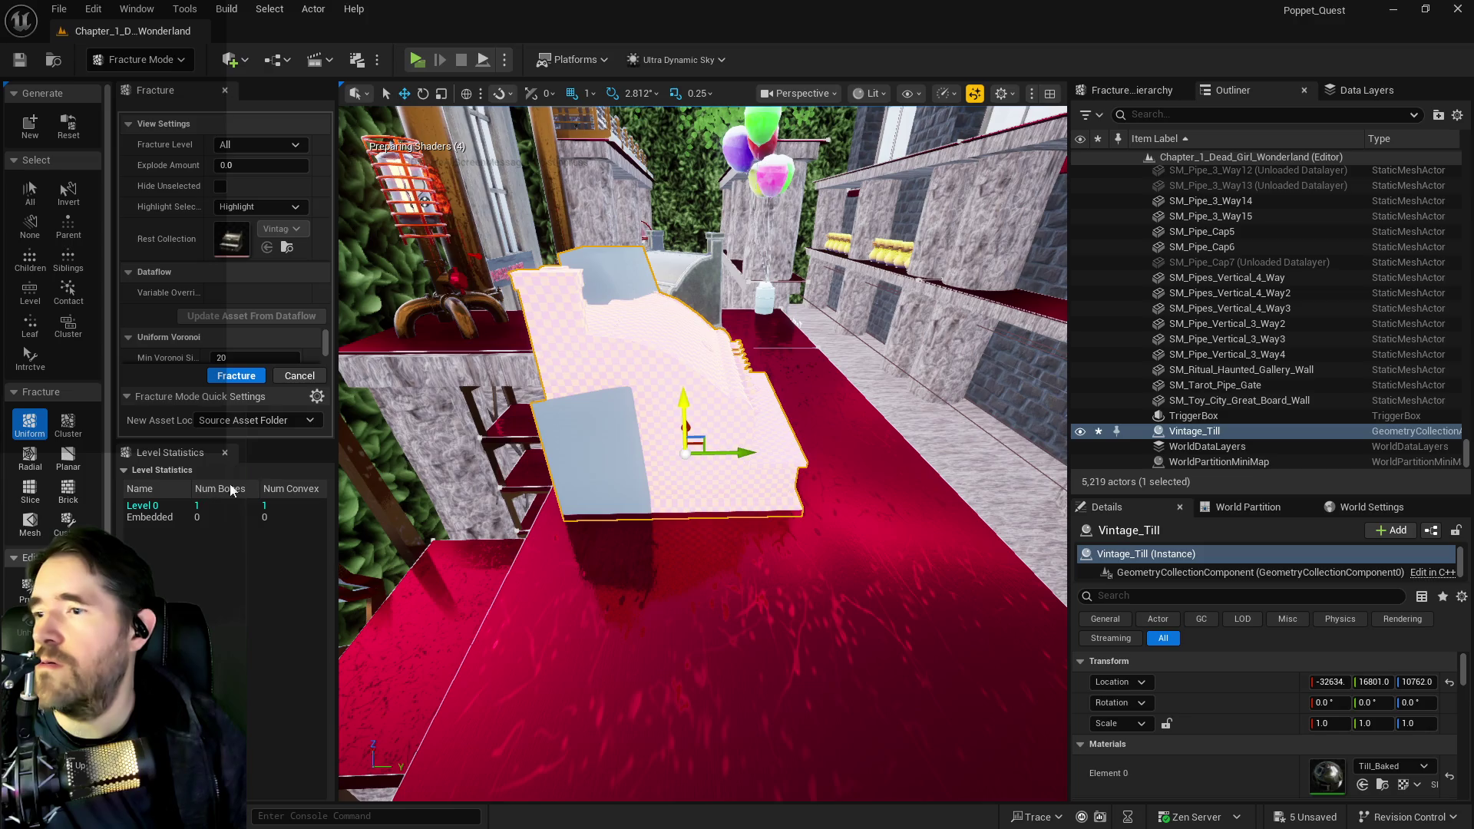
drag(526, 411, 315, 423)
key(f)
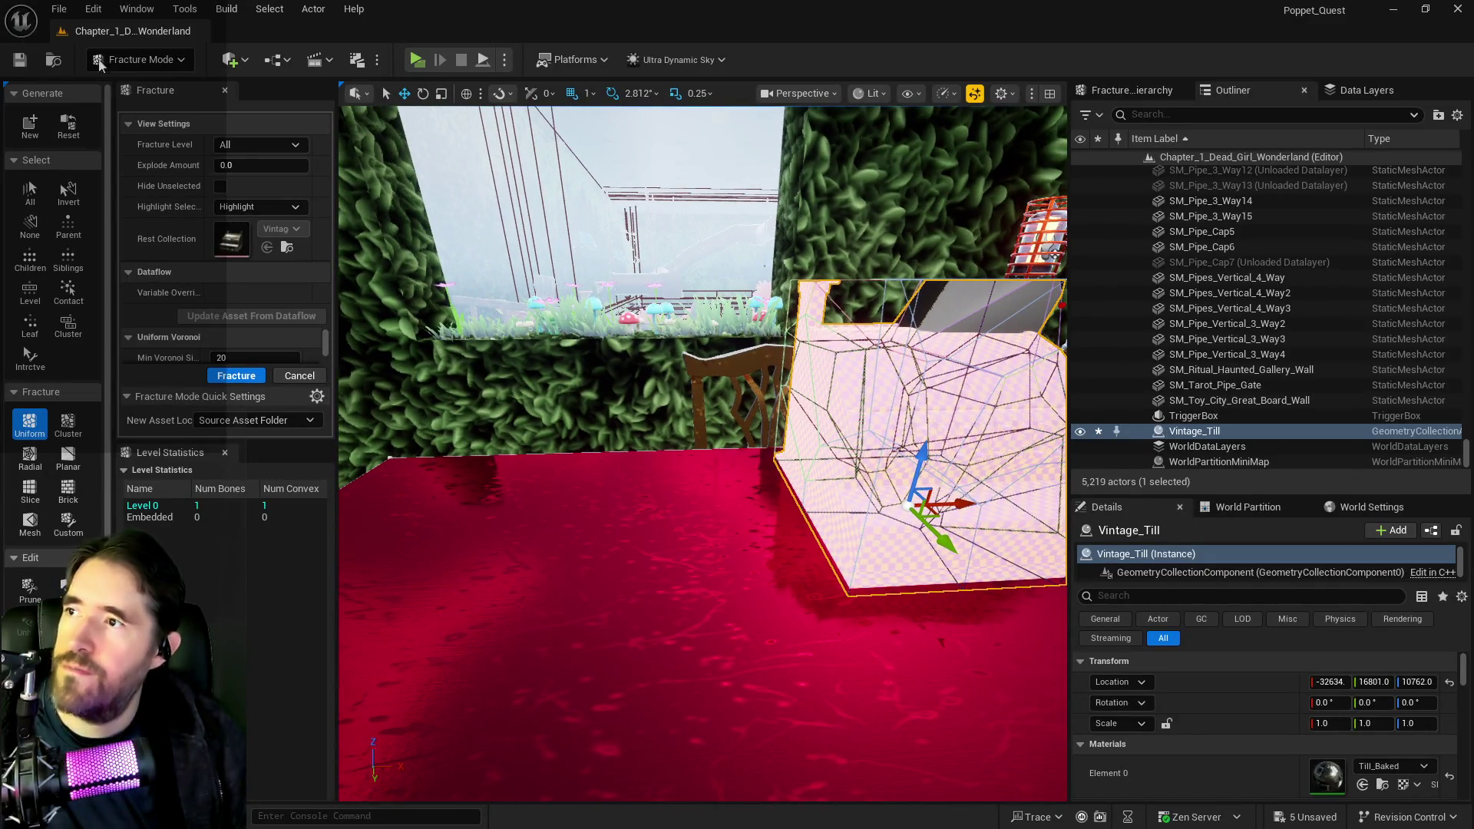
click(60, 9)
- Save all changes, then show the Content Browser and right-click BP_Destroyable_Duct_Vent
click(111, 233)
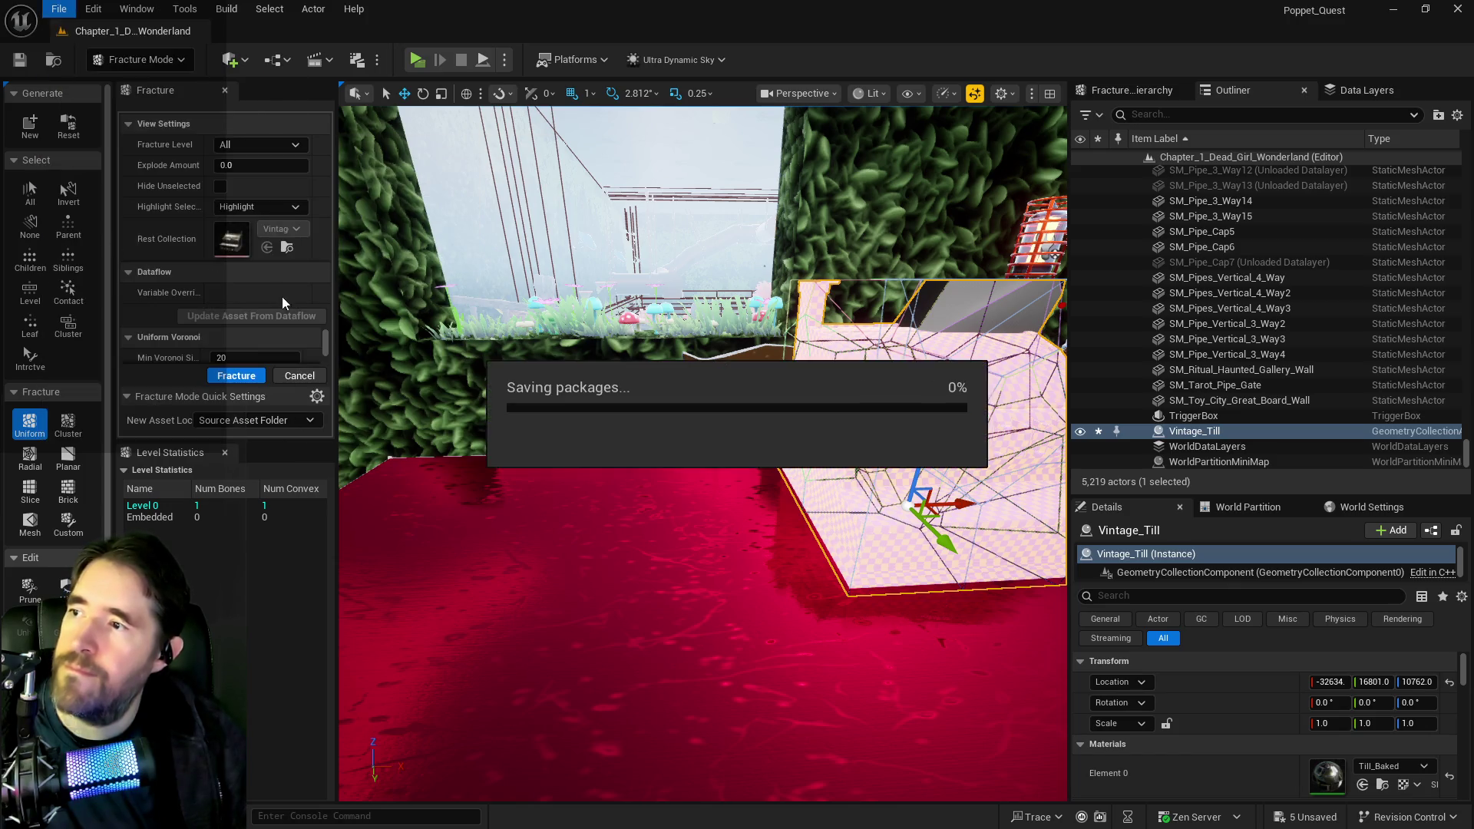
drag(470, 413, 584, 461)
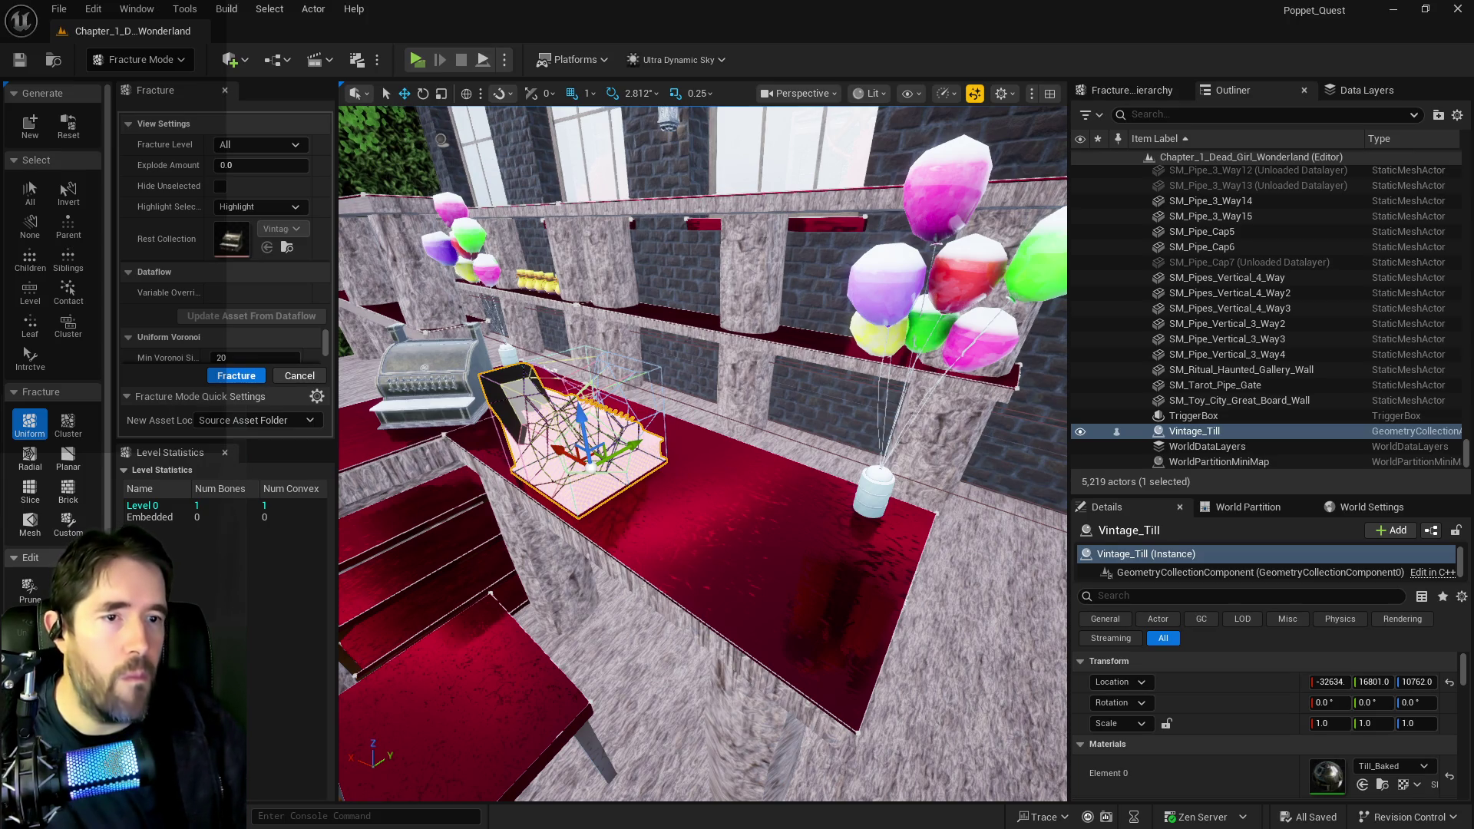
key(ctrl+space)
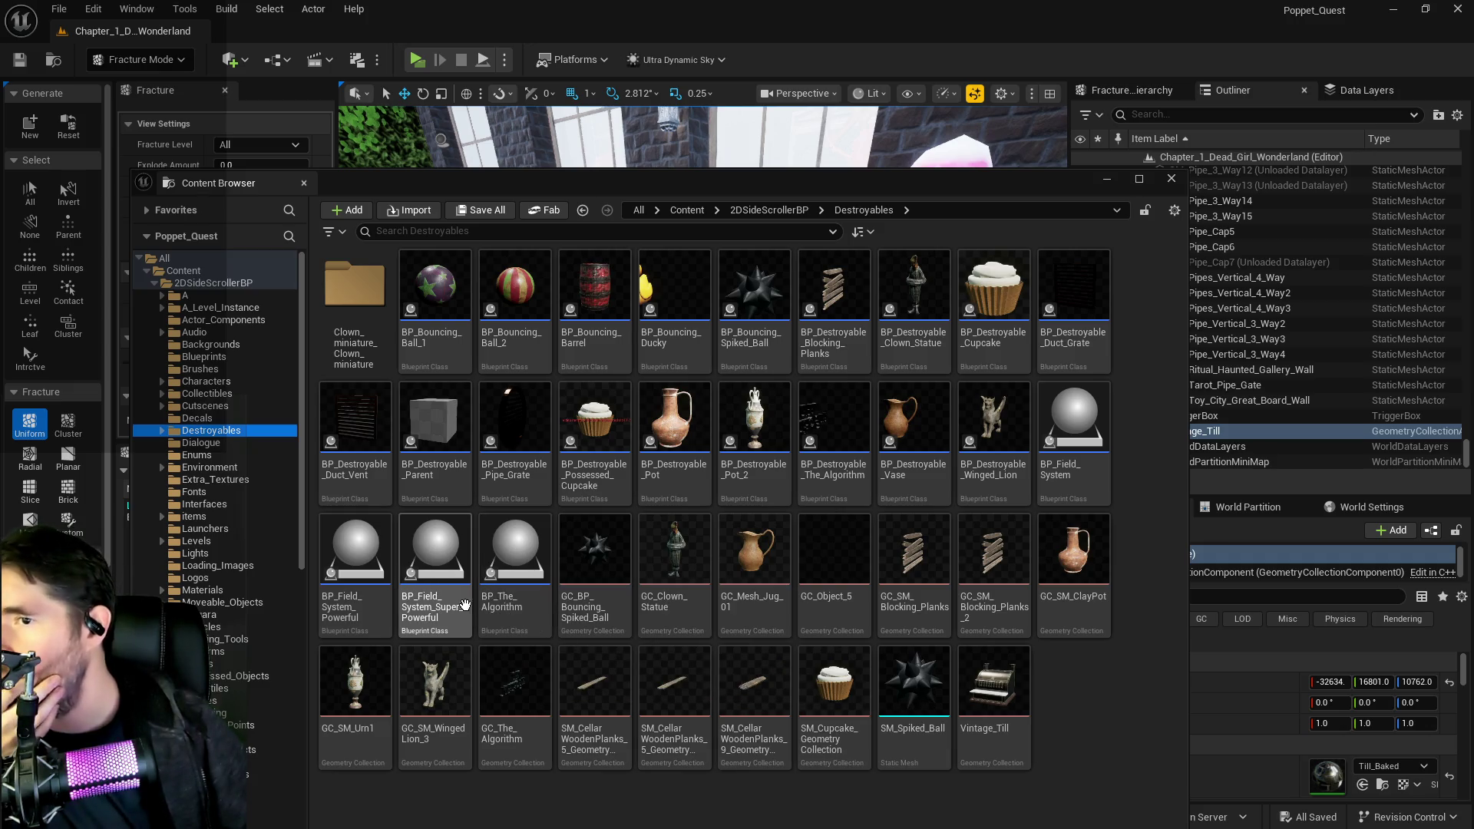
click(351, 419)
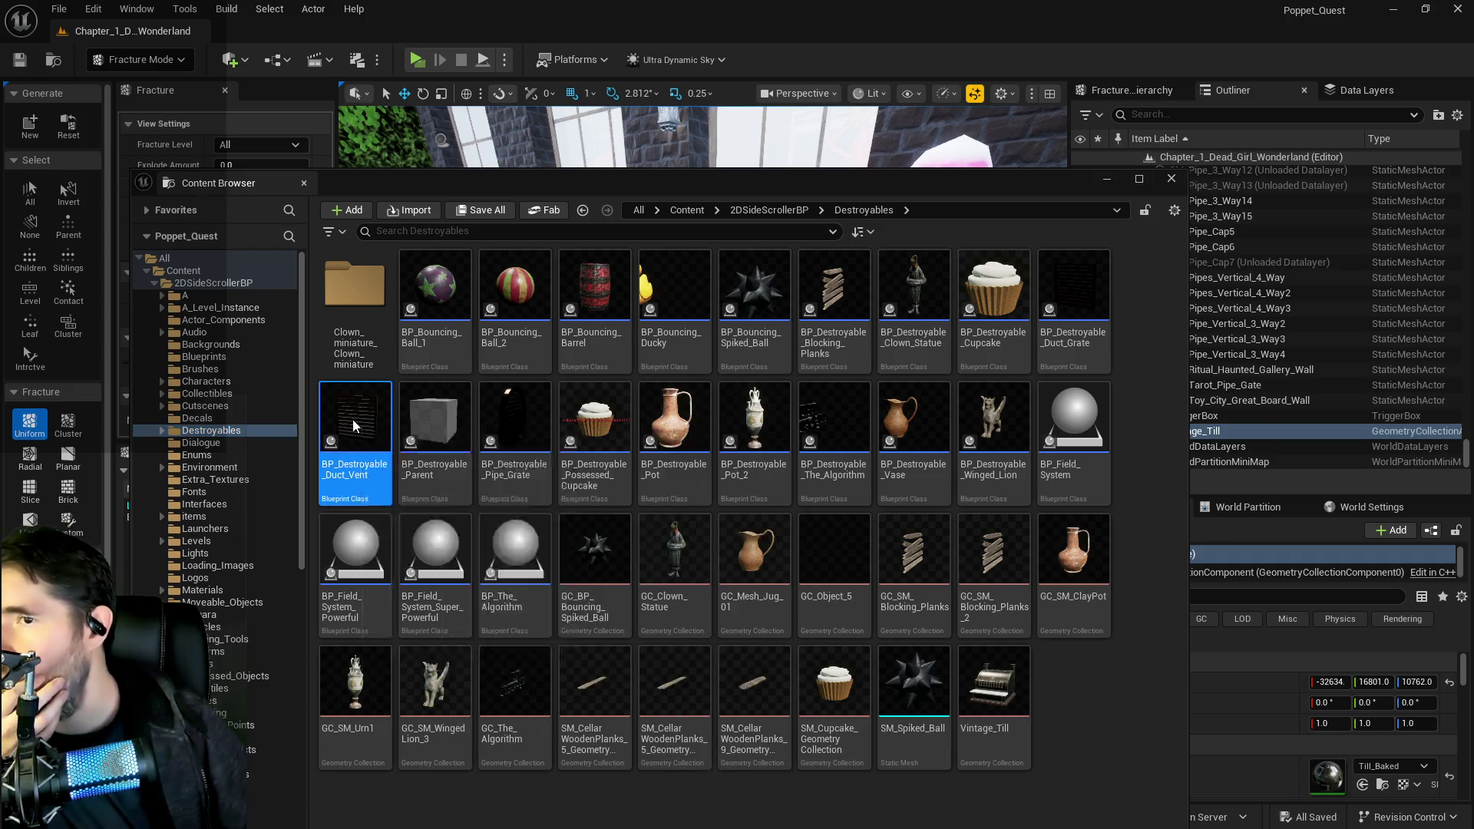
right_click(352, 419)
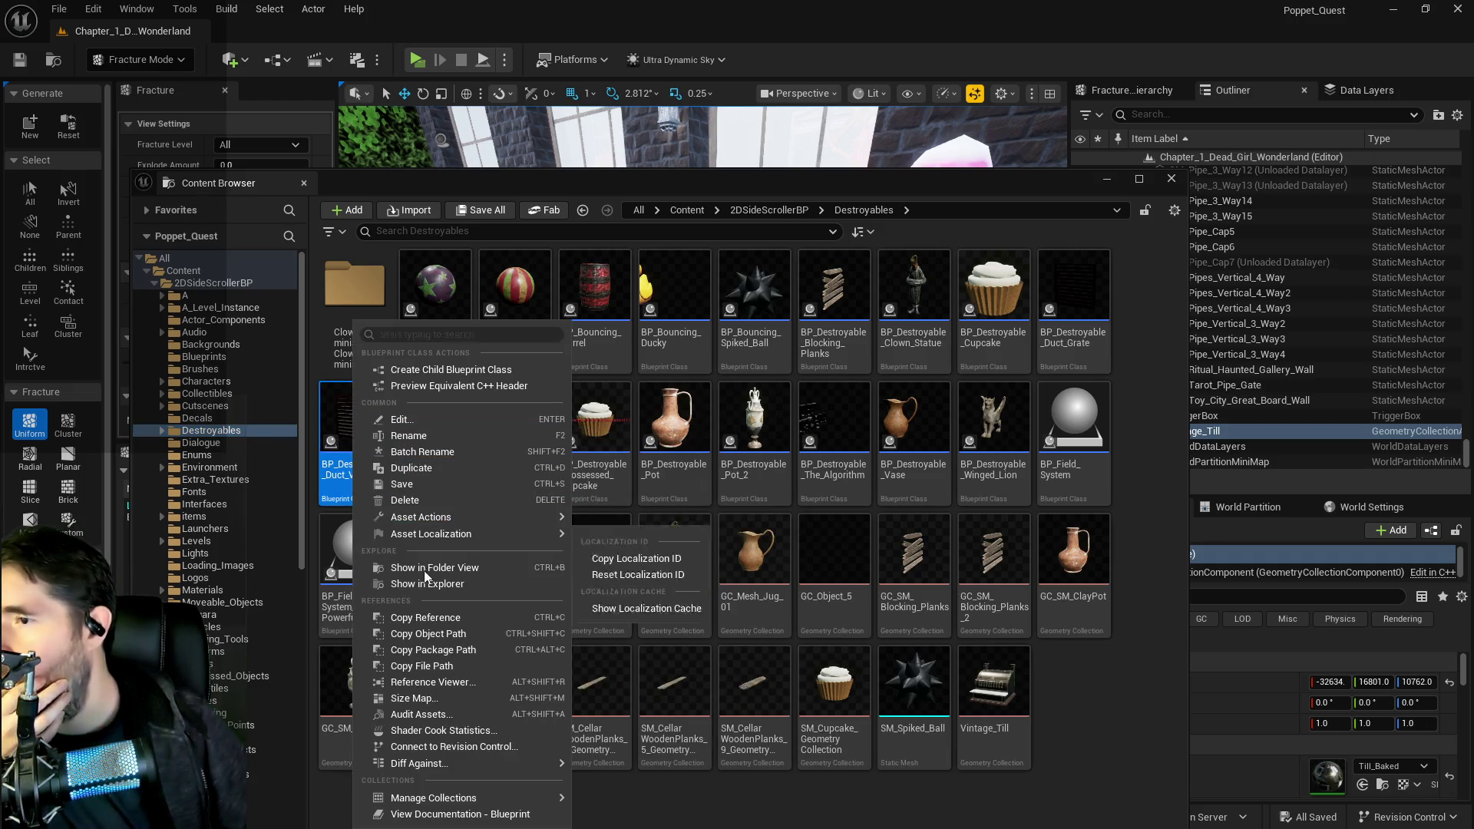
- Duplicate BP_Destroyable_Duct_Vent as BP_Destroyable_Till and return the editor to Selection Mode
click(430, 467)
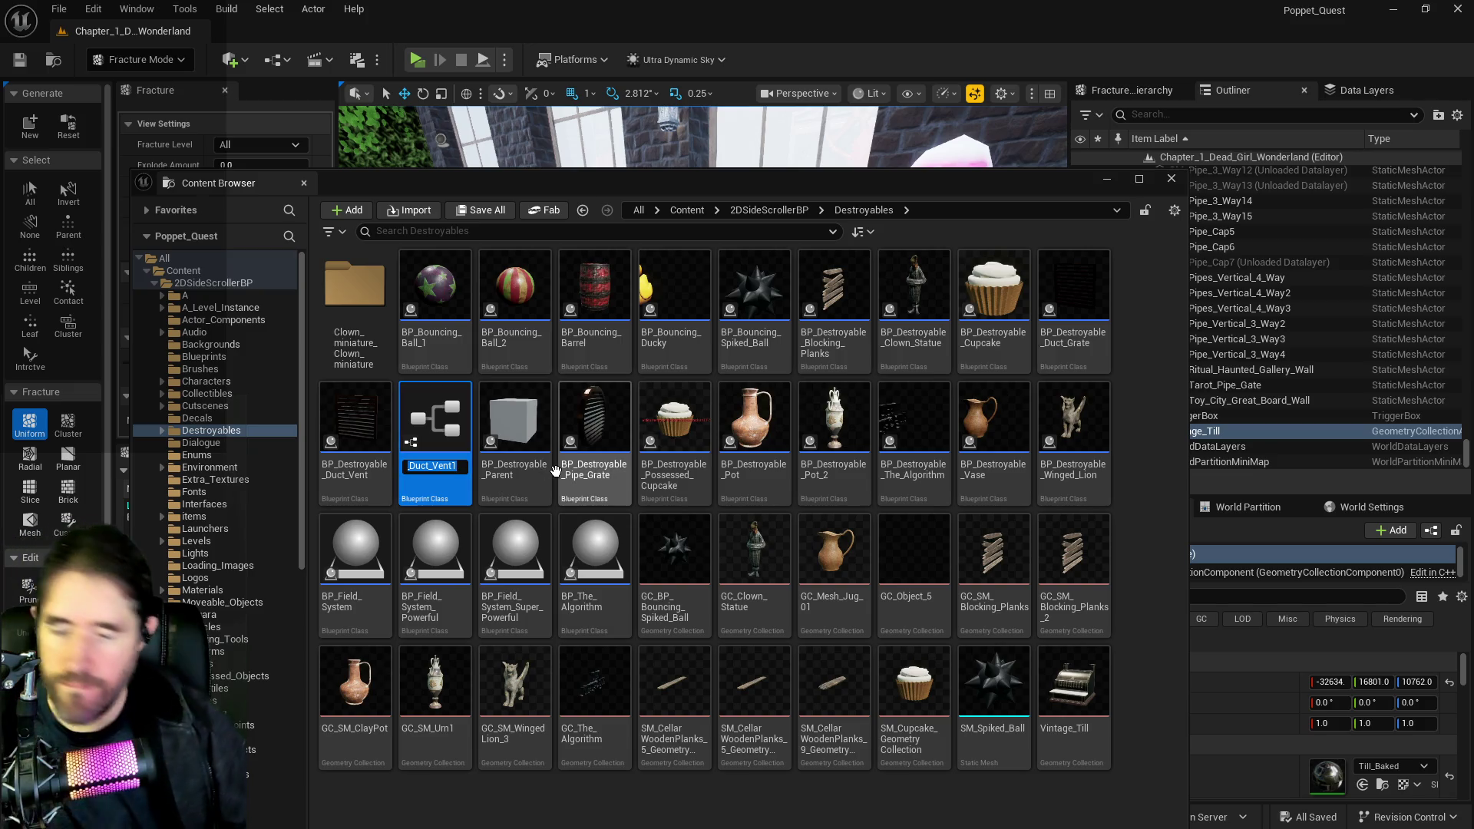
key(BackSpace)
key(BackSpace)
key(BackSpace)
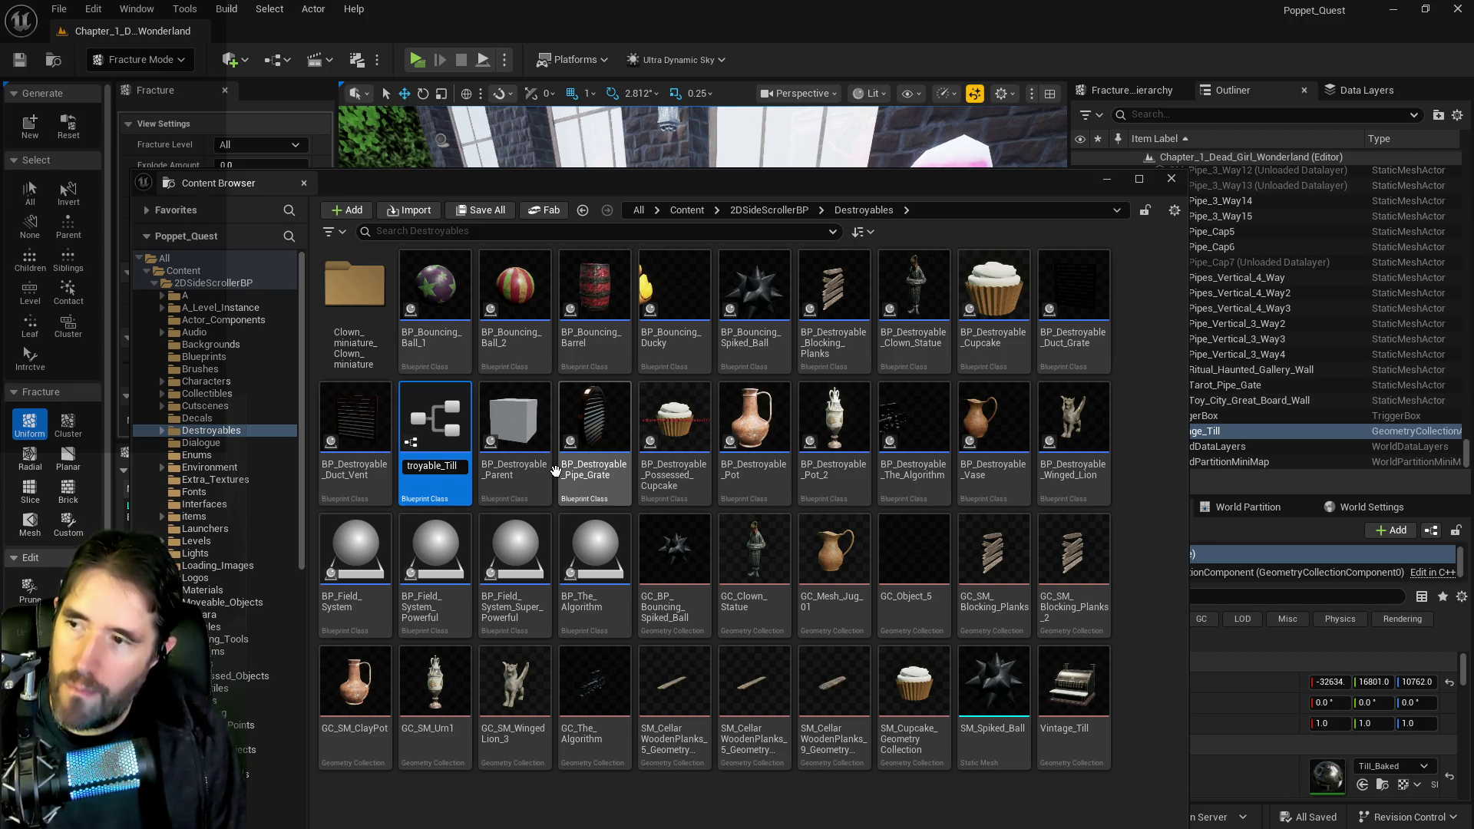
key(Return)
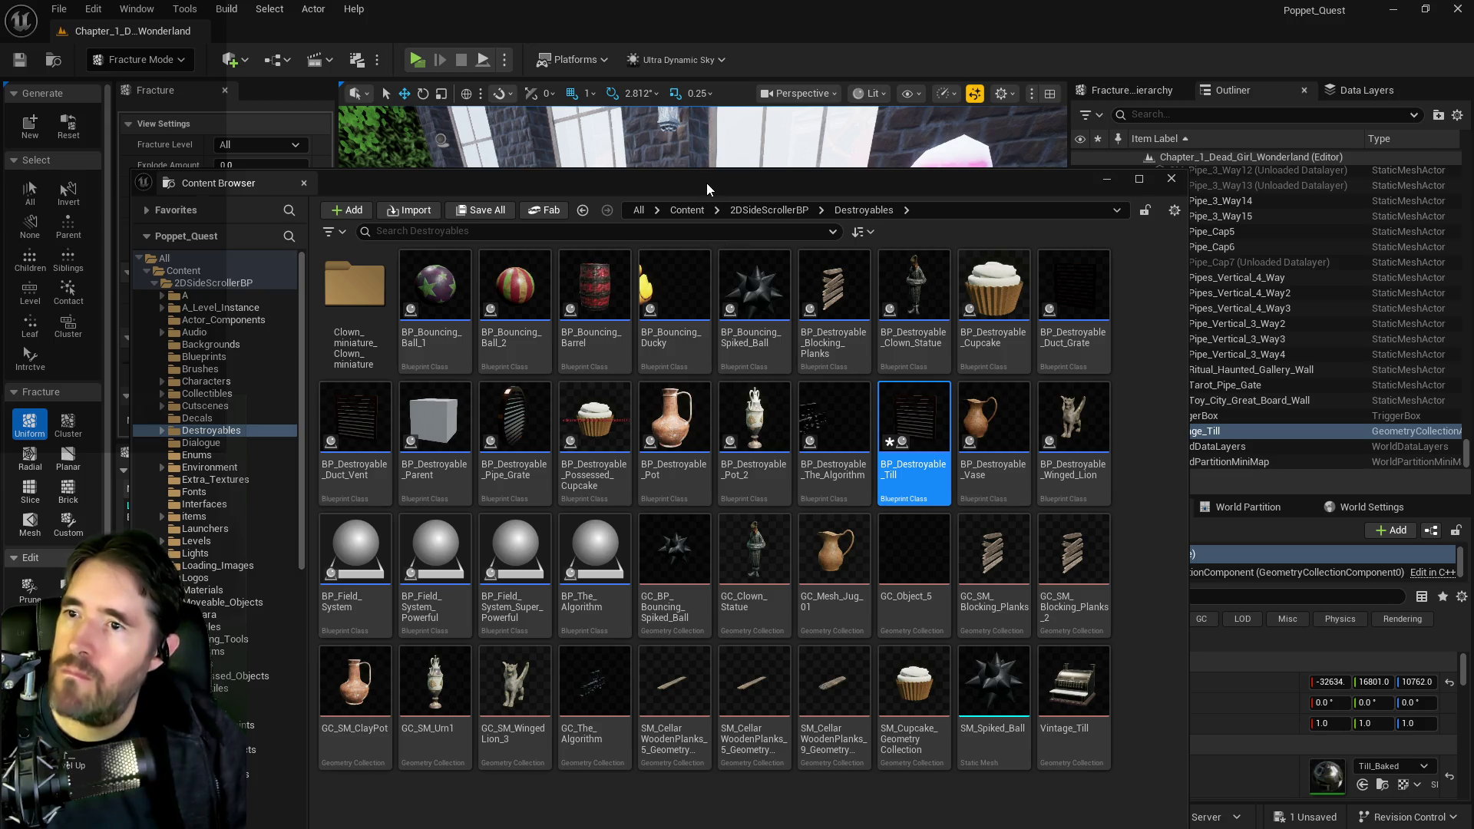
click(126, 66)
click(139, 81)
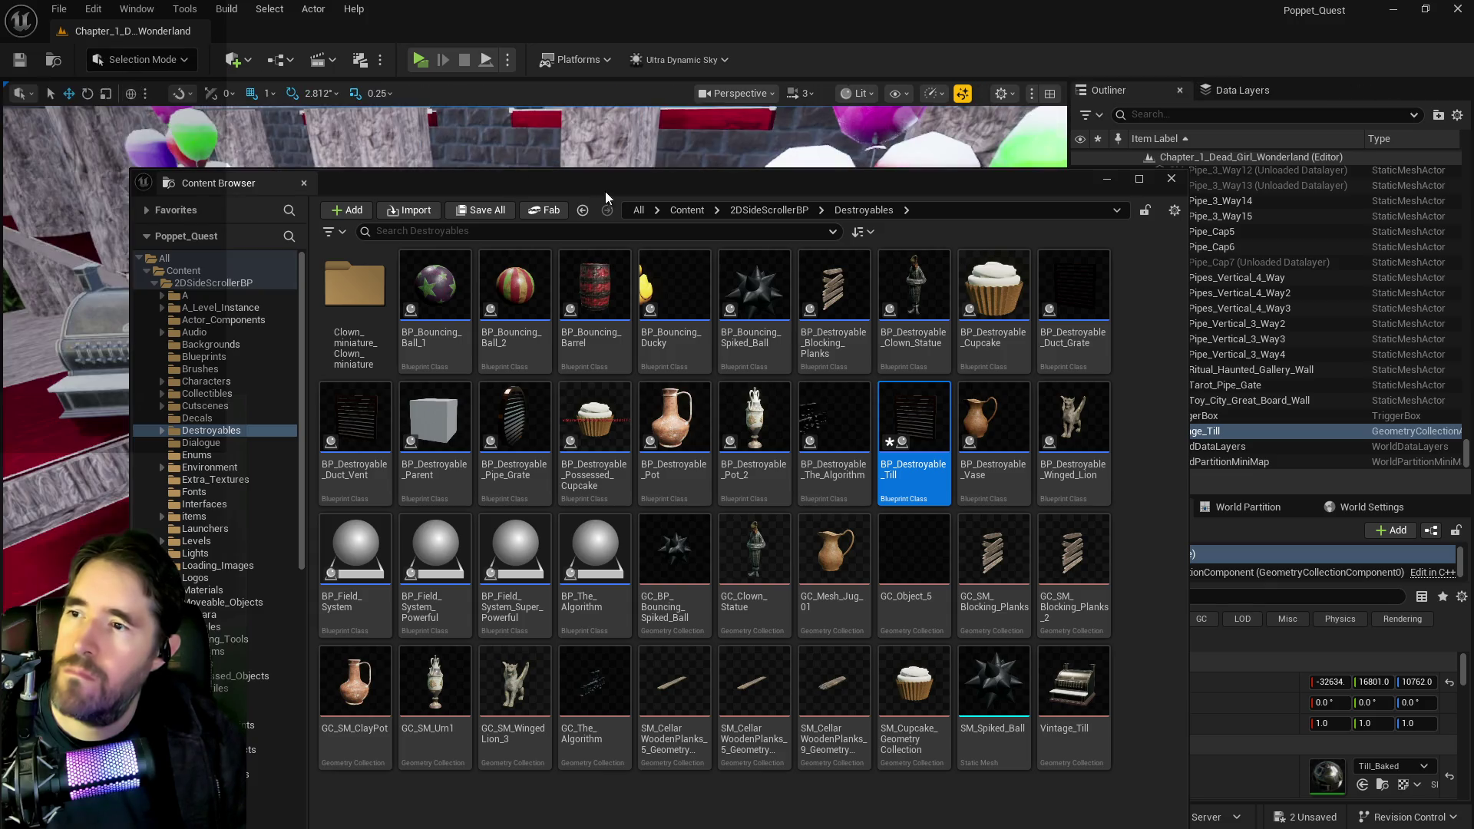
drag(605, 192, 1473, 203)
- Locate the till assets and open BP_Destroyable_Till in the full Blueprint editor
click(127, 322)
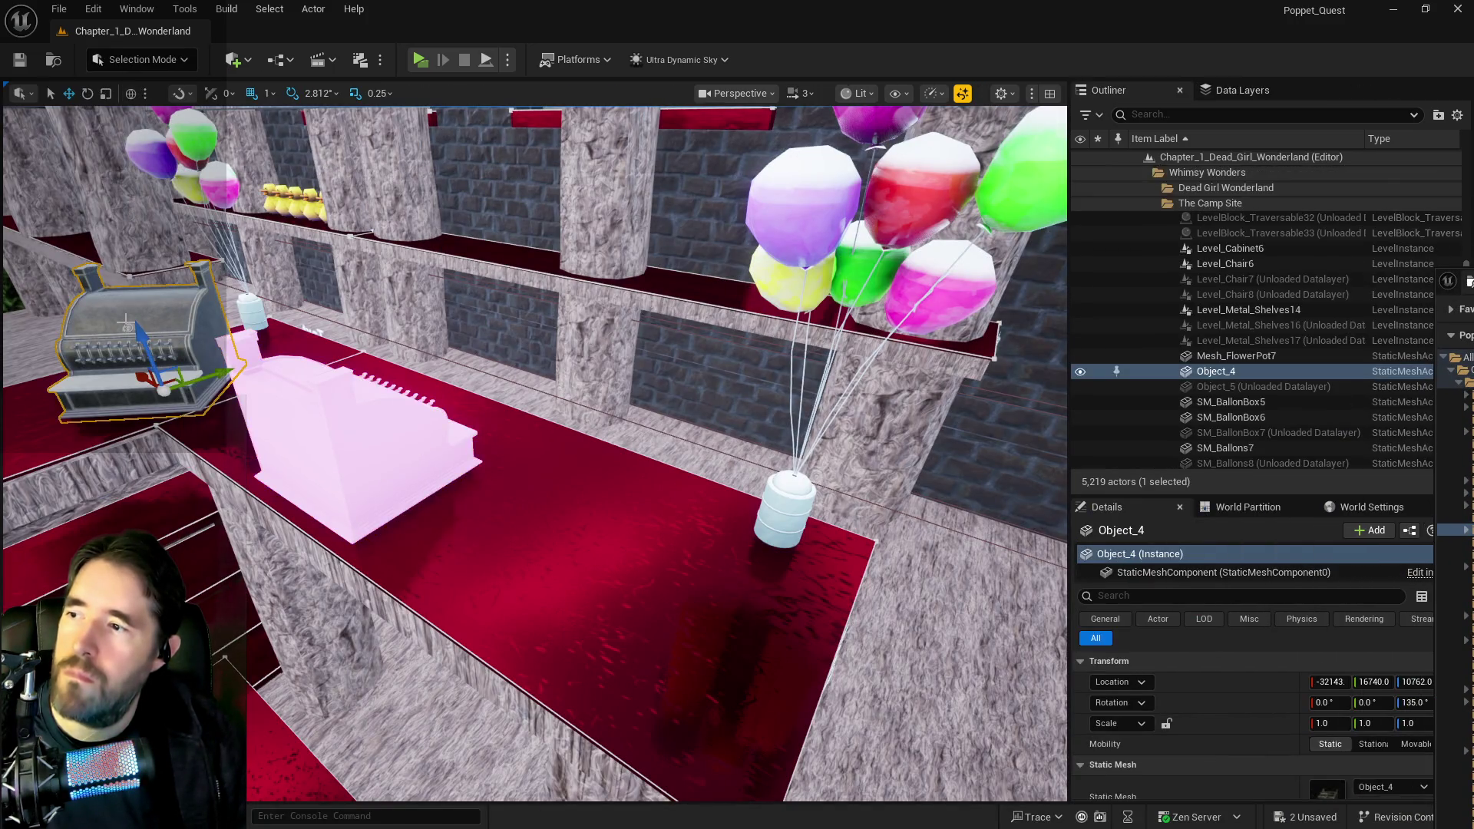
right_click(1222, 370)
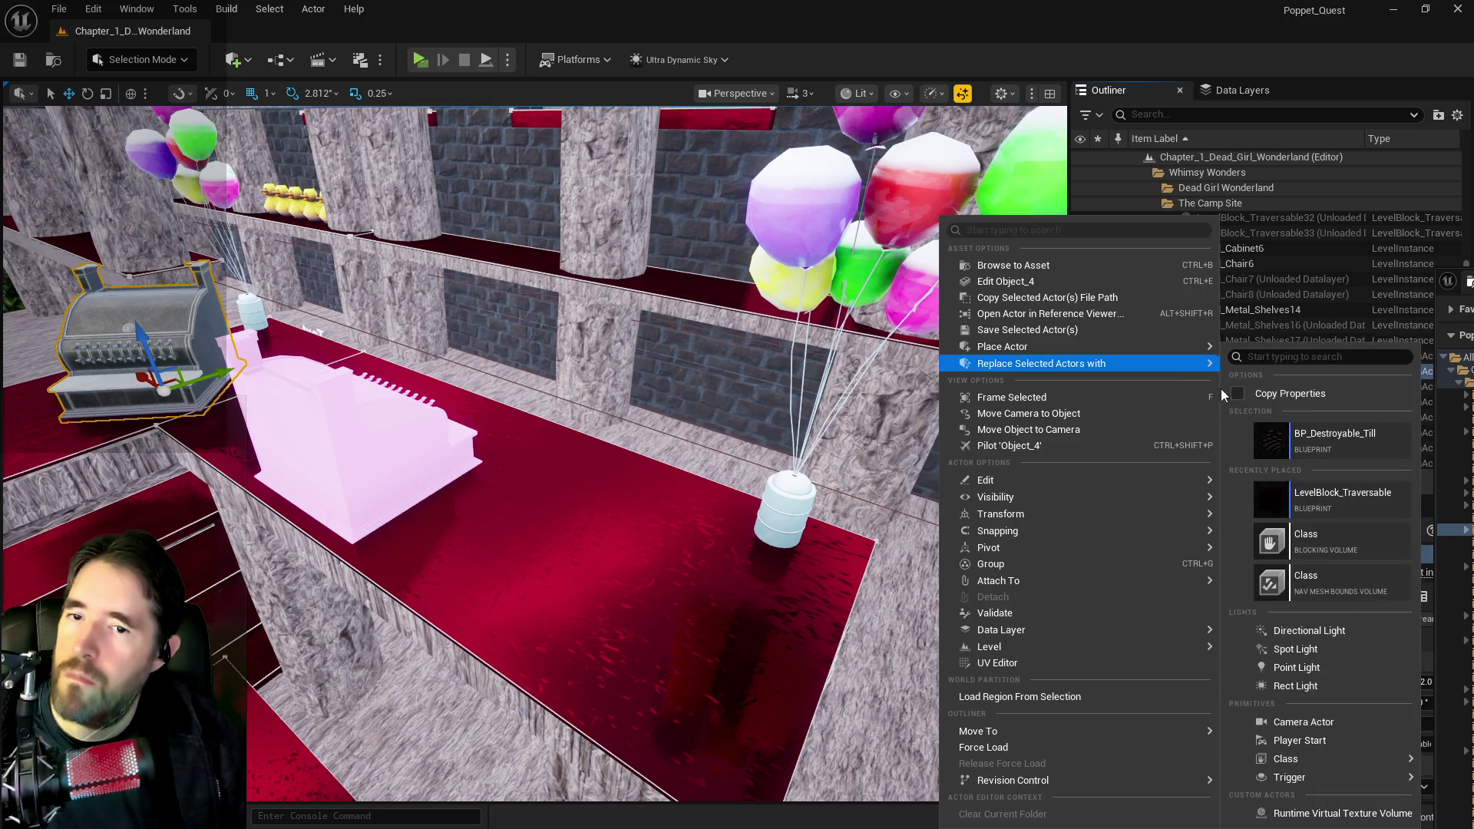
click(1095, 267)
drag(1459, 280, 472, 353)
drag(1116, 343, 535, 265)
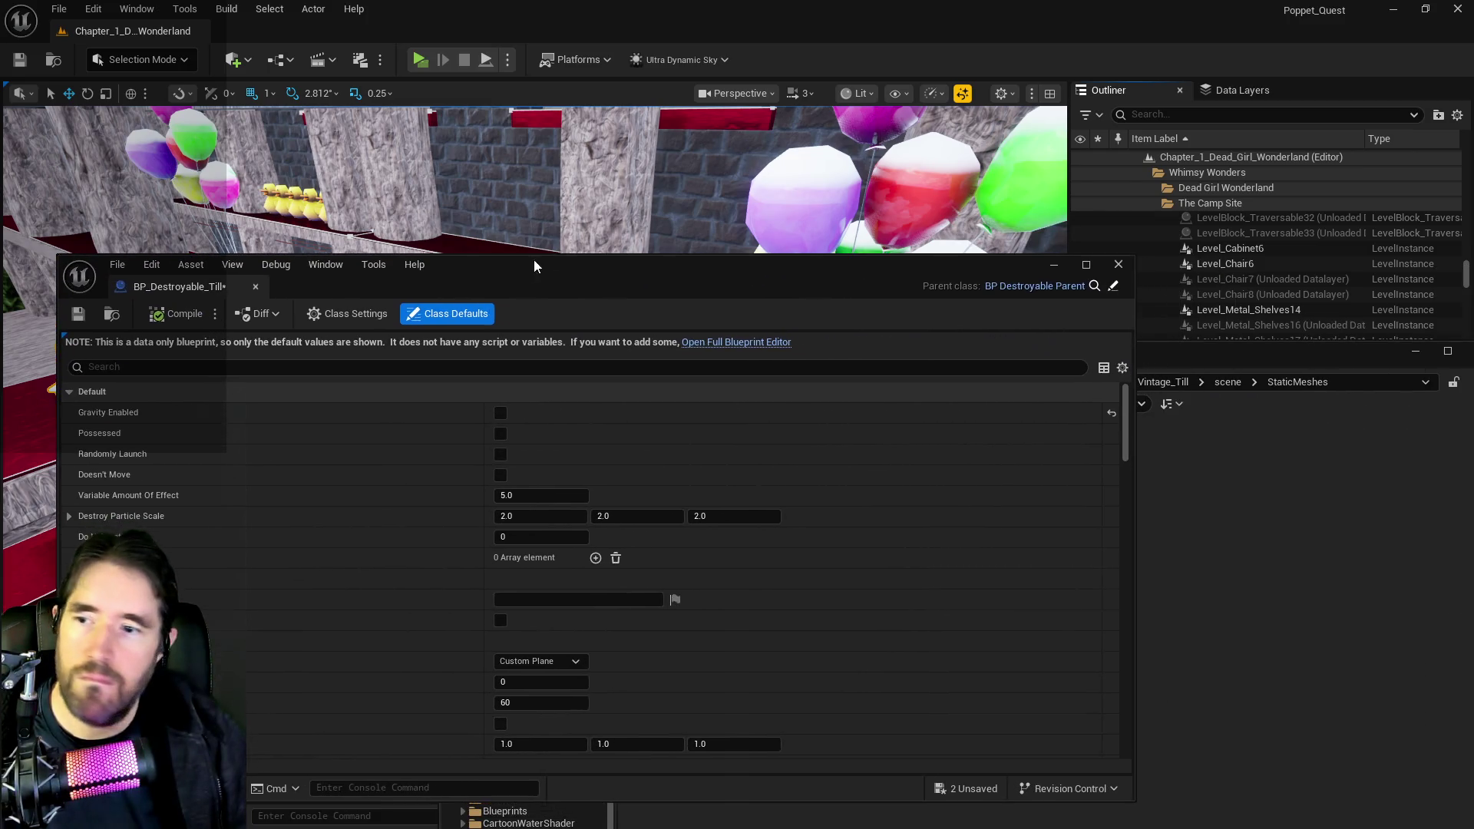
click(705, 344)
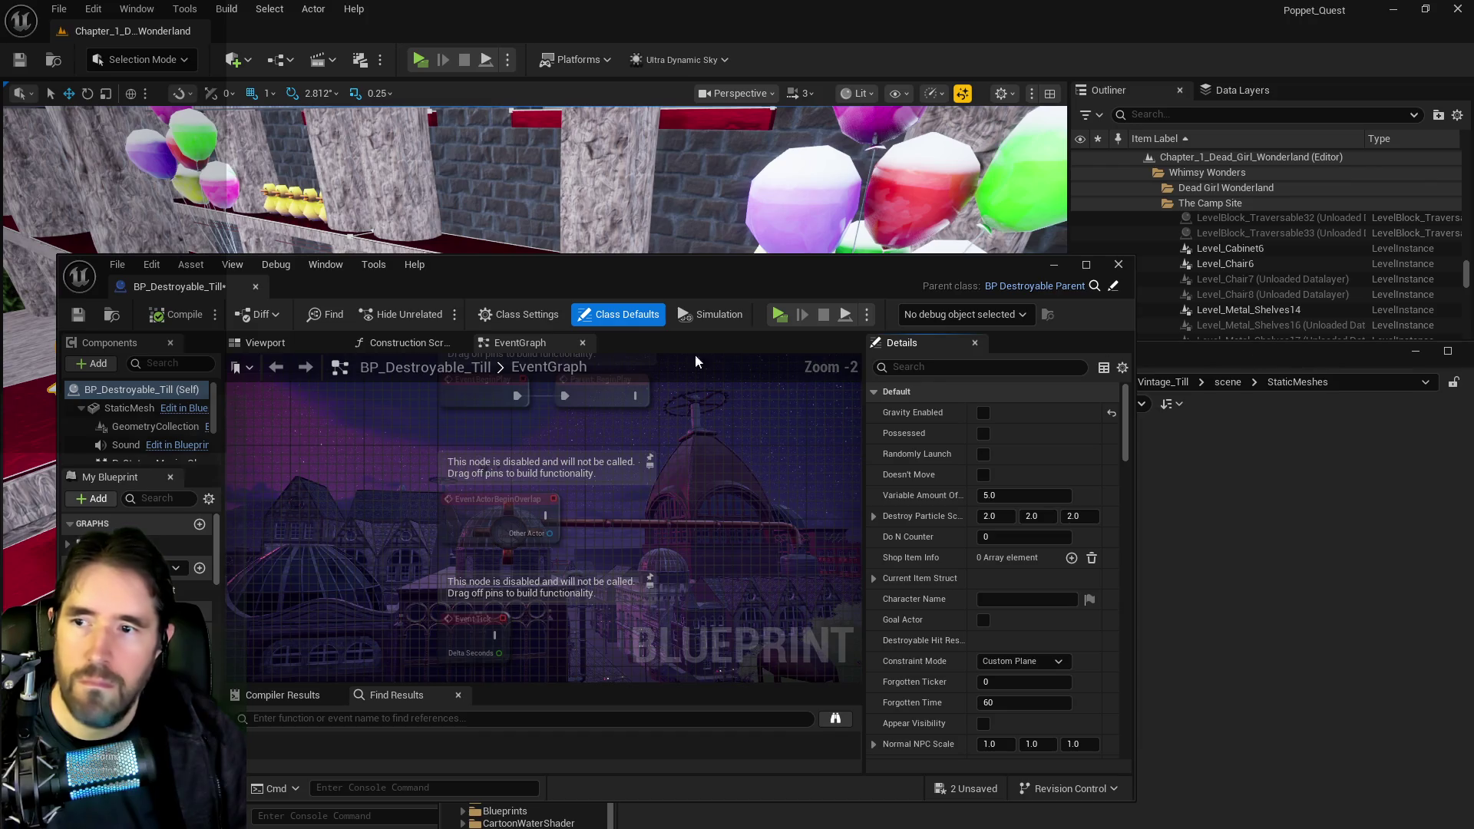
- Select the GeometryCollection component and look through its materials and collision settings
click(118, 413)
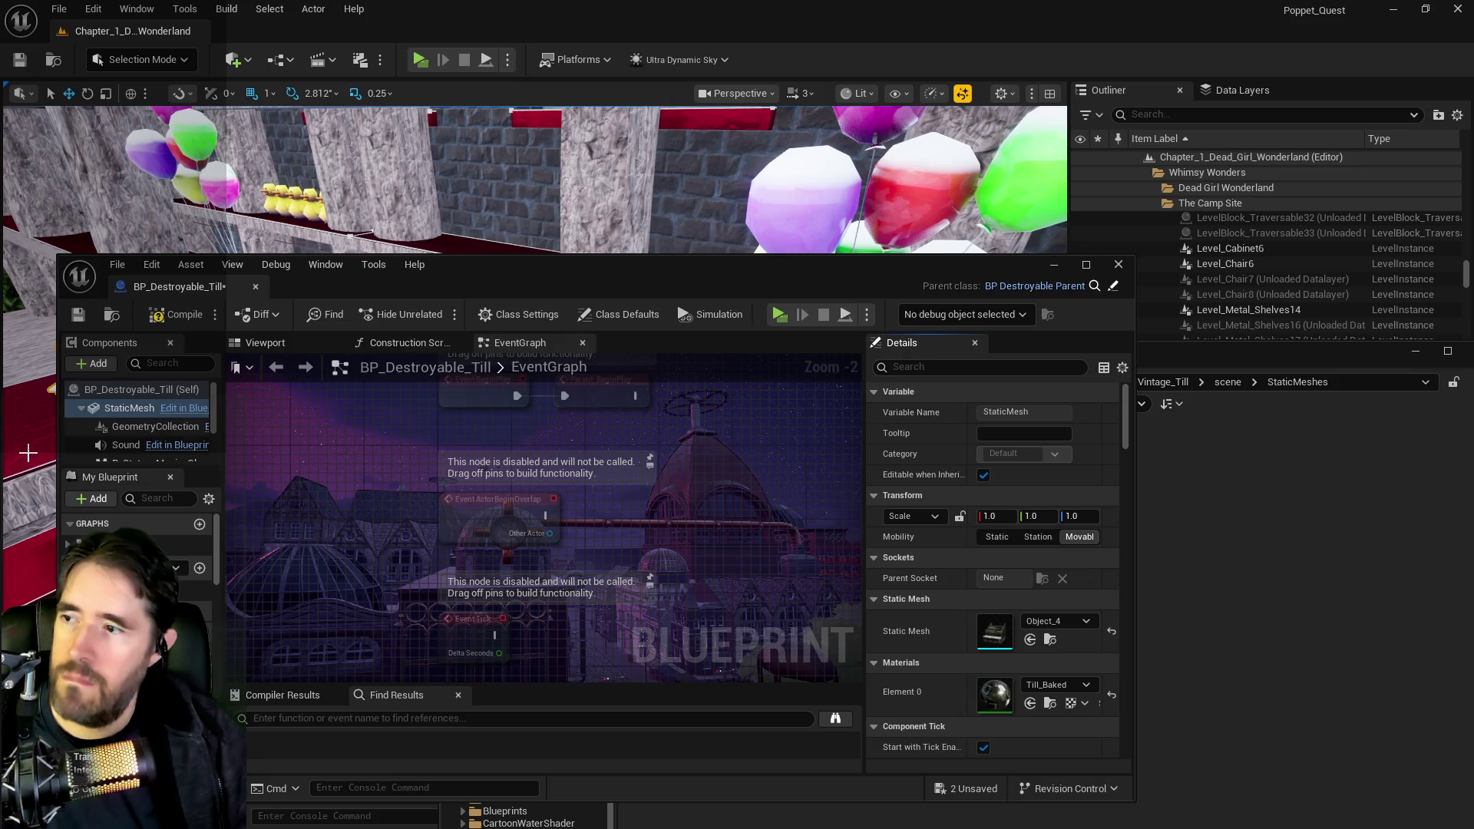
click(146, 426)
mouse_move(795, 281)
mouse_down()
mouse_move(1107, 298)
mouse_move(765, 283)
mouse_up()
click(1018, 596)
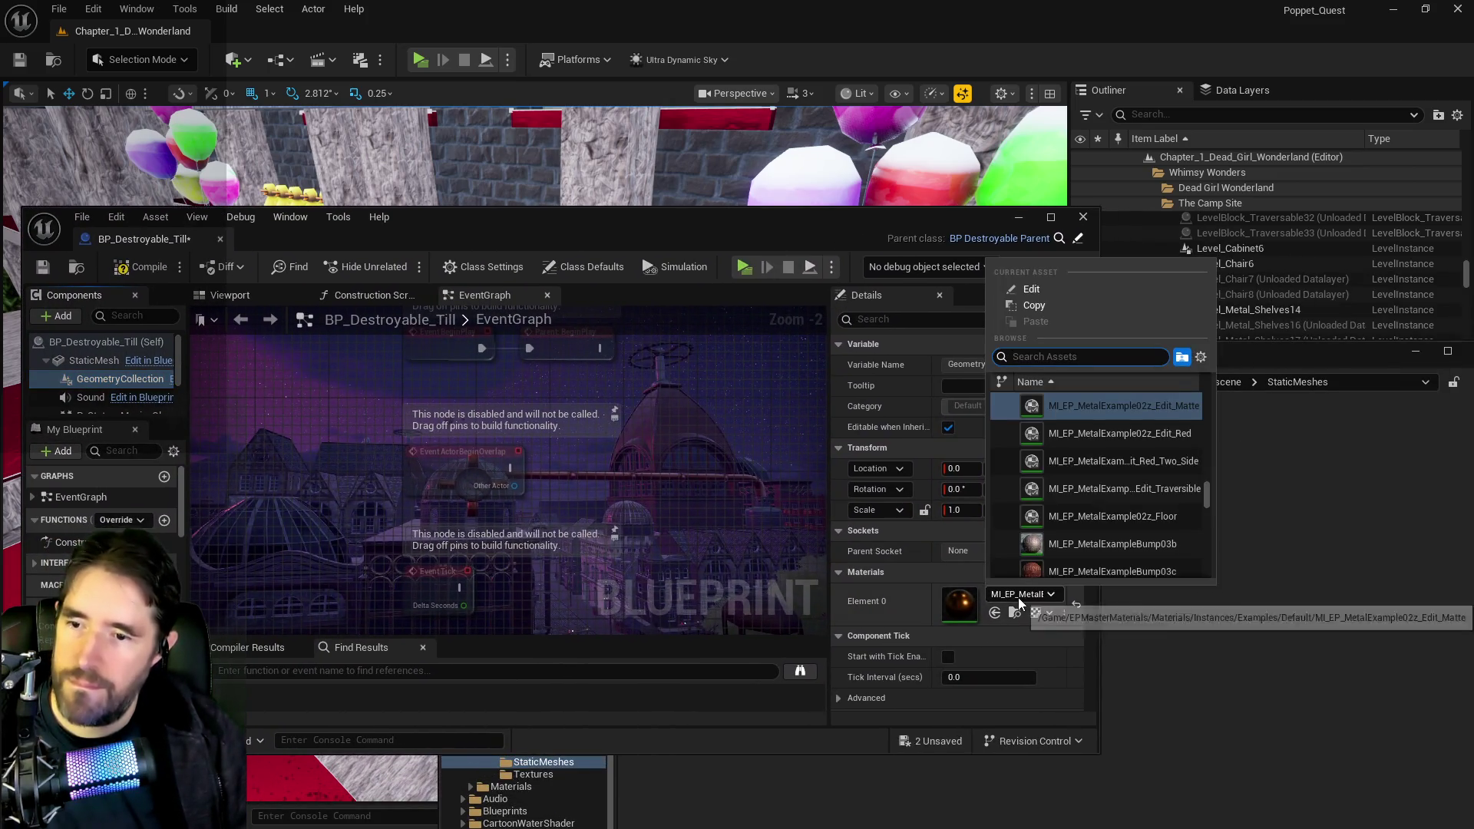
click(883, 572)
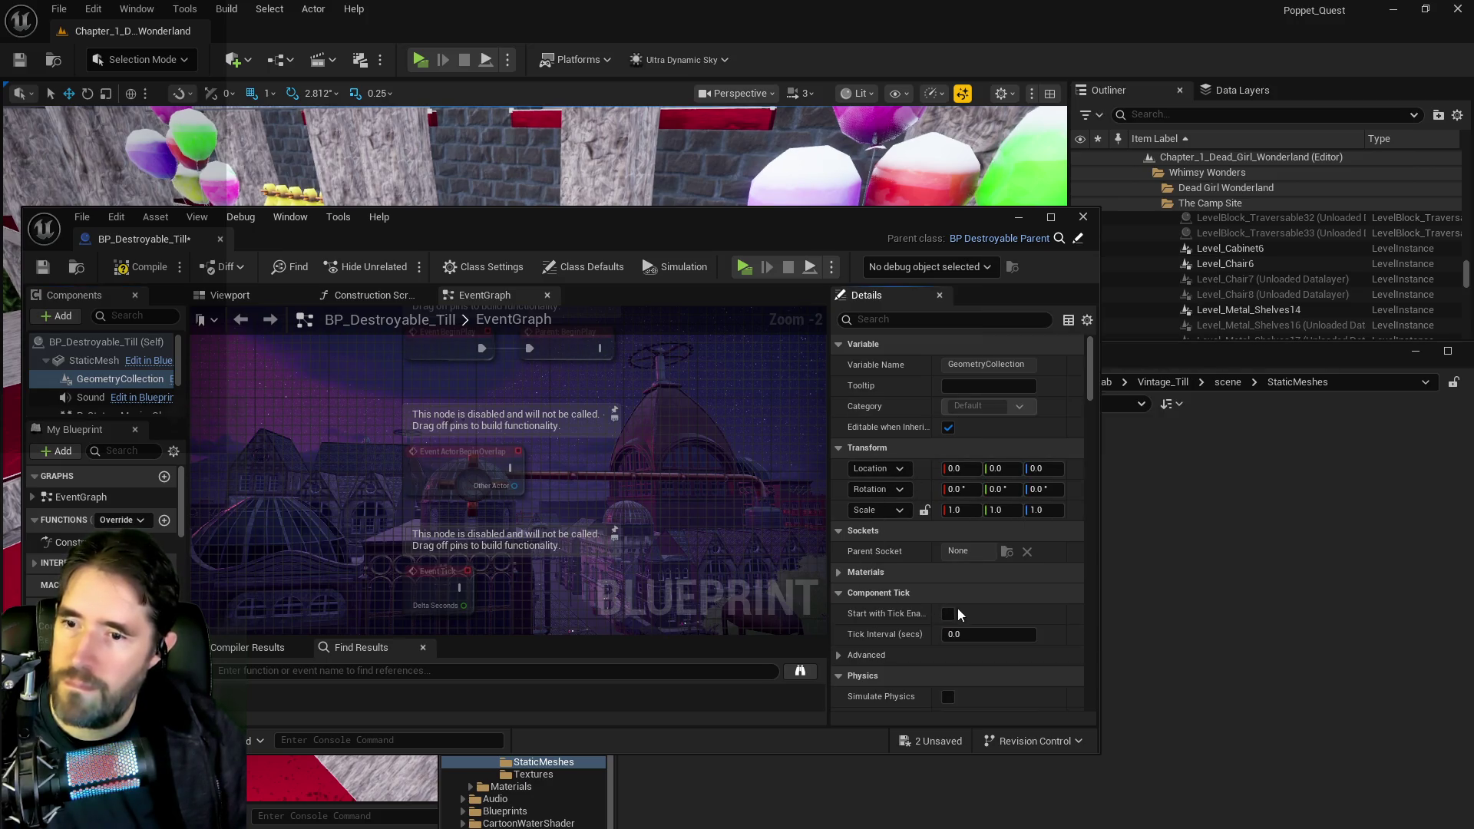
click(842, 572)
scroll(881, 607, down, 5)
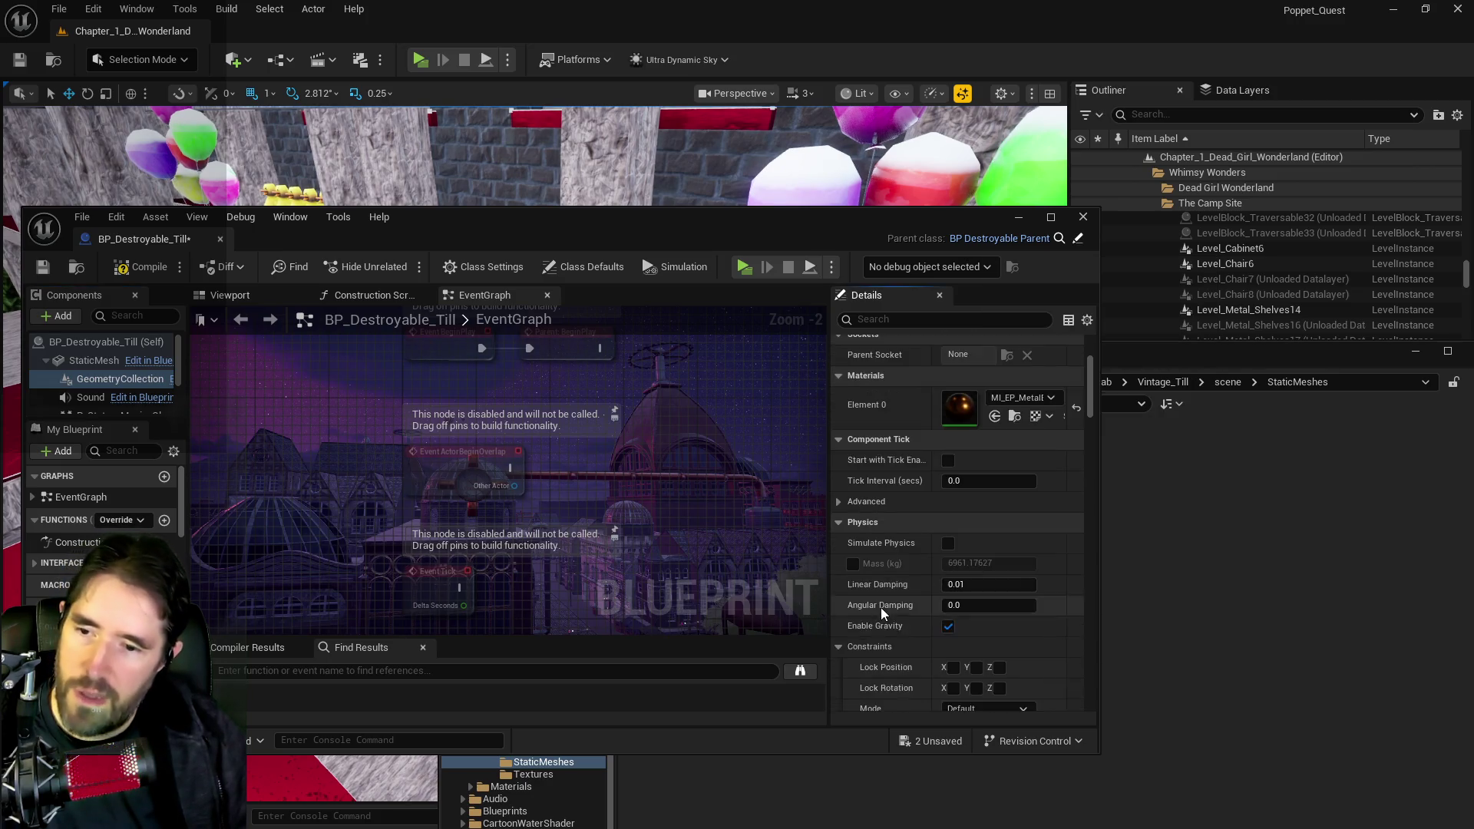
scroll(870, 576, down, 10)
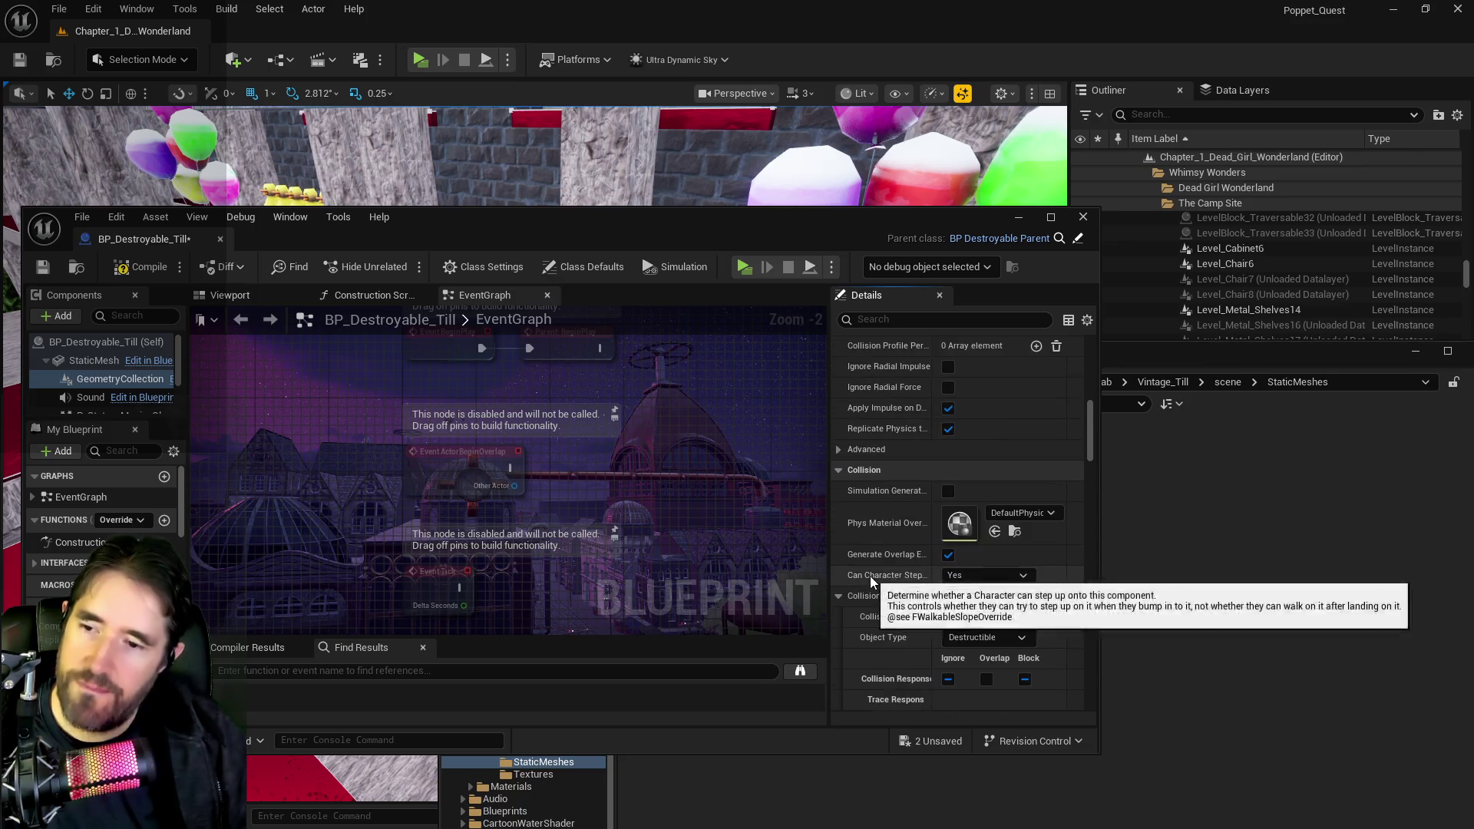
scroll(891, 528, down, 3)
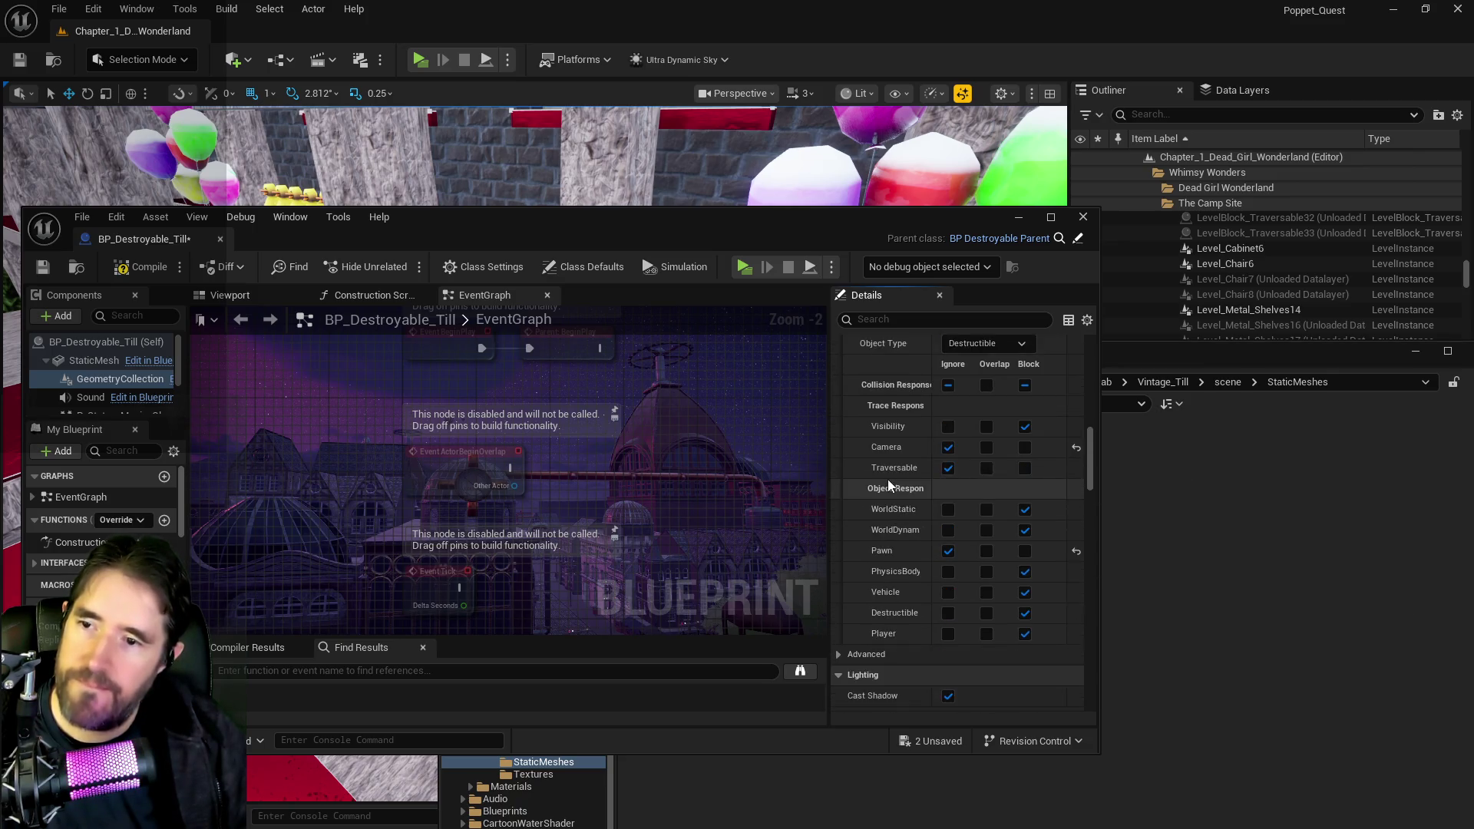
click(838, 401)
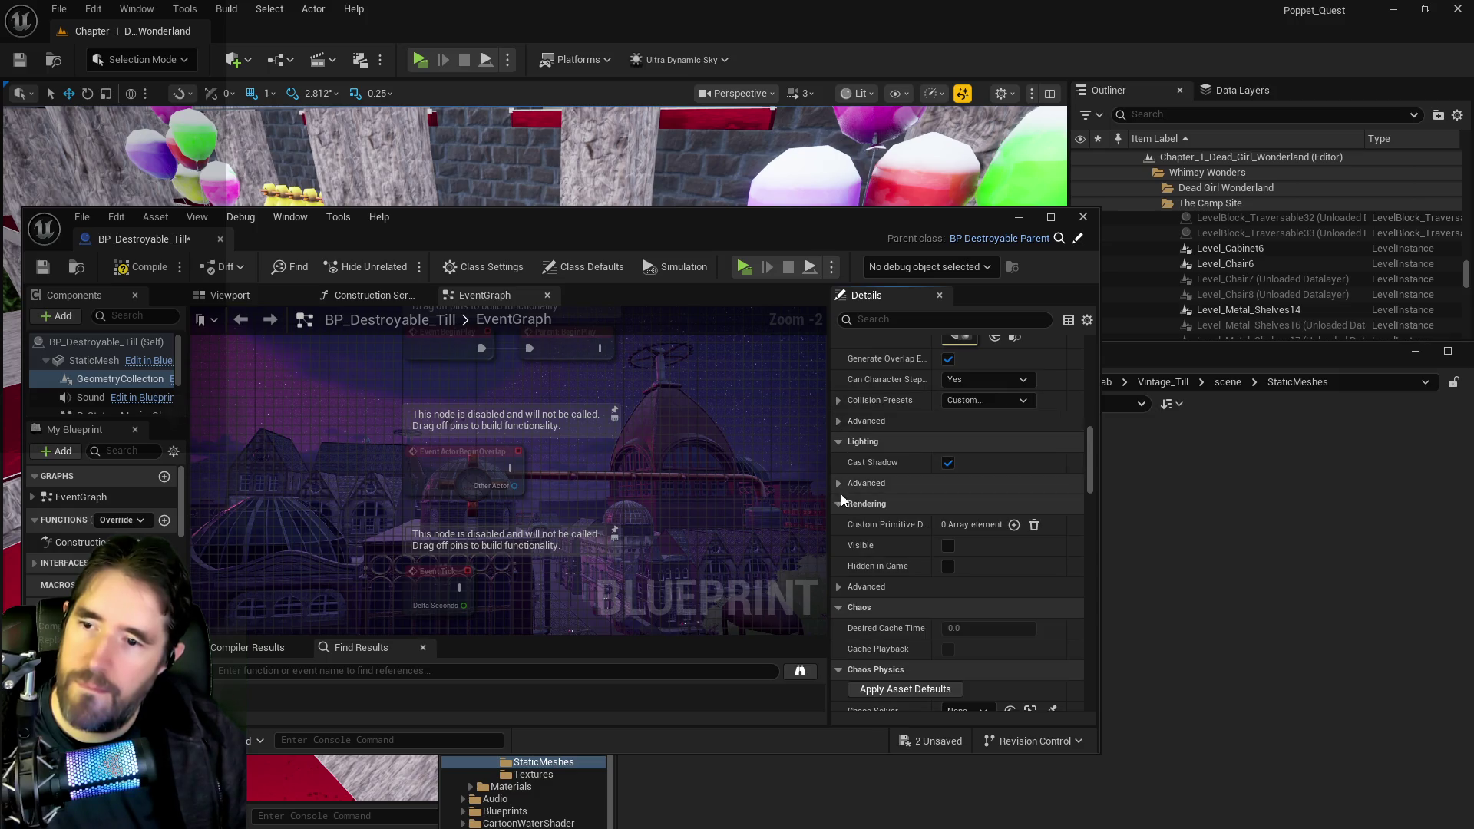
scroll(840, 523, down, 7)
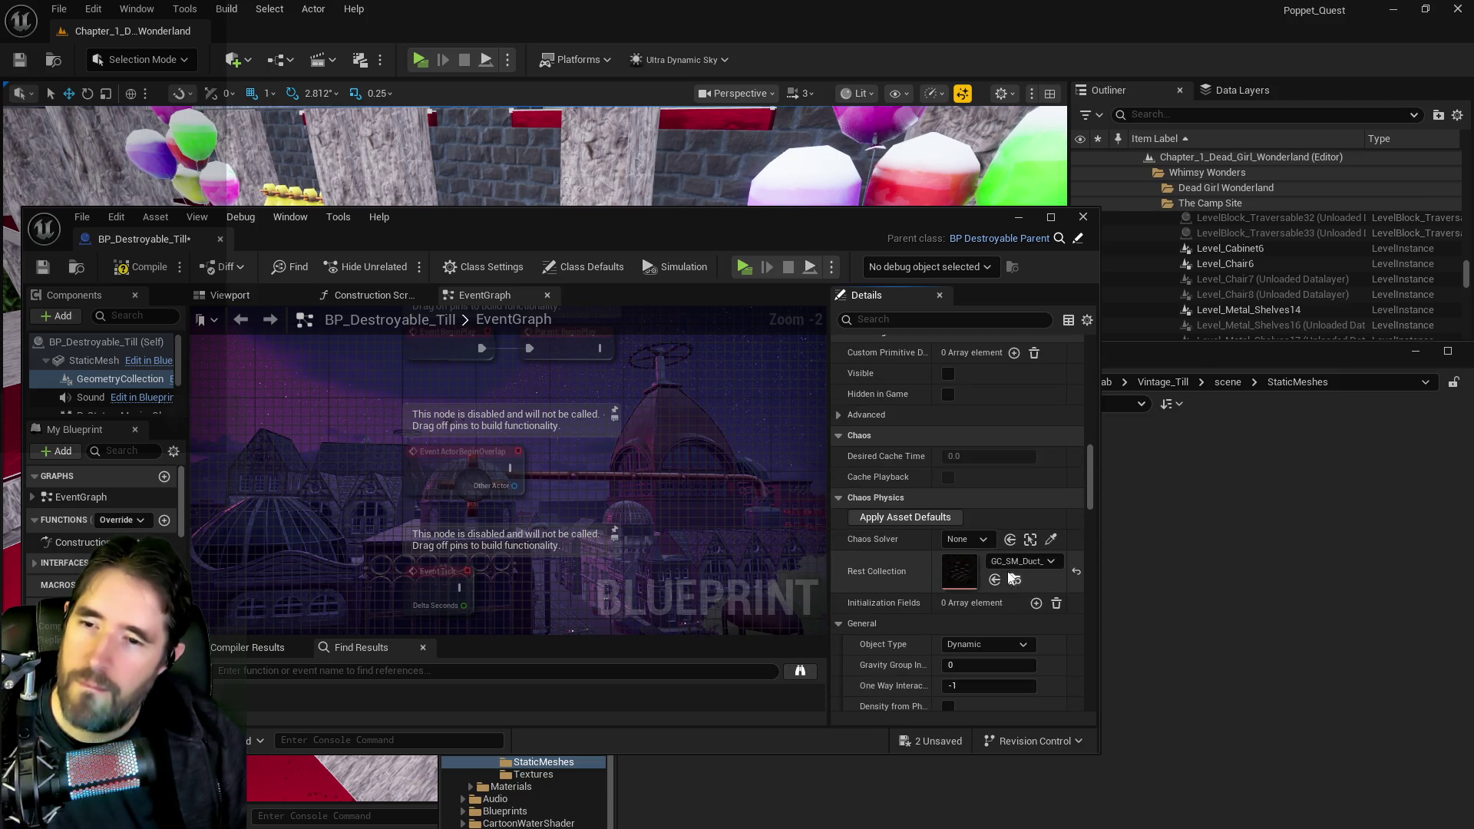
- Set Rest Collection to Vintage_Till, then compile and save the blueprint
click(1002, 566)
text(vin)
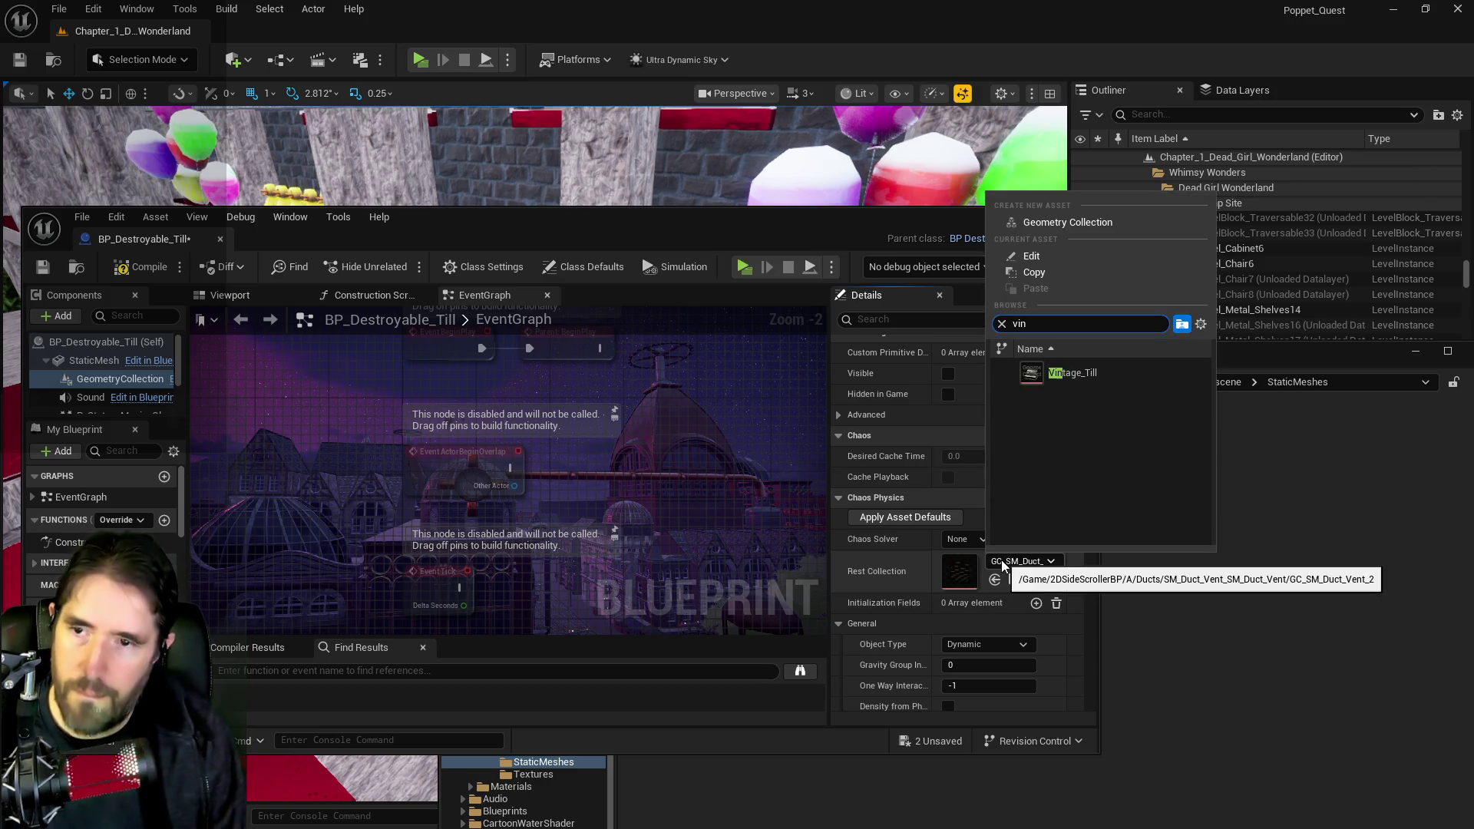
click(1069, 372)
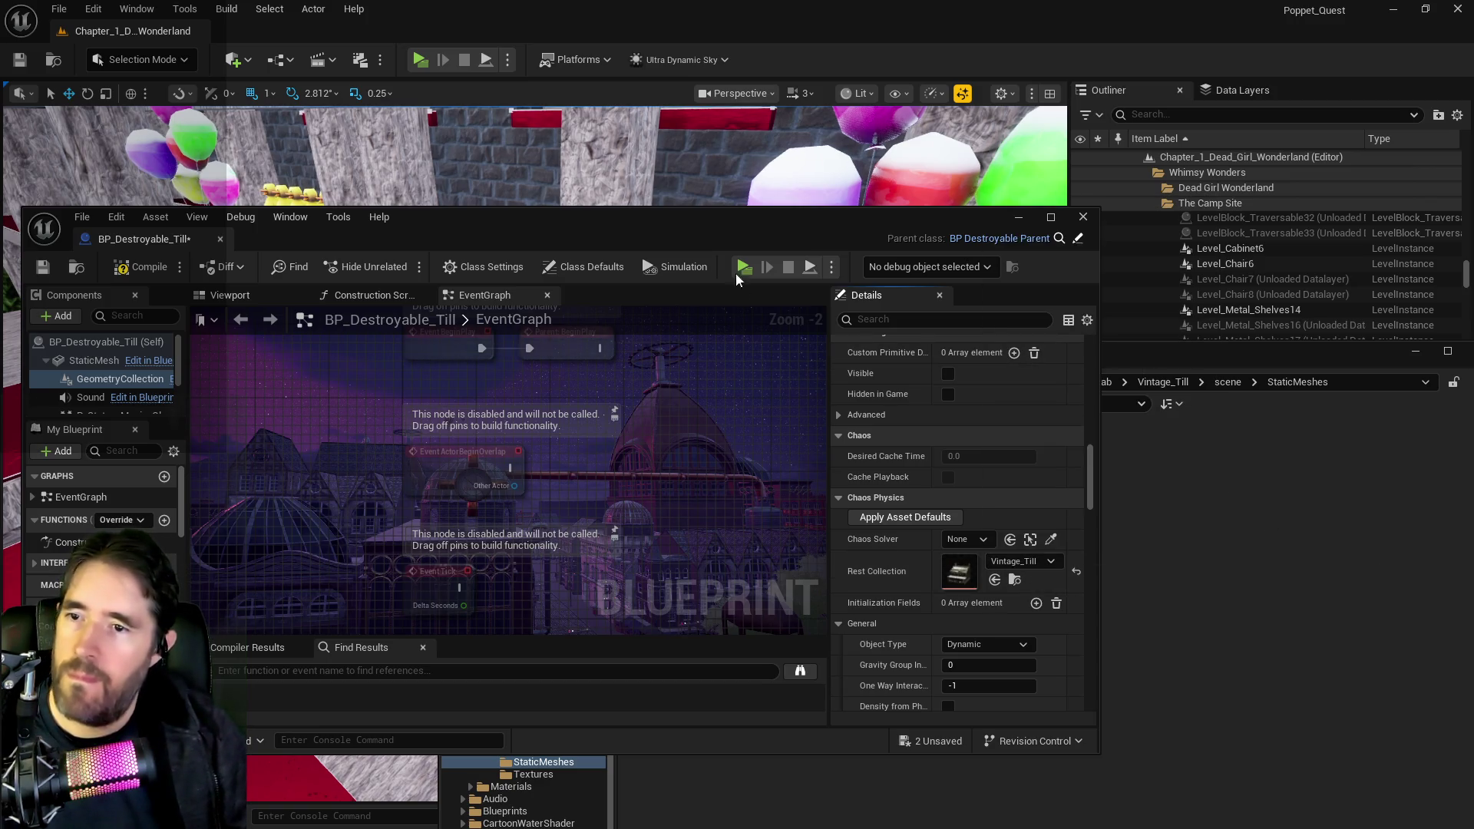
click(132, 270)
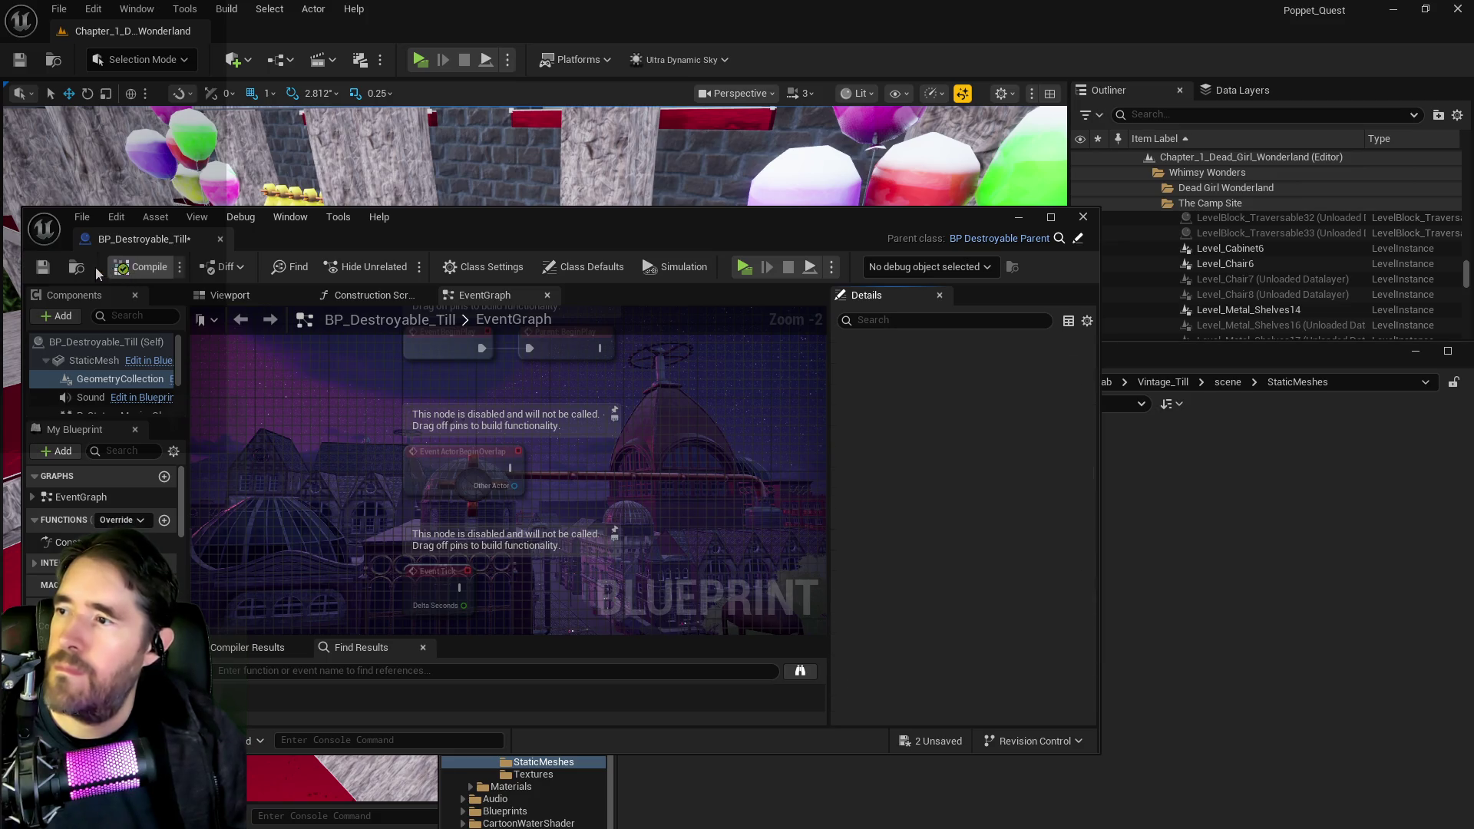
click(42, 266)
click(1083, 217)
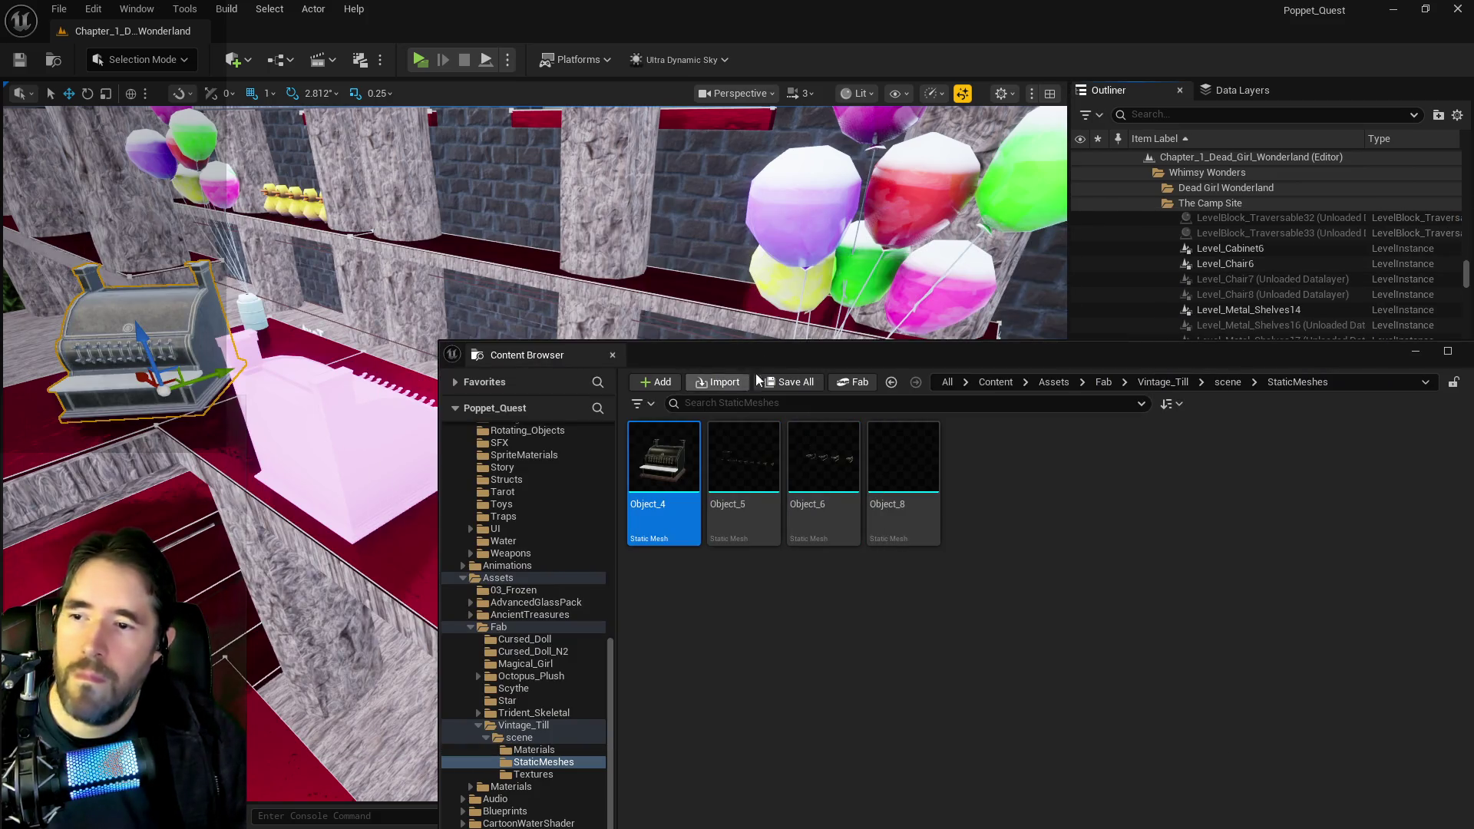
- Delete the pink Vintage_Till and place a BP_Destroyable_Till beside the old register
key(ctrl+b)
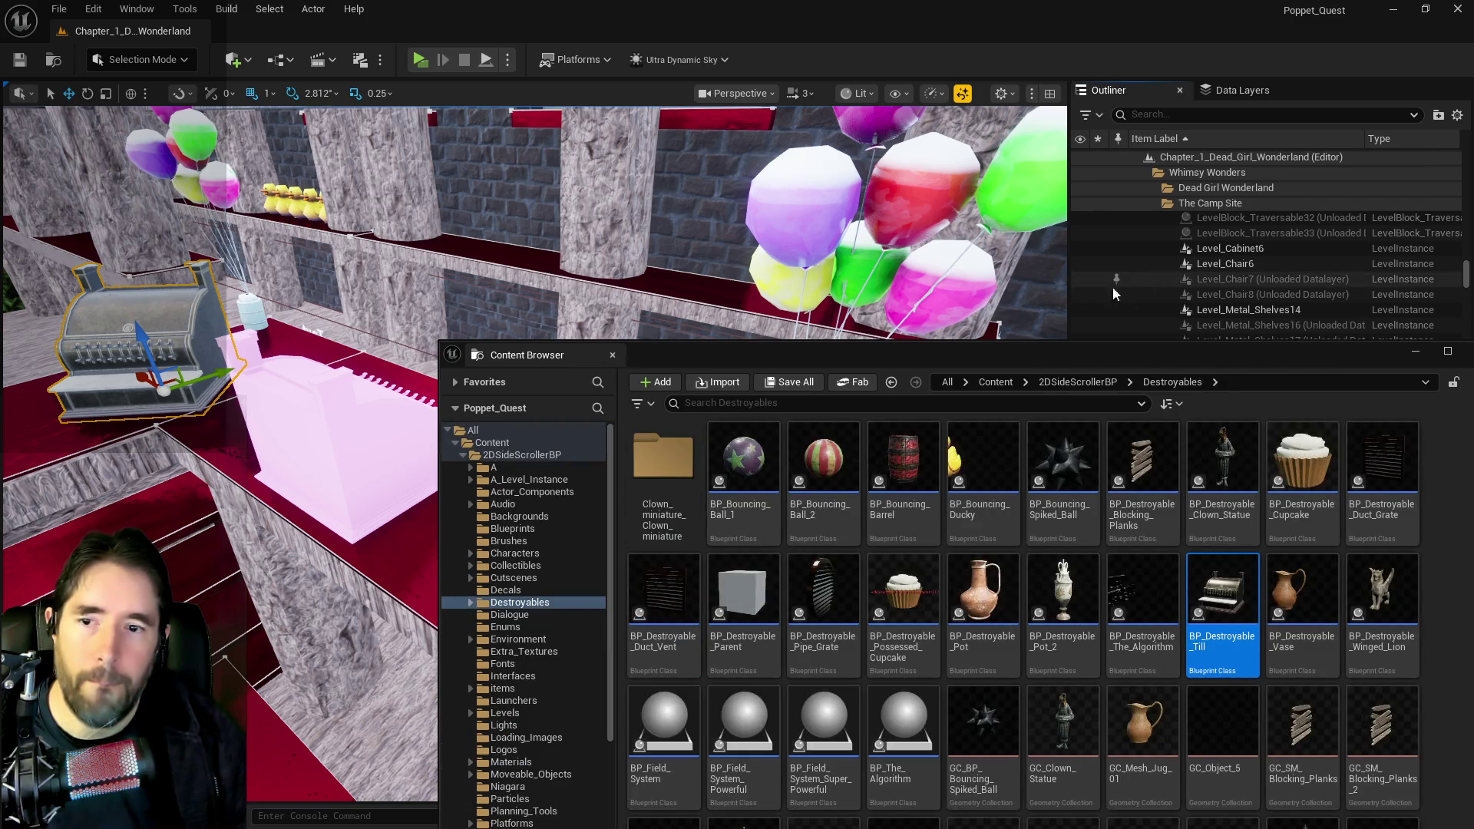
key(ctrl+space)
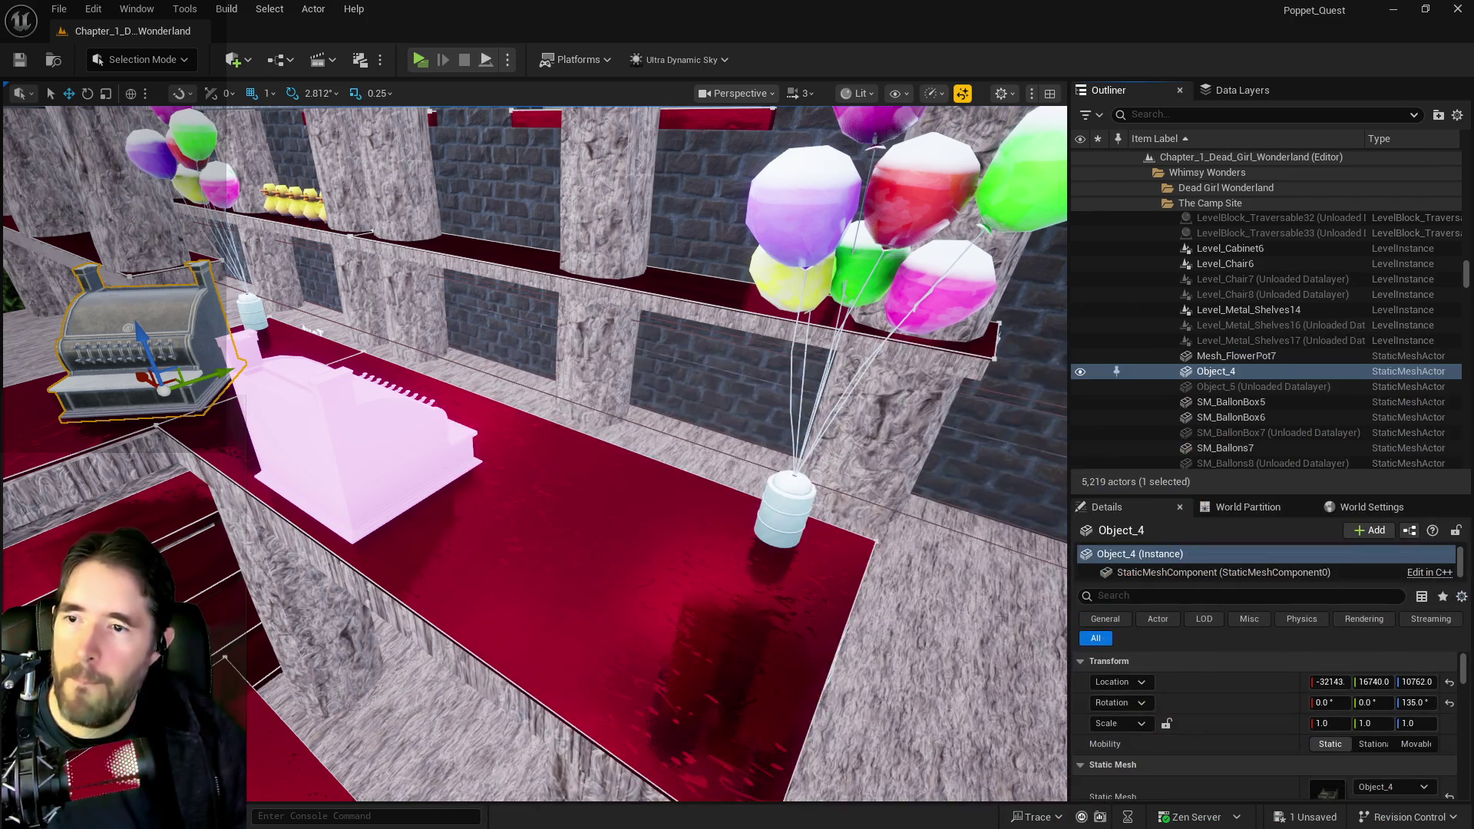
click(273, 431)
key(Delete)
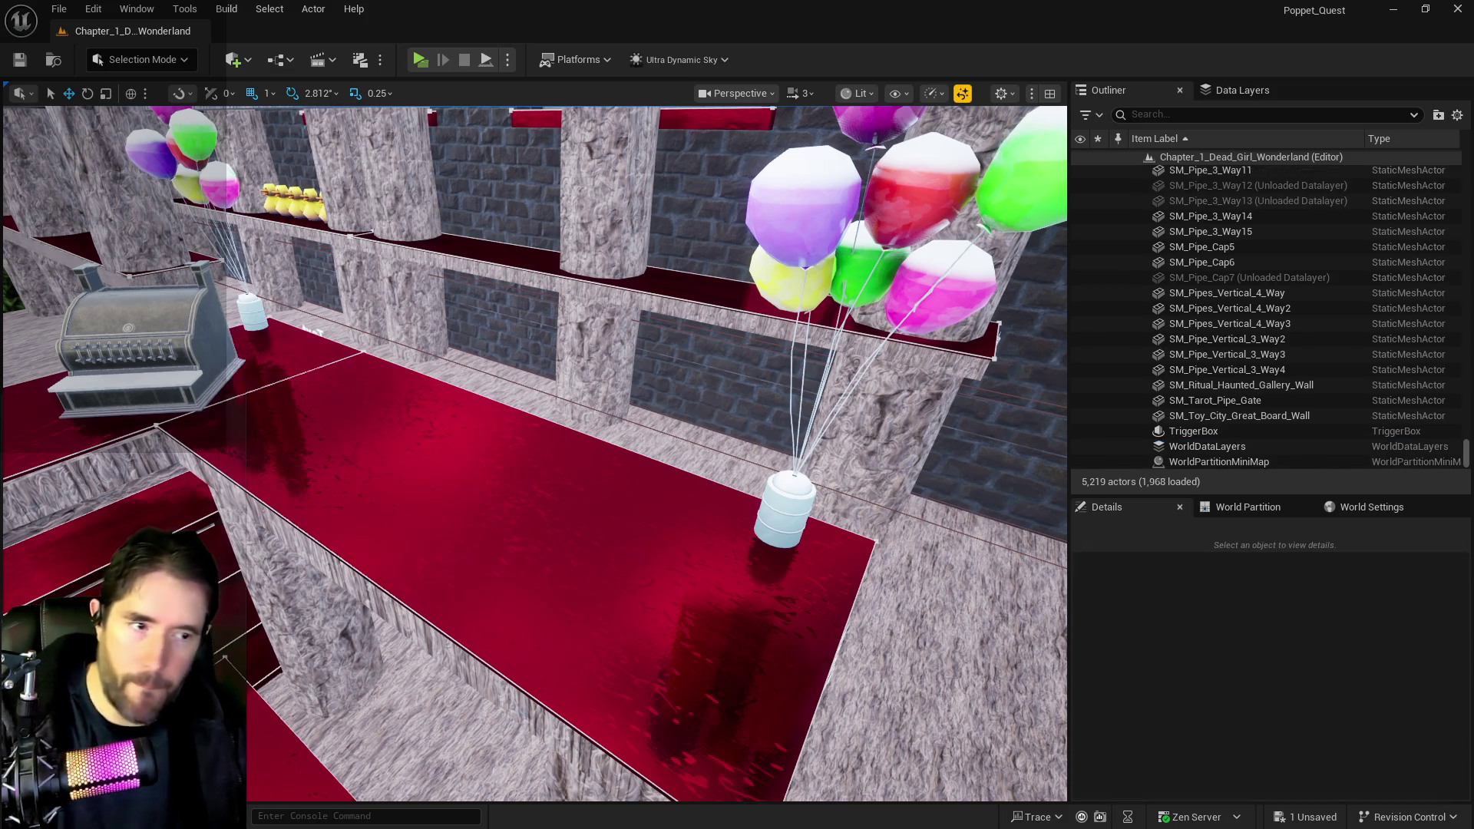
mouse_move(369, 461)
mouse_down()
mouse_move(376, 442)
mouse_move(438, 457)
mouse_move(464, 430)
mouse_up()
- Delete the old static cash register and move the new till into its spot
click(170, 357)
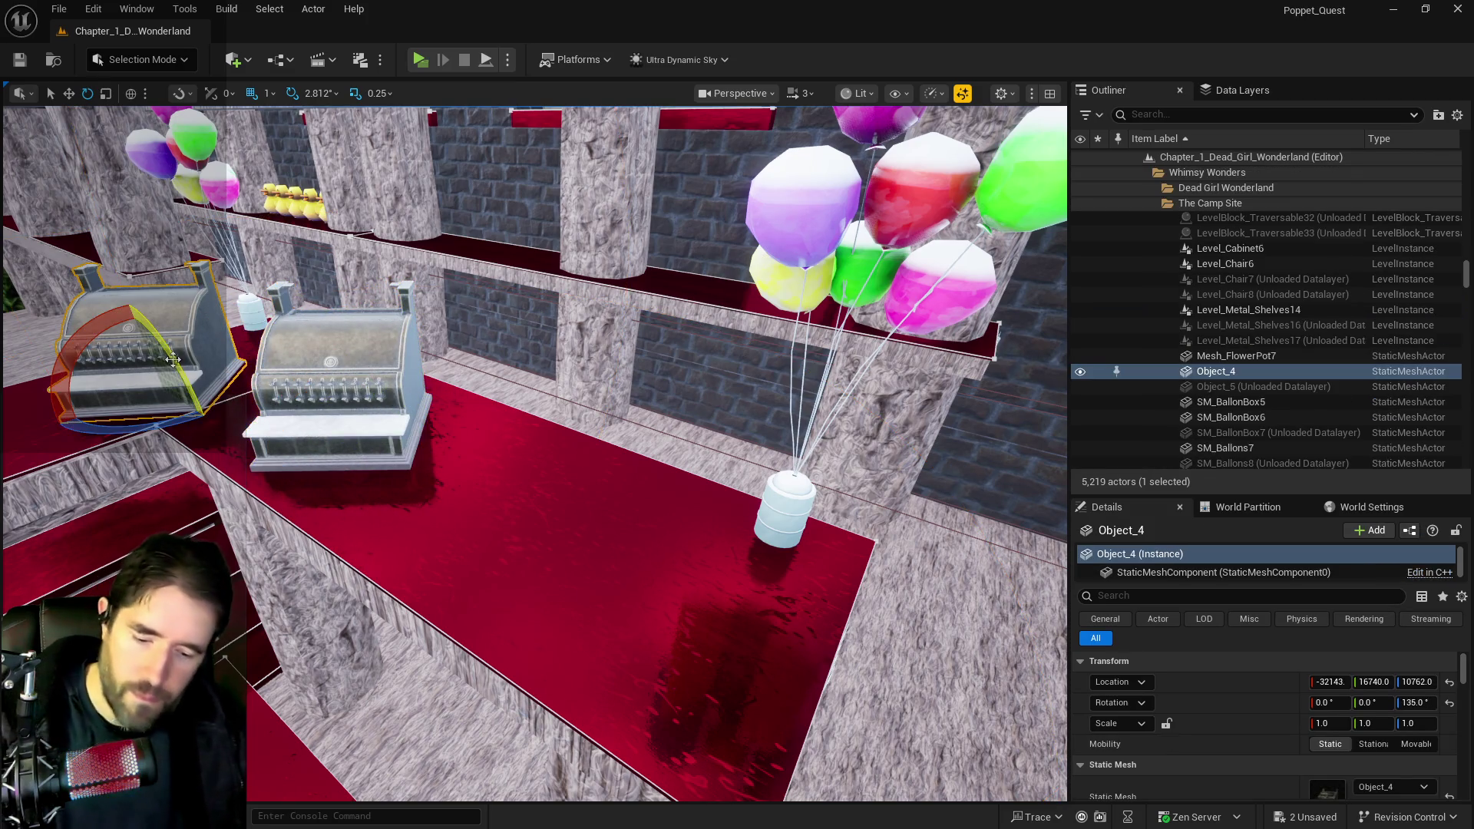
key(Delete)
click(338, 384)
key(w)
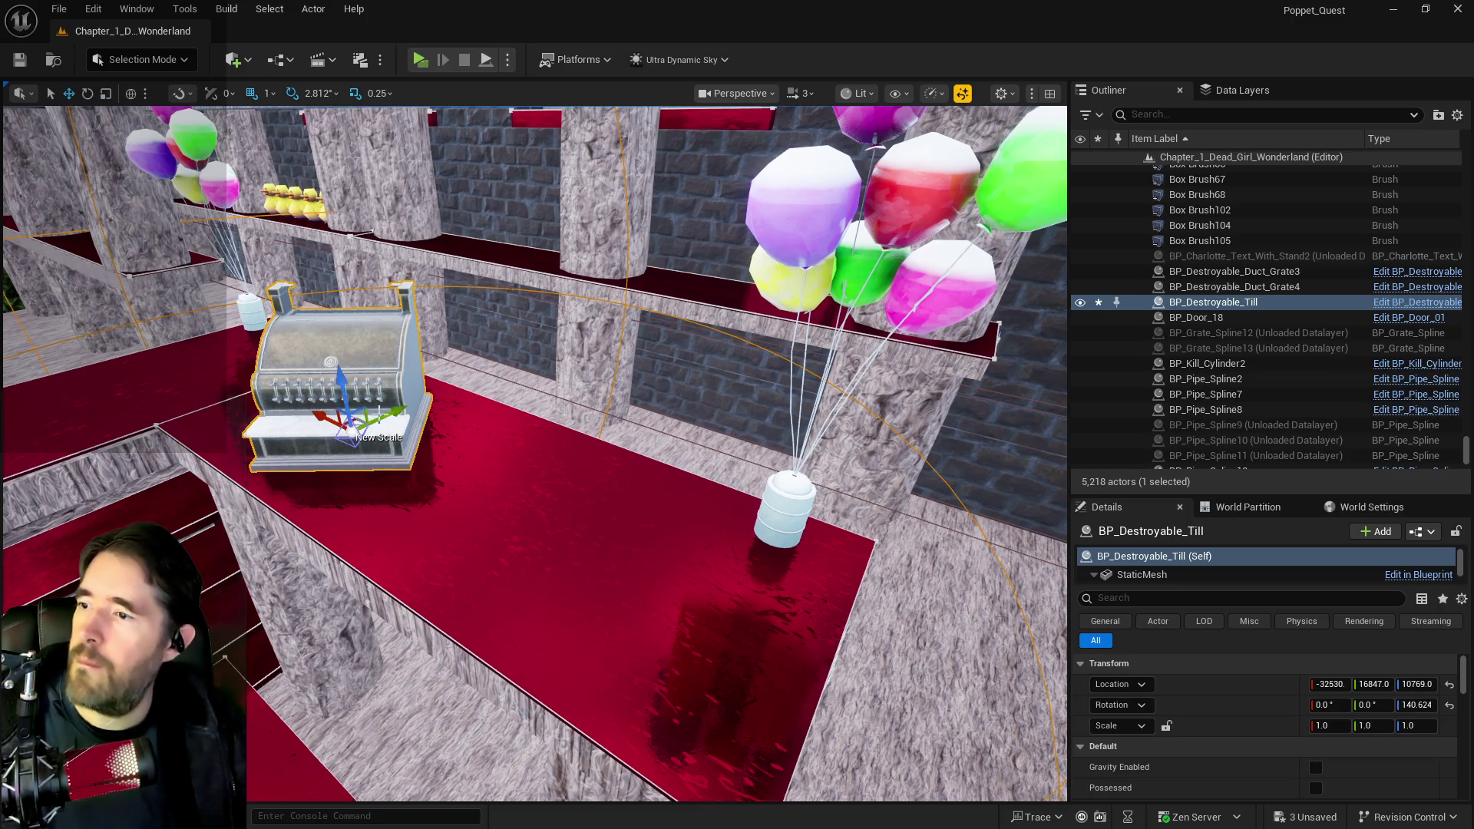
mouse_move(350, 428)
mouse_down()
mouse_move(228, 369)
mouse_move(261, 384)
mouse_up()
key(f)
scroll(280, 426, up, 3)
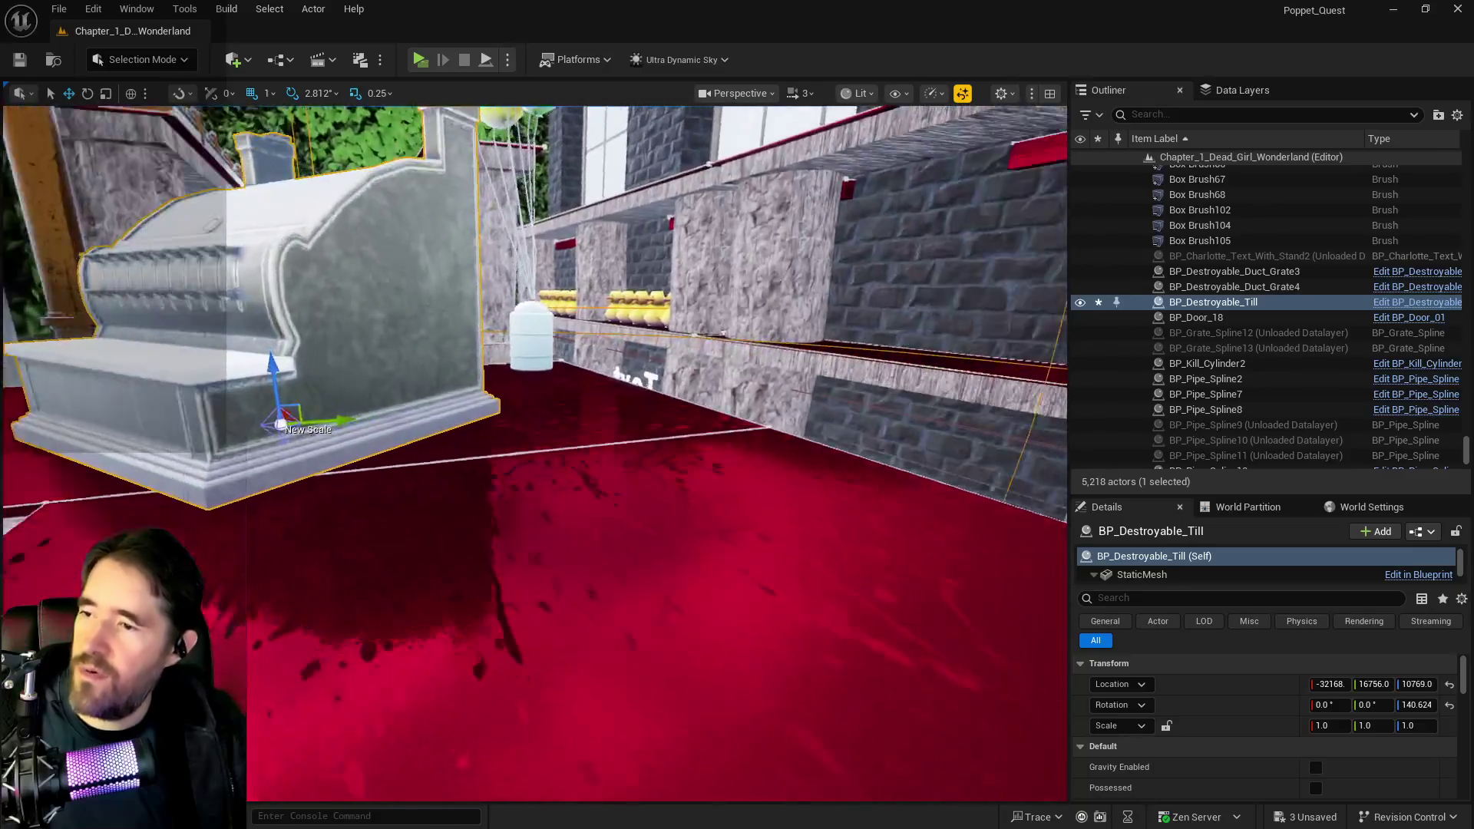
scroll(280, 427, down, 5)
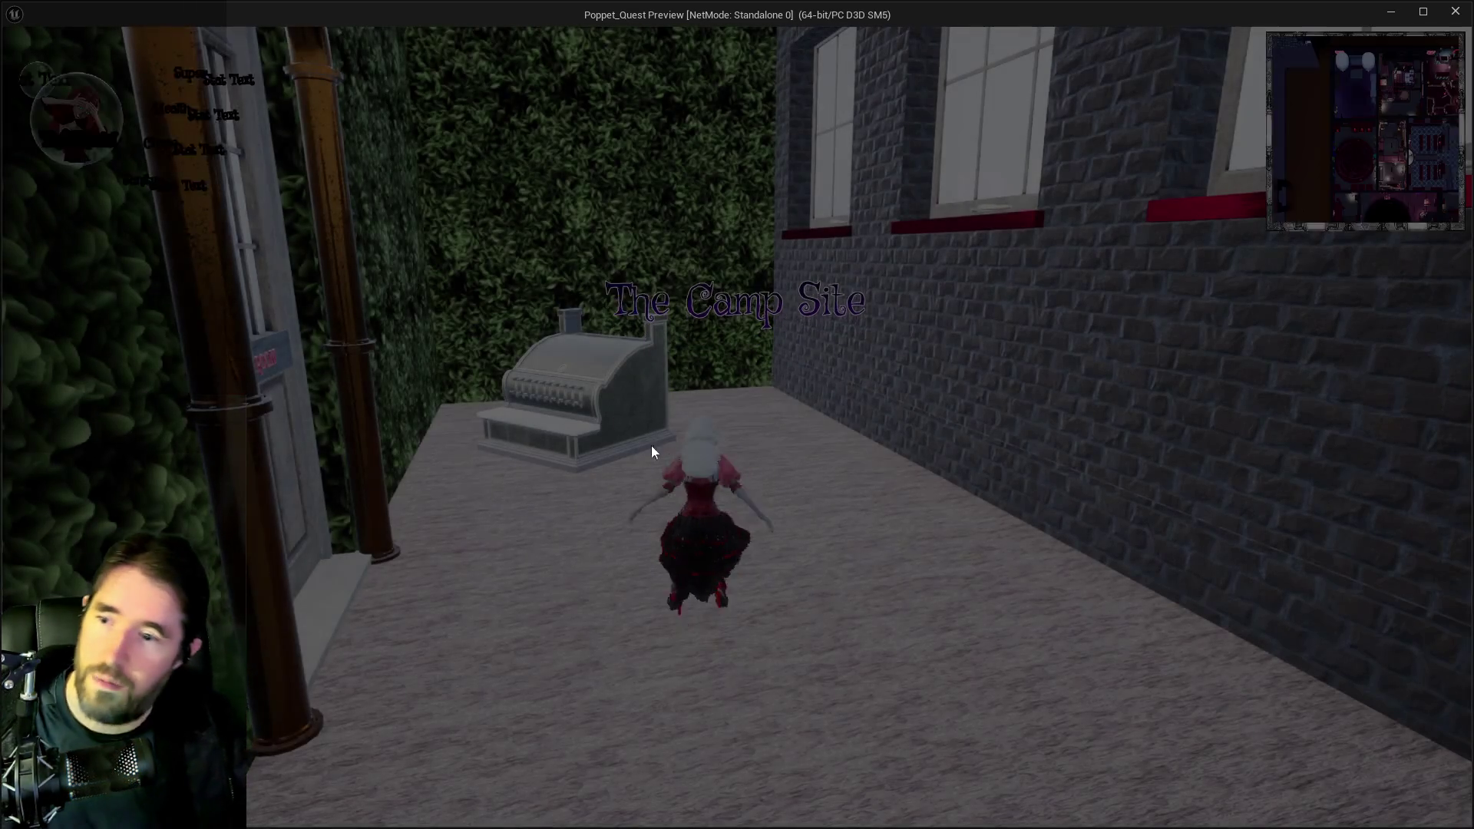
key(w)
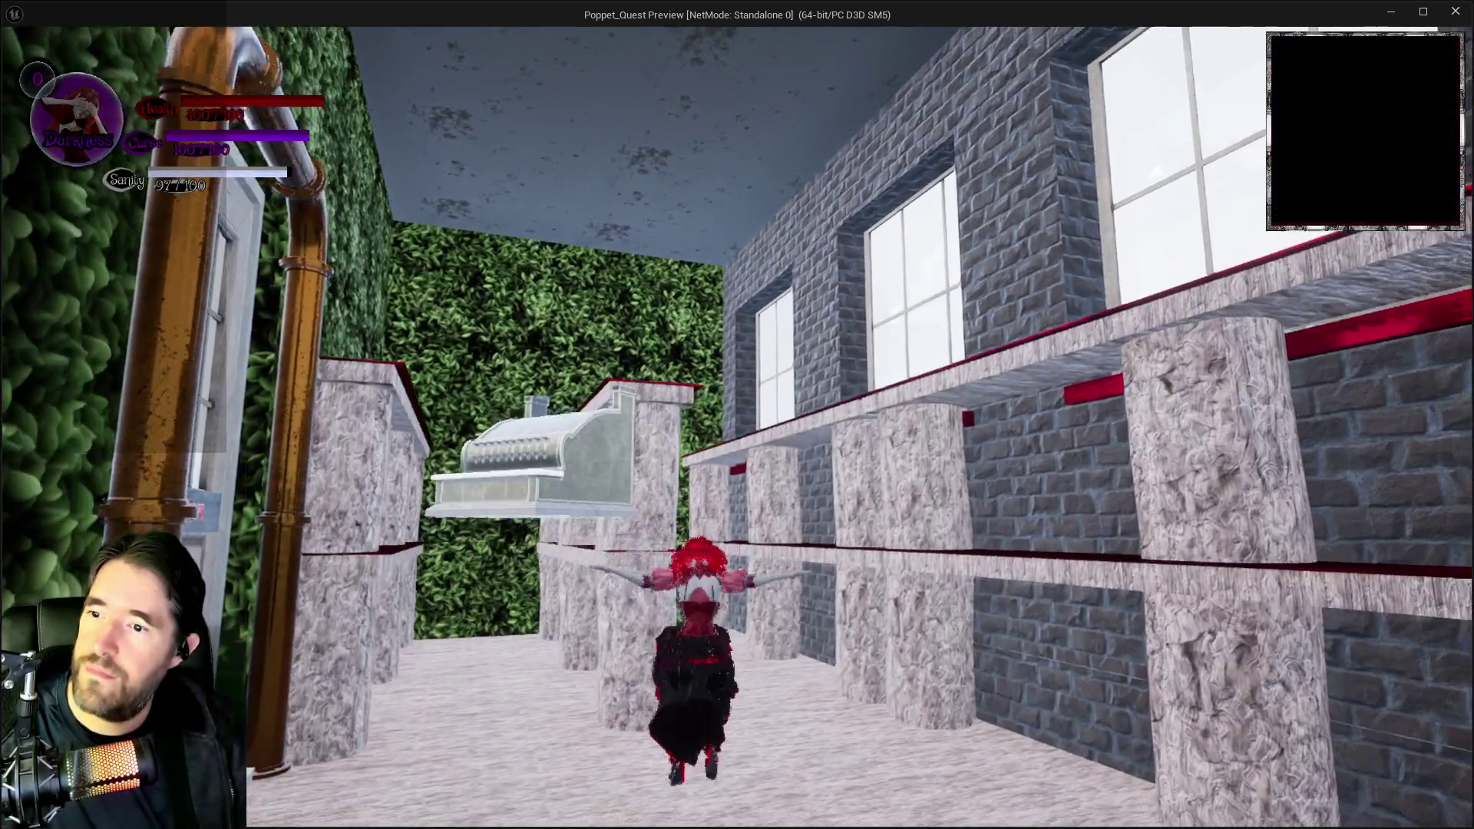
key(w)
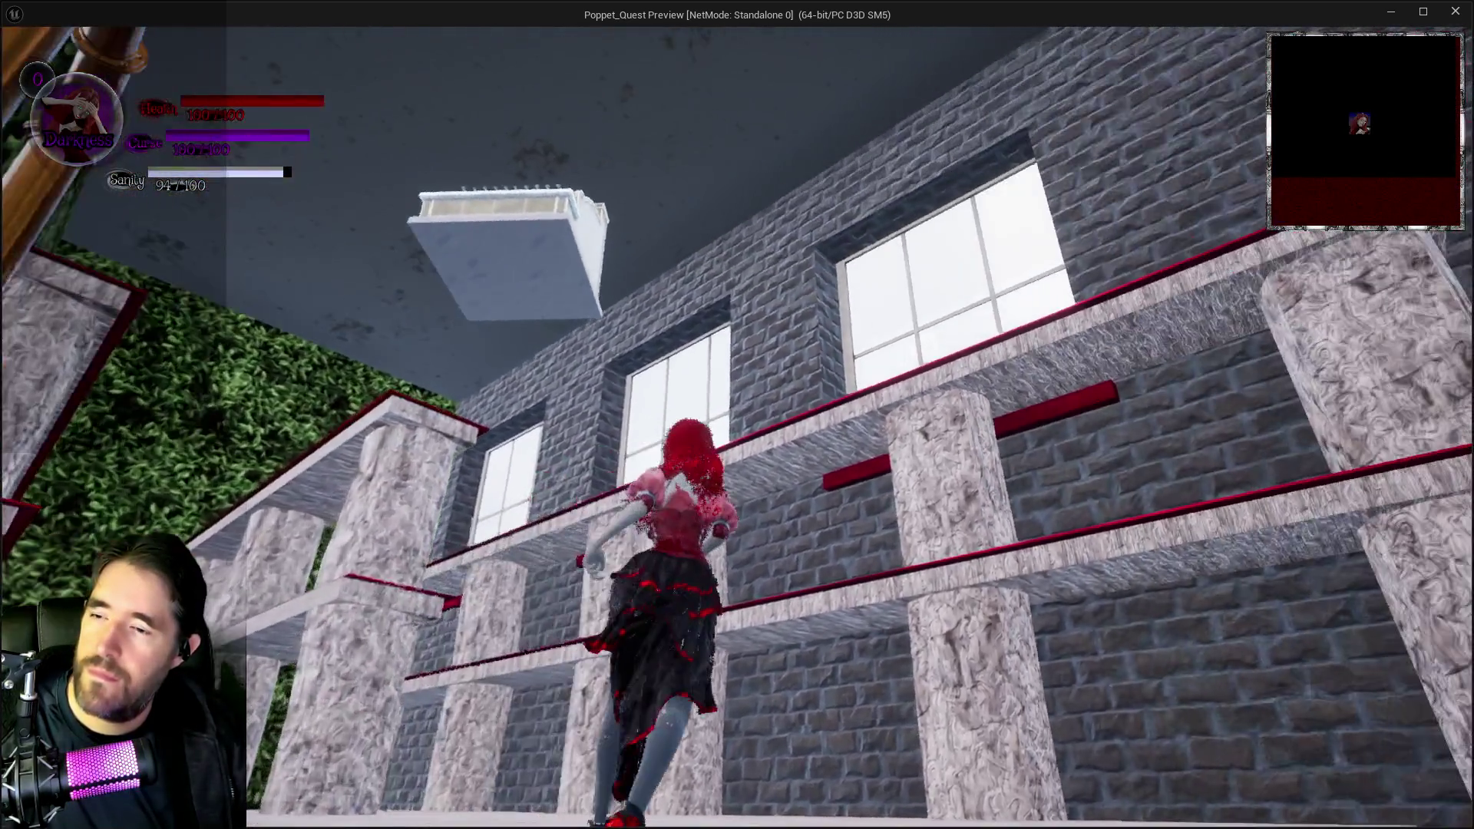
key(s)
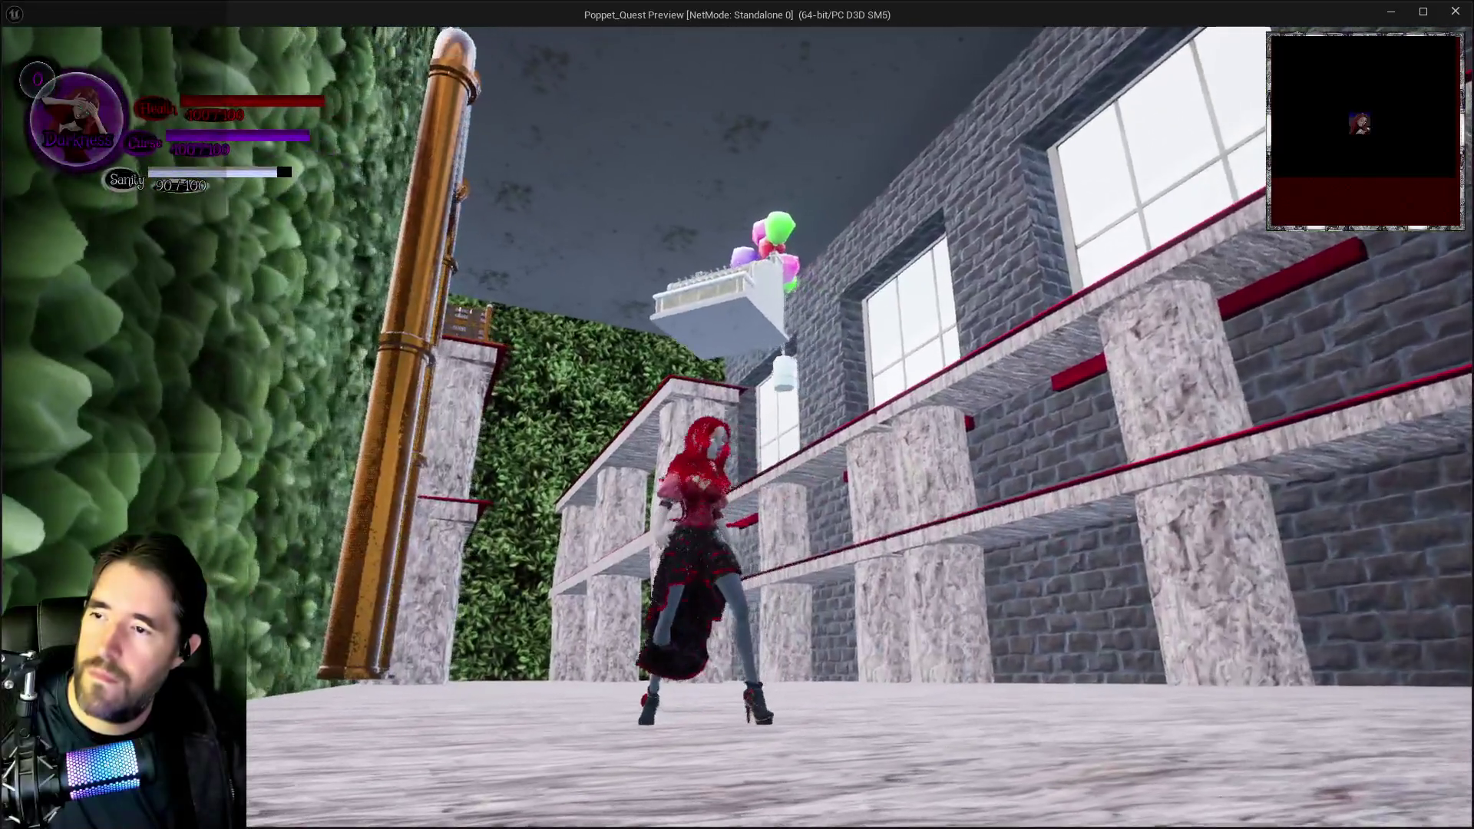
key(w)
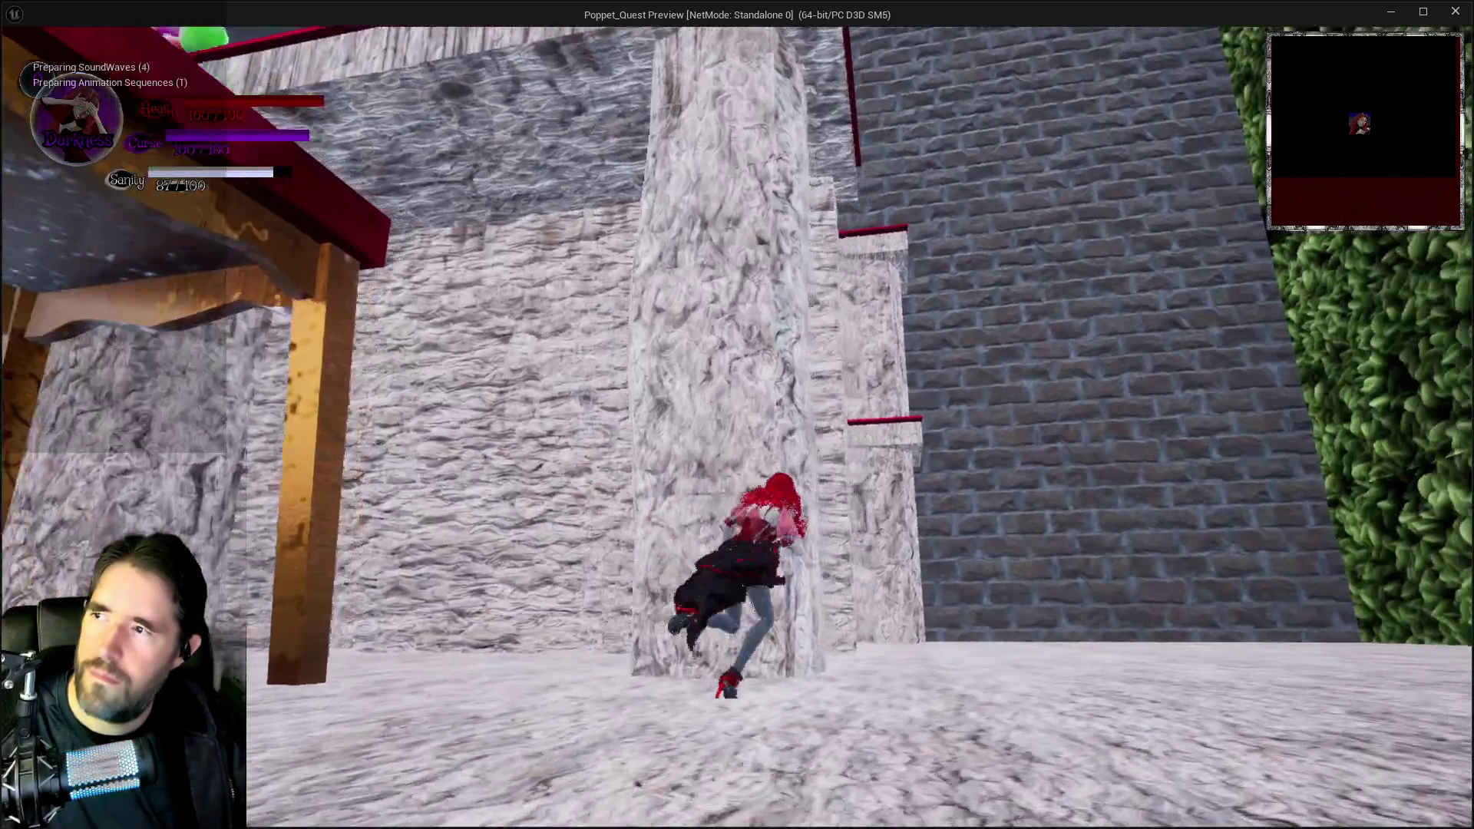
key(a)
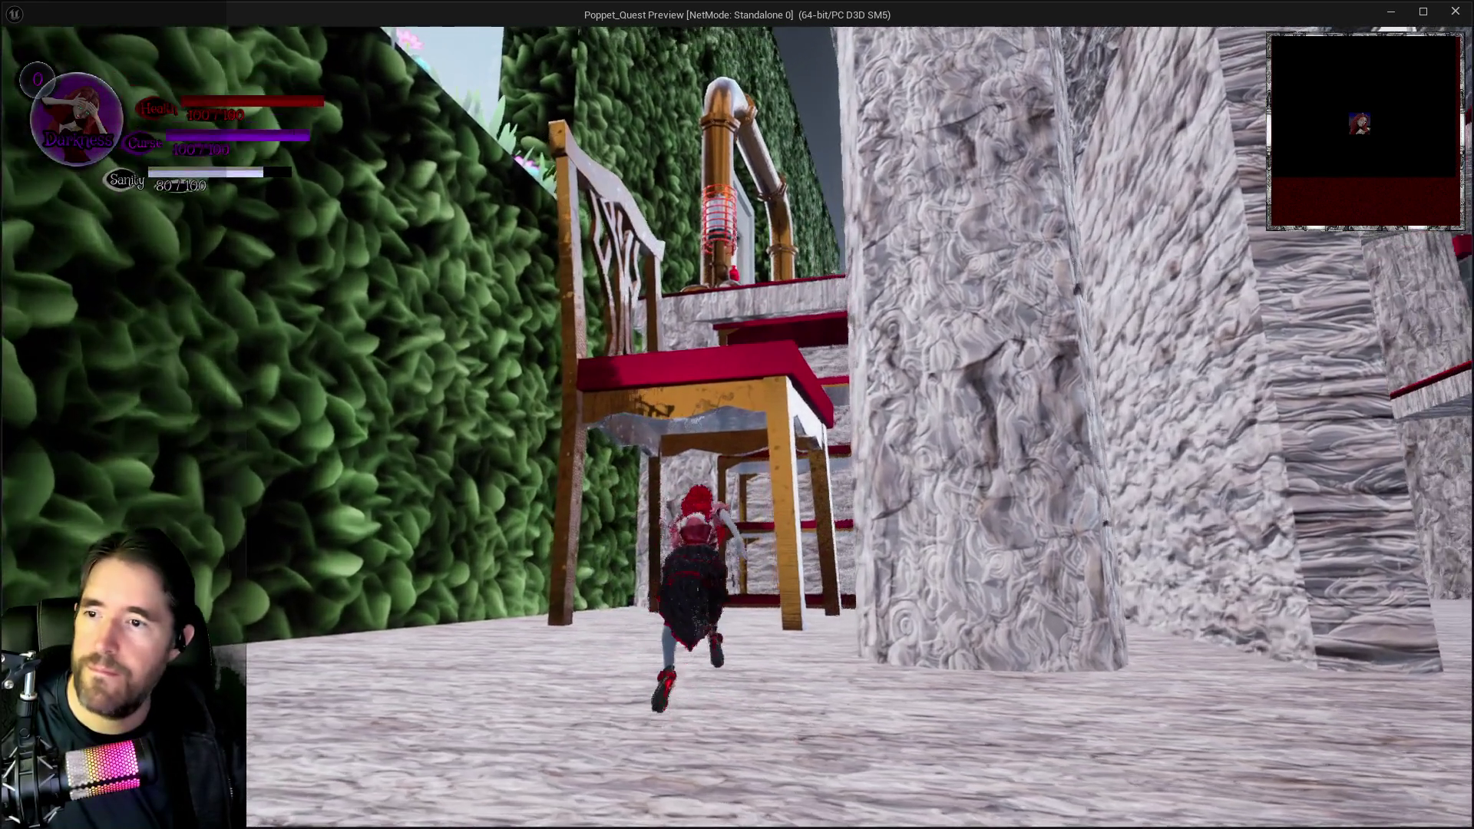
key(space)
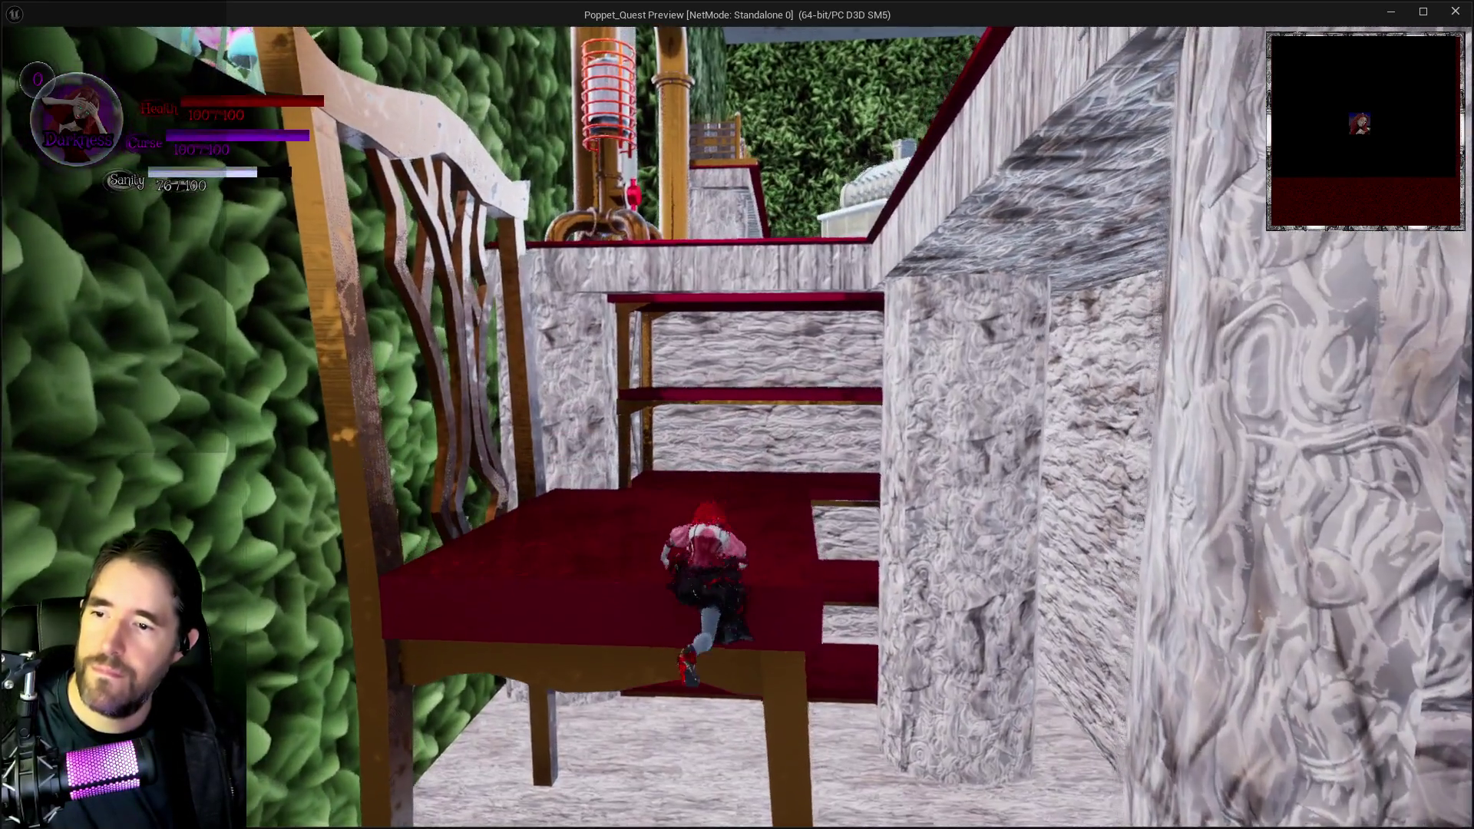
key(Escape)
drag(905, 201, 1473, 184)
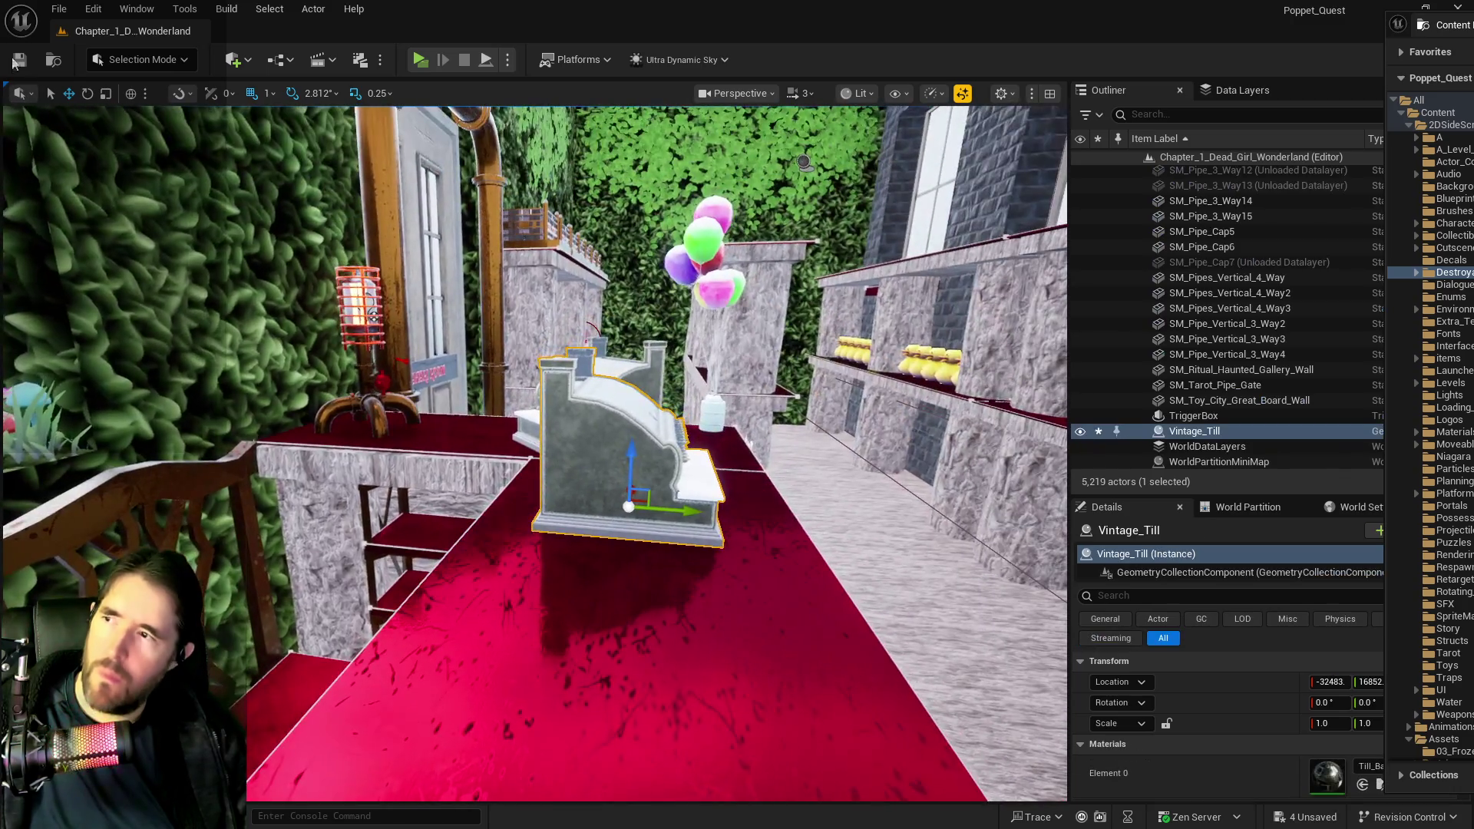
- In Fracture Mode, fracture Vintage_Till with Uniform Voronoi into 170 pieces and save all
click(142, 59)
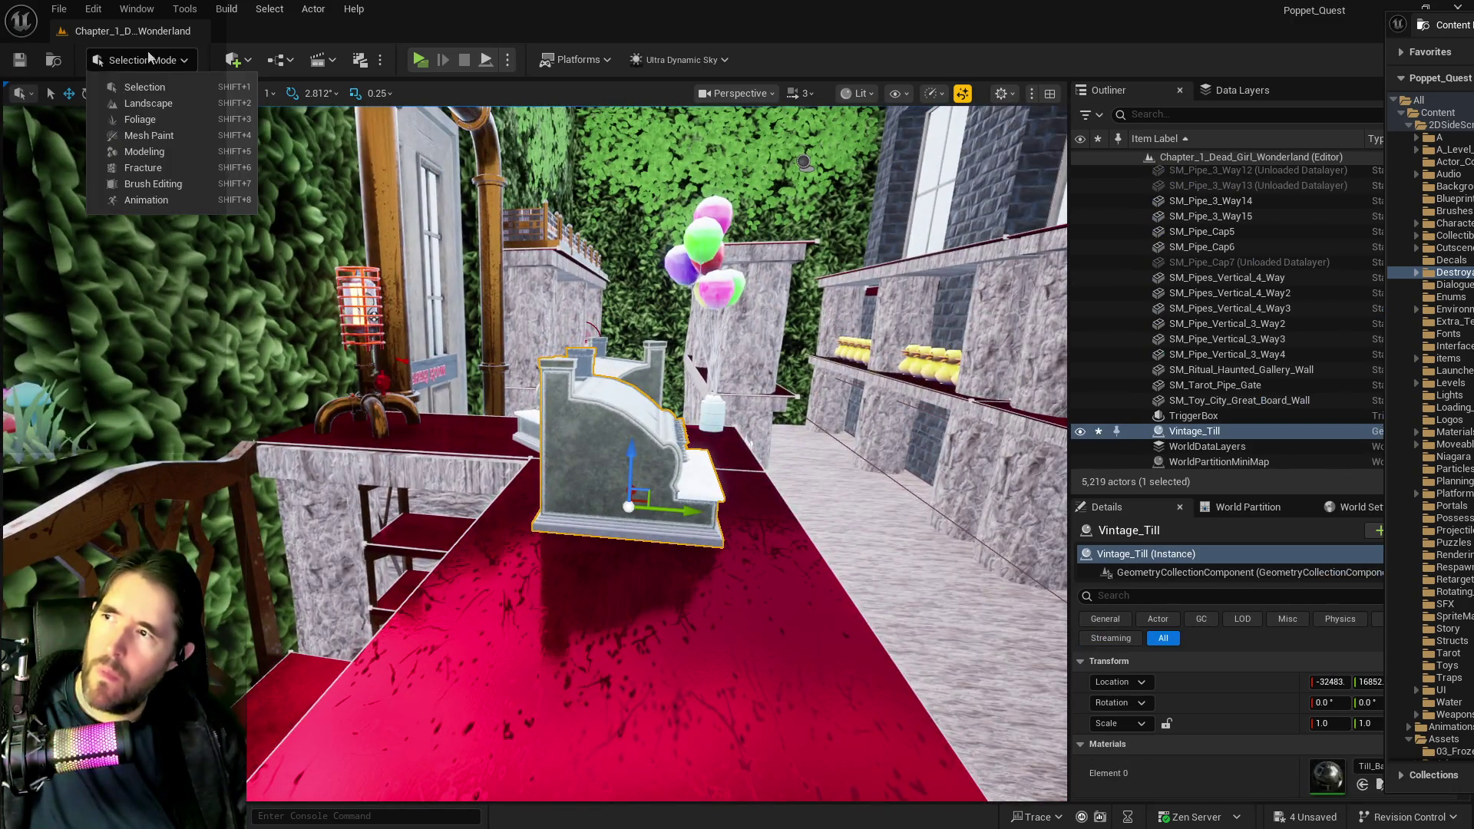
click(142, 167)
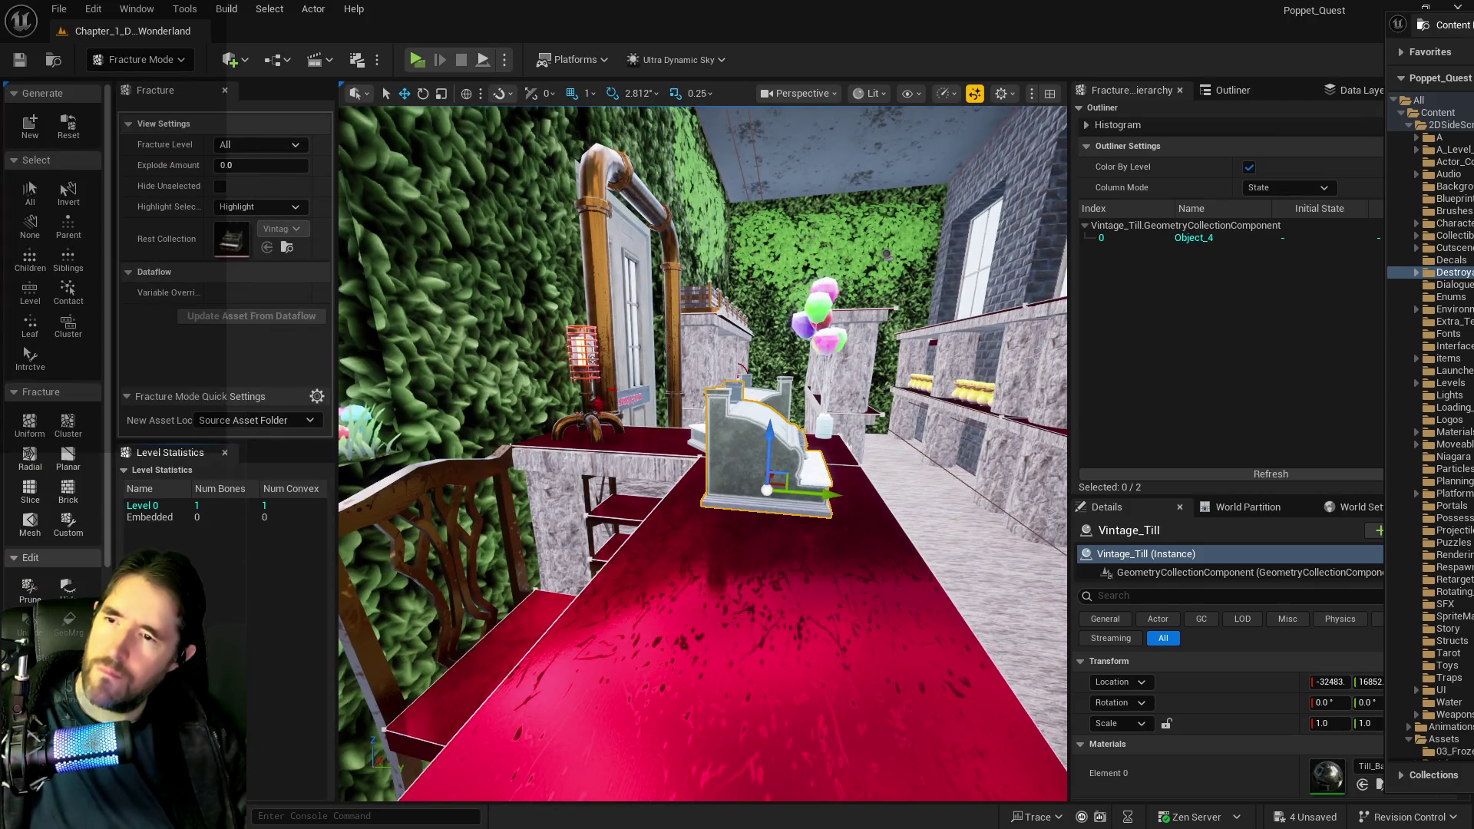
click(725, 446)
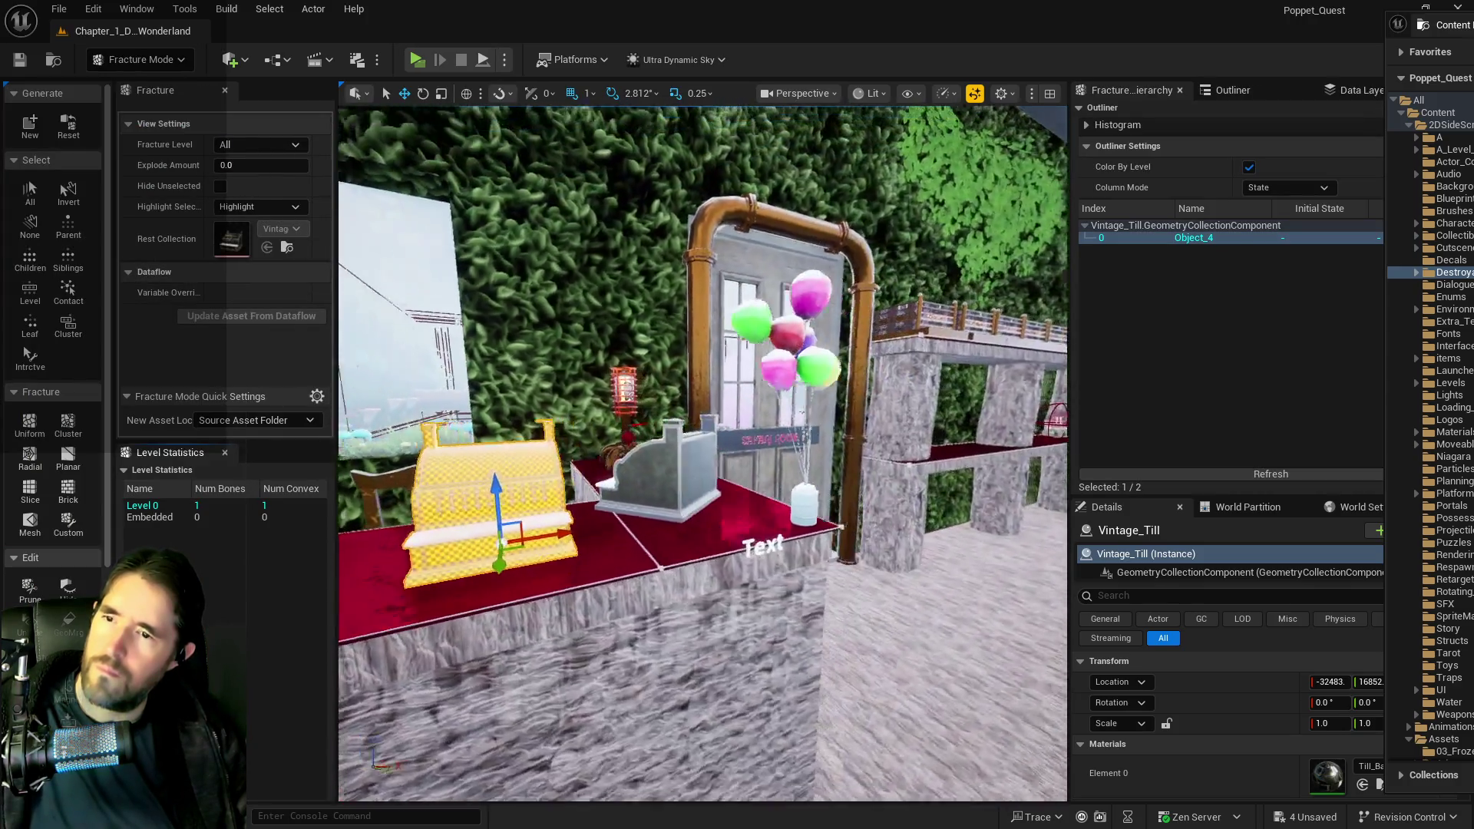
drag(537, 368, 510, 356)
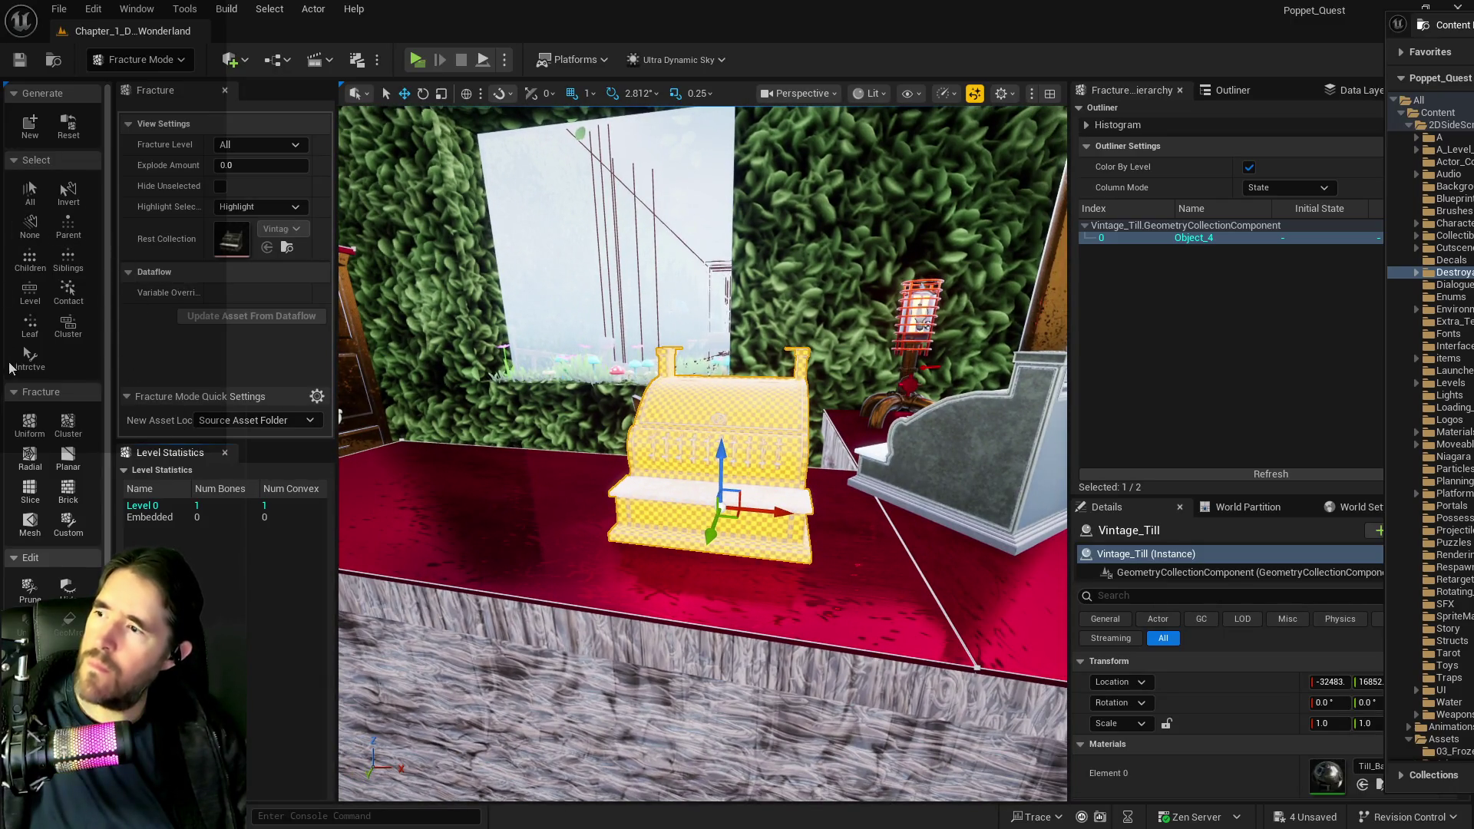
click(28, 425)
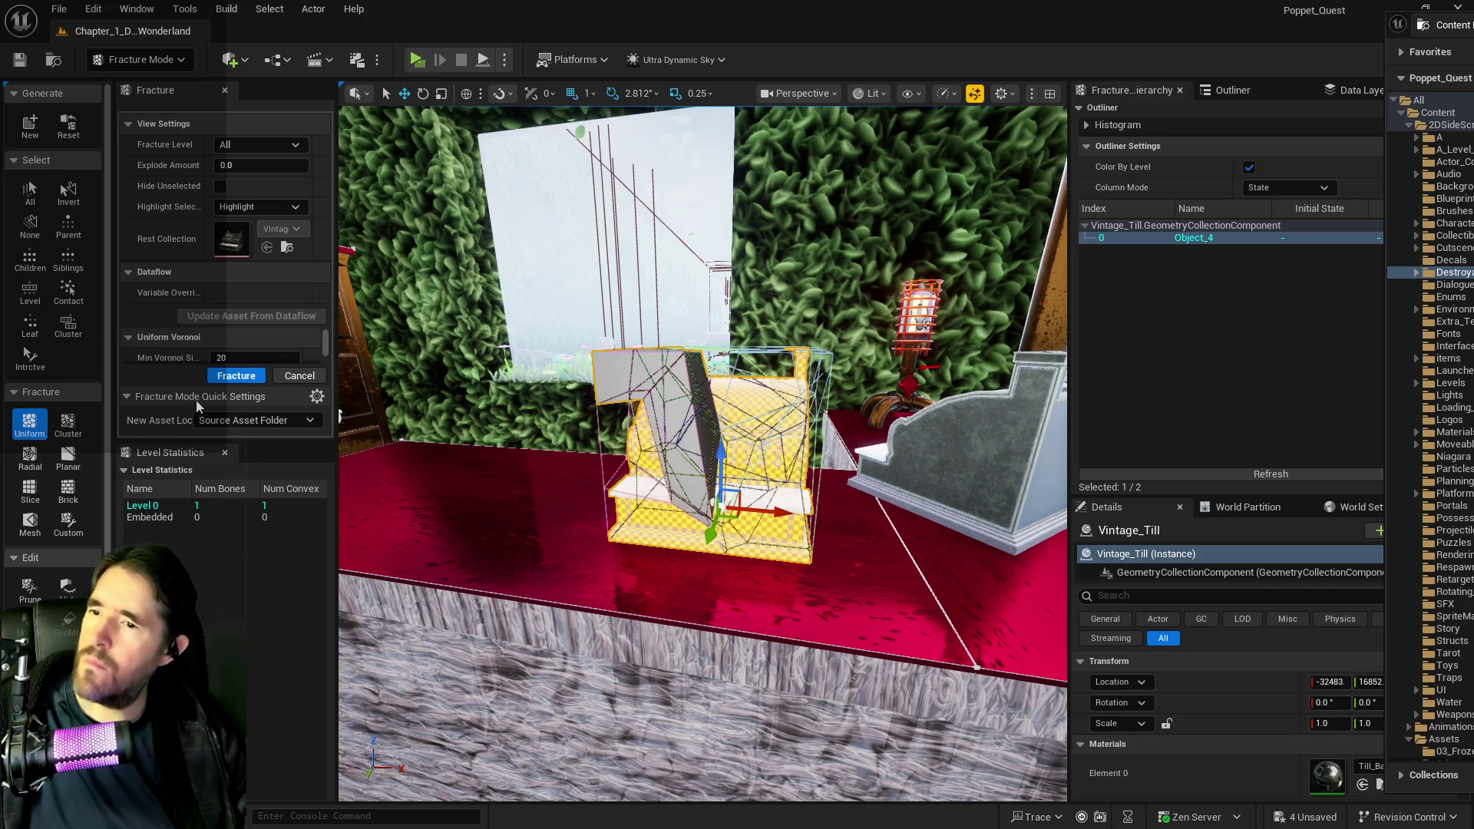
click(226, 381)
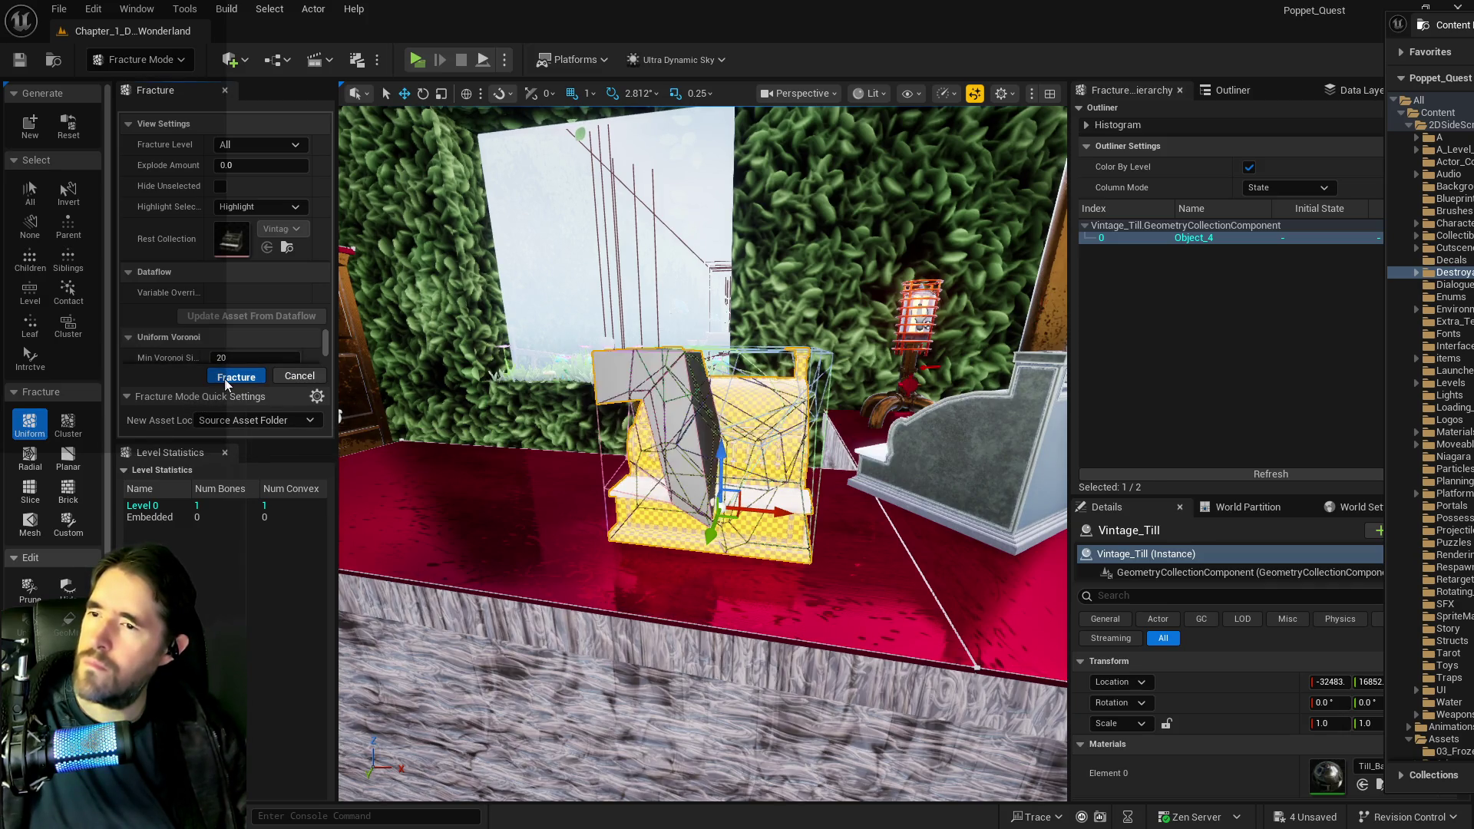
click(61, 9)
click(100, 227)
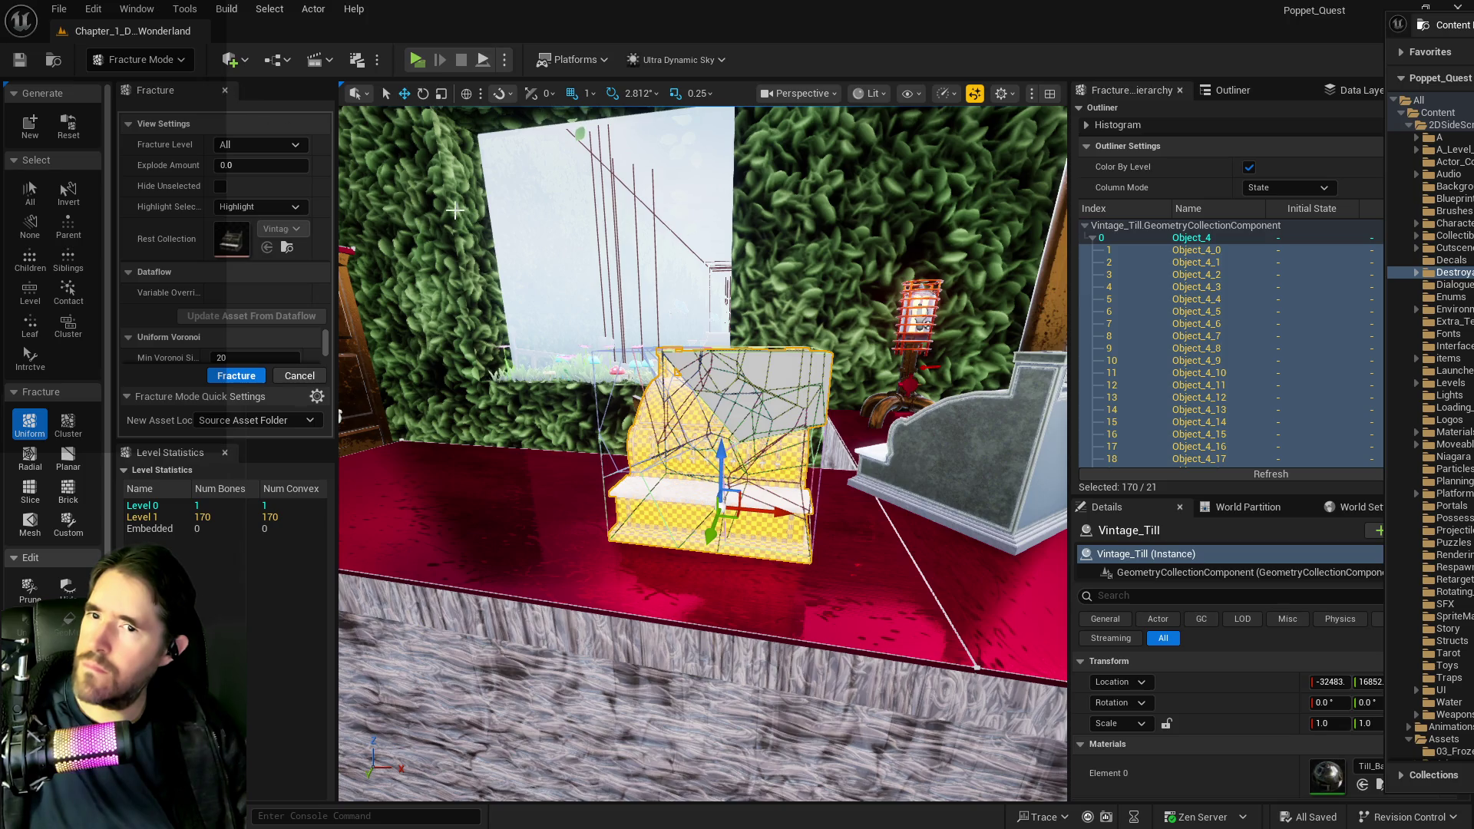
- Fracture the till pieces again to add a Level 2, then save all
drag(455, 209, 453, 210)
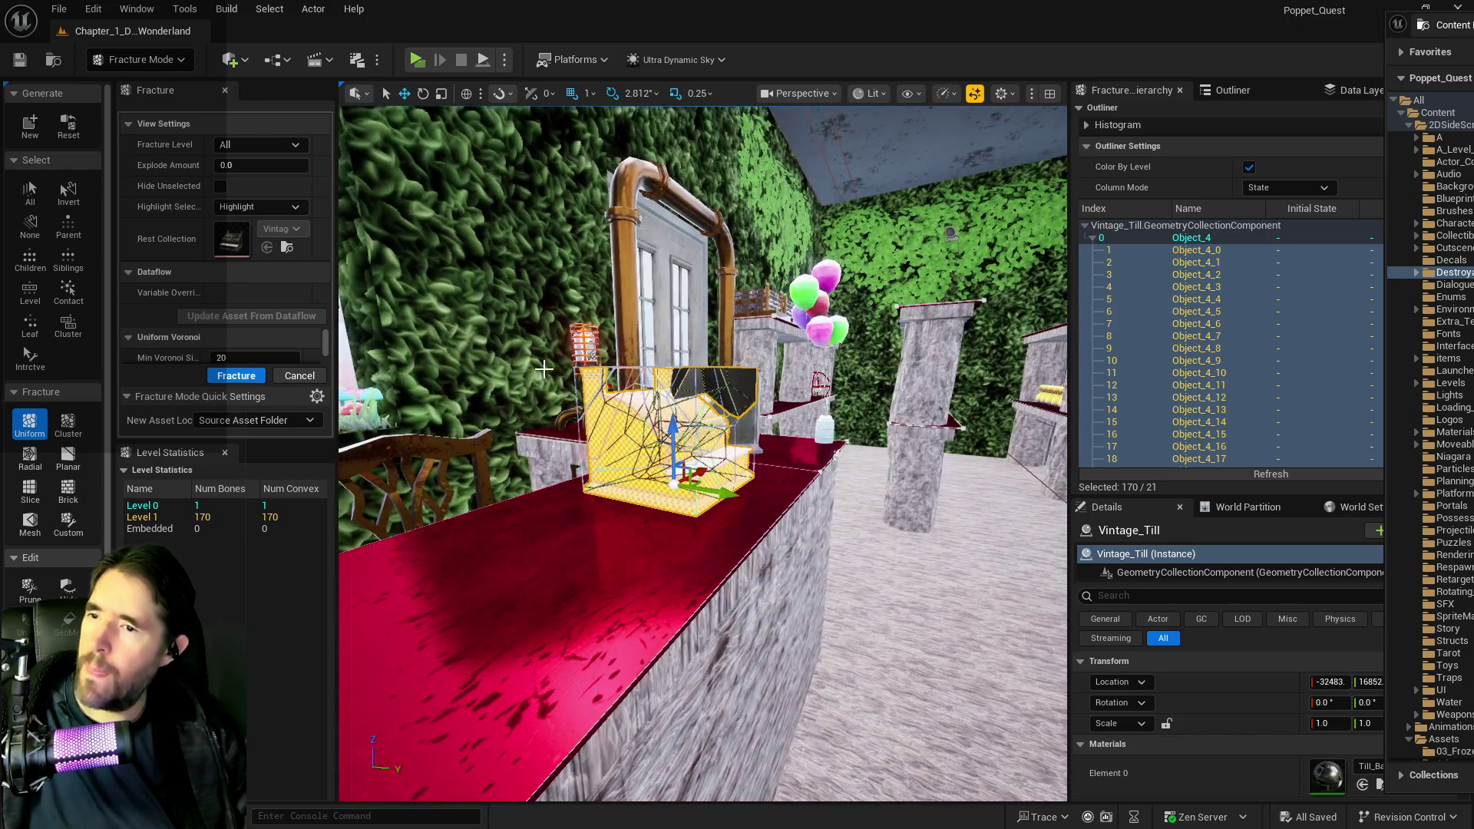
drag(544, 369, 550, 443)
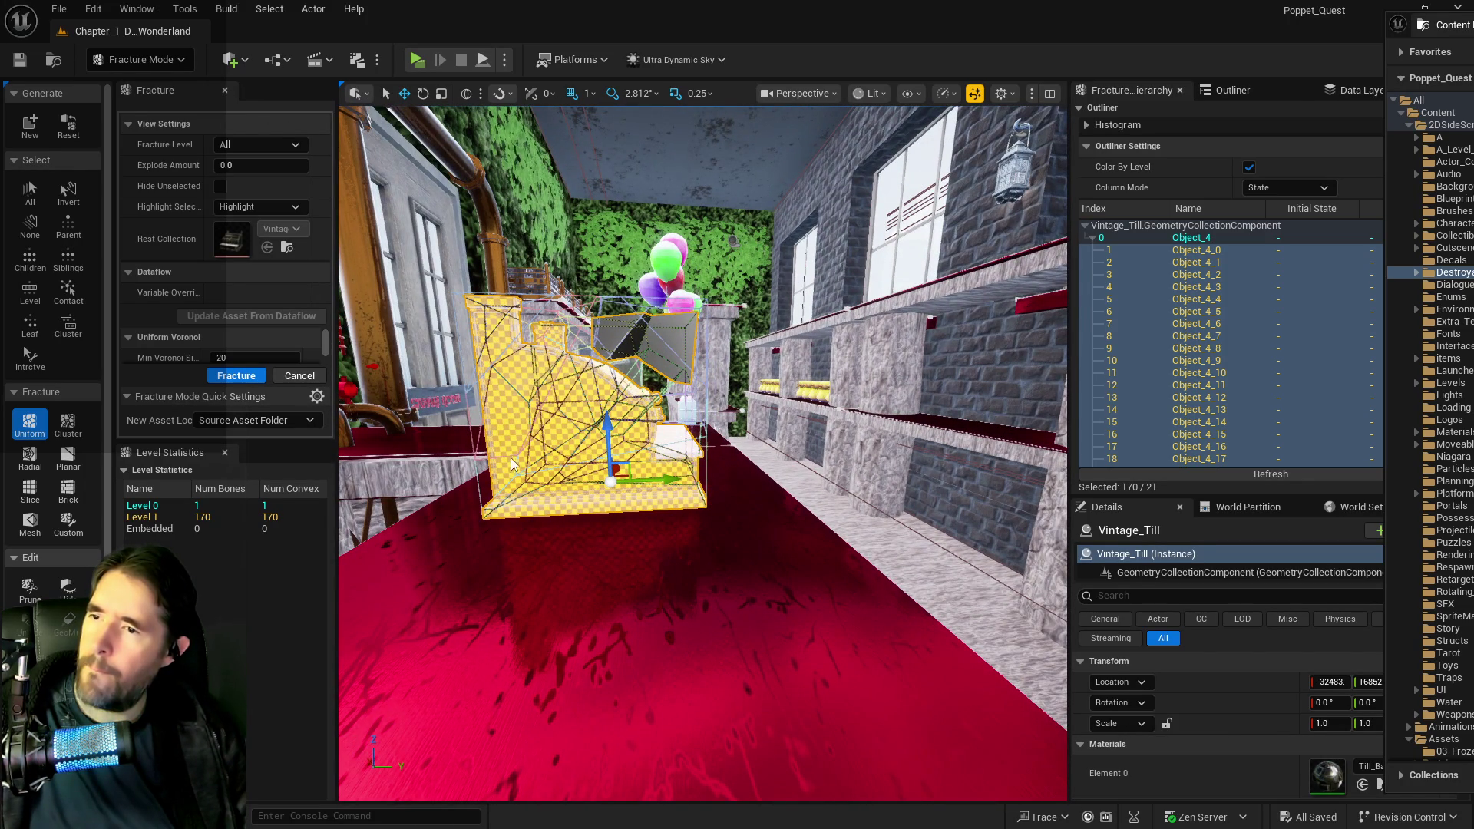
click(230, 379)
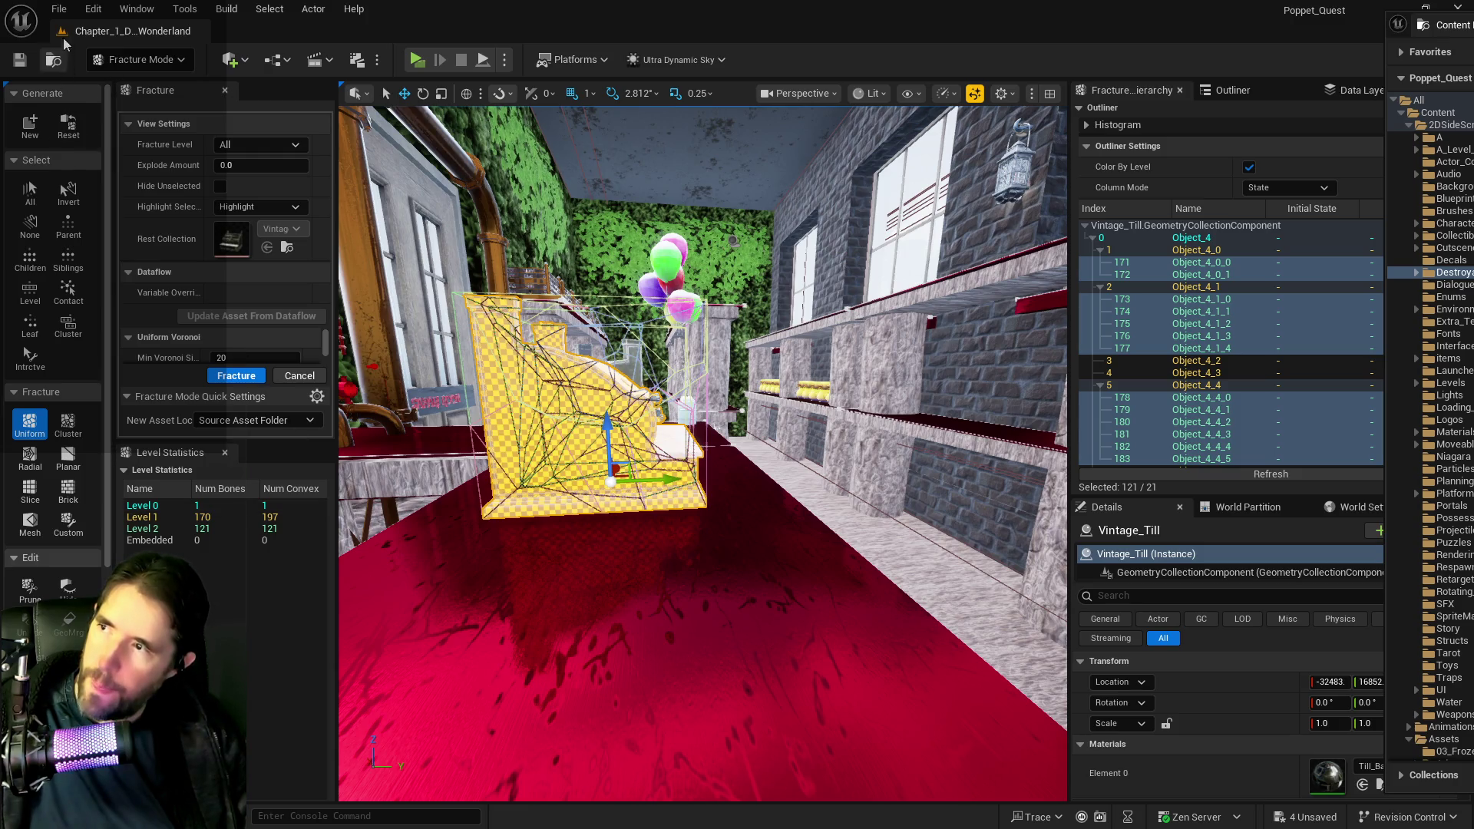
click(59, 9)
click(89, 224)
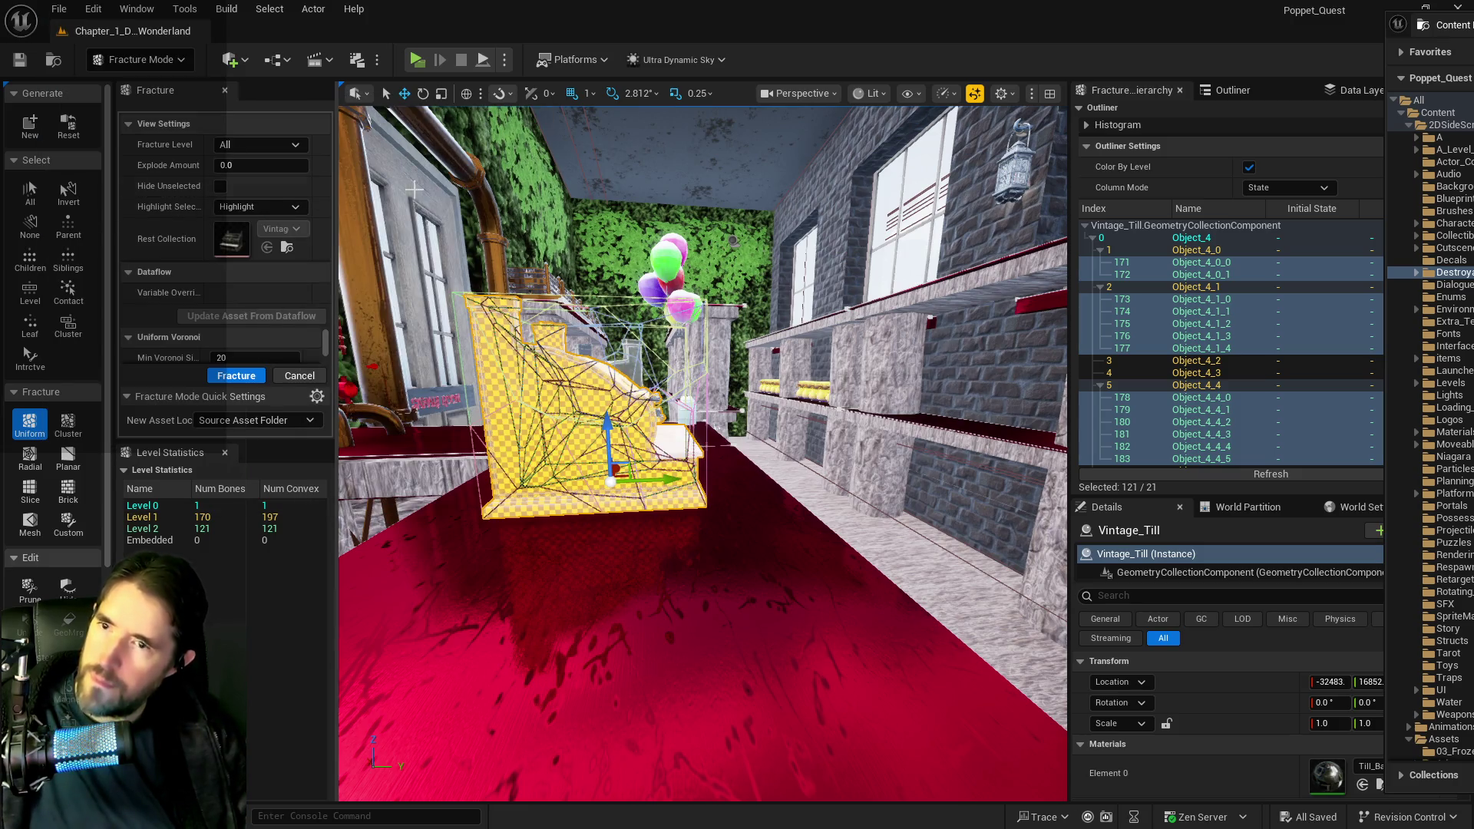
- Switch to Selection Mode, delete Vintage_Till from the level, and end the play-test session
click(142, 59)
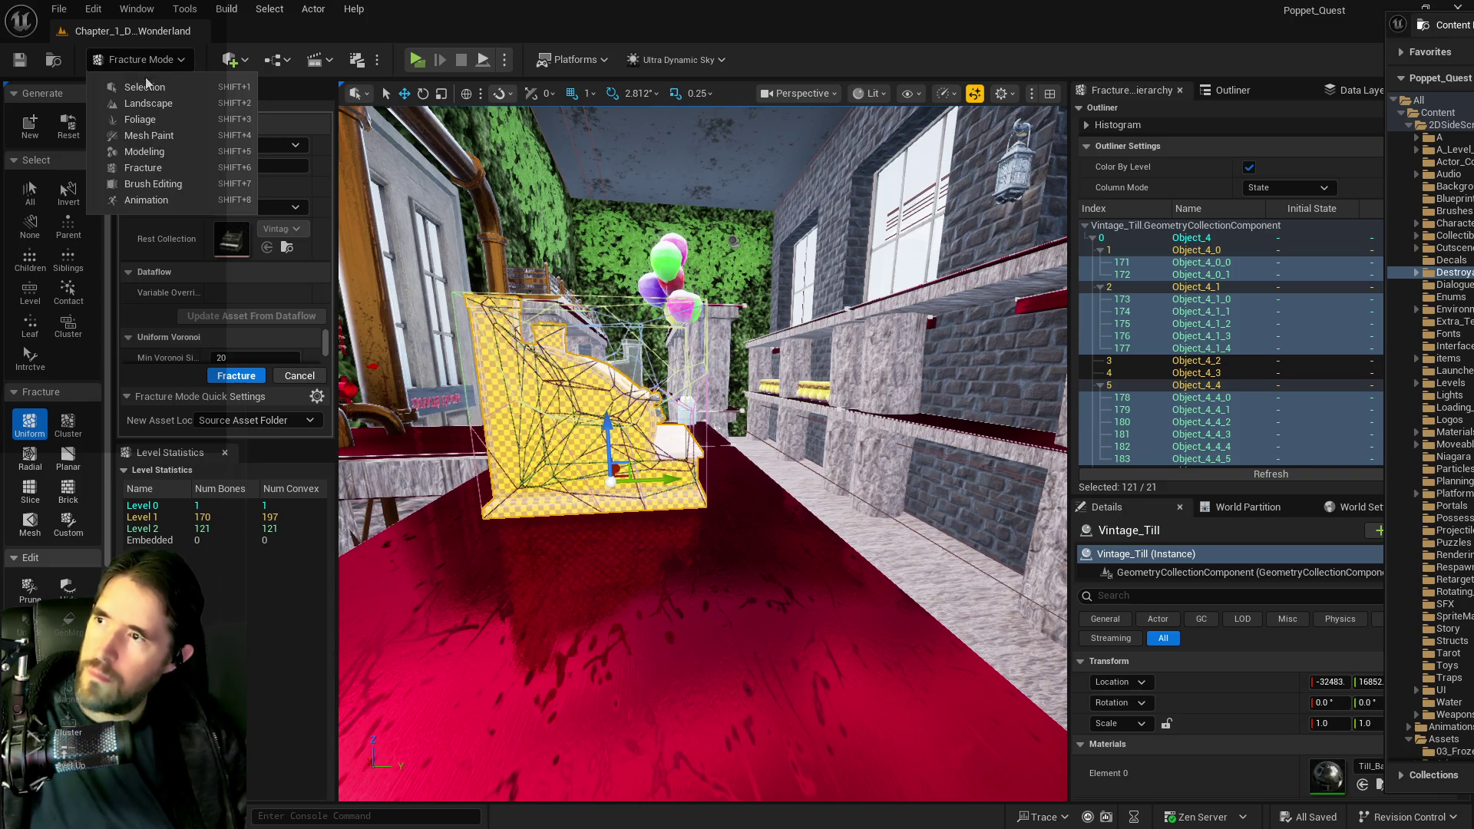
click(138, 77)
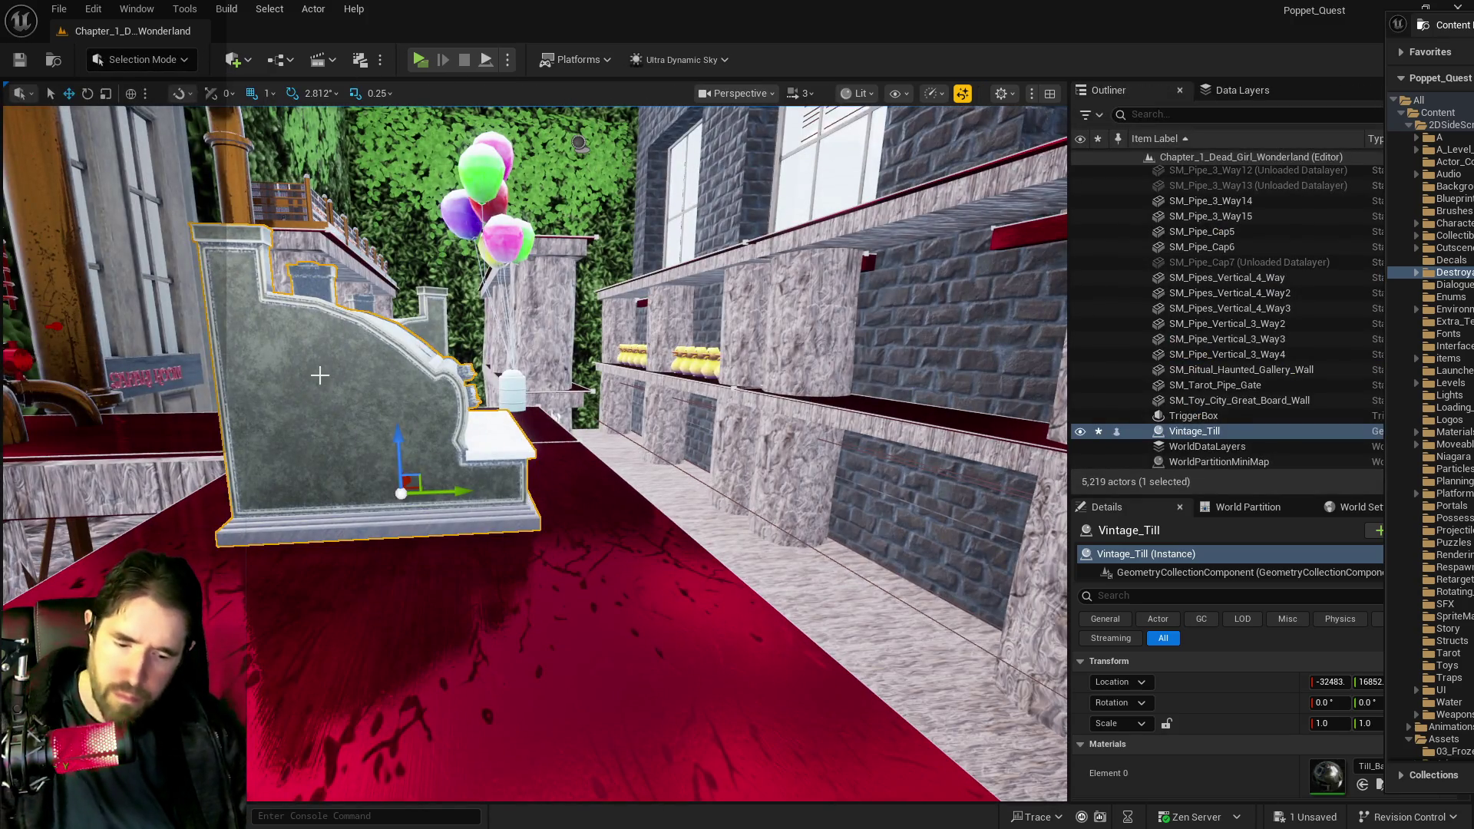
key(Delete)
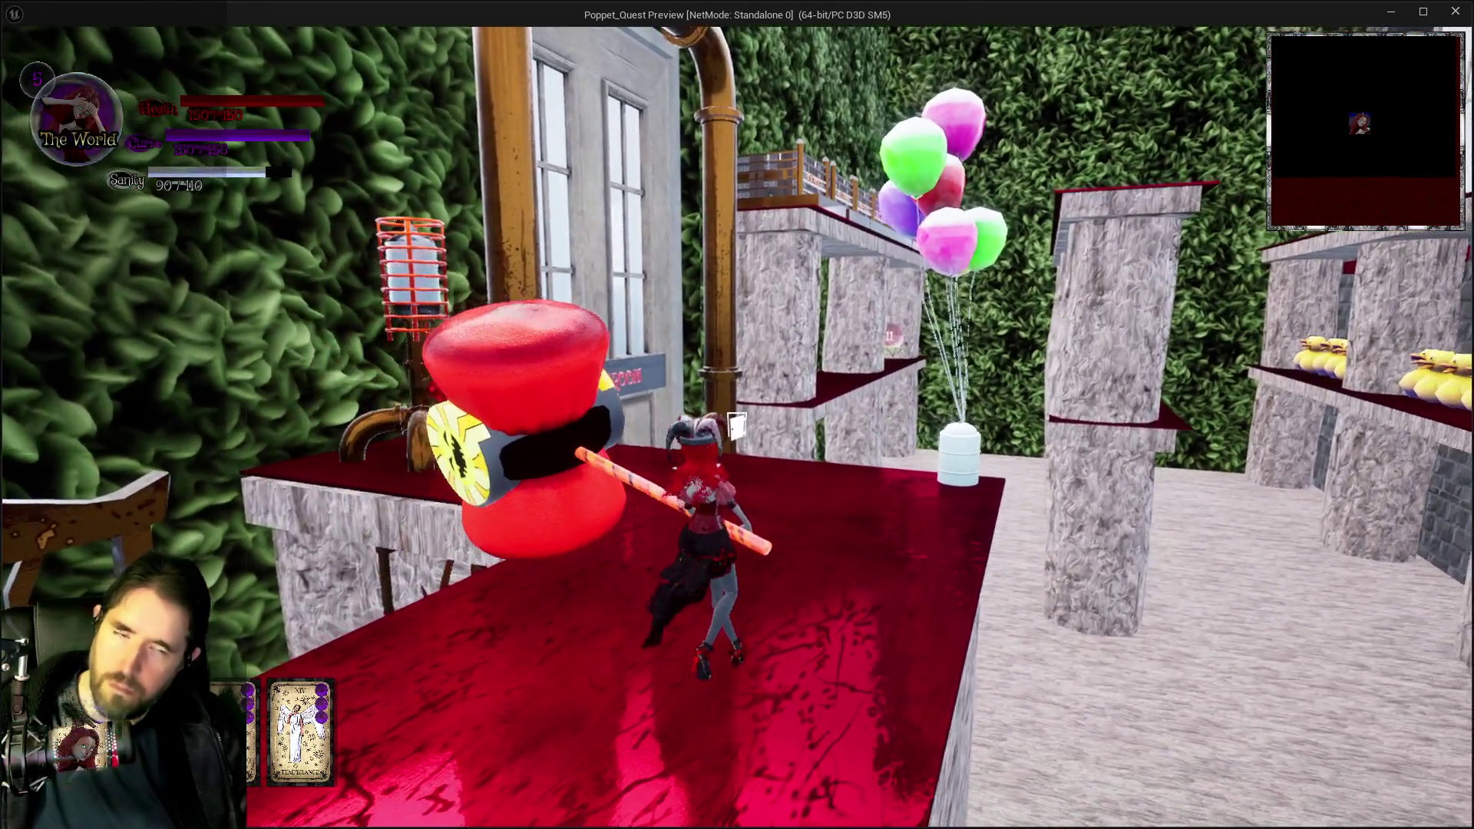
key(alt+Tab)
key(Escape)
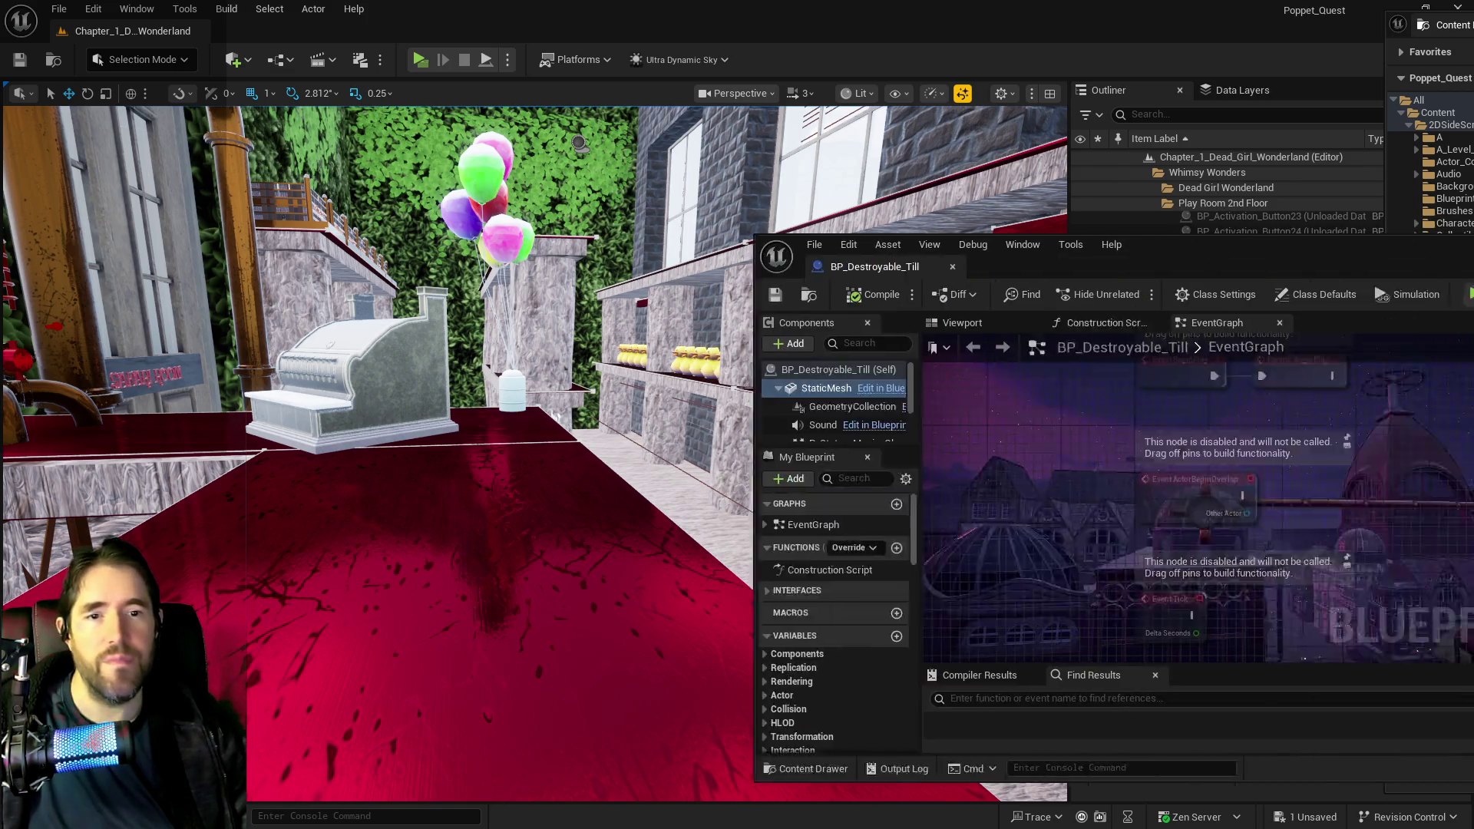
- Maximize the BP_Destroyable_Till editor and filter its members to find Shop Item Info
mouse_move(1473, 242)
mouse_down()
mouse_move(836, 242)
mouse_move(863, 243)
mouse_up()
double_click(863, 242)
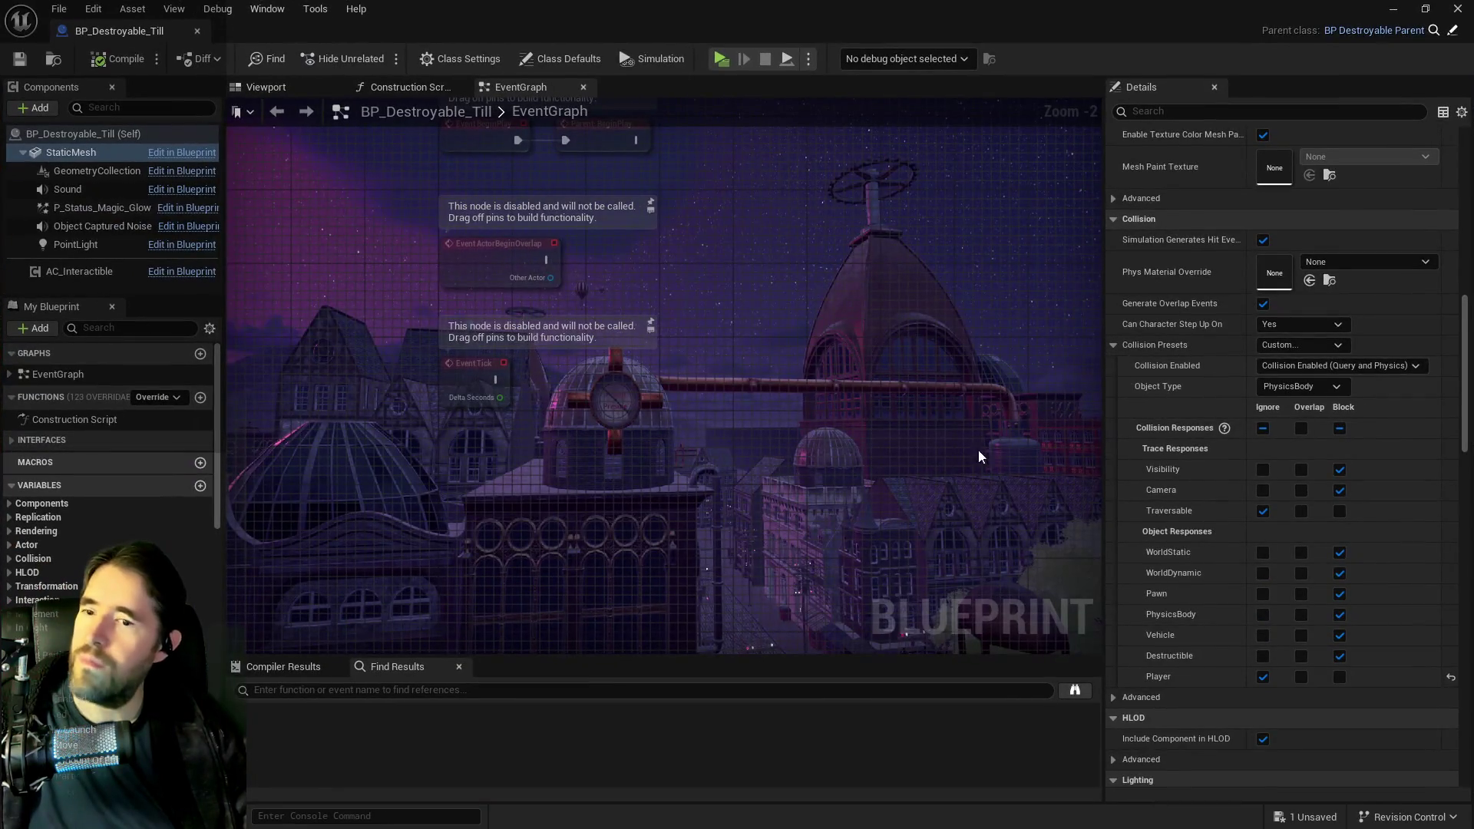
click(1149, 110)
text(l)
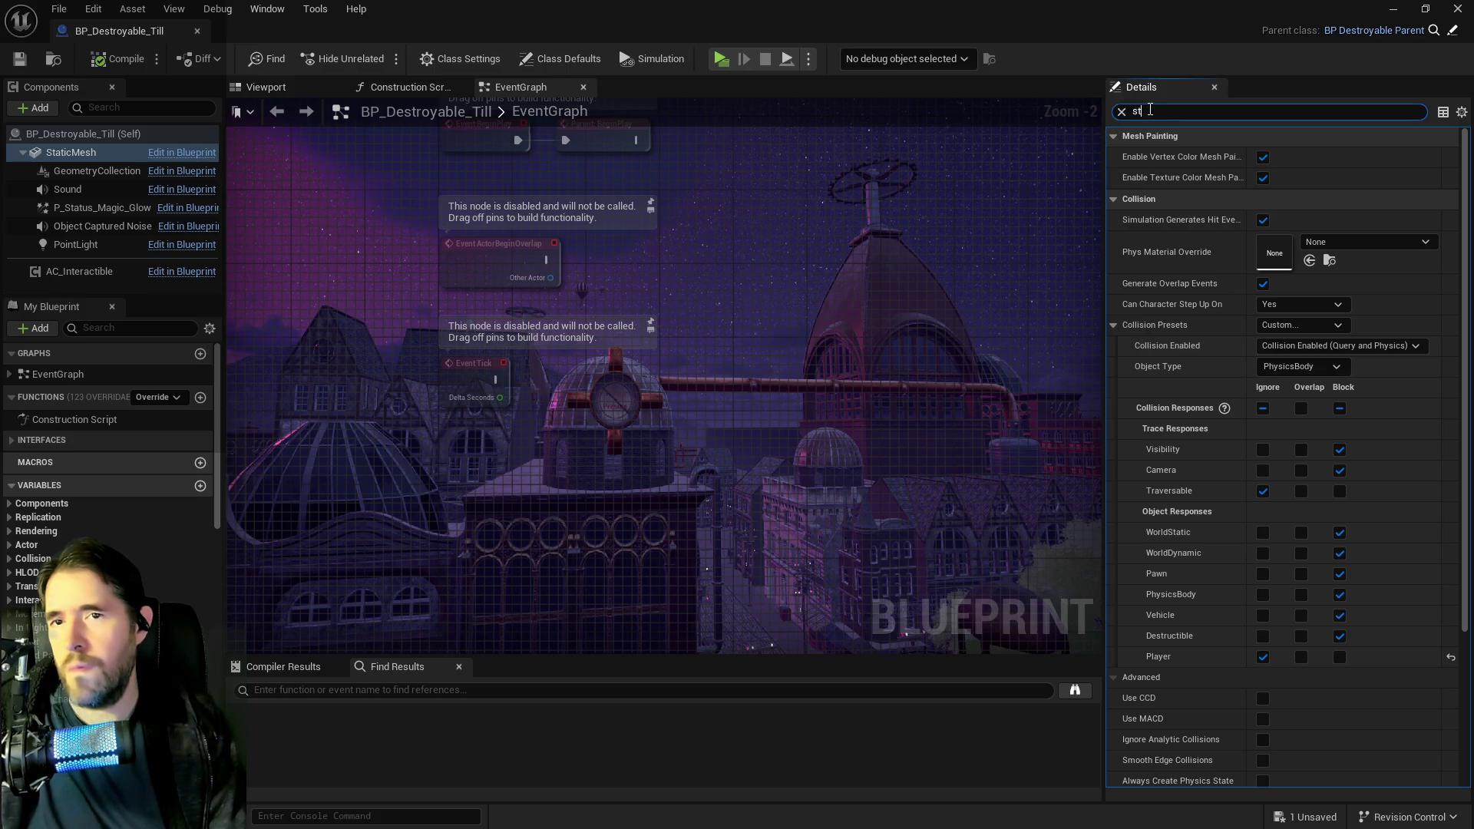
text(or)
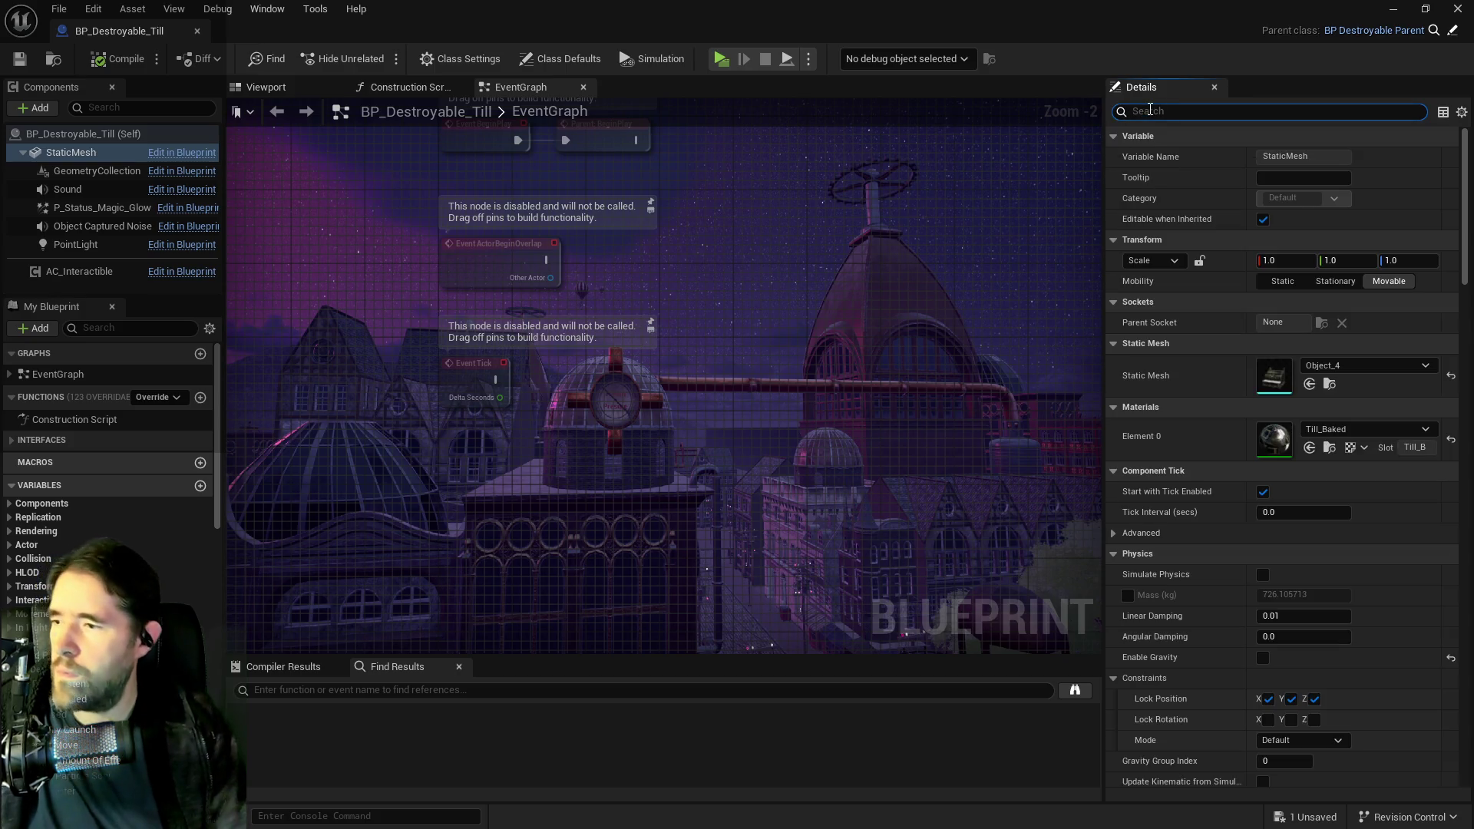
scroll(82, 552, down, 5)
scroll(85, 551, down, 3)
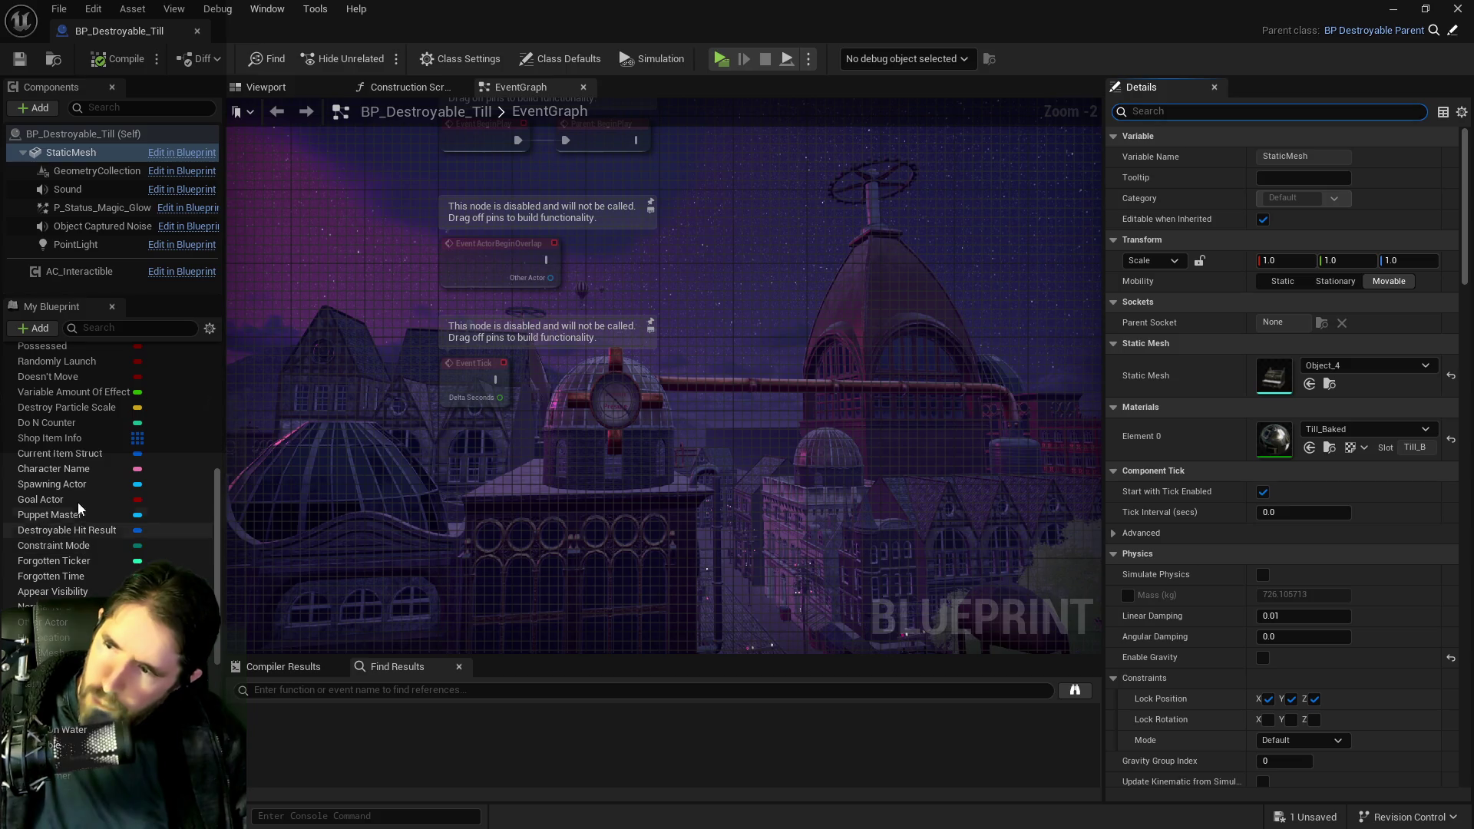
click(98, 330)
text(item)
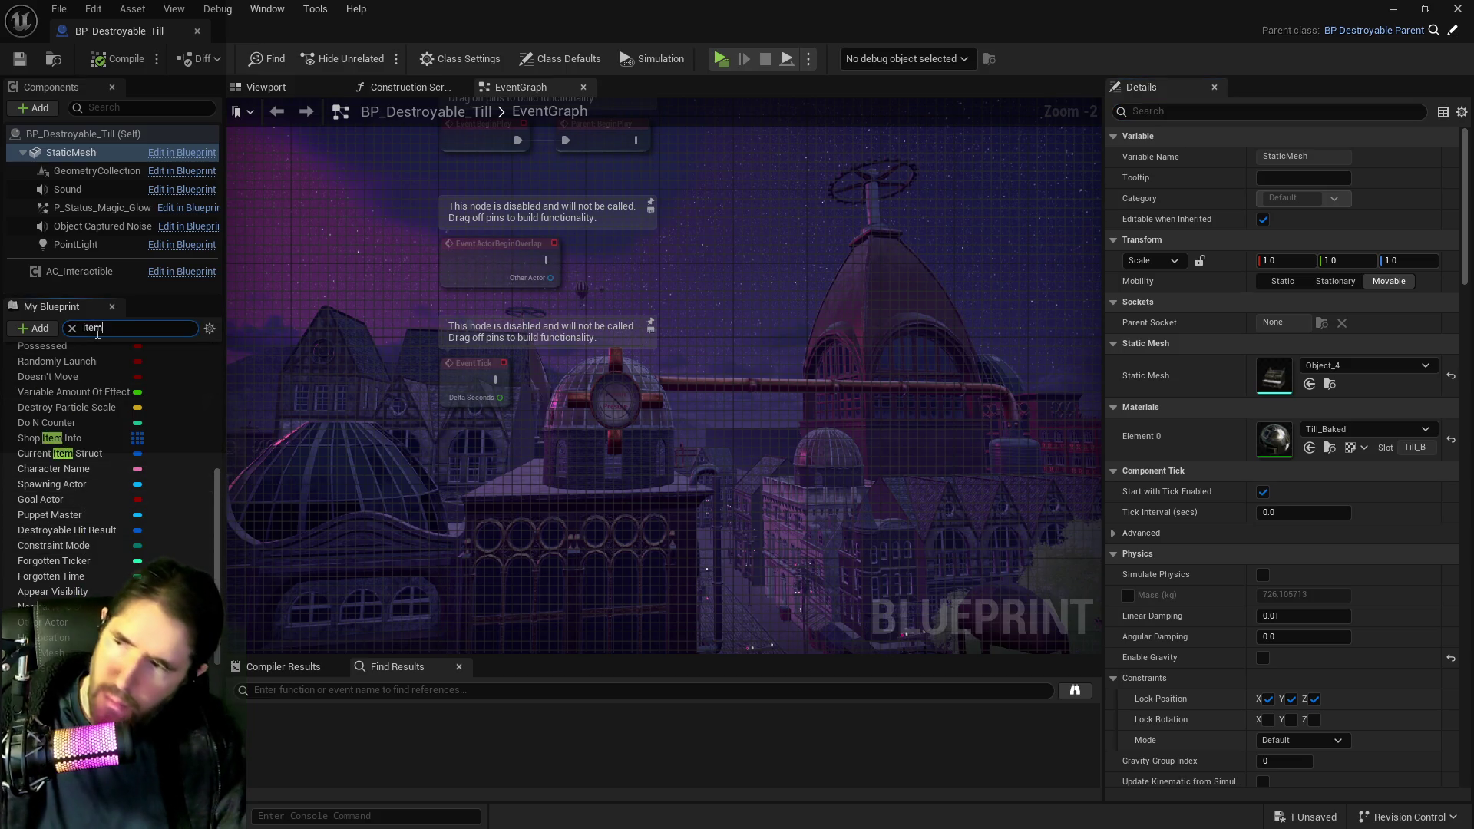
- Add a Shop Item Info entry whose Item Reference is BP_Temp_Collectible_Treasure_Chest
click(47, 485)
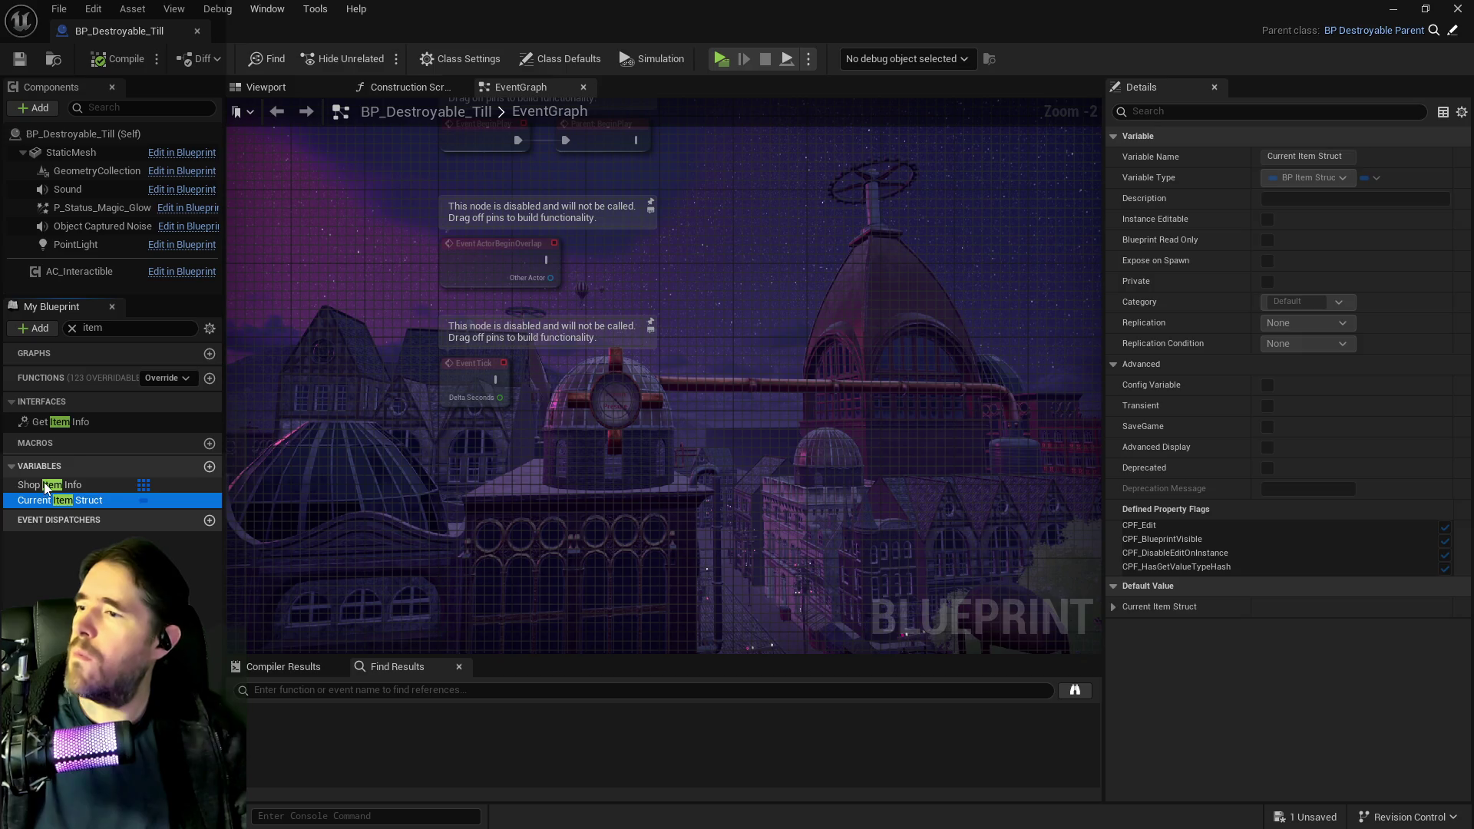
click(1362, 581)
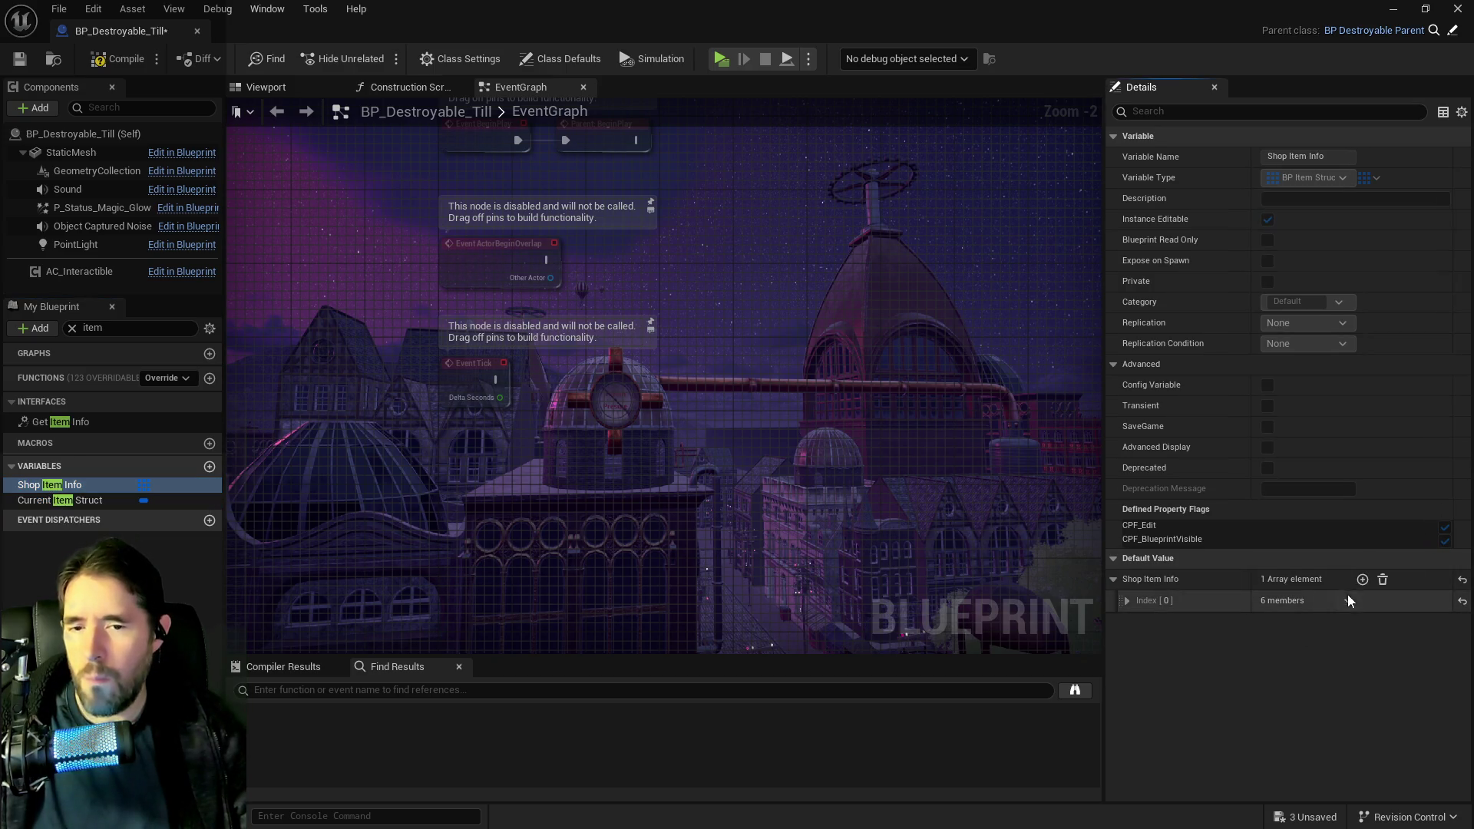
click(1130, 602)
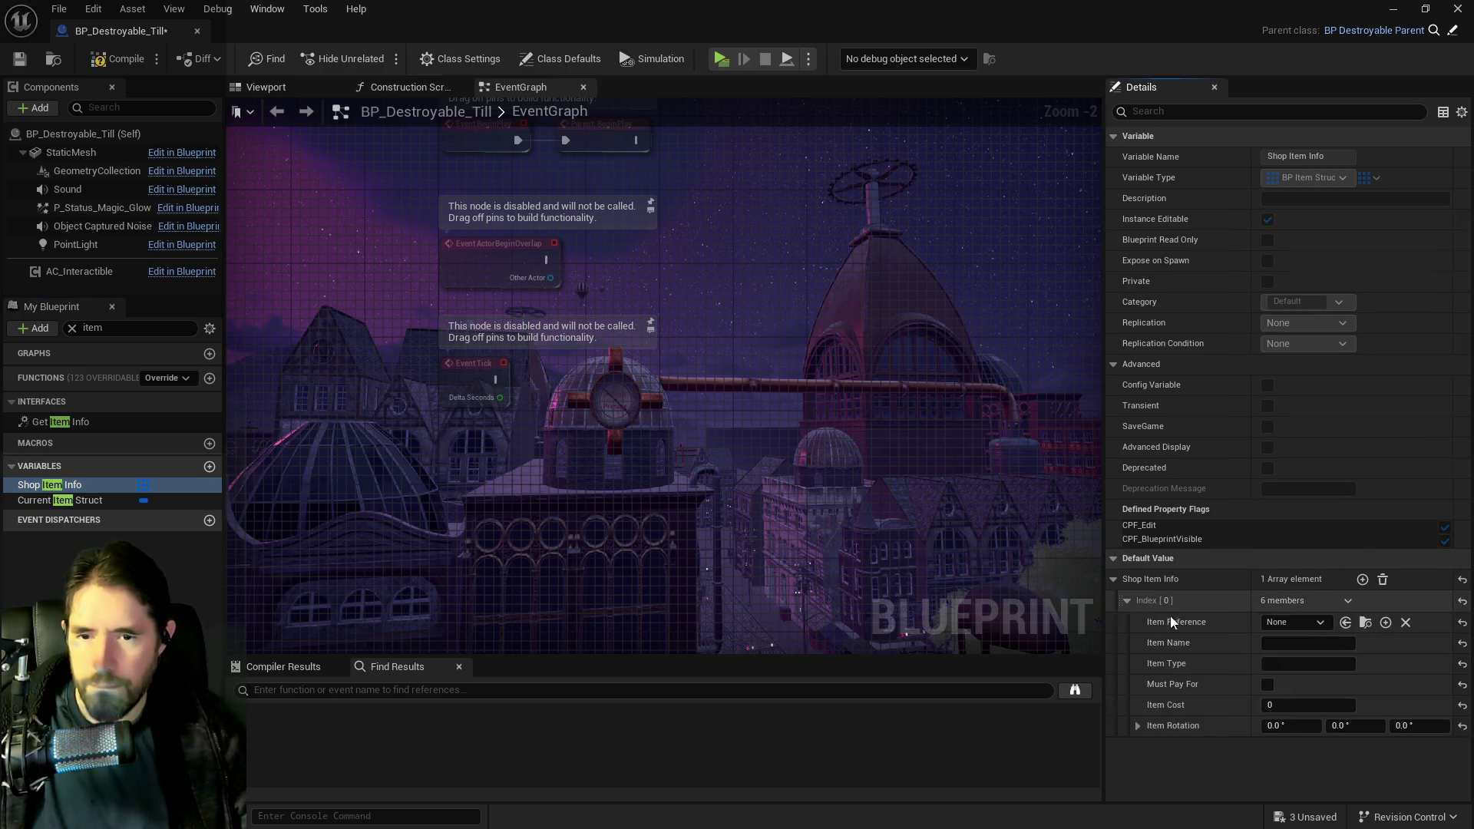
click(1283, 624)
text(treasure)
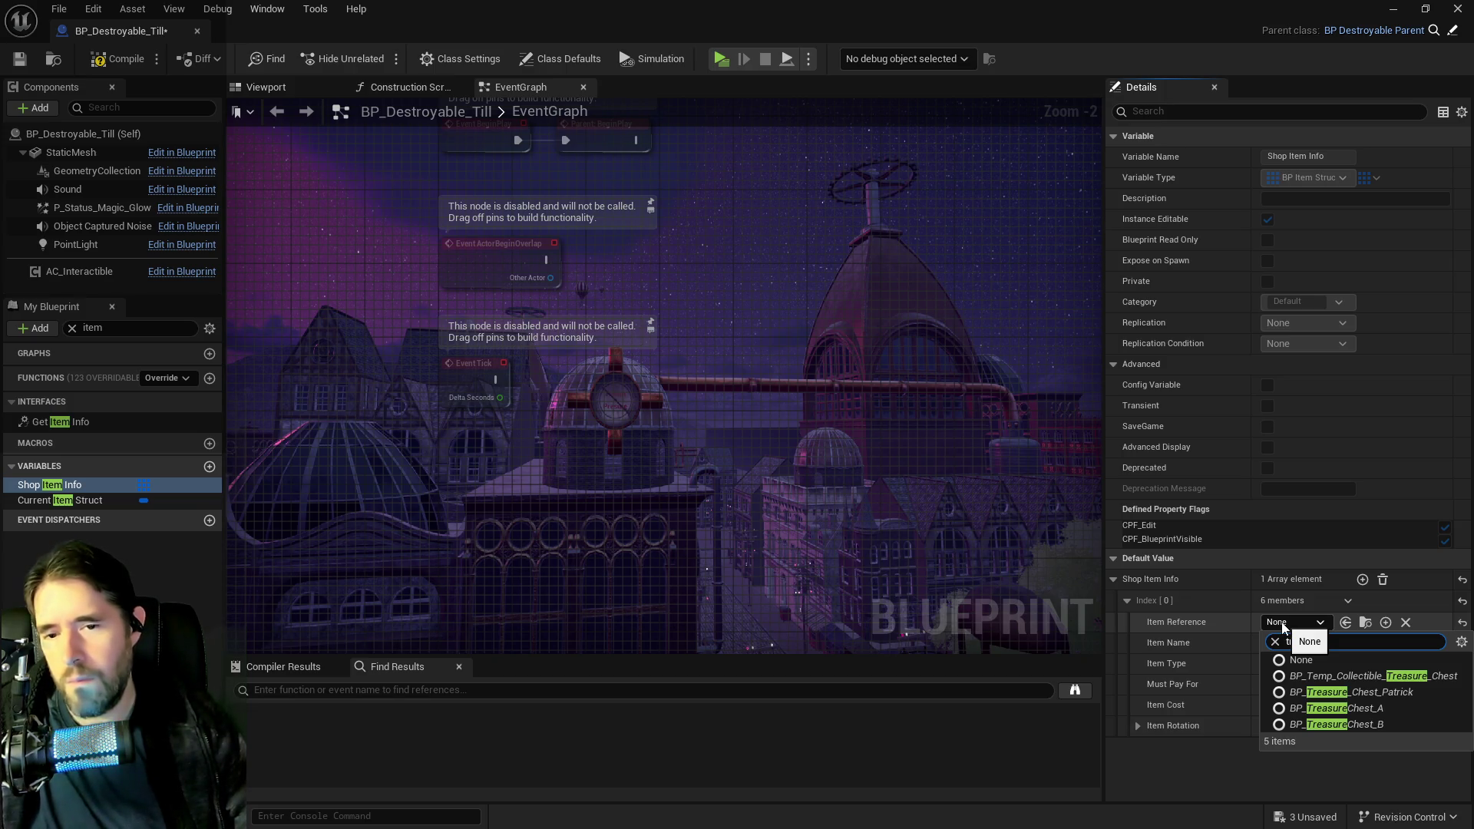
click(1334, 679)
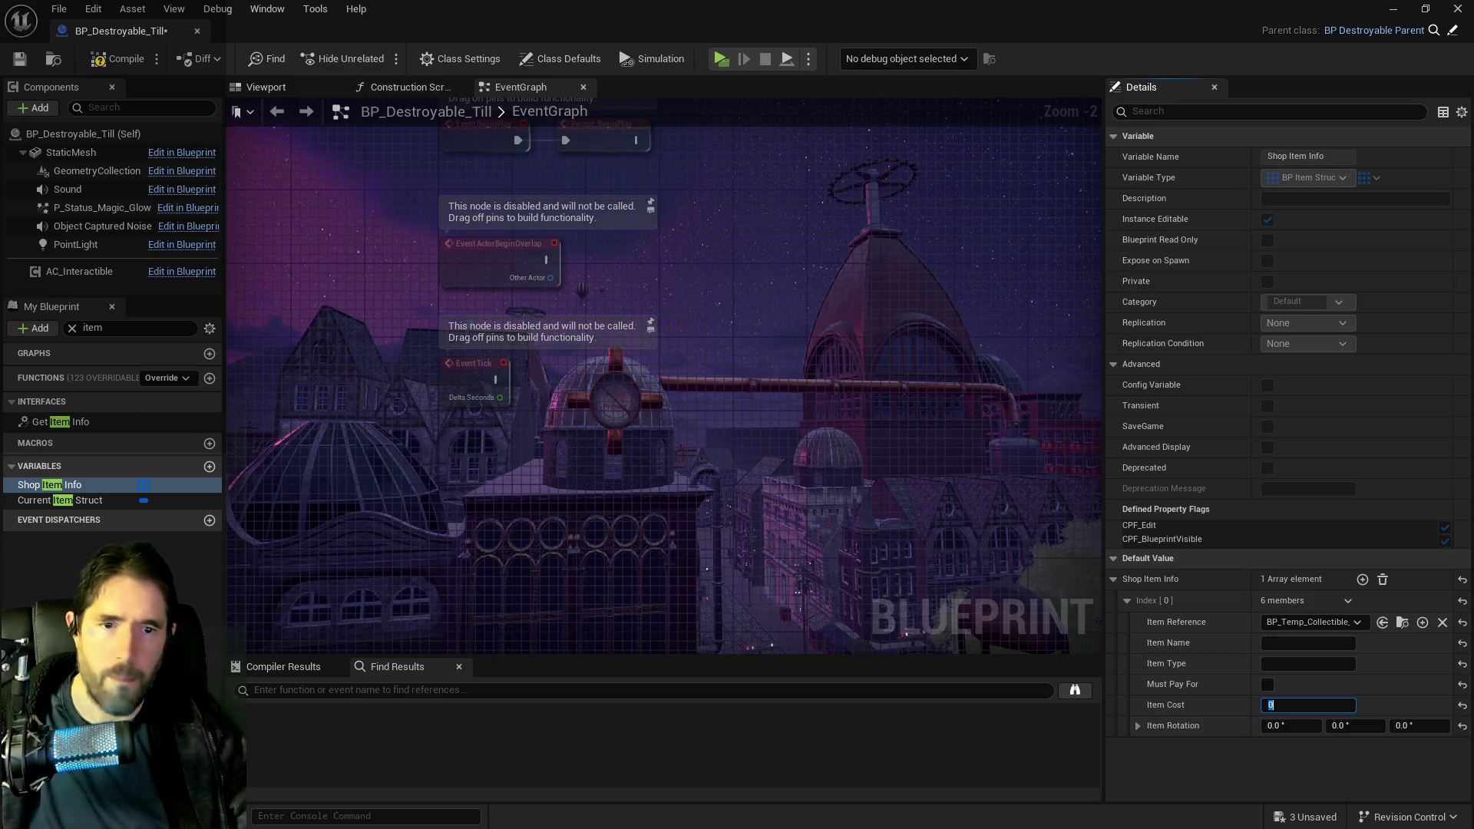
key(ctrl+space)
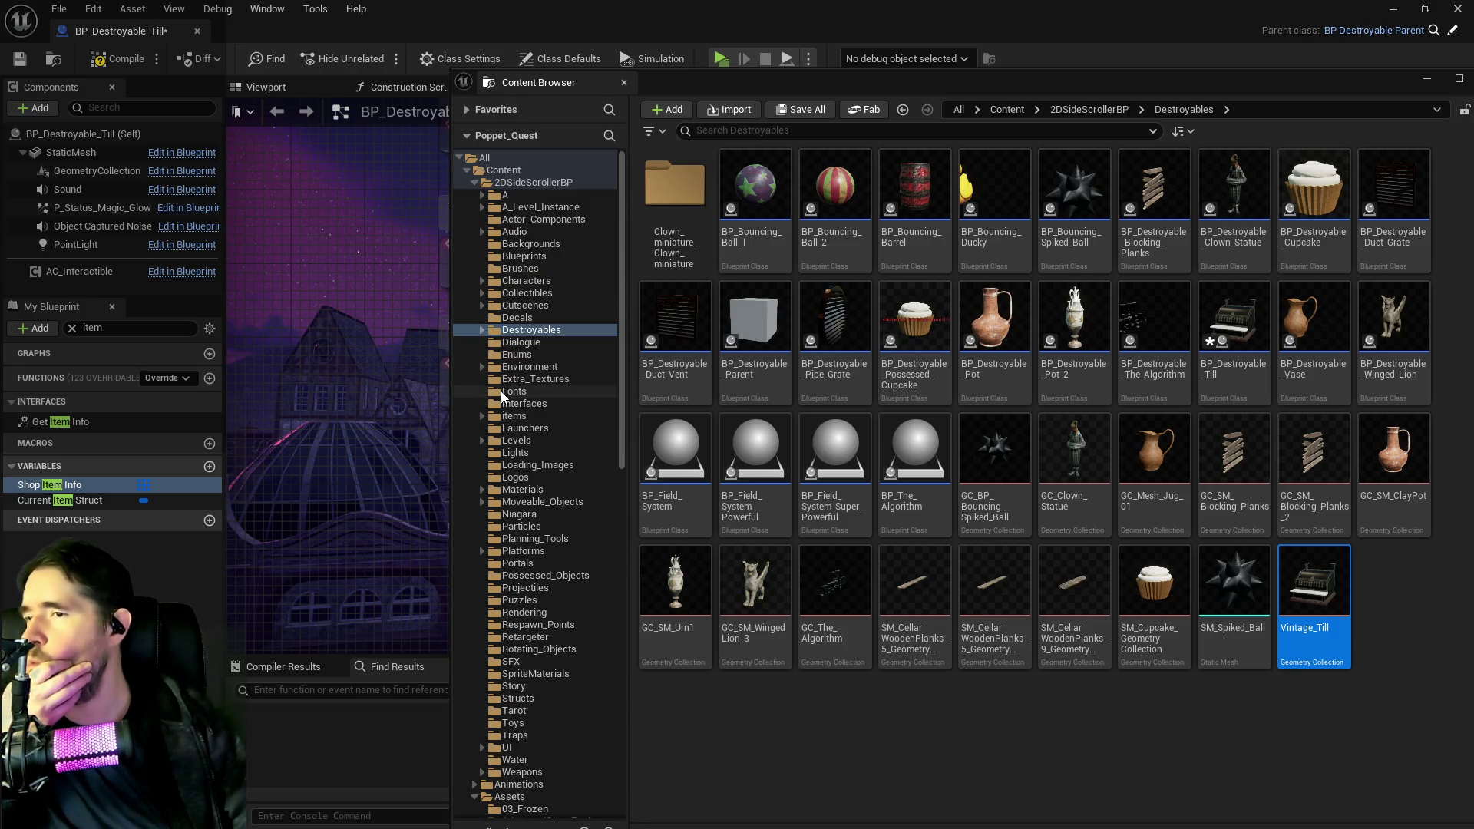
- Open BP_Stitch_Patrick from Characters > Bosses > Patrick
click(481, 281)
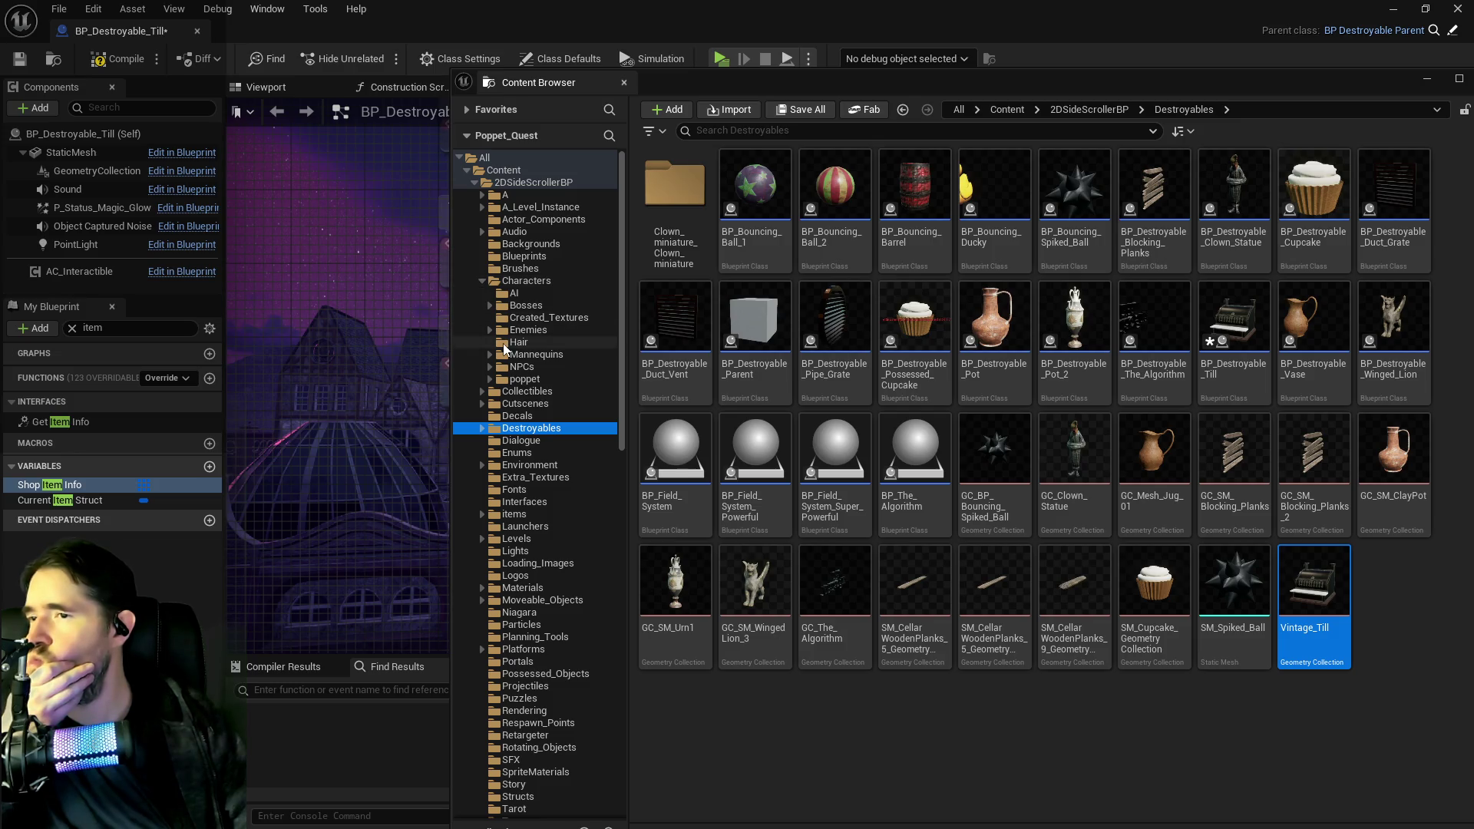
click(488, 306)
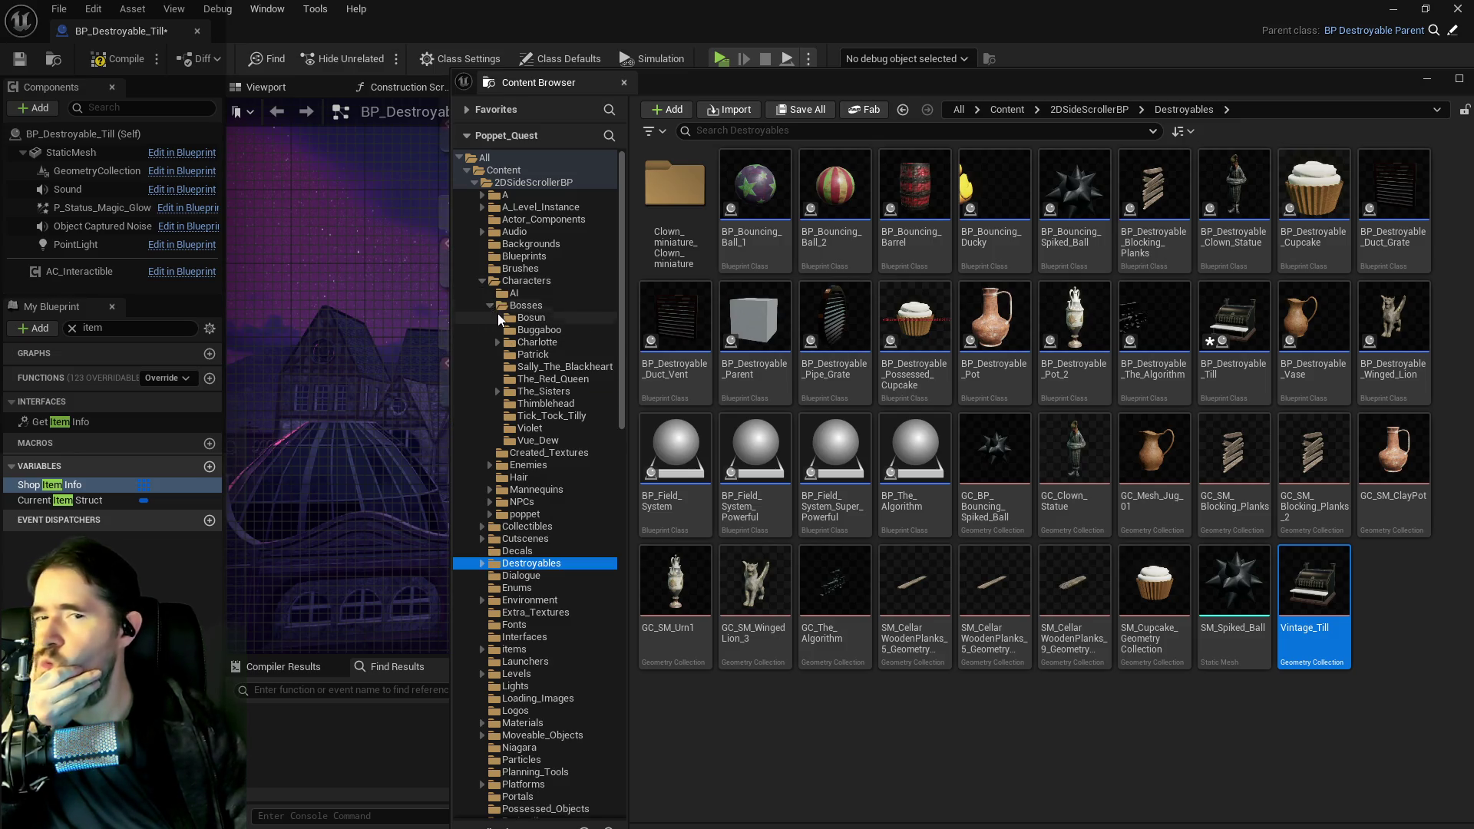
click(543, 356)
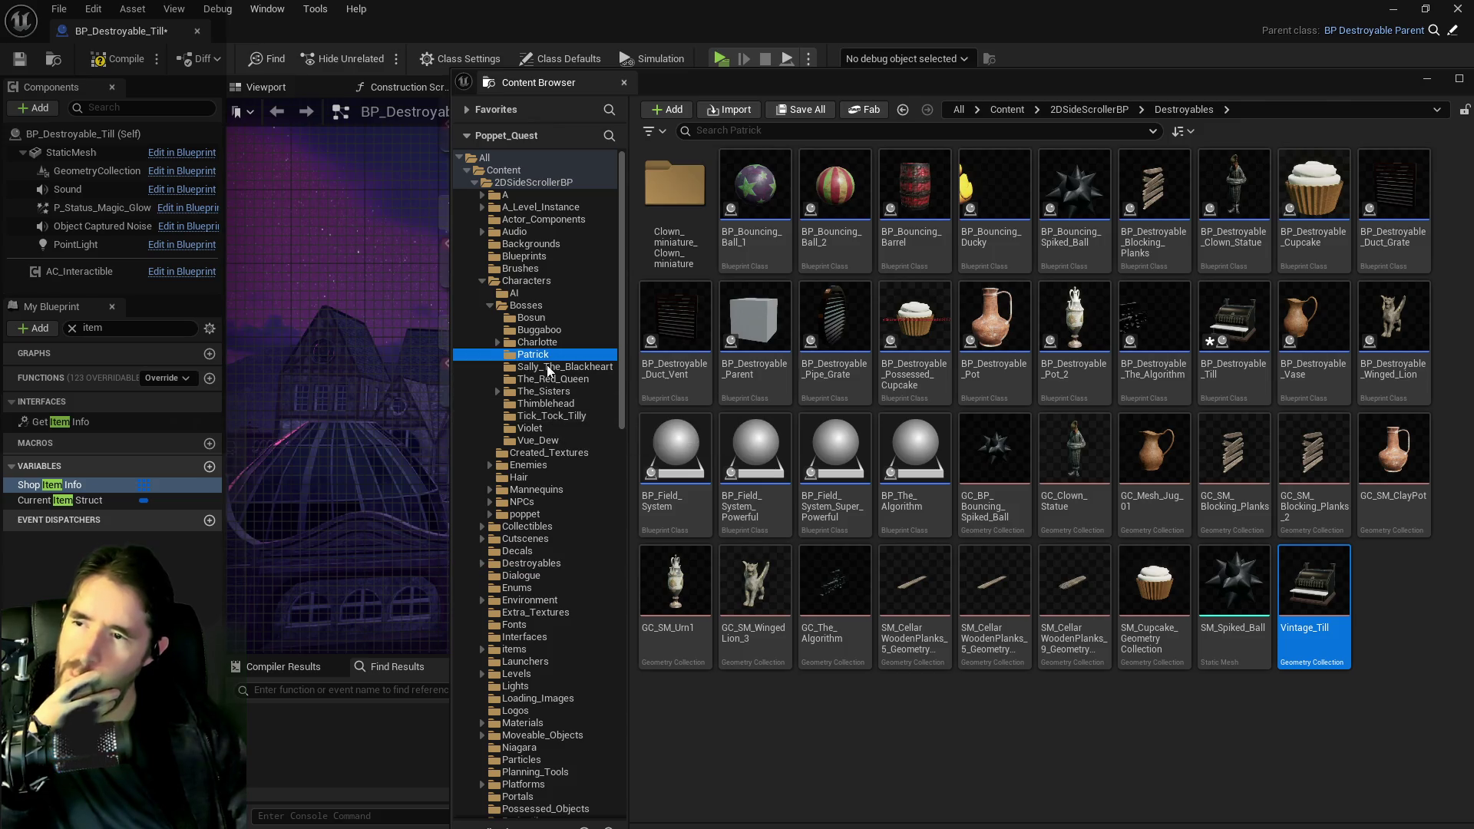
double_click(754, 188)
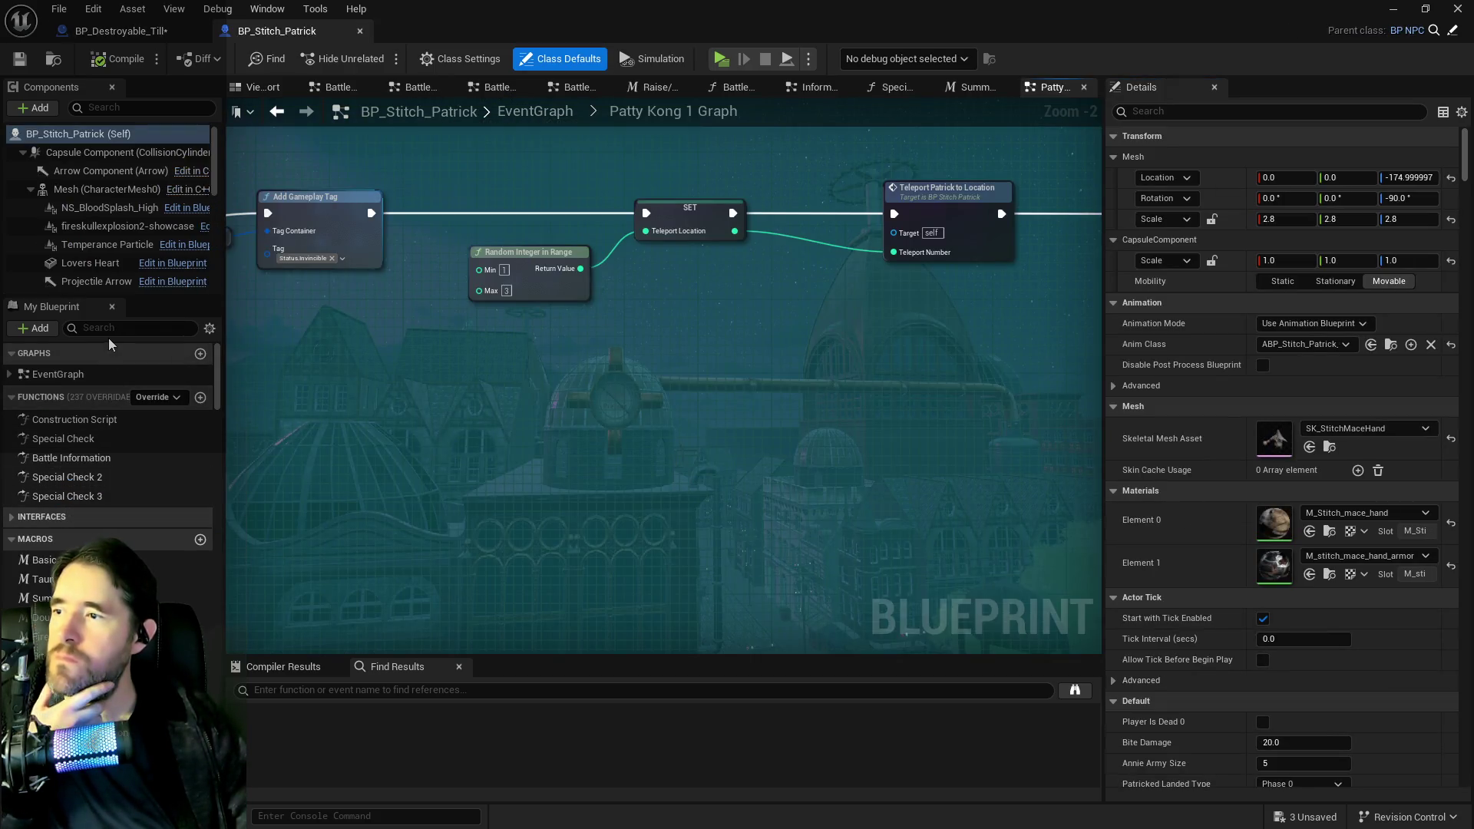
- Copy the Coin entry, index 2, from Patrick's Shop Item Info
click(109, 335)
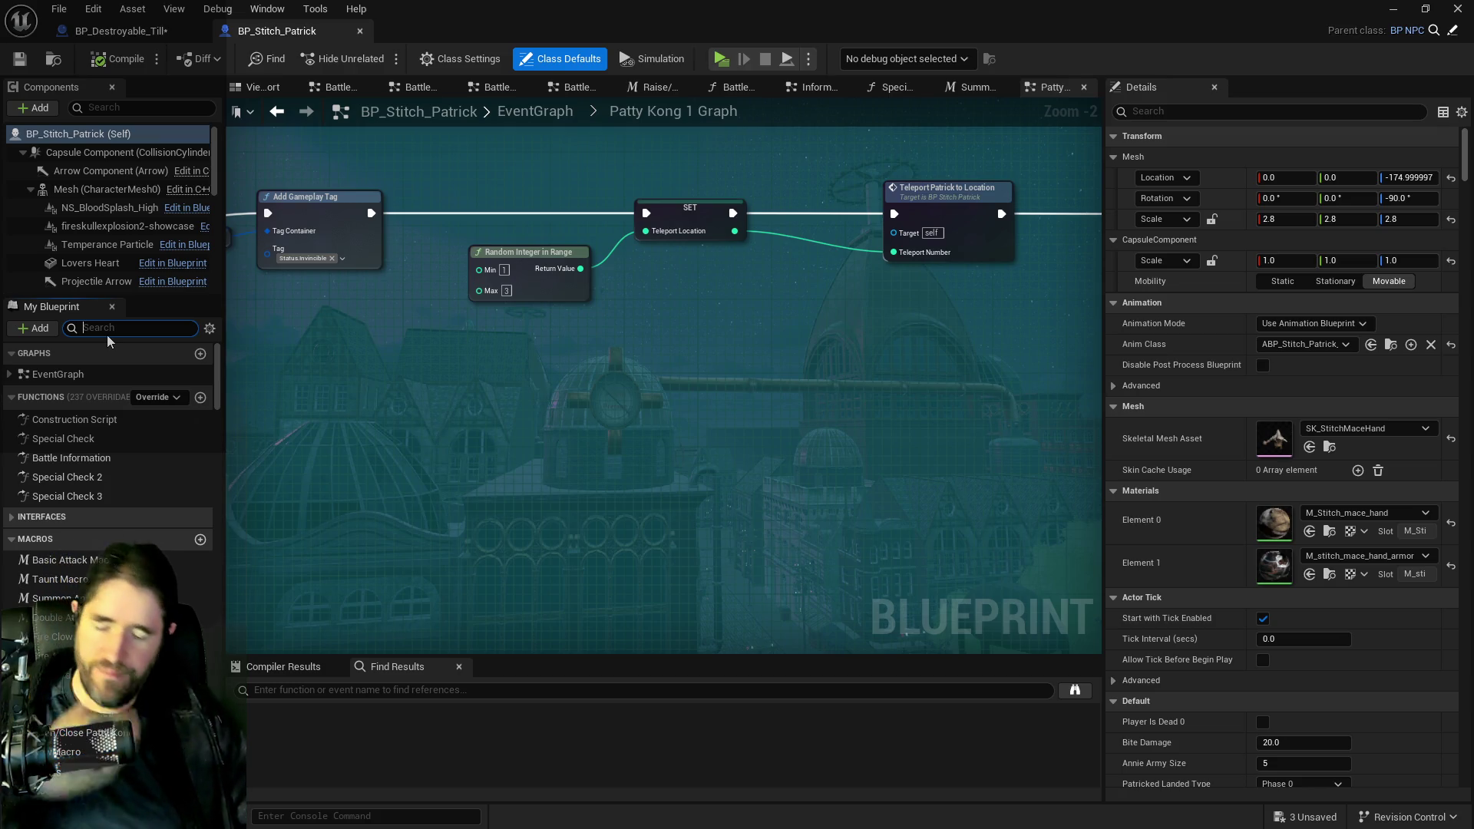
text(item)
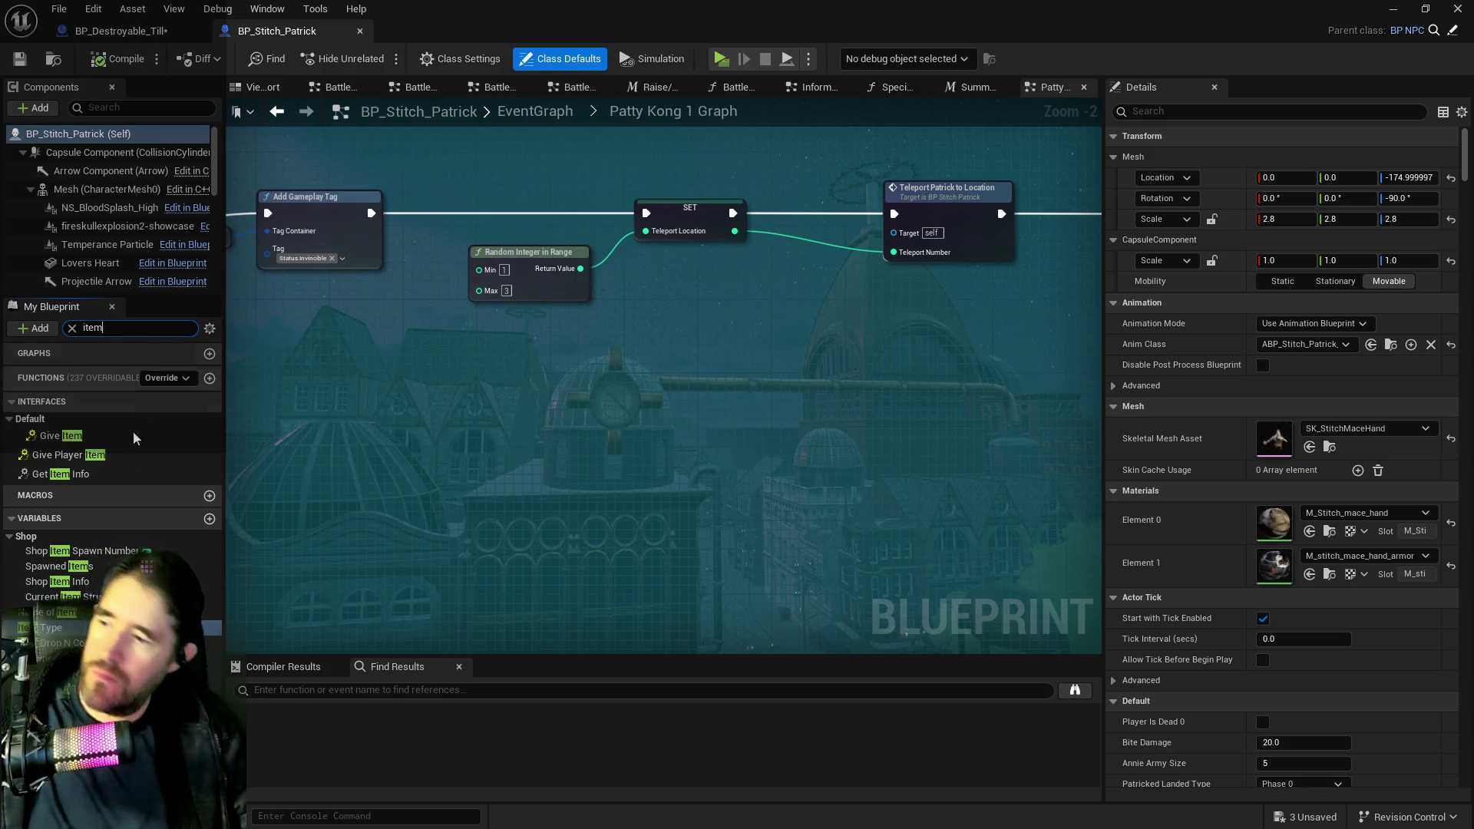
click(69, 581)
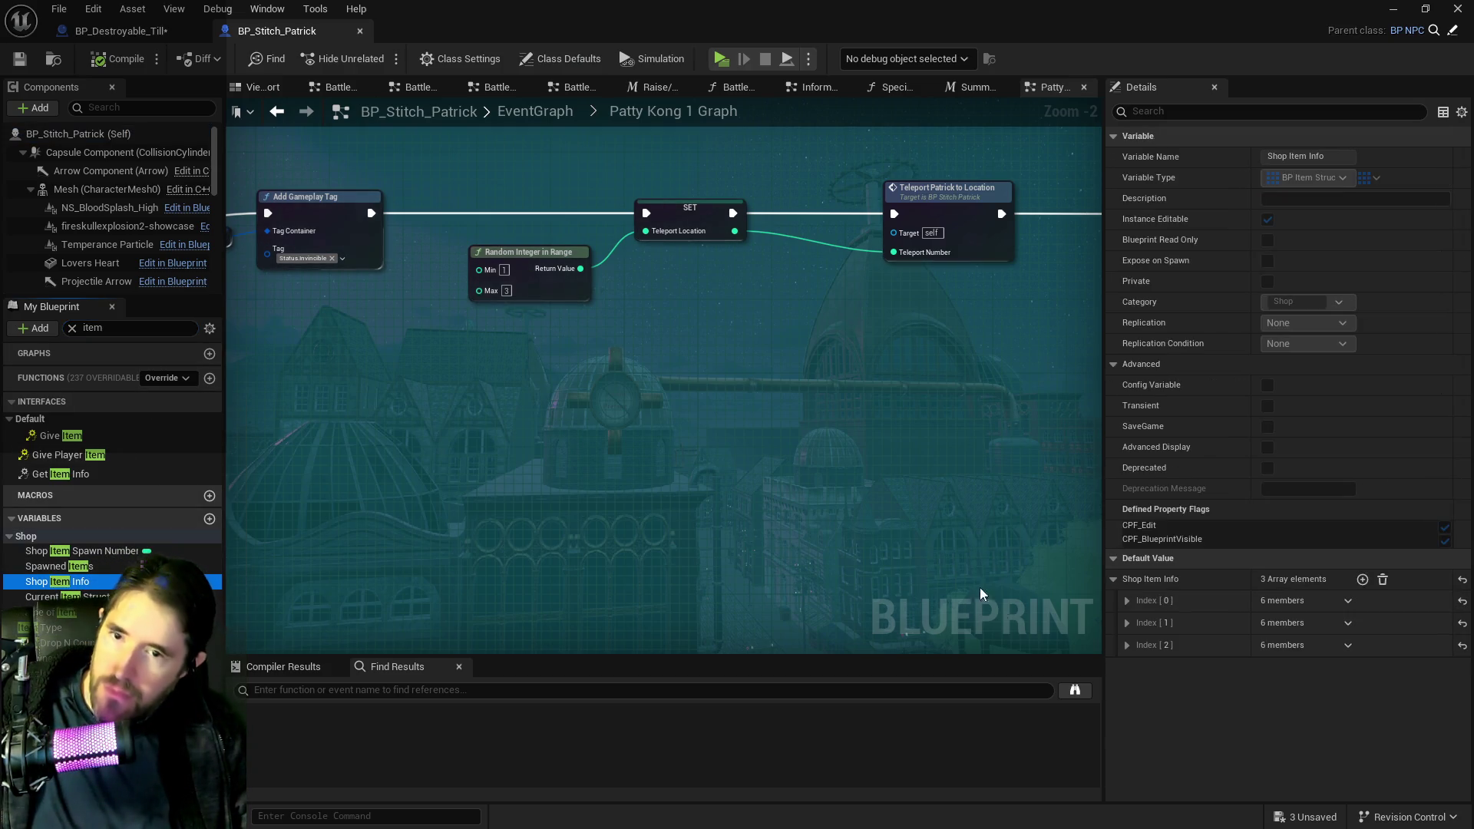
click(1125, 600)
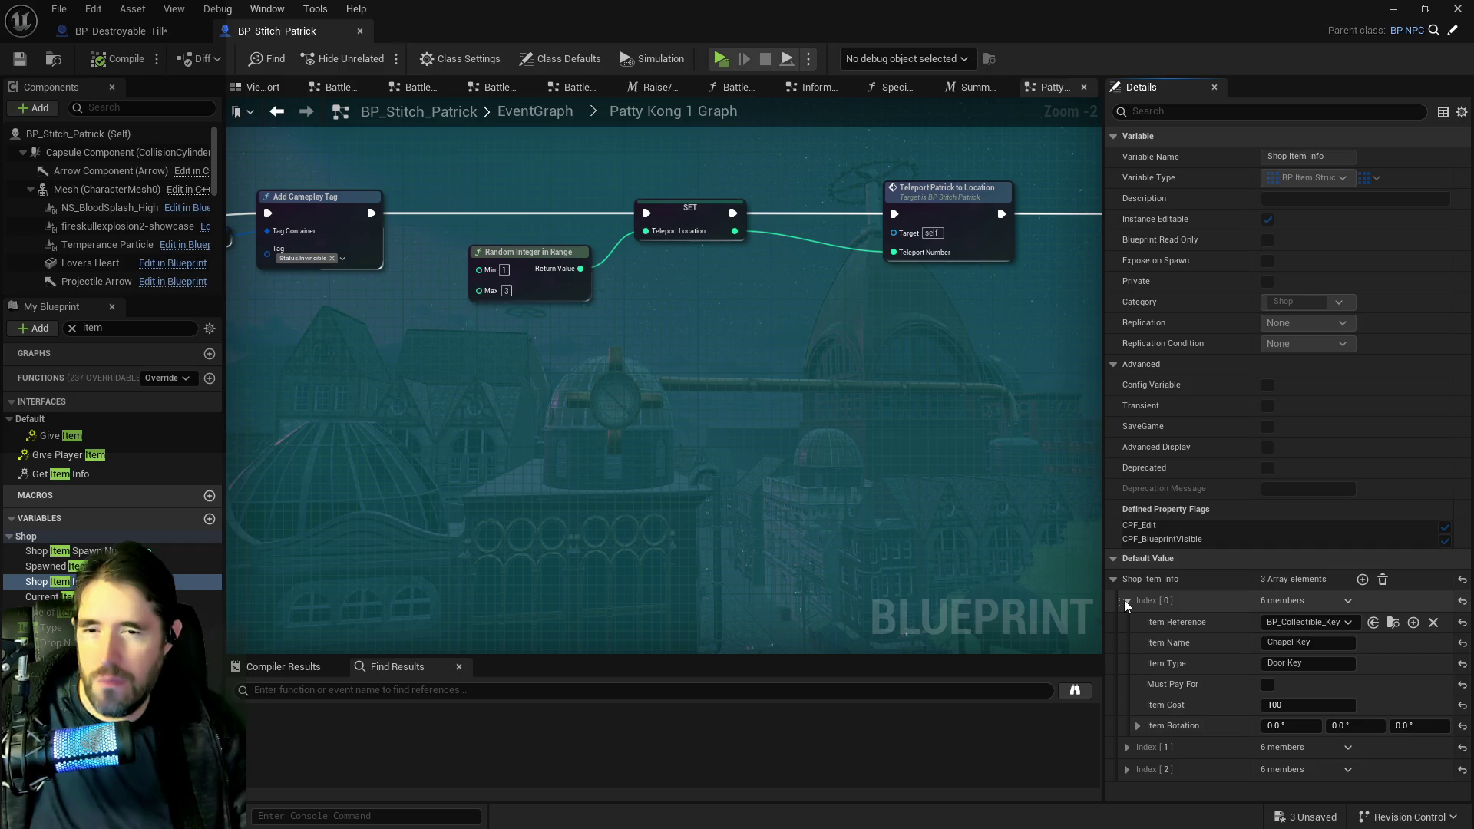
click(1124, 600)
click(1127, 623)
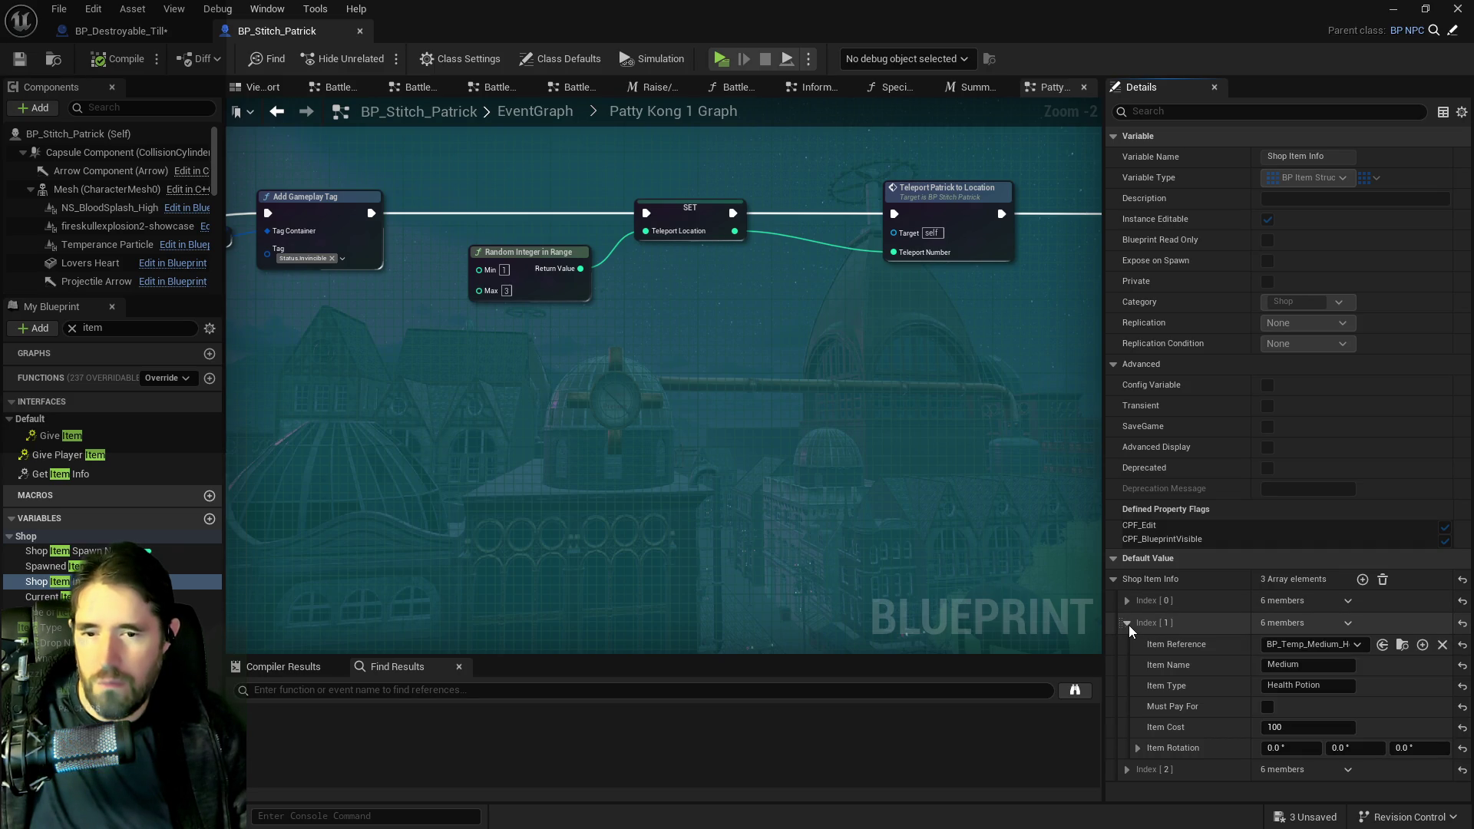
click(1127, 624)
click(1125, 644)
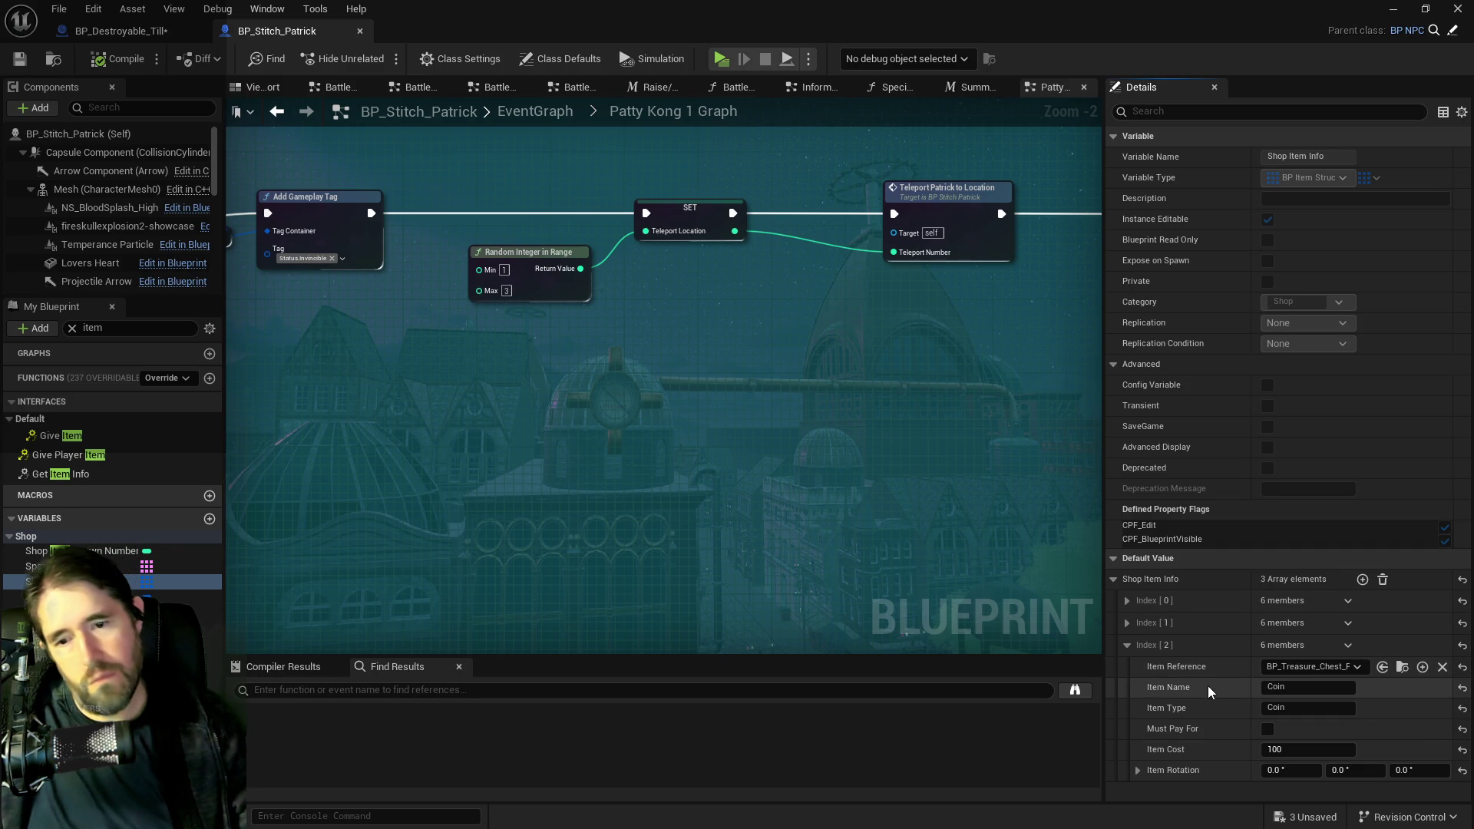
right_click(1184, 657)
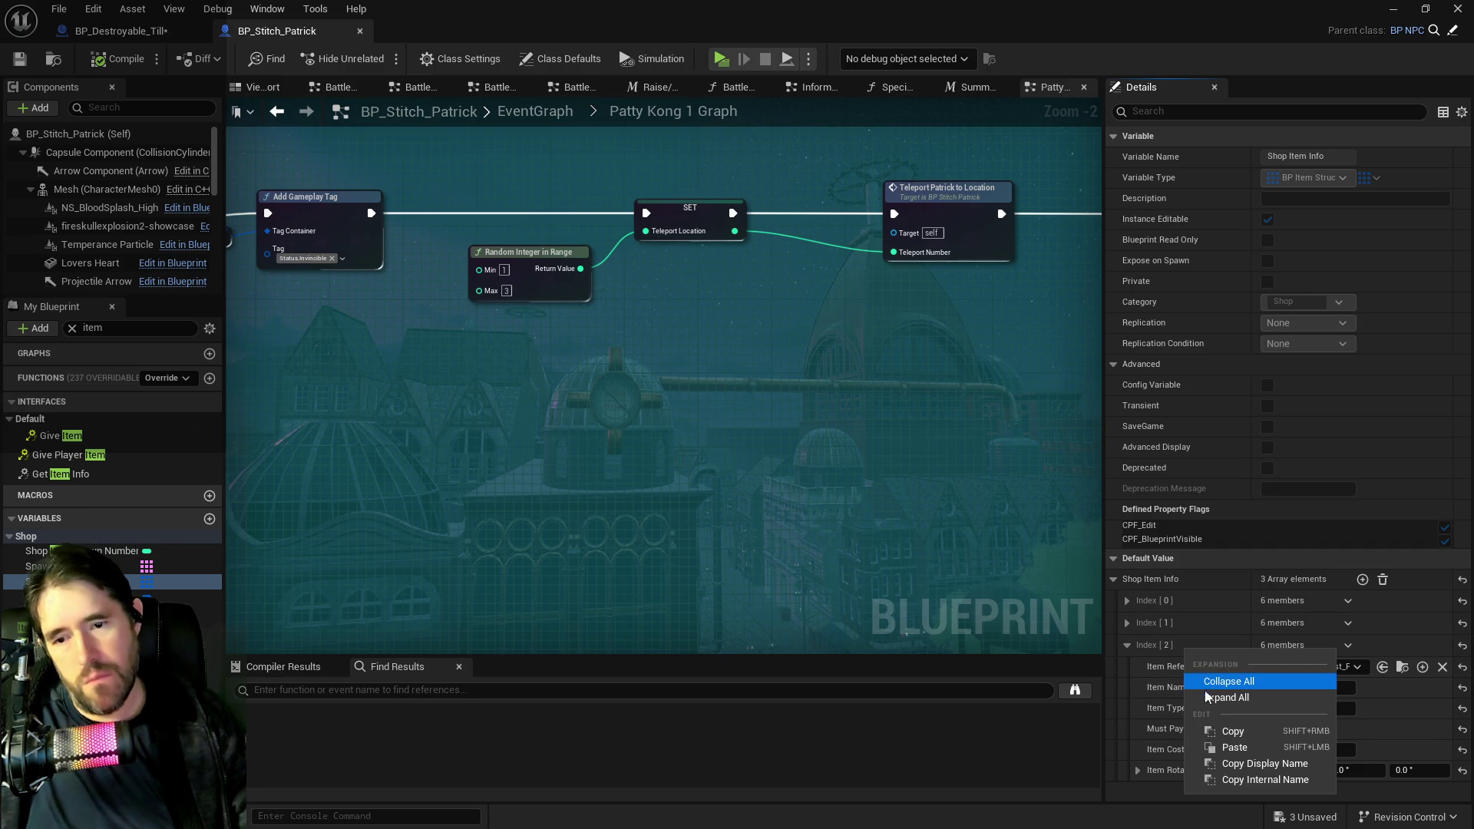
click(1211, 731)
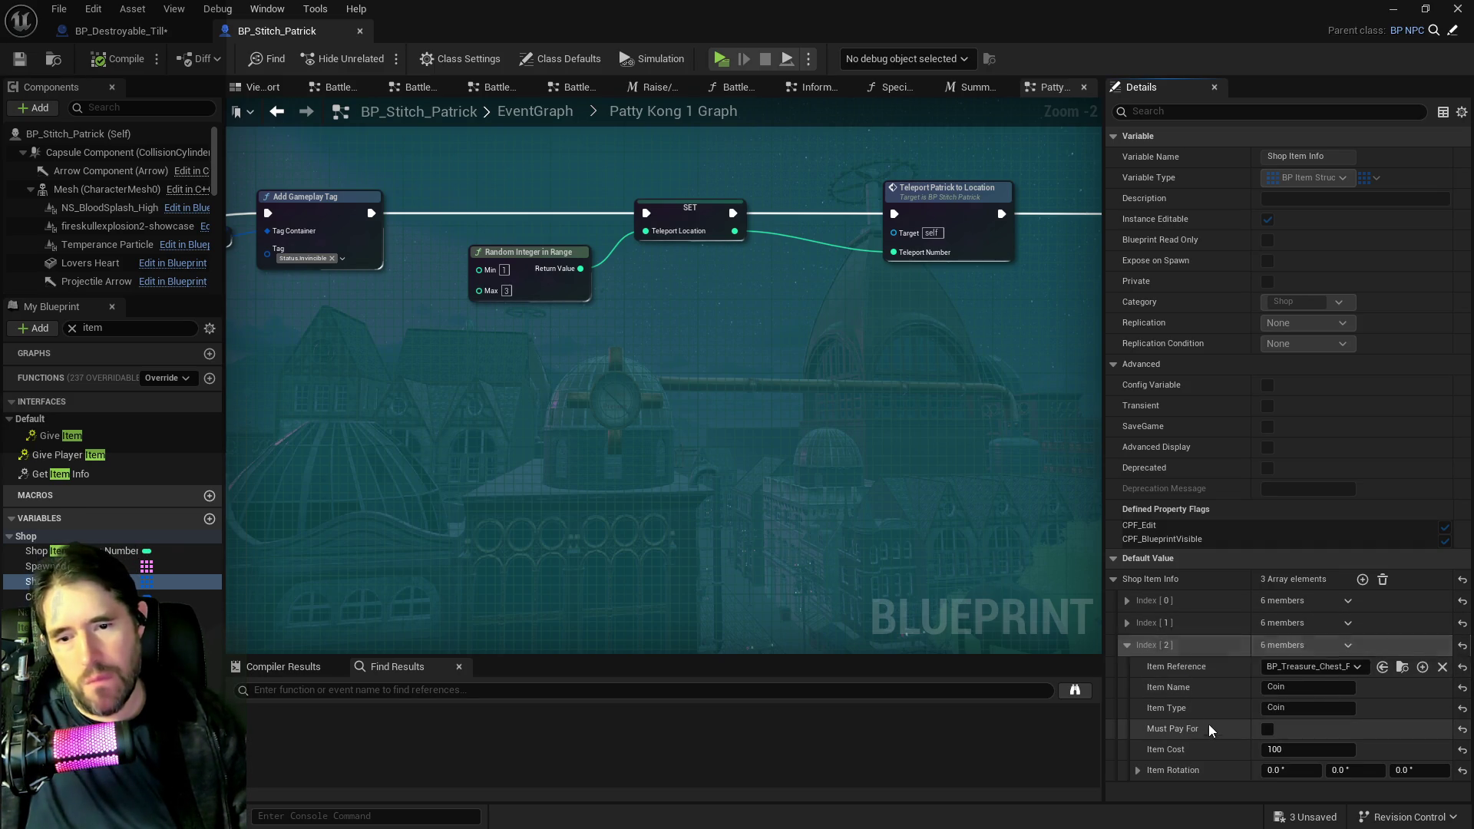
- Paste the Coin values into the till's Shop Item Info index 0, then compile and save
click(132, 34)
right_click(1183, 607)
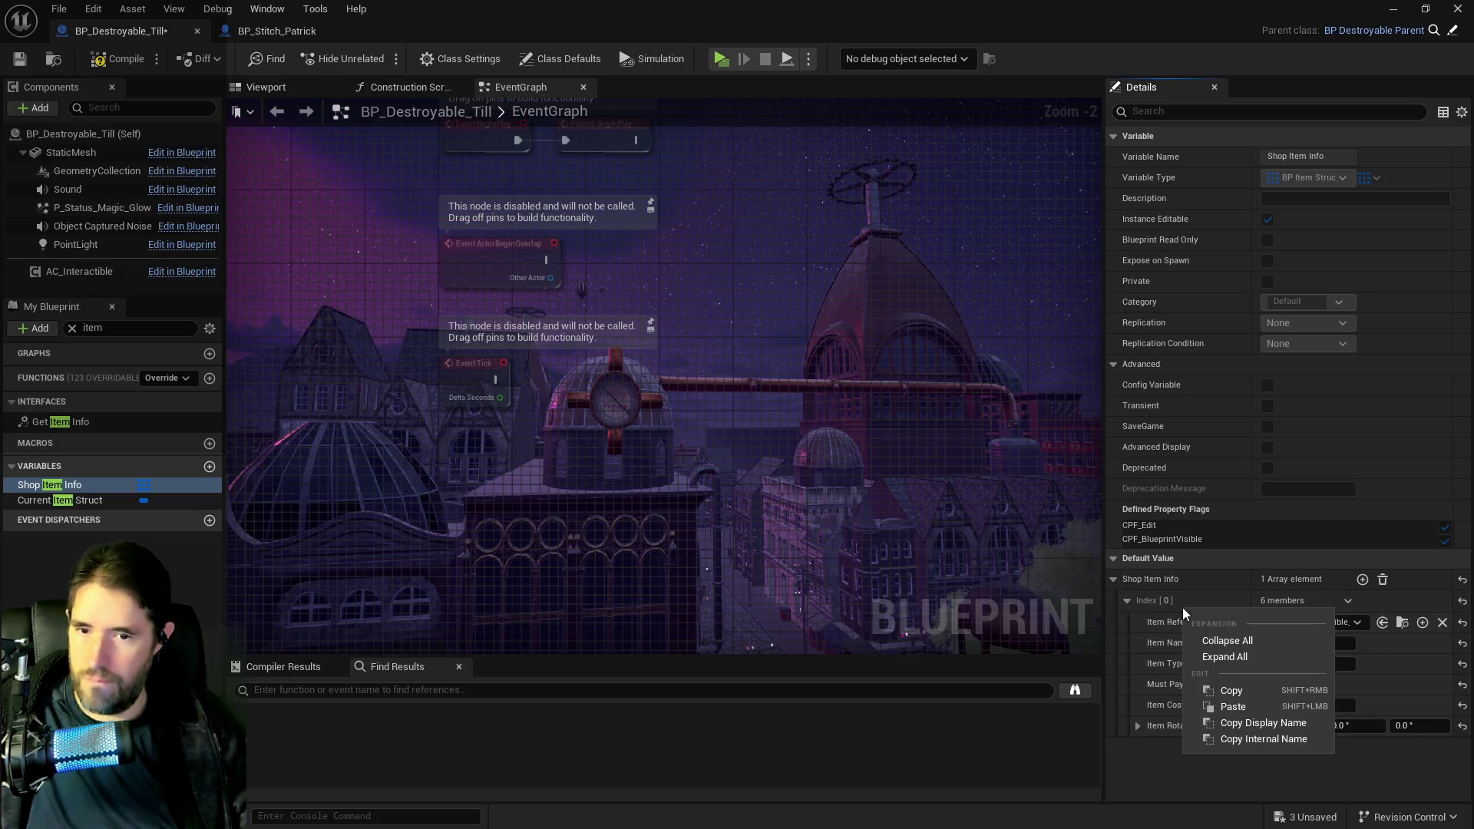
click(1216, 705)
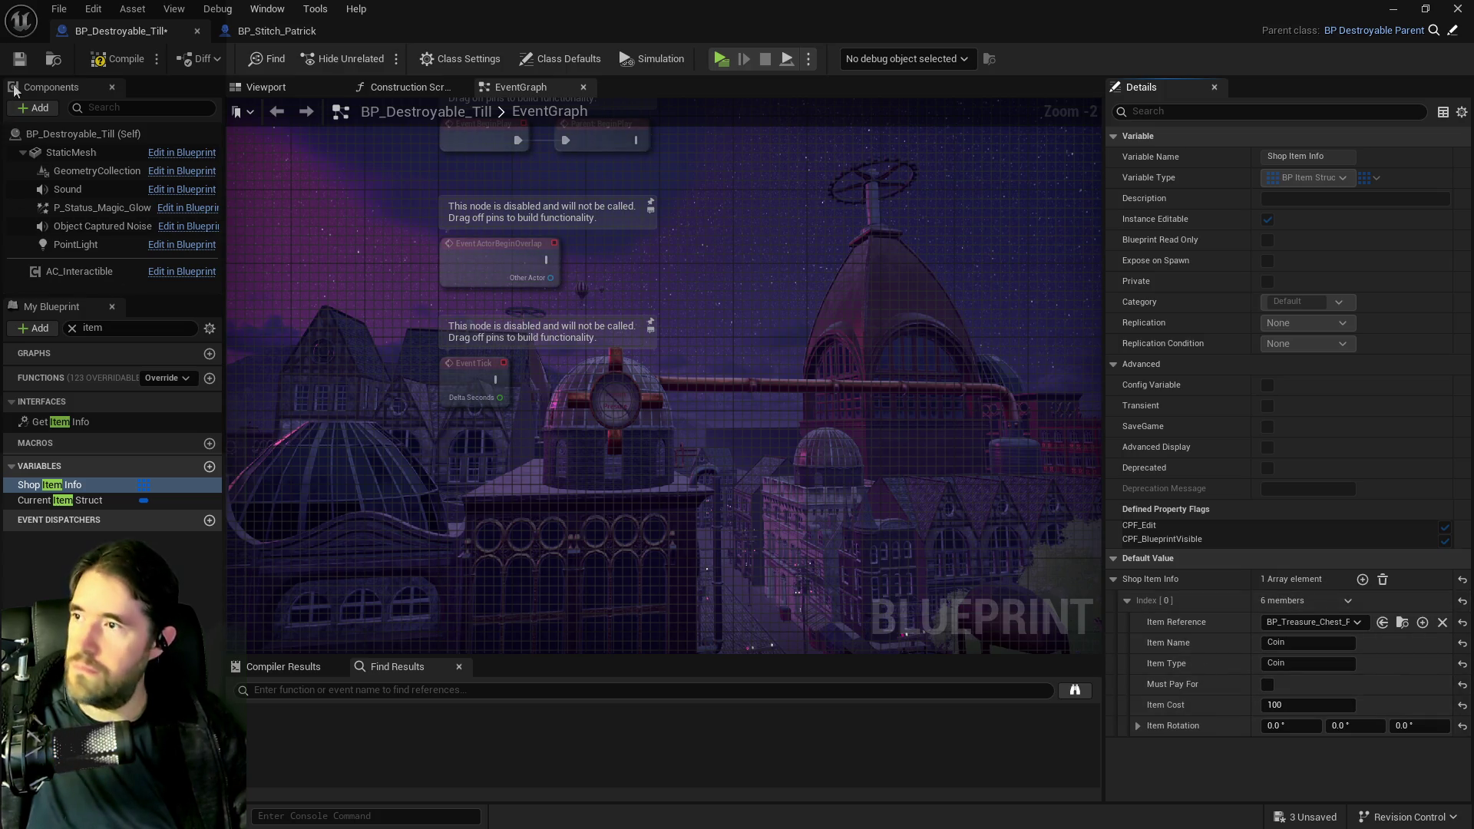
click(114, 61)
click(20, 61)
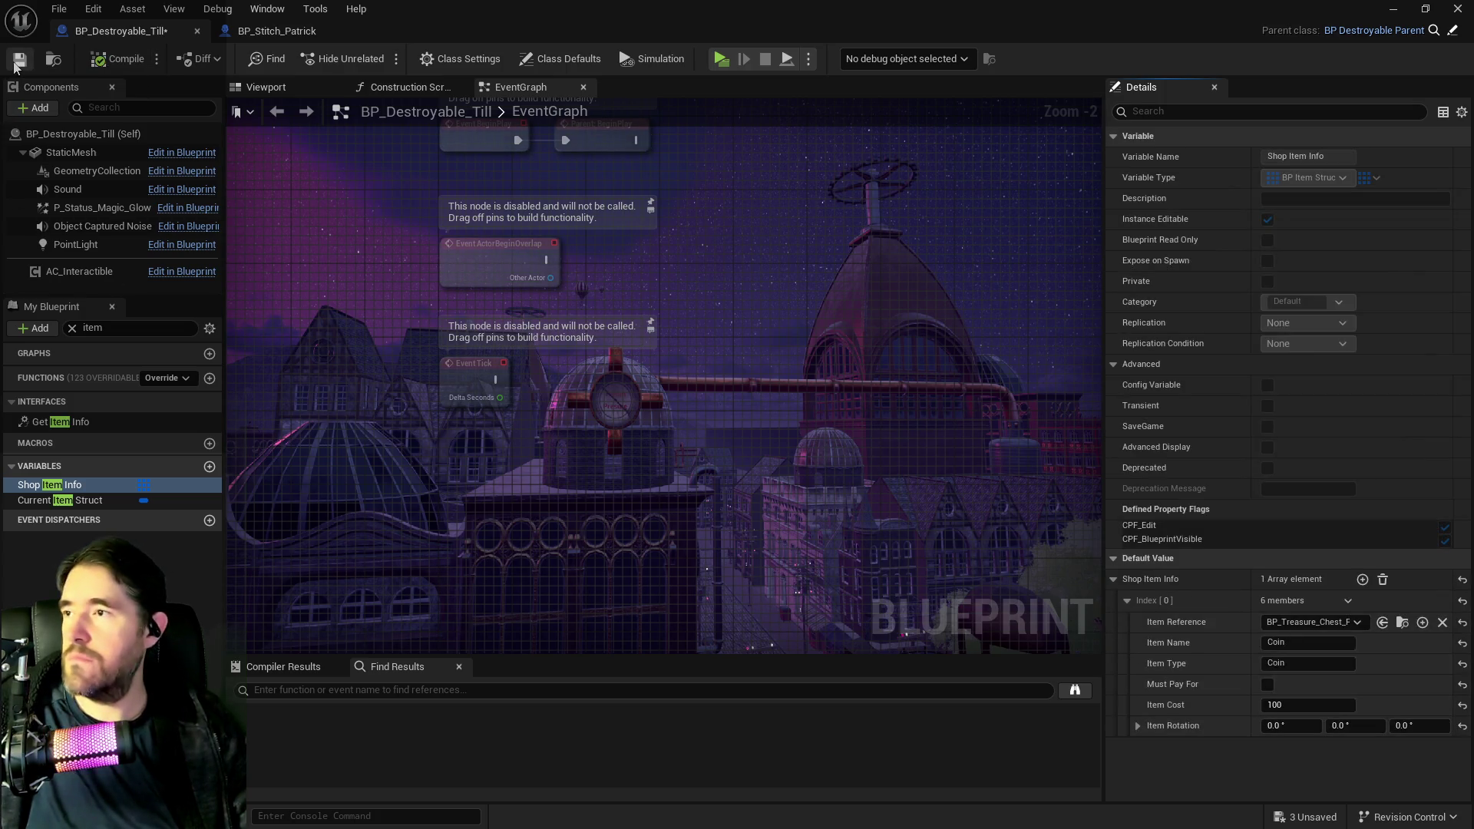
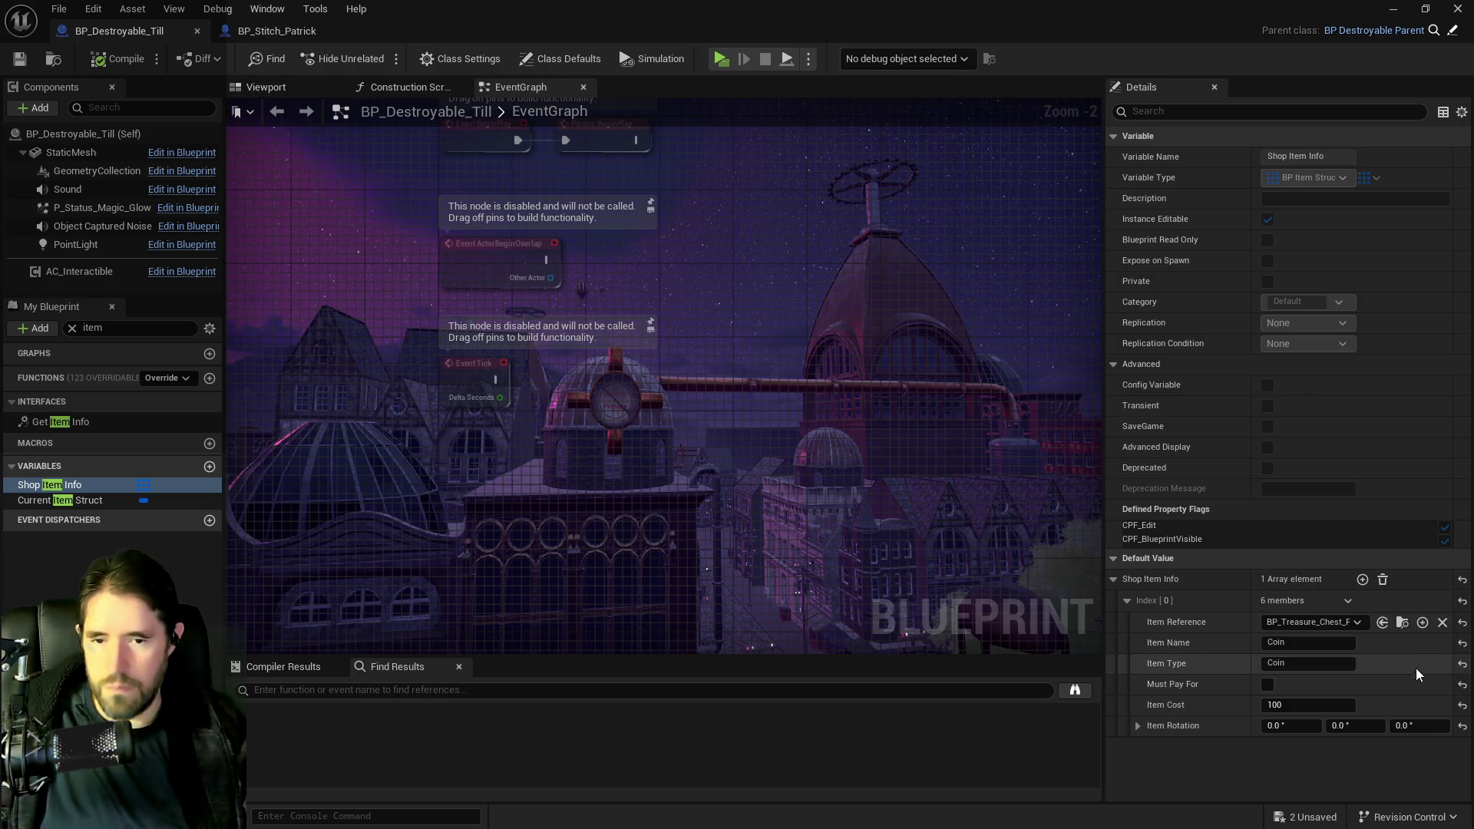
- Open the Patrick treasure chest Blueprint from the item reference, then return to BP_Destroyable_Till
click(1401, 624)
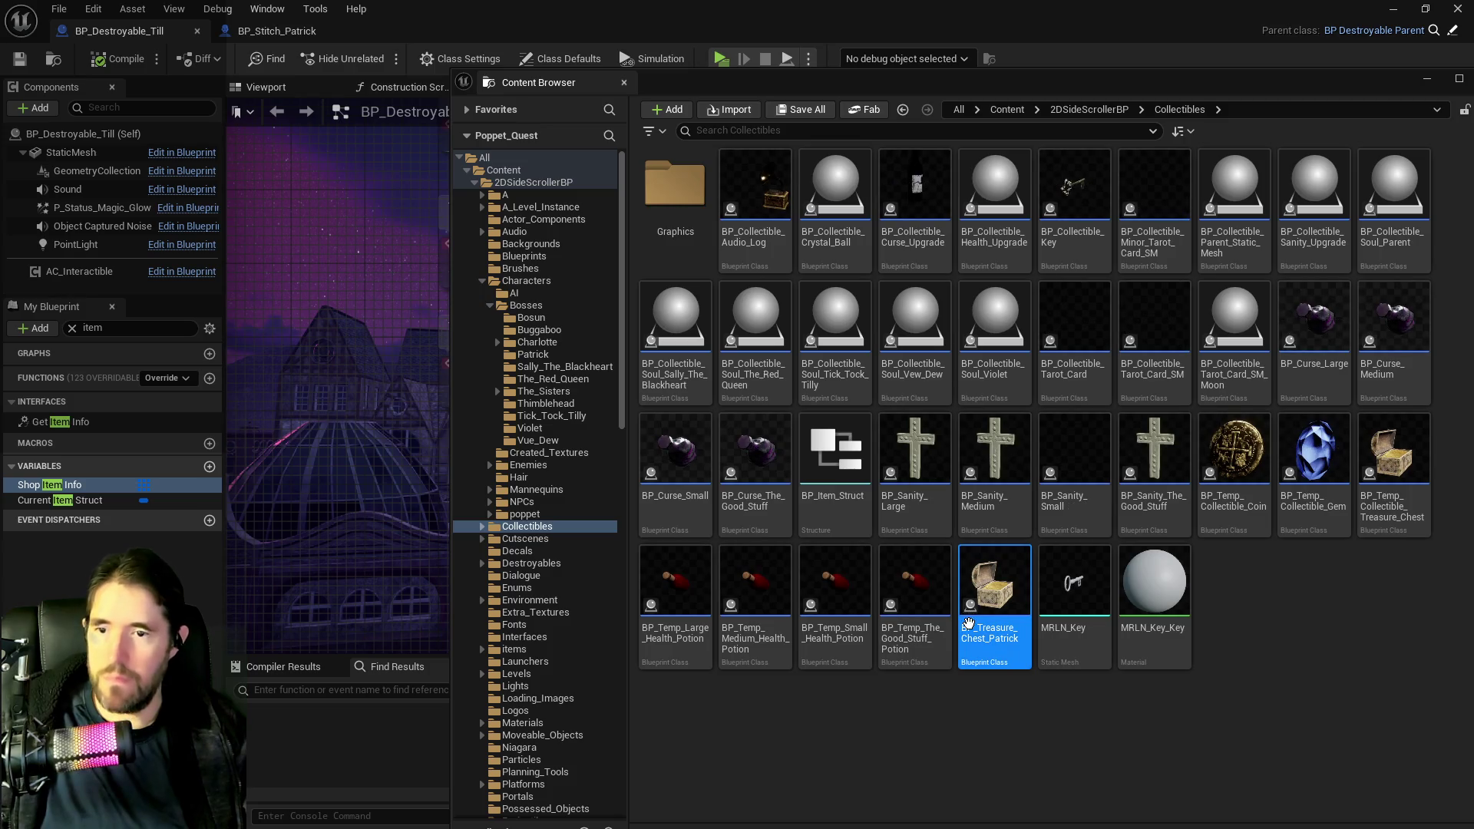
double_click(983, 609)
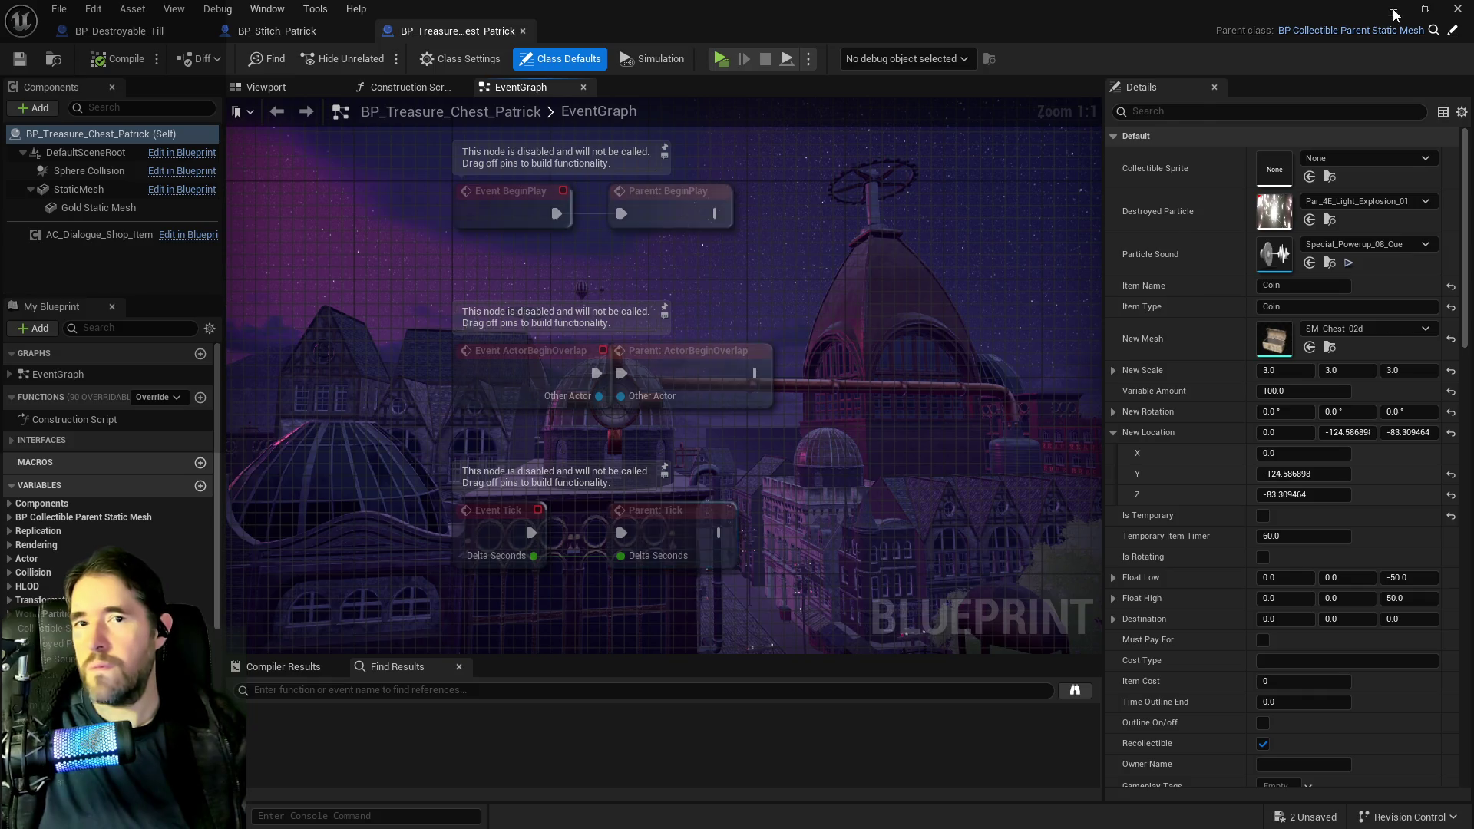
key(alt+Tab)
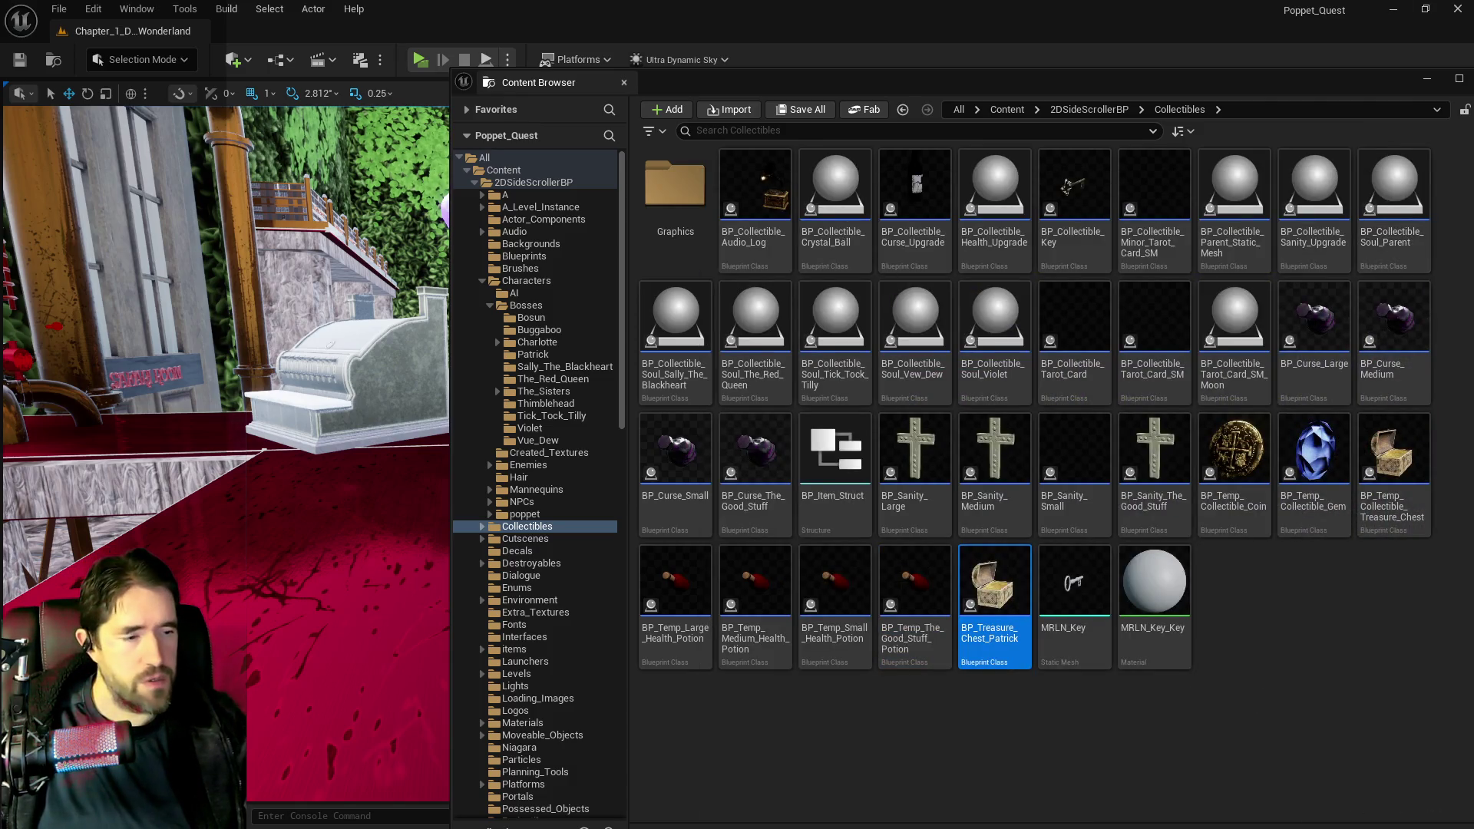
key(alt+Tab)
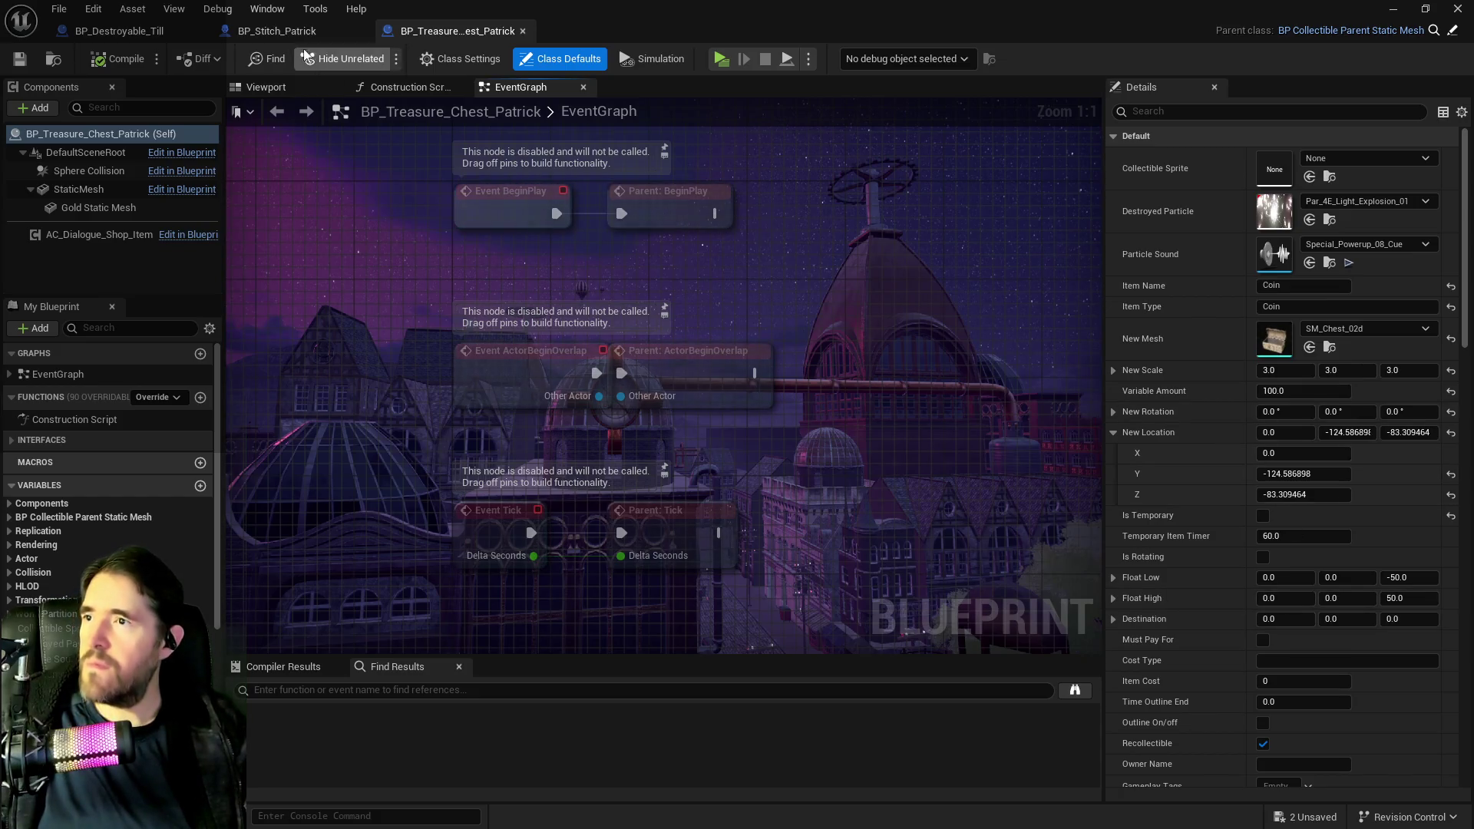
click(140, 36)
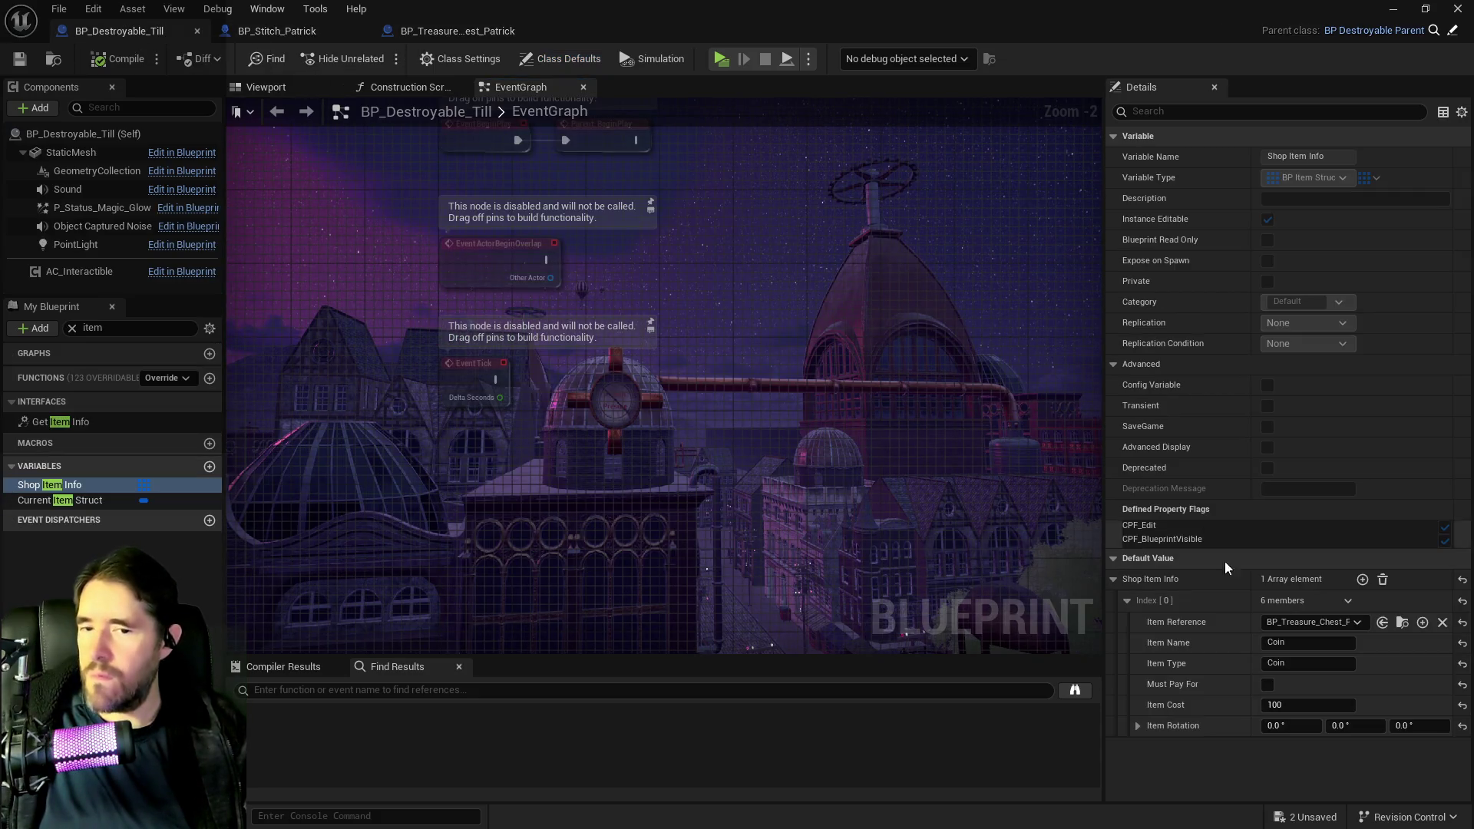
- Set Item Reference to BP_Temp_Collectible_Treasure_Chest via a 'chest' search and open that Blueprint
click(1356, 624)
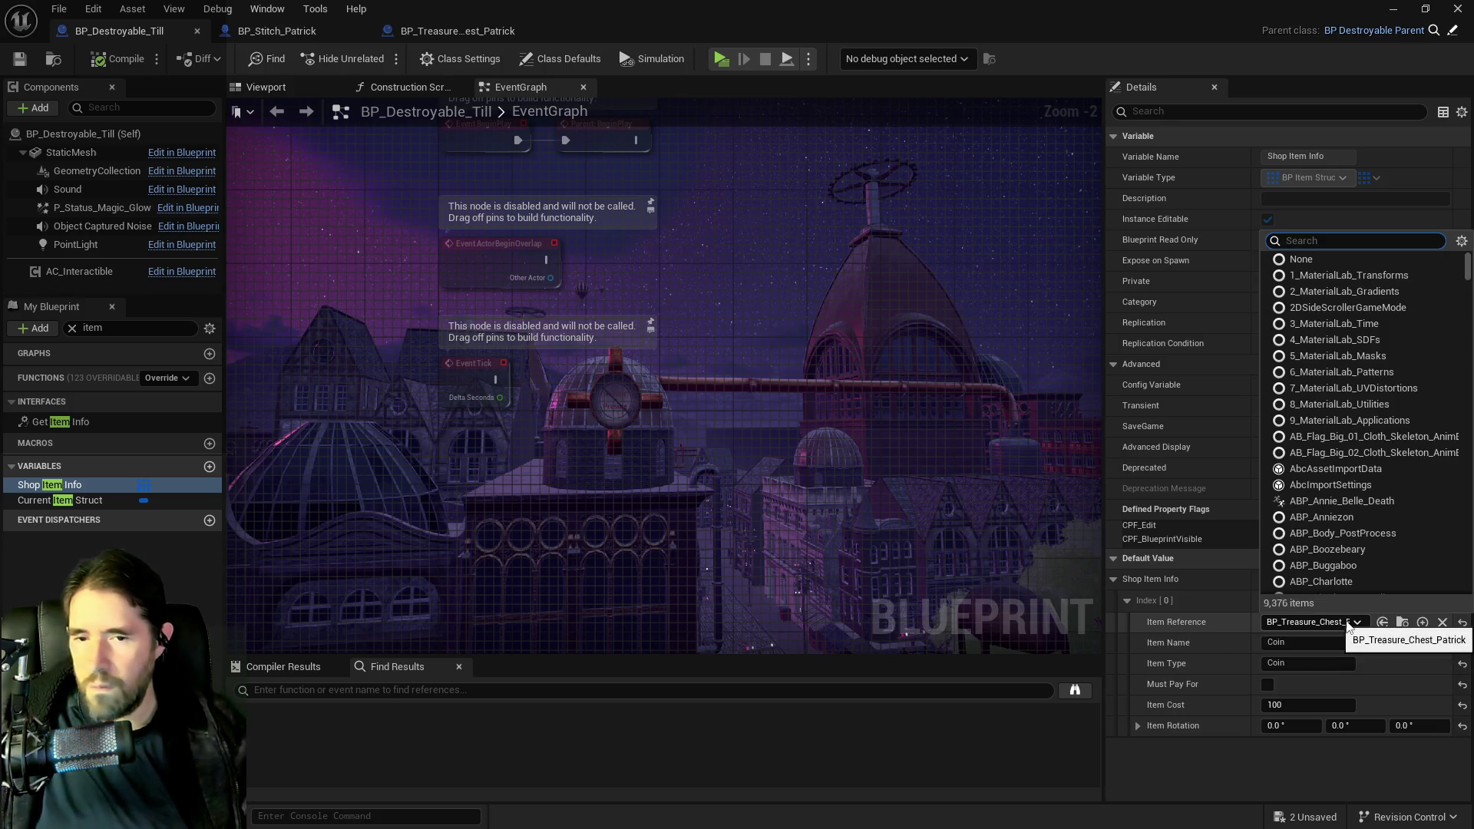
text(chest)
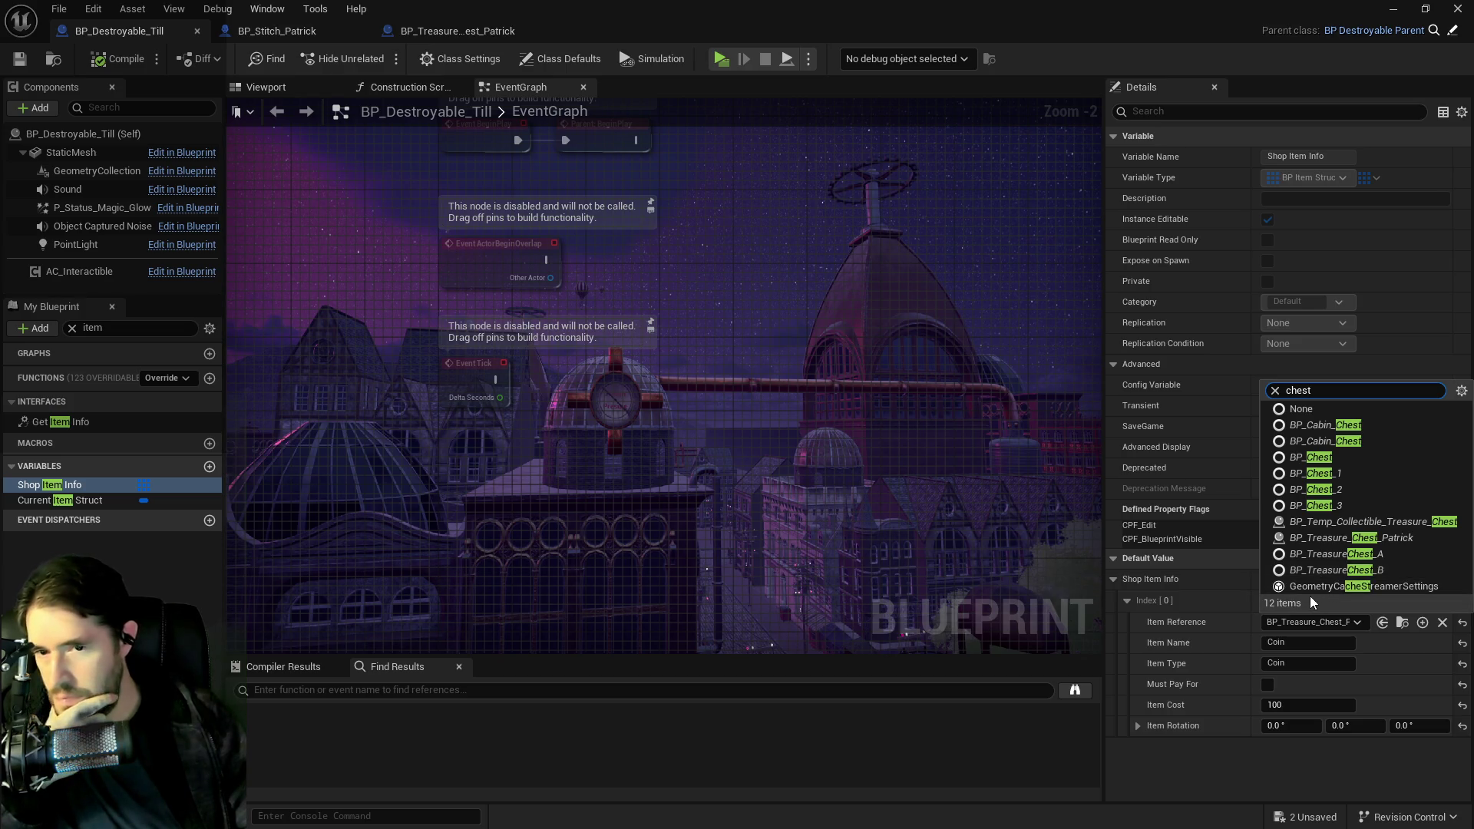
click(1303, 522)
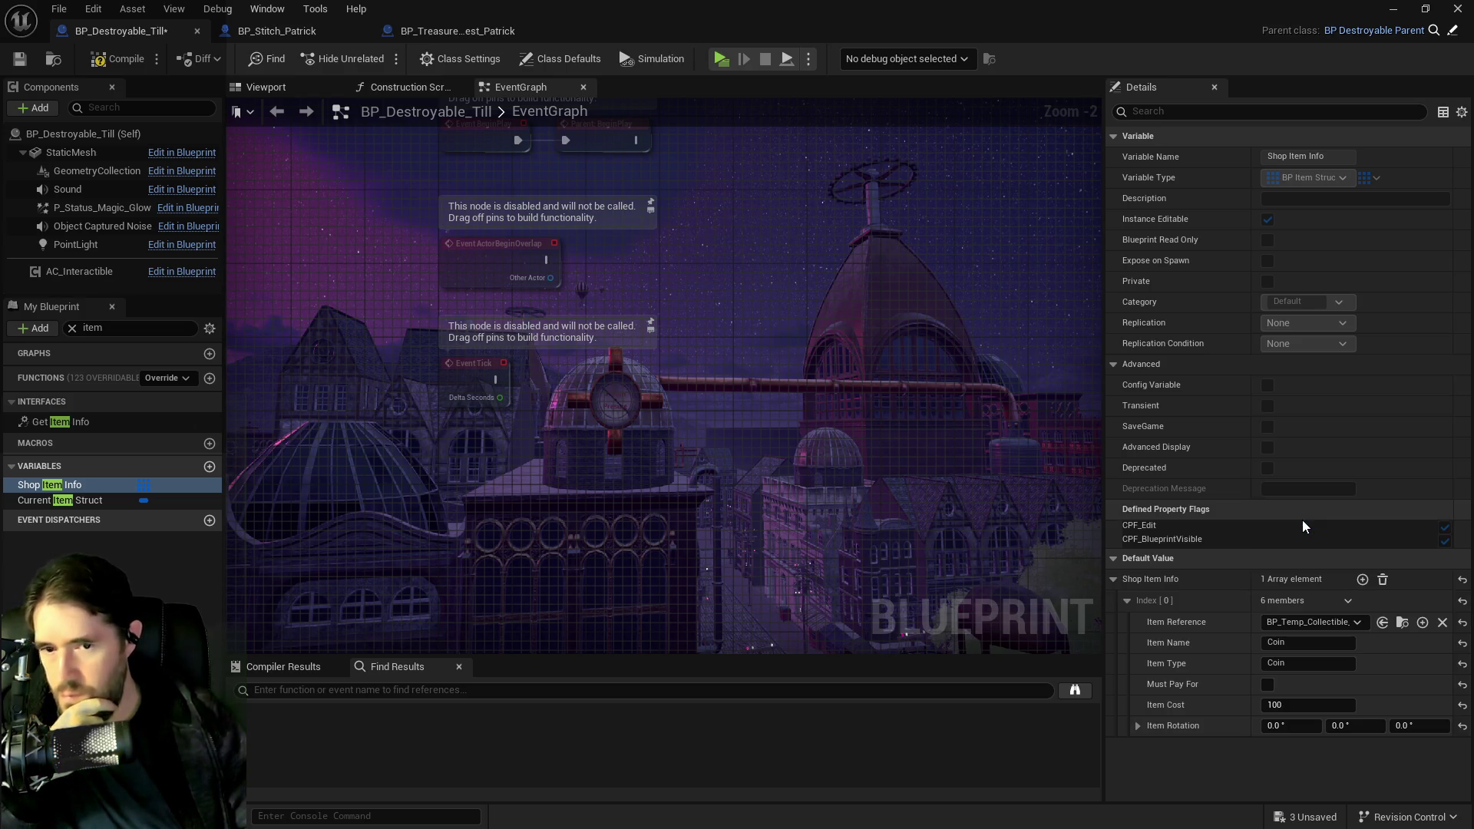
click(1402, 622)
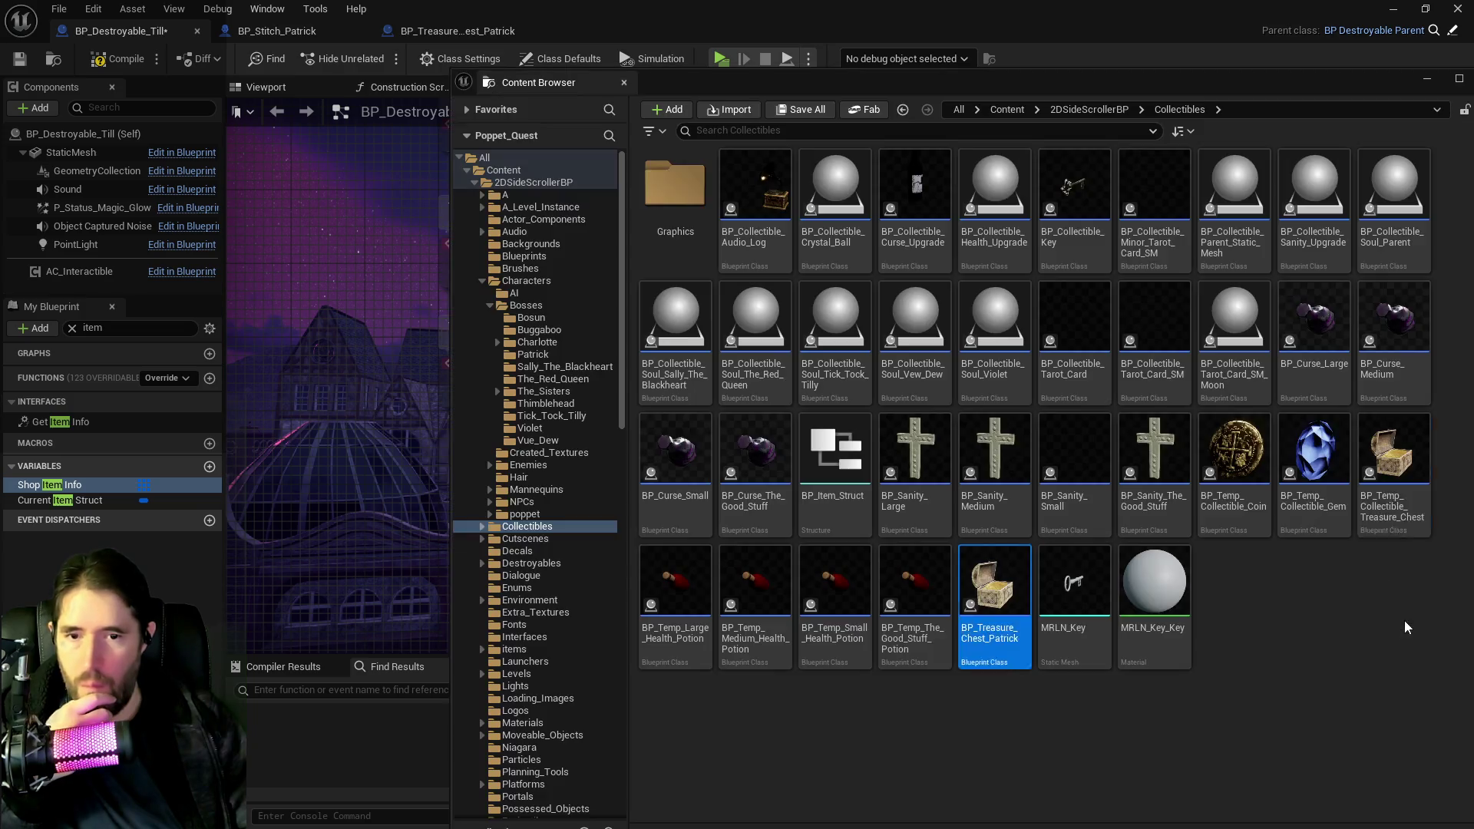
double_click(1397, 488)
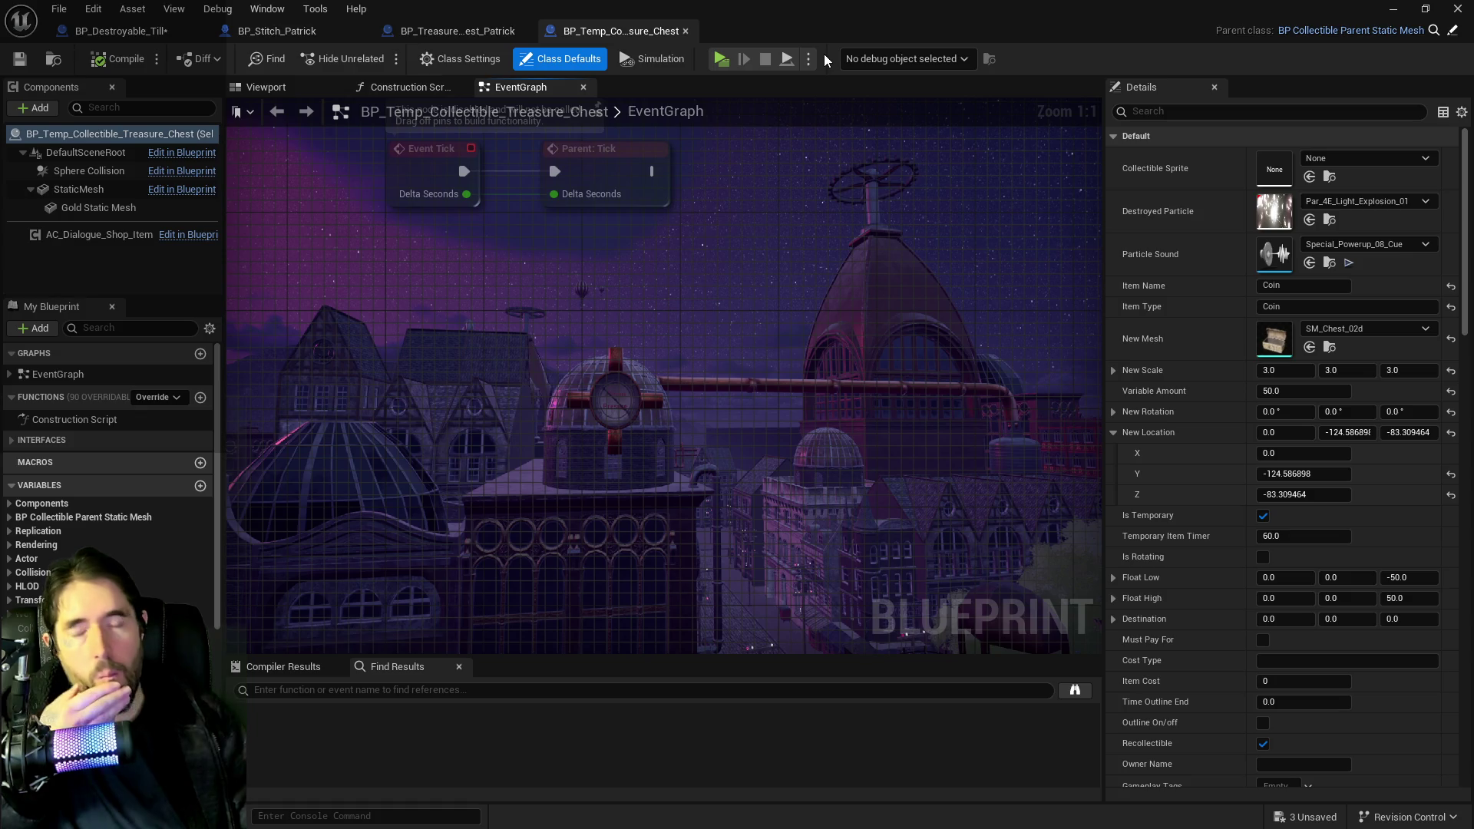
- Clear the Blueprint and Content Browser windows away and focus the viewport on the till
drag(875, 31, 1473, 31)
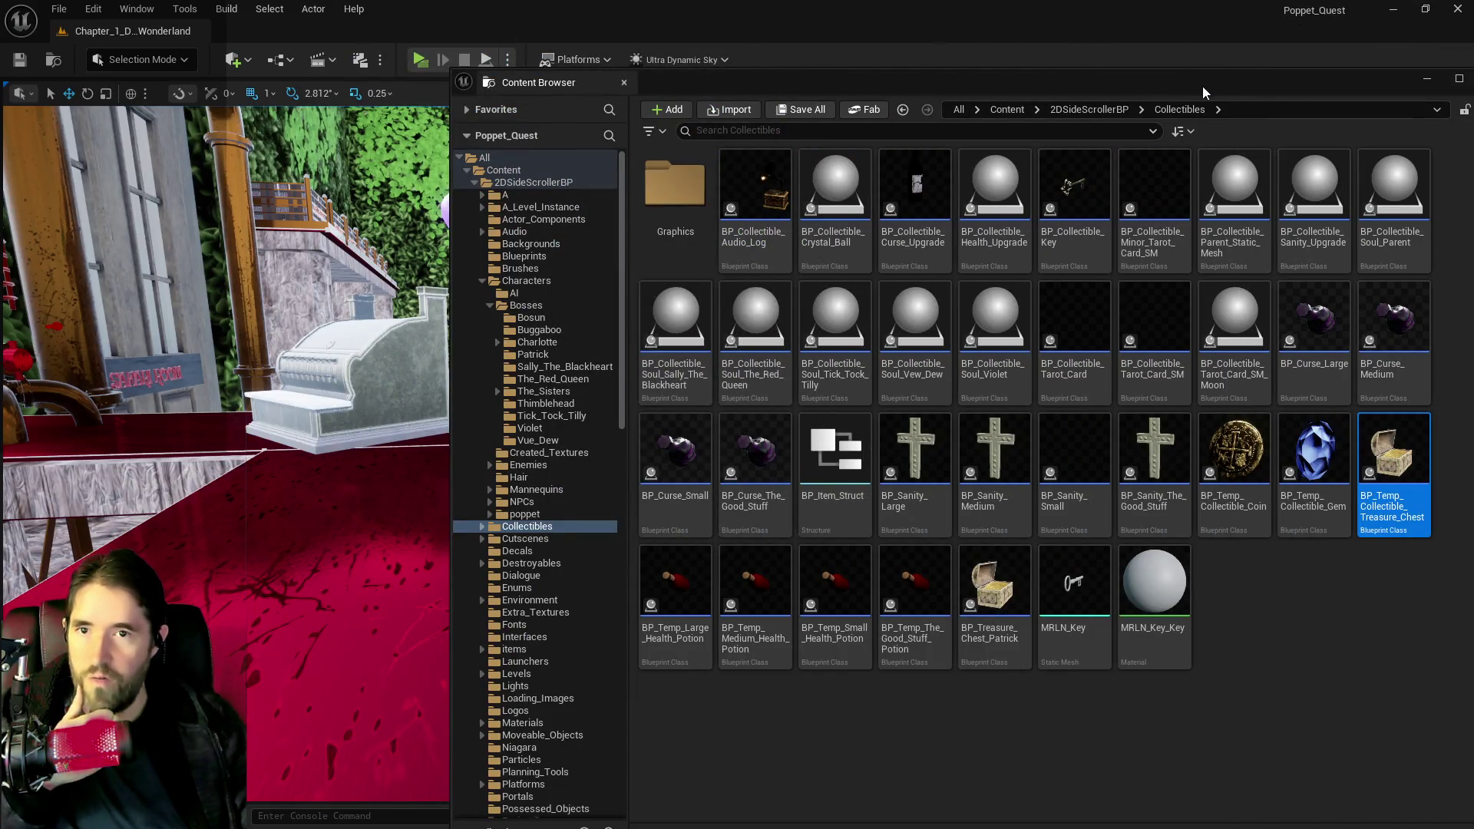
mouse_move(1203, 87)
mouse_down()
mouse_move(1066, 48)
mouse_move(1006, 49)
mouse_up()
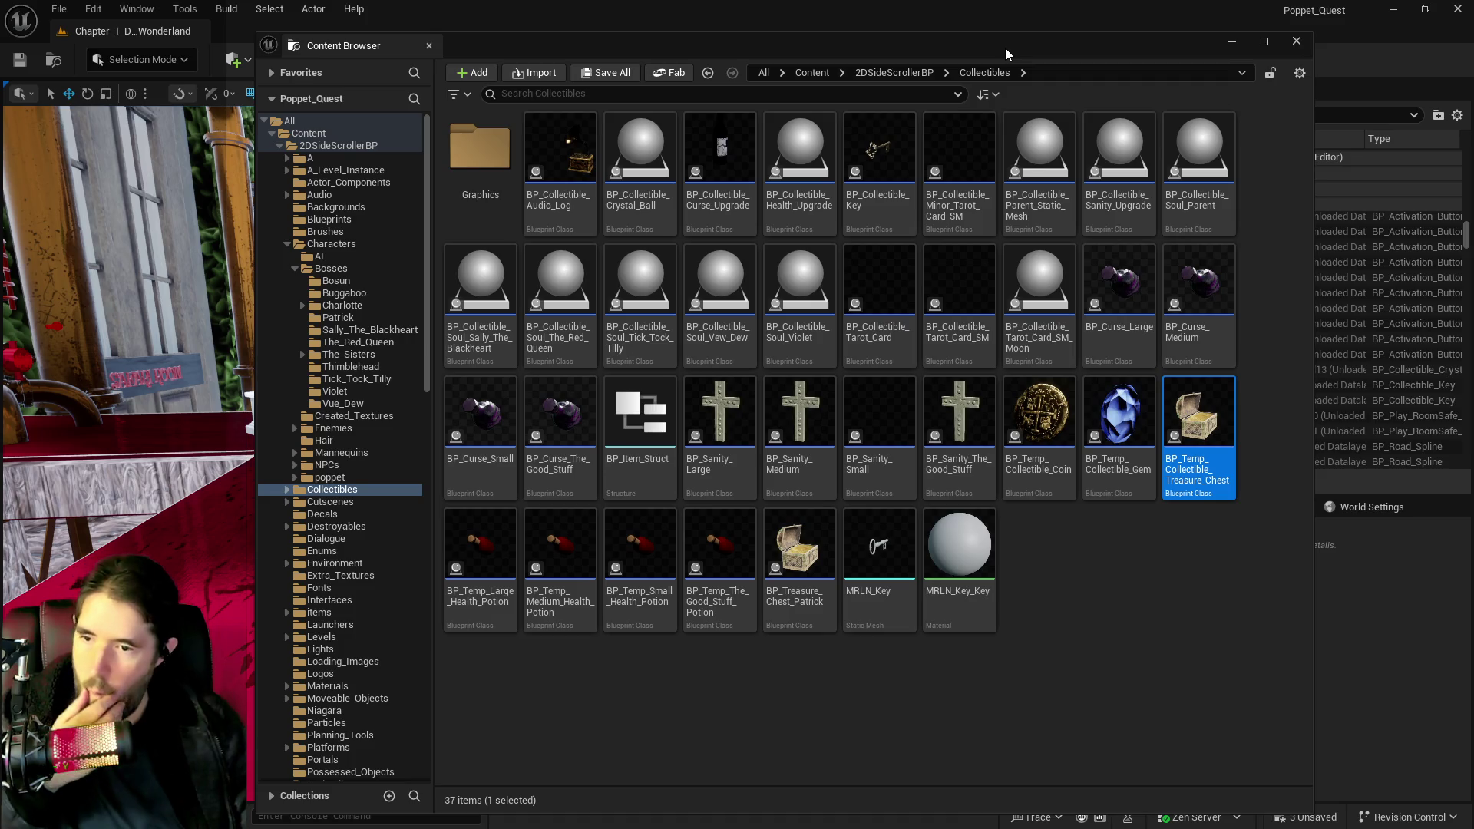
click(1297, 41)
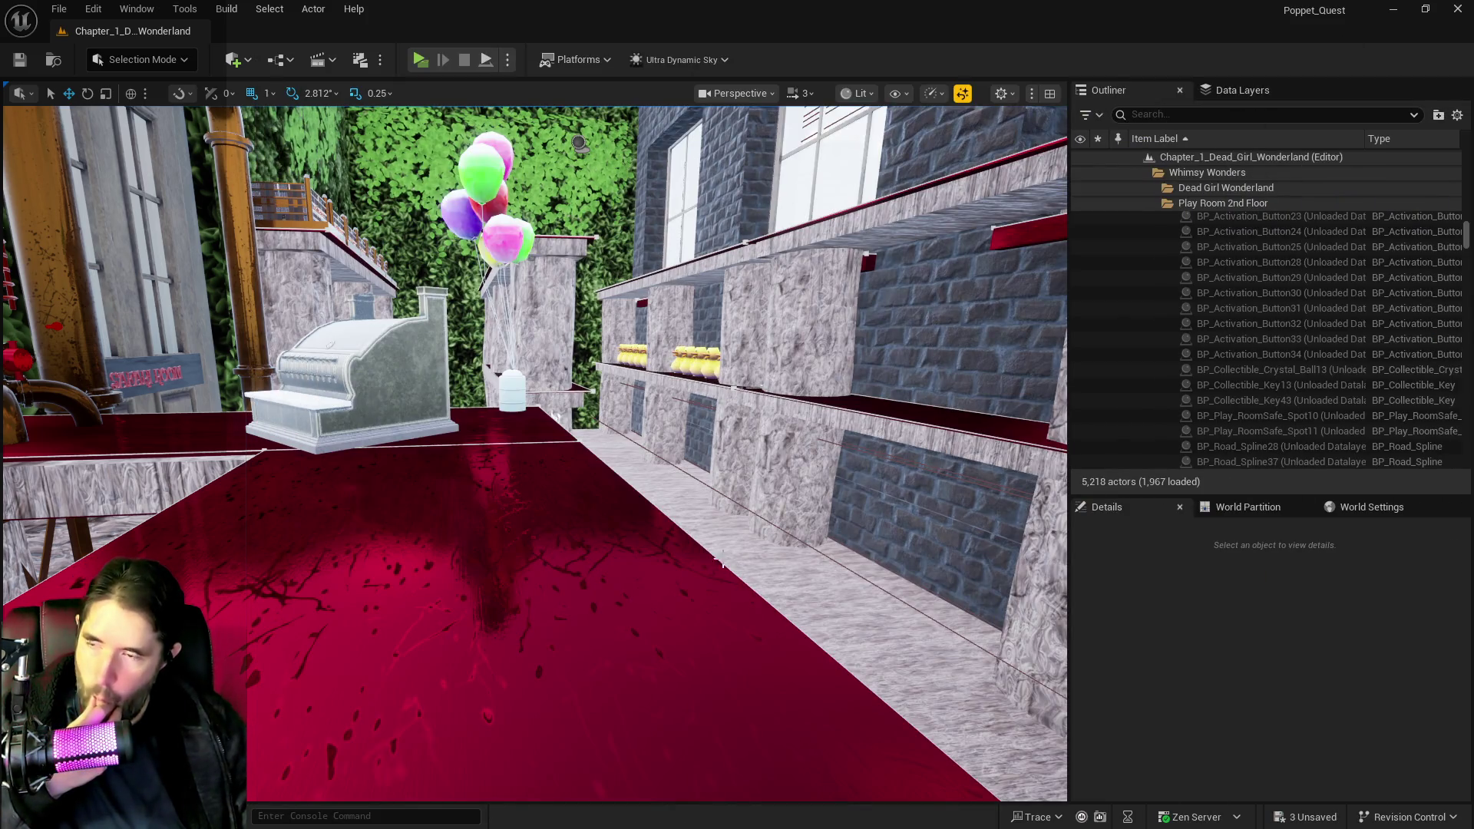
click(430, 430)
key(f)
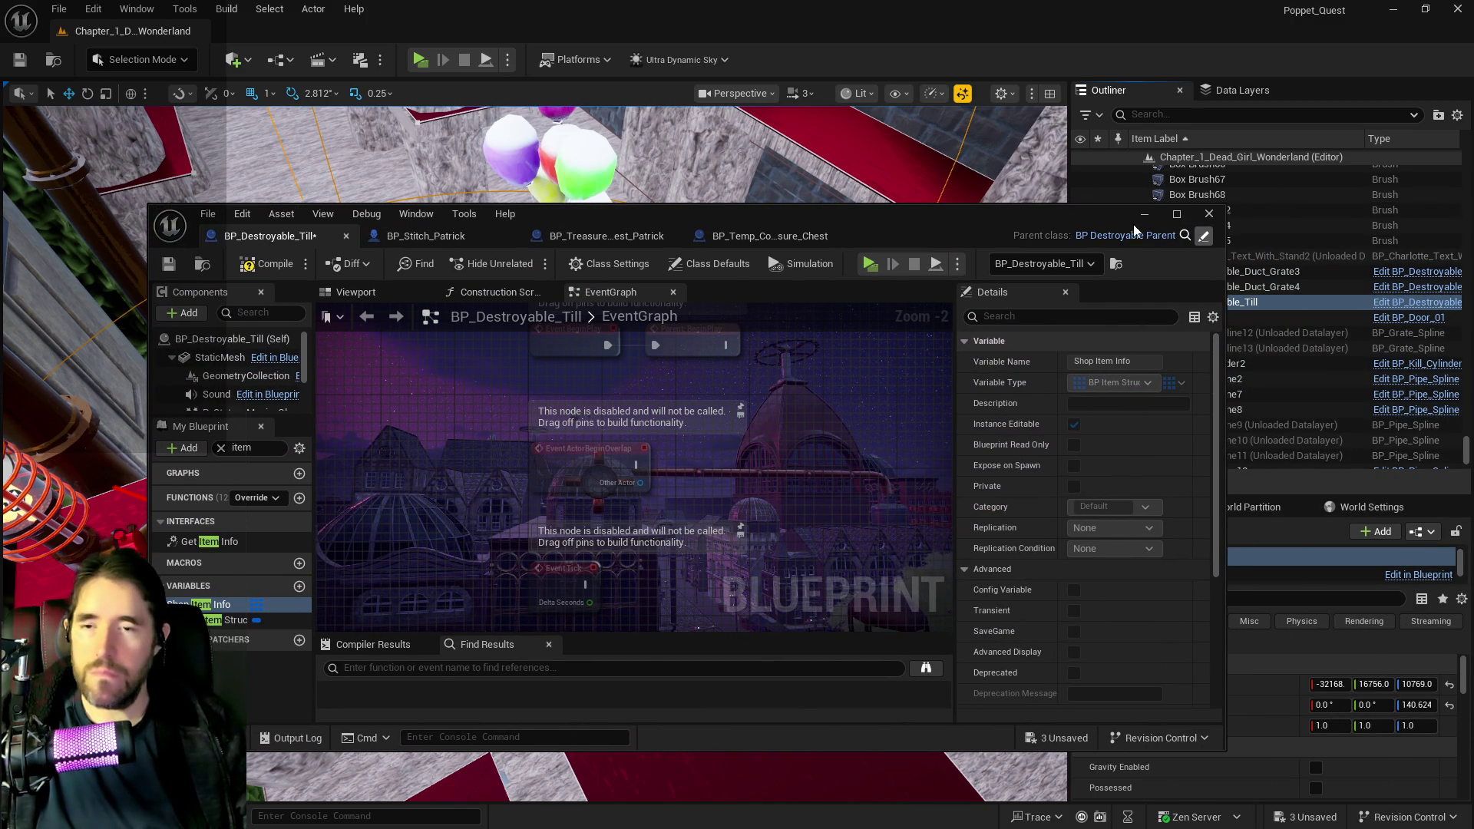
- Open the till's parent BP_Destroyable_Parent and look over its hit-event node chain
click(1135, 234)
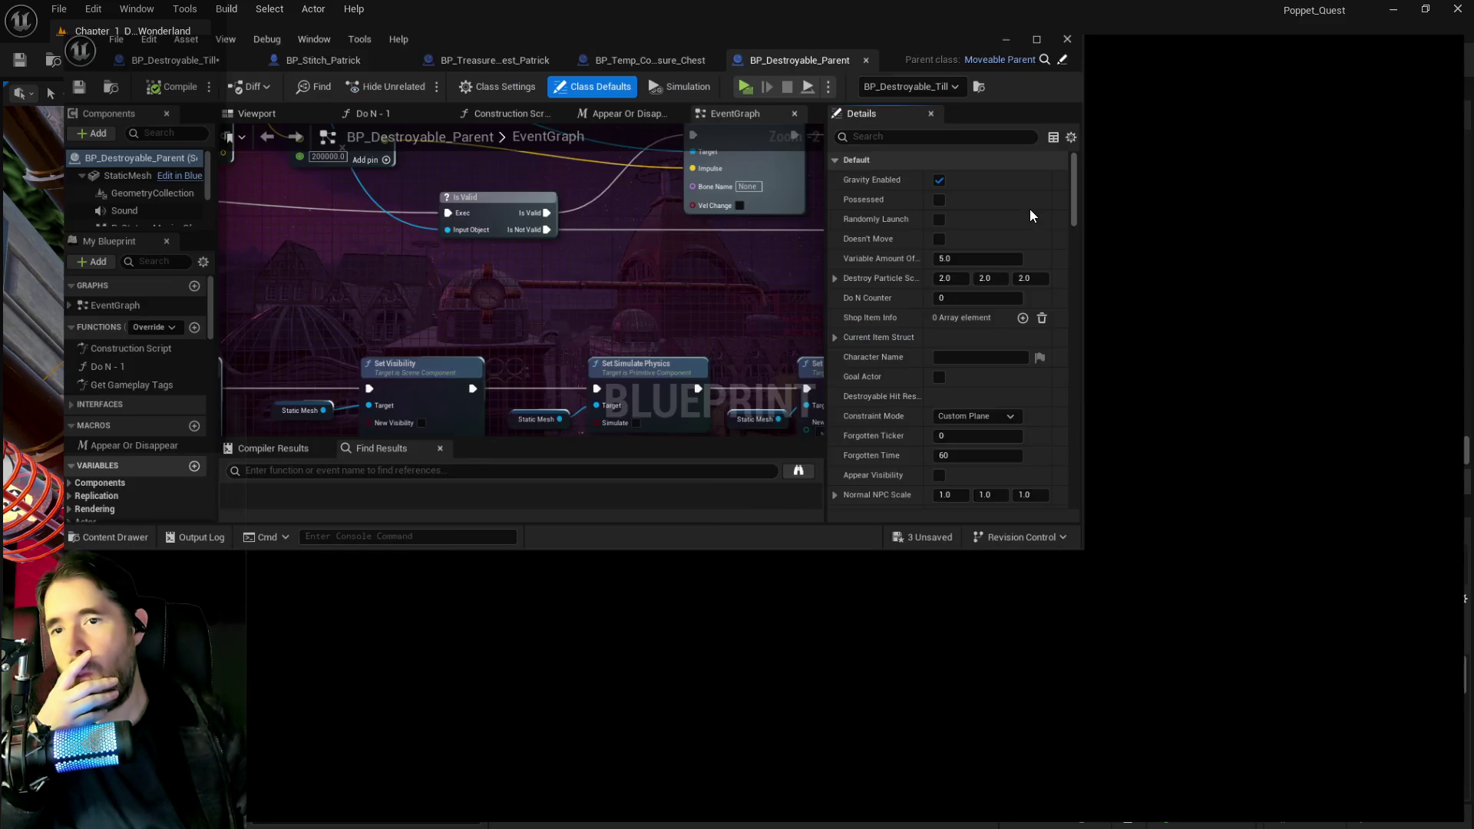
scroll(820, 399, down, 3)
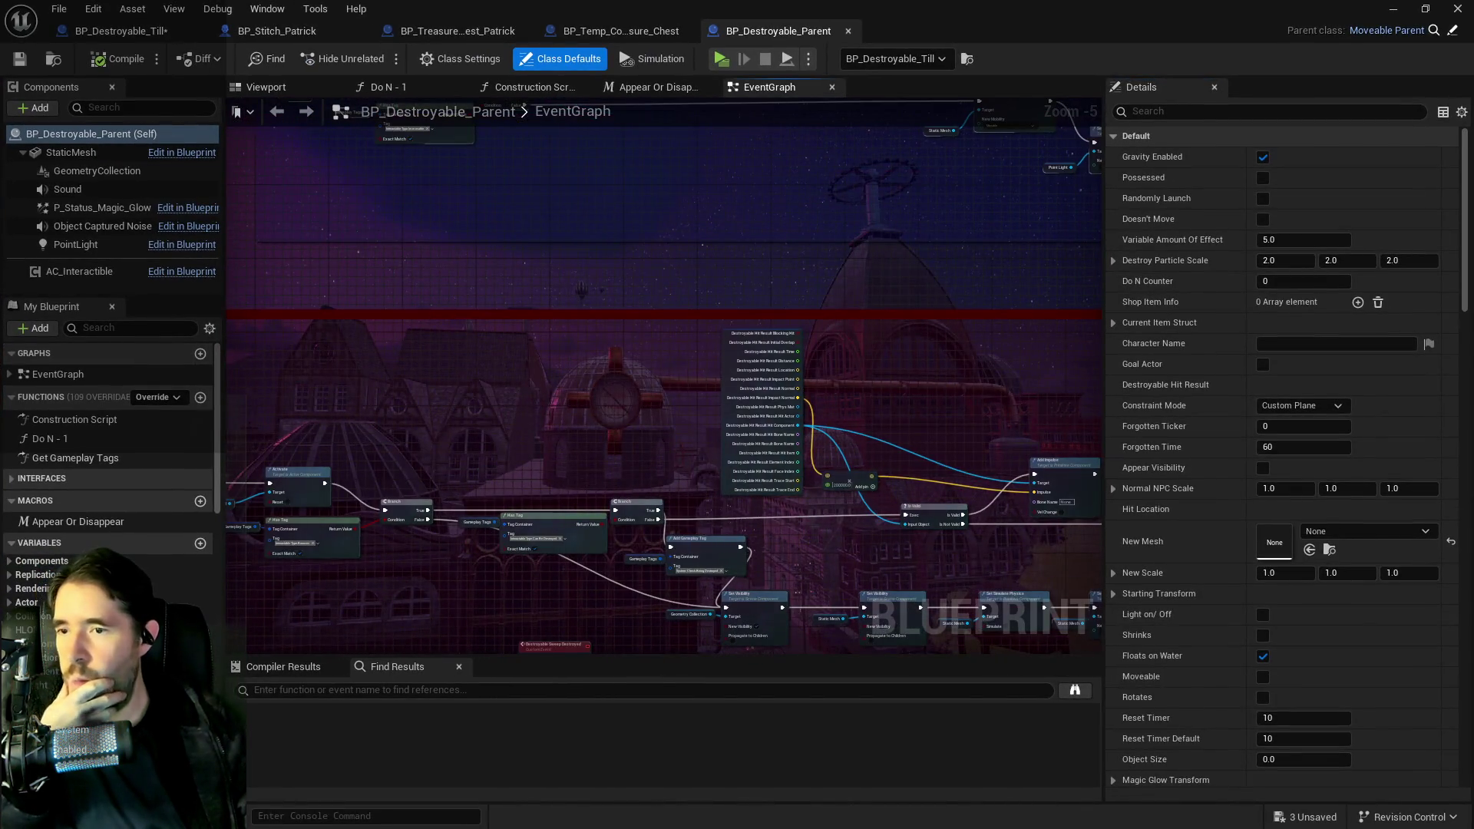
mouse_move(582, 288)
mouse_down()
mouse_move(876, 573)
mouse_move(770, 352)
mouse_move(939, 297)
mouse_up()
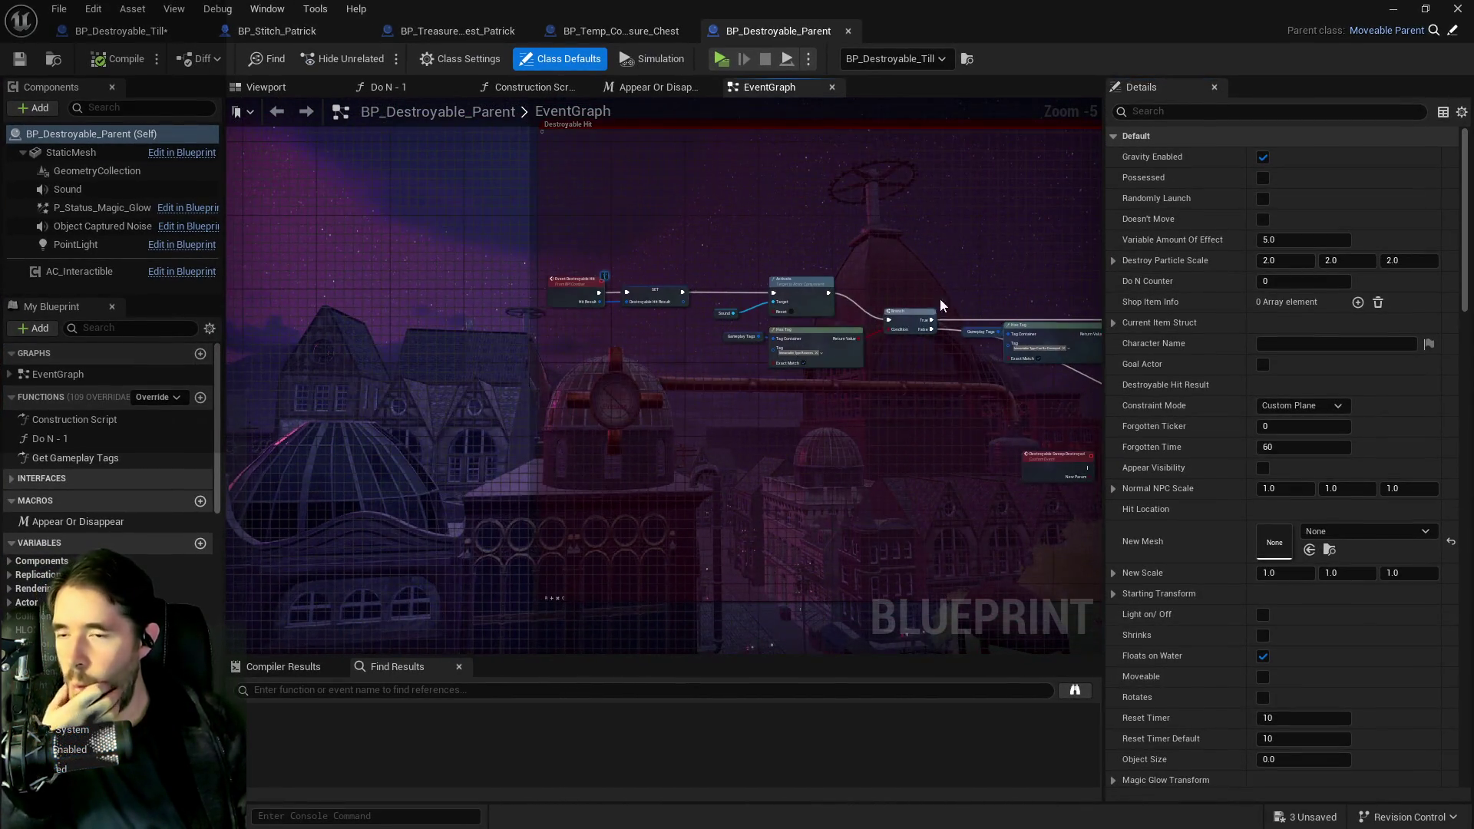
scroll(668, 299, up, 2)
scroll(731, 259, down, 2)
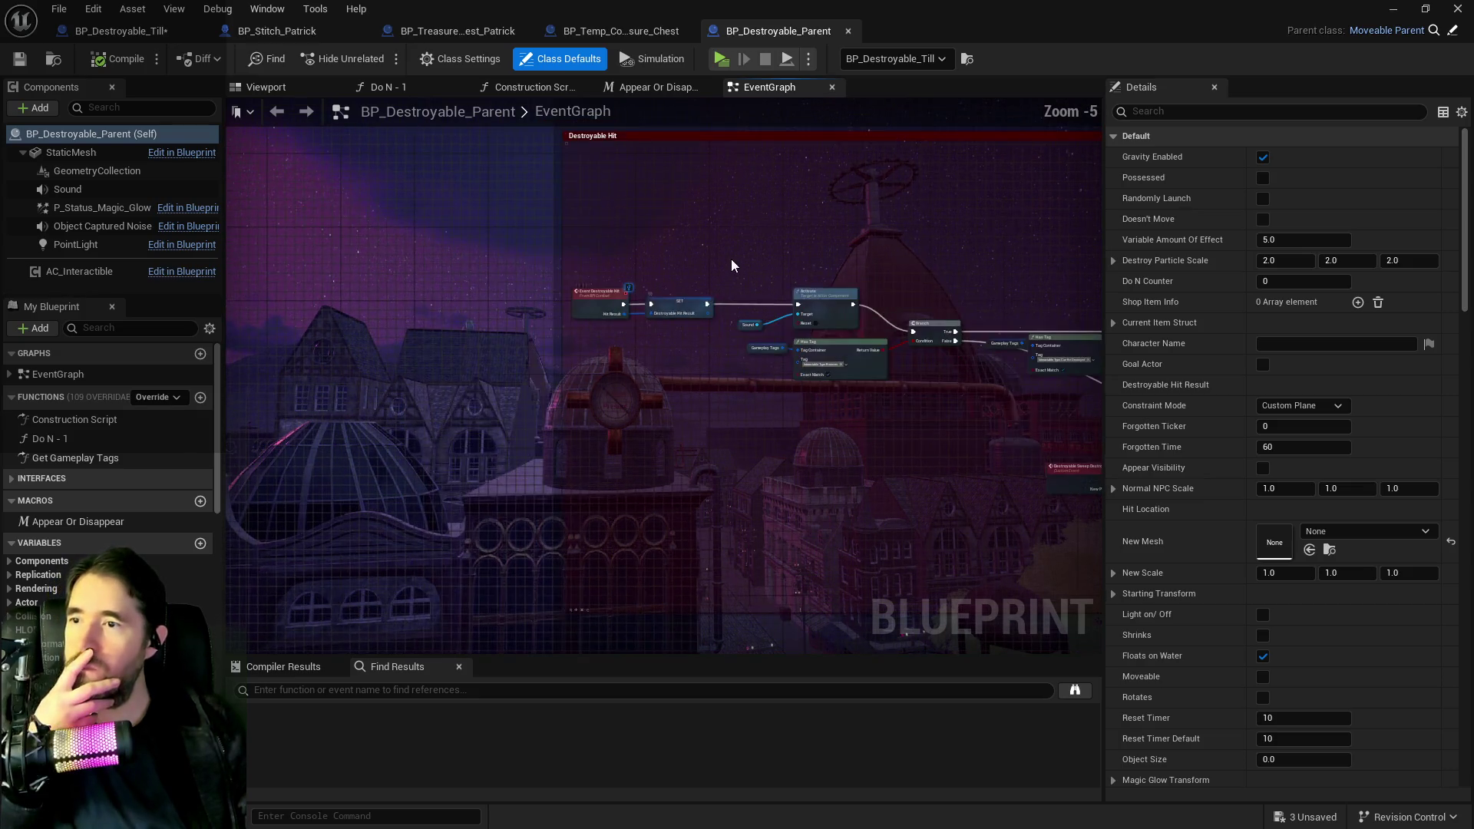
- Bring Event BeginPlay into view and shift it and its comment to the right
drag(731, 265, 659, 384)
mouse_move(718, 228)
mouse_down()
mouse_move(610, 270)
mouse_move(606, 187)
mouse_up()
scroll(652, 264, up, 1)
drag(675, 379, 595, 338)
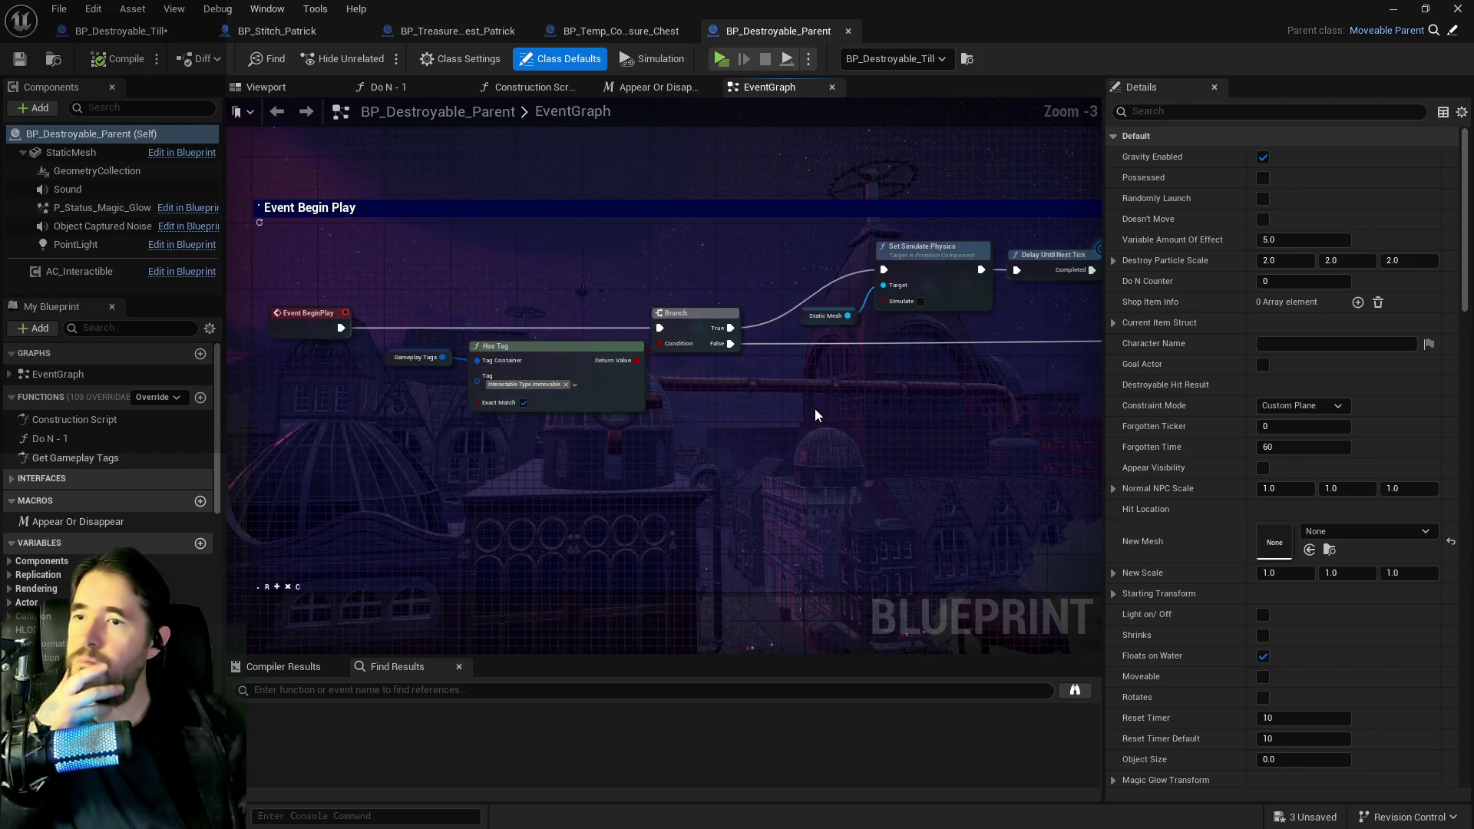
scroll(816, 407, up, 1)
mouse_move(484, 314)
mouse_down()
mouse_move(932, 307)
mouse_move(523, 284)
mouse_up()
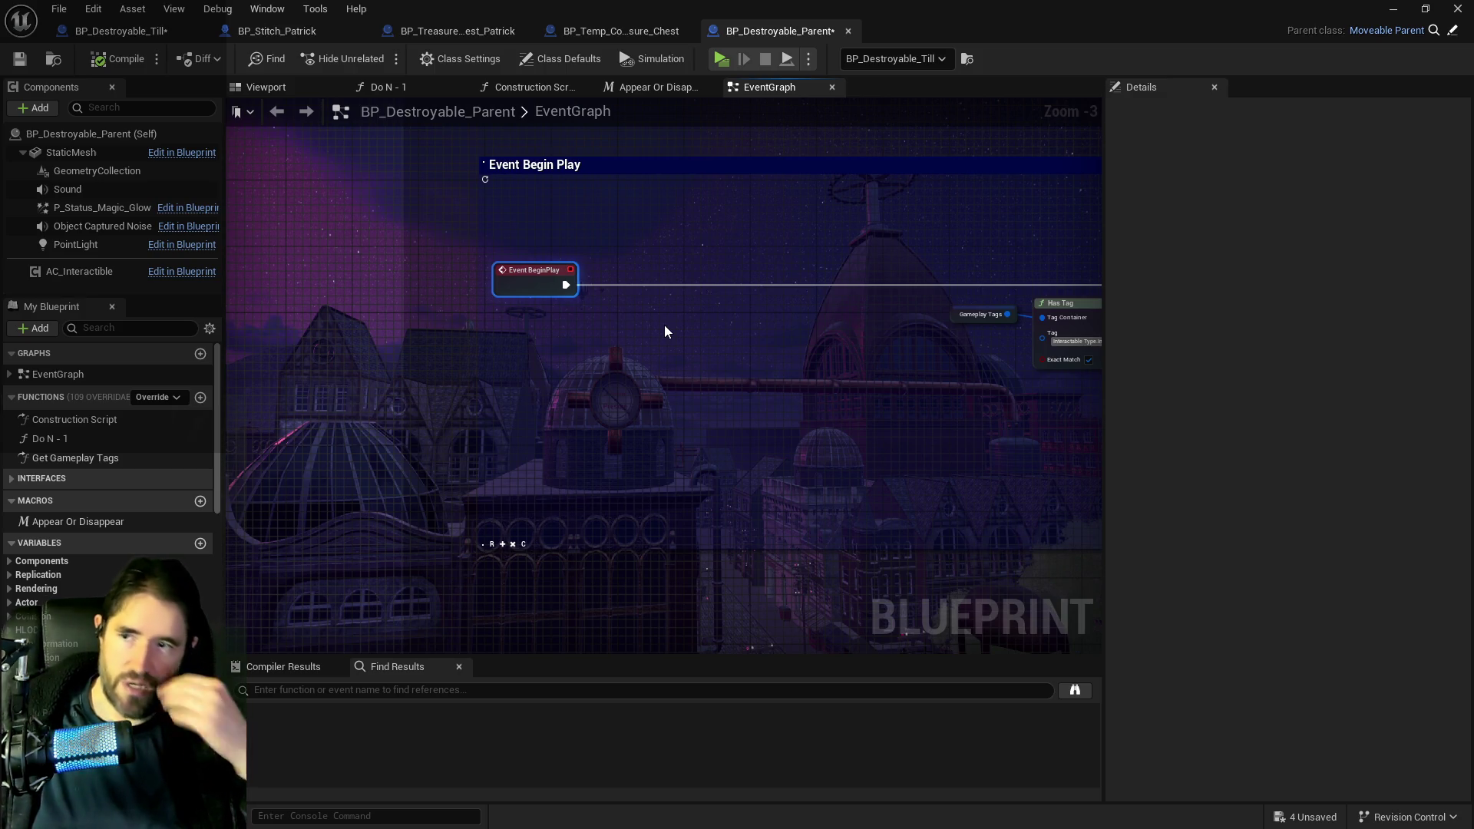
mouse_move(532, 278)
mouse_down()
mouse_move(759, 260)
mouse_move(765, 282)
mouse_up()
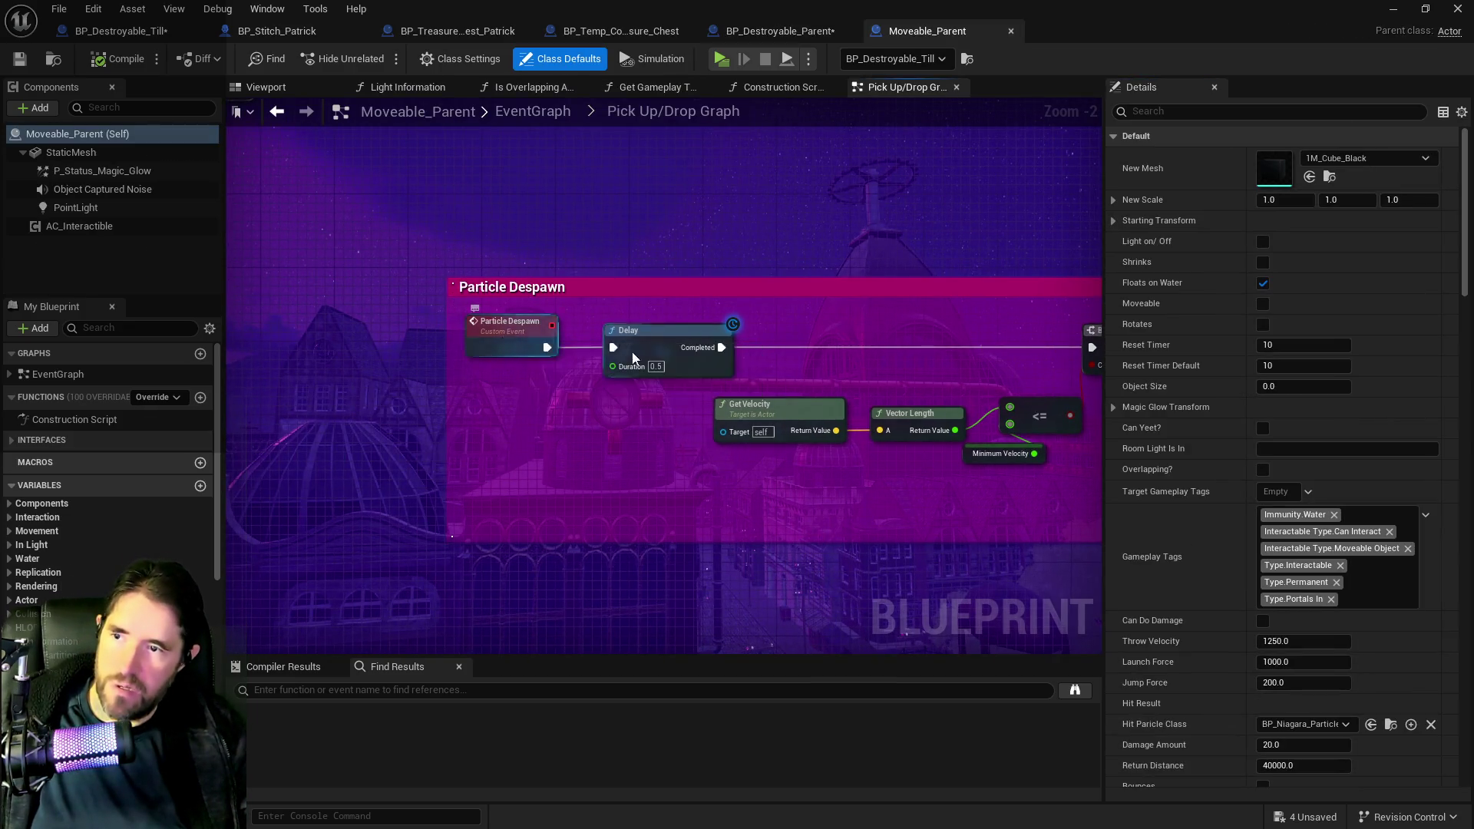
- Return to Moveable_Parent's main EventGraph and frame the Event BeginPlay and Sequence nodes
scroll(432, 470, down, 6)
scroll(491, 503, up, 2)
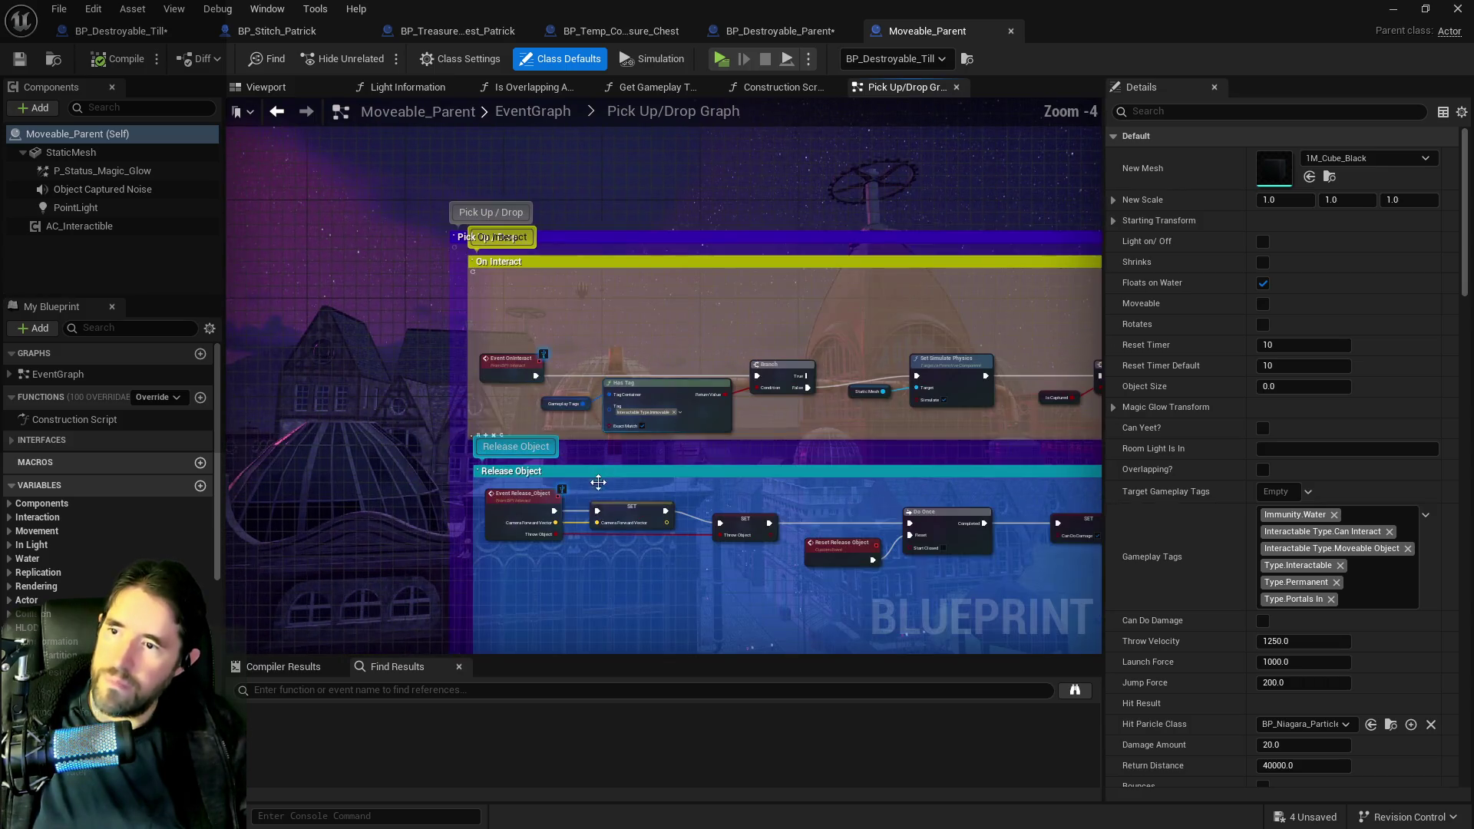
scroll(584, 513, up, 2)
scroll(563, 421, down, 4)
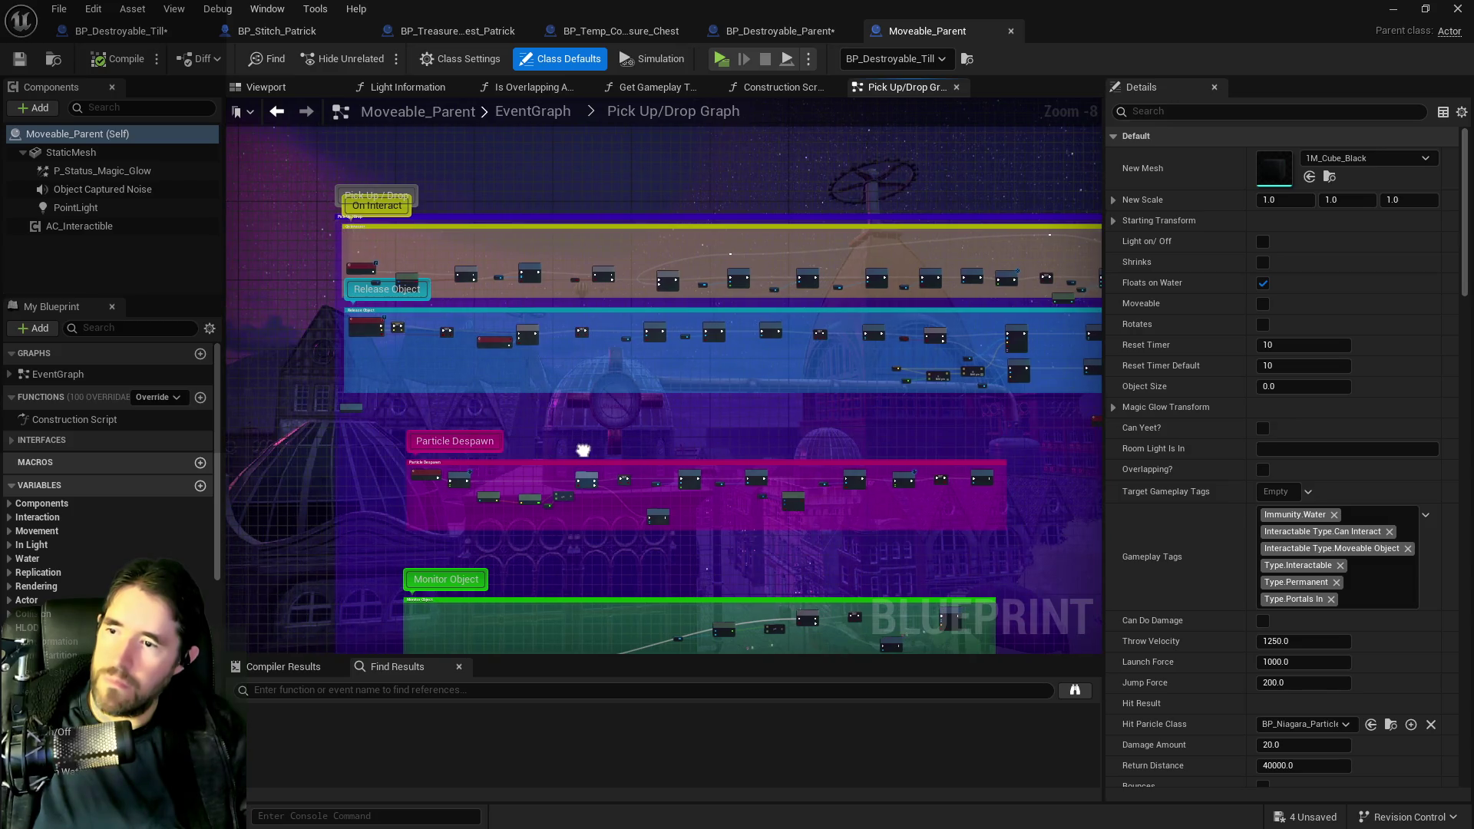
drag(586, 451, 725, 448)
click(533, 111)
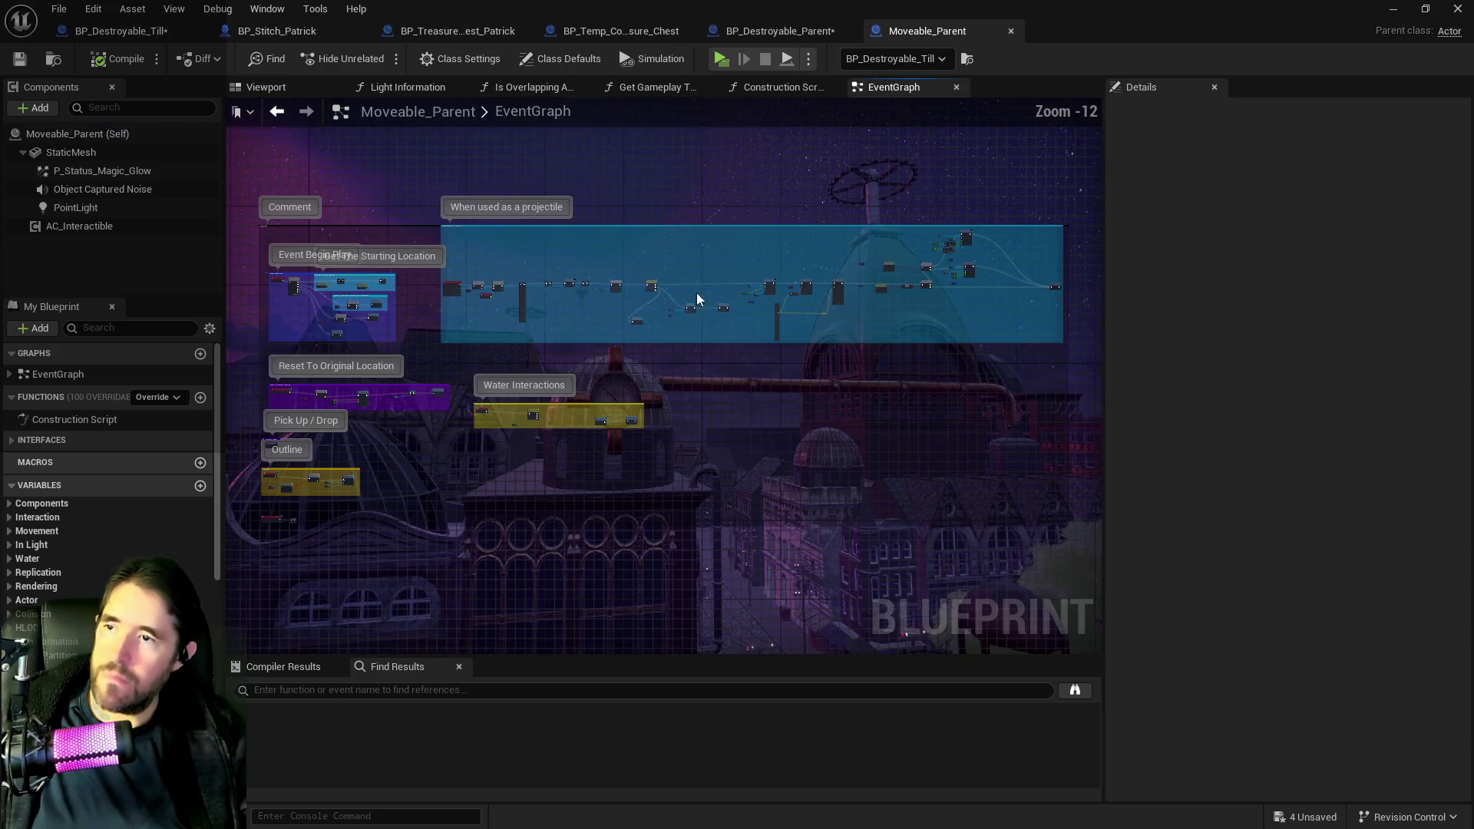
scroll(464, 263, up, 4)
mouse_move(463, 256)
mouse_down()
mouse_move(645, 296)
mouse_move(644, 269)
mouse_move(531, 222)
mouse_up()
scroll(645, 297, up, 6)
mouse_move(653, 284)
mouse_down()
mouse_move(608, 239)
mouse_move(624, 265)
mouse_move(698, 266)
mouse_up()
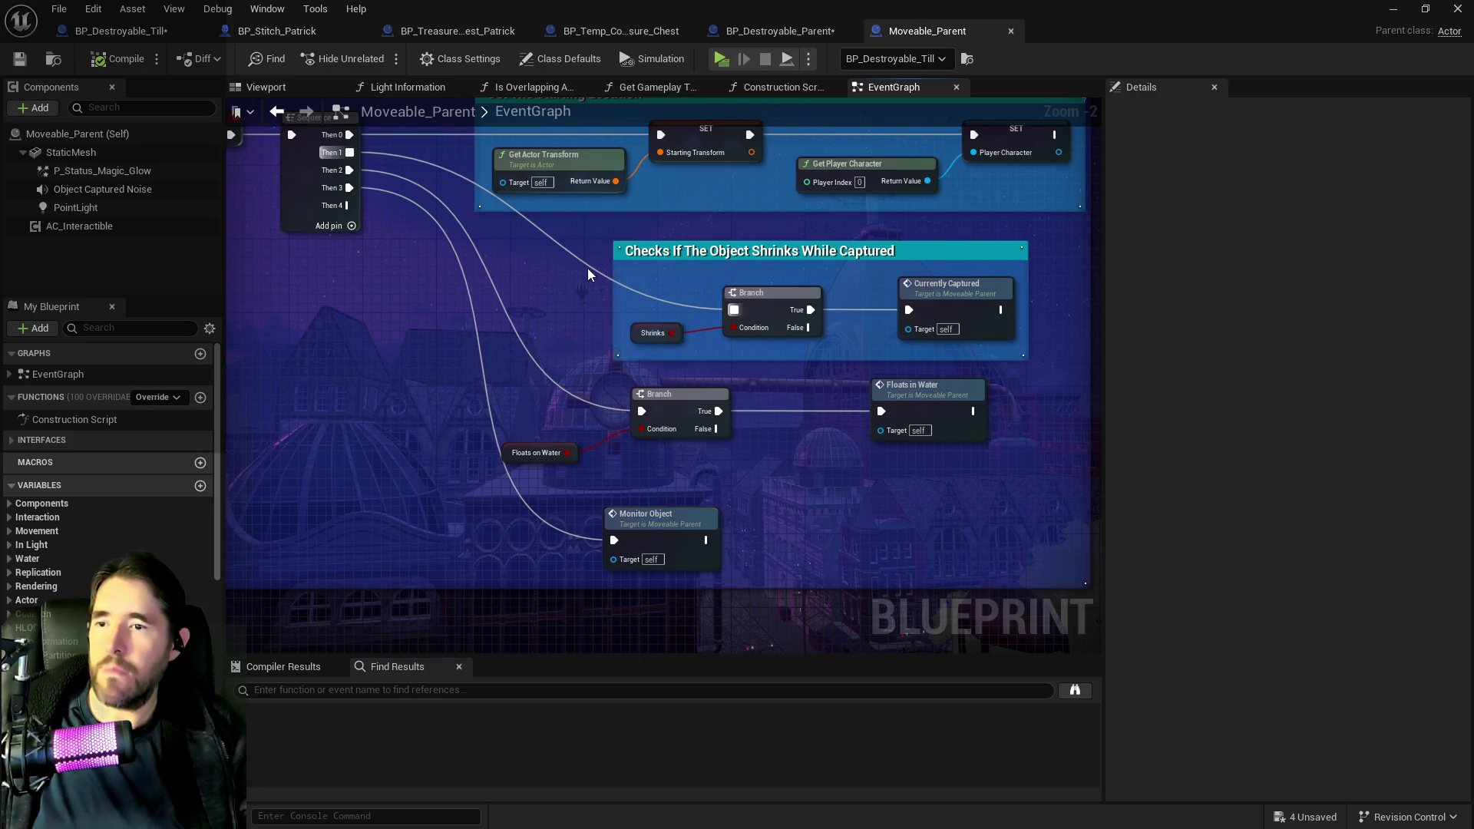
drag(479, 249, 607, 271)
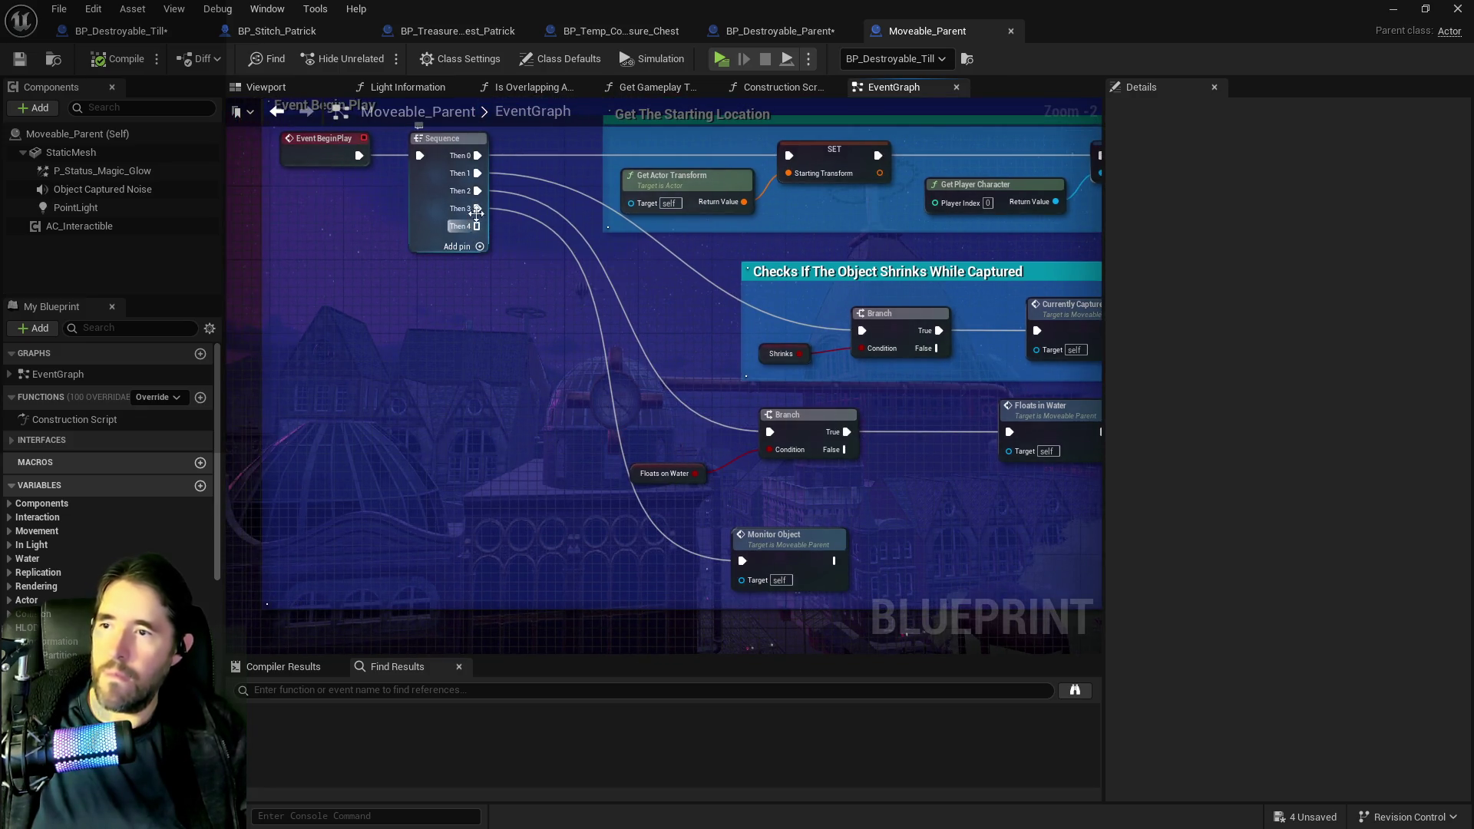
- Rewire Sequence outputs to Branch, Floats on Water, Monitor Object and shrink check, then save
drag(477, 193, 867, 329)
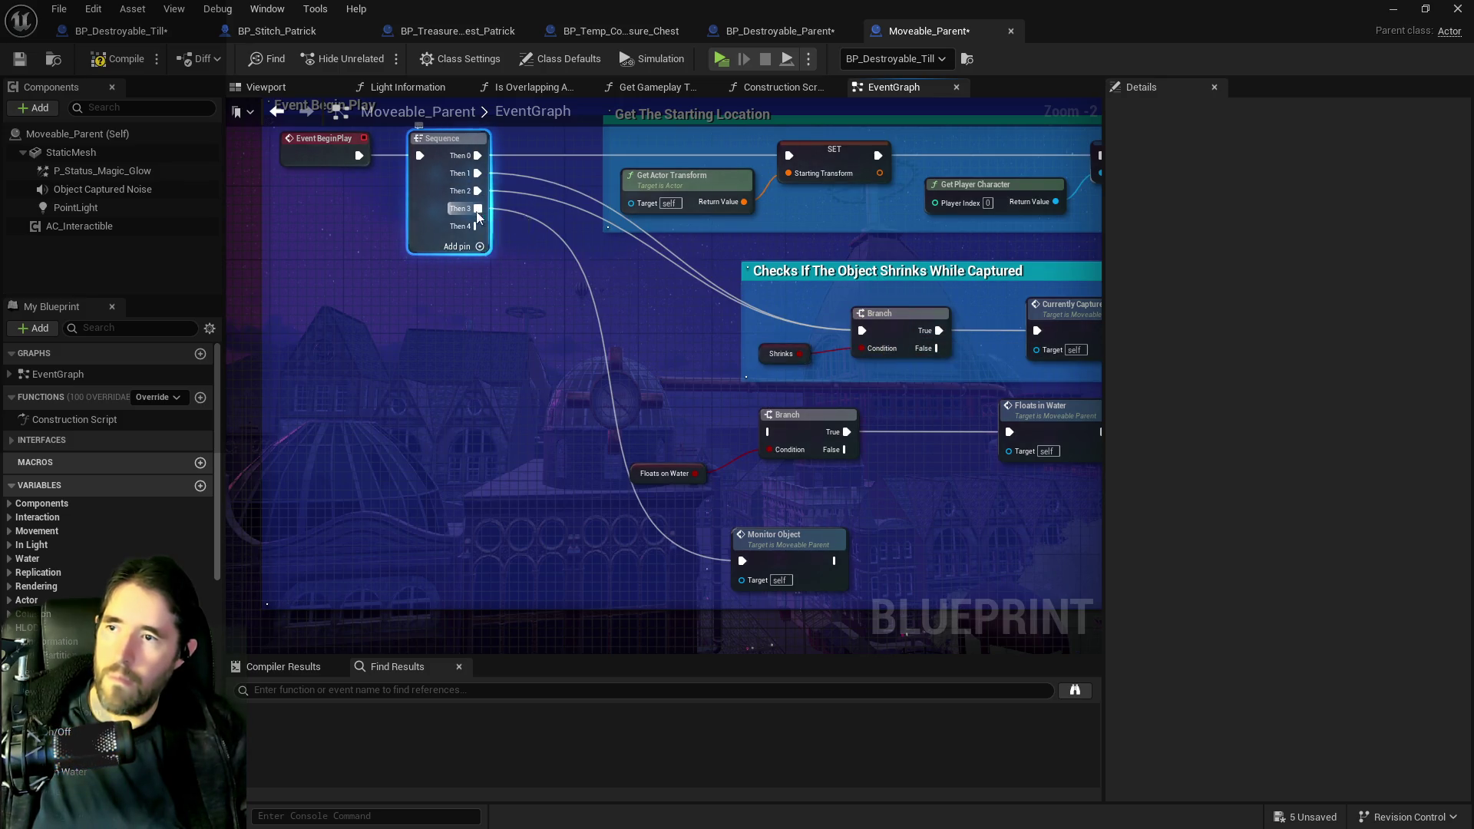
mouse_move(478, 209)
mouse_down()
mouse_move(731, 383)
mouse_move(774, 433)
mouse_move(578, 362)
mouse_move(739, 560)
mouse_up()
drag(762, 375, 611, 447)
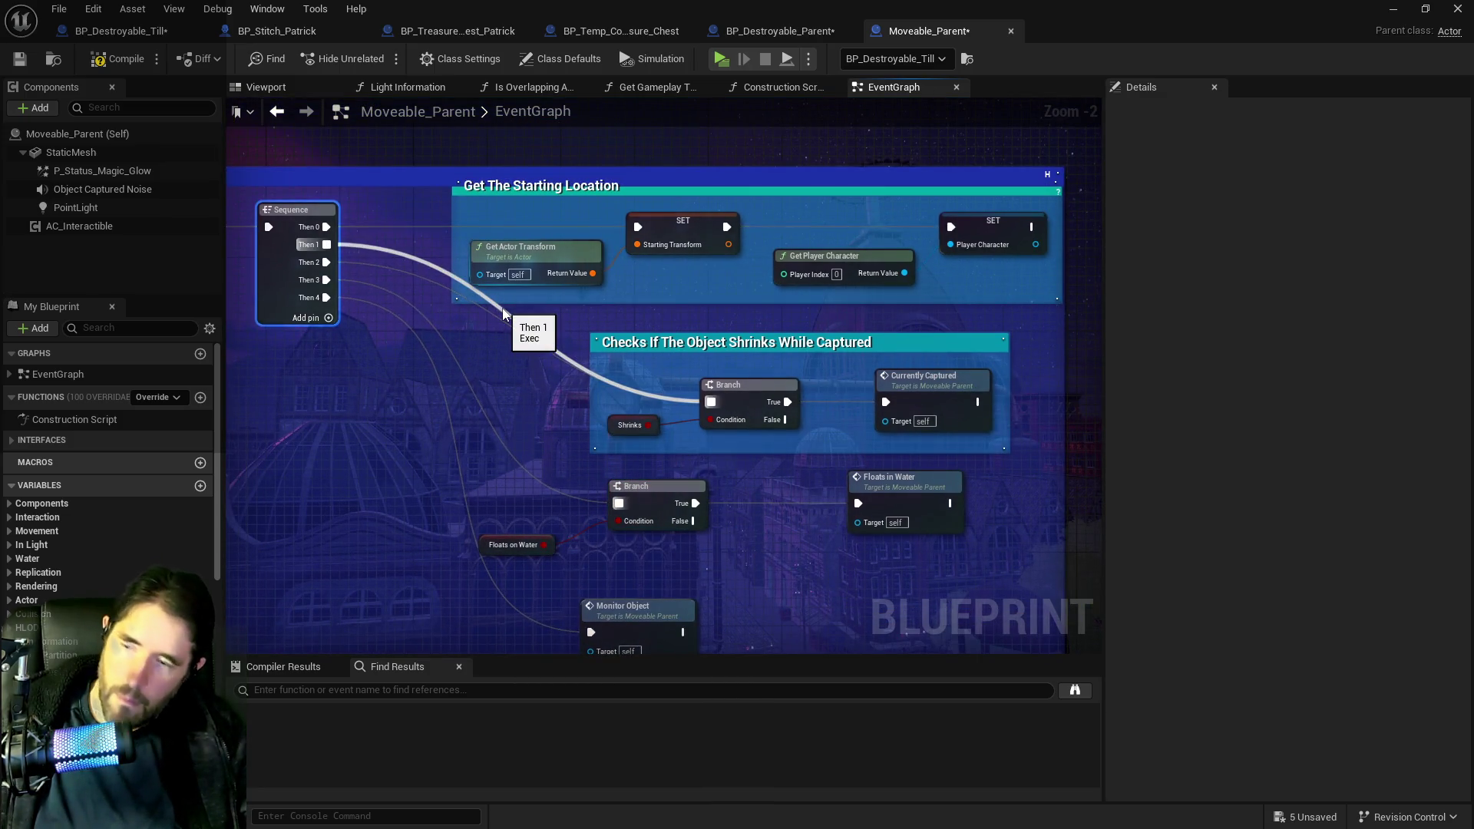
drag(327, 244, 326, 261)
drag(535, 242, 522, 308)
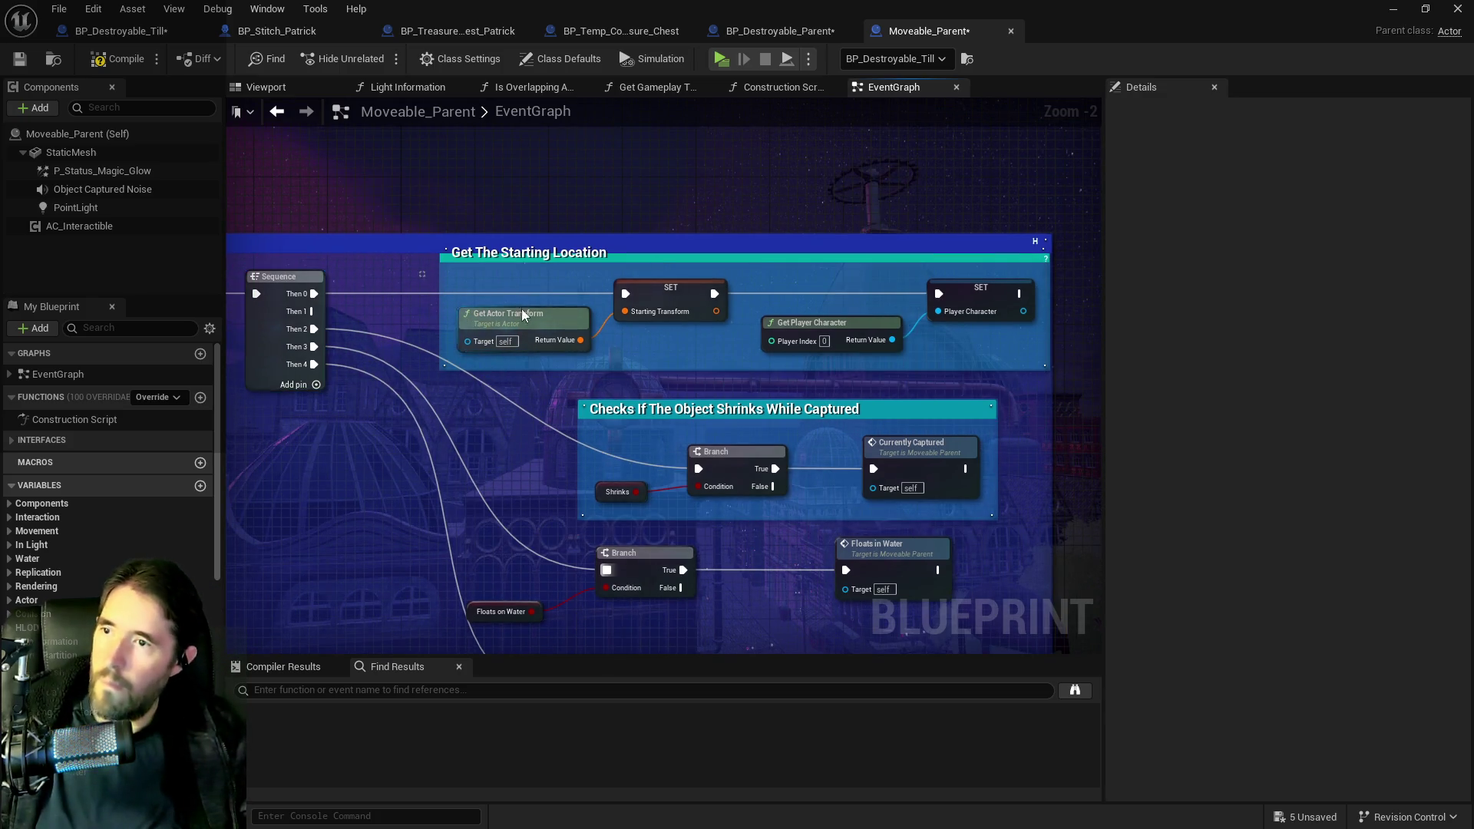
mouse_move(966, 307)
mouse_down()
mouse_move(964, 214)
mouse_move(966, 310)
mouse_up()
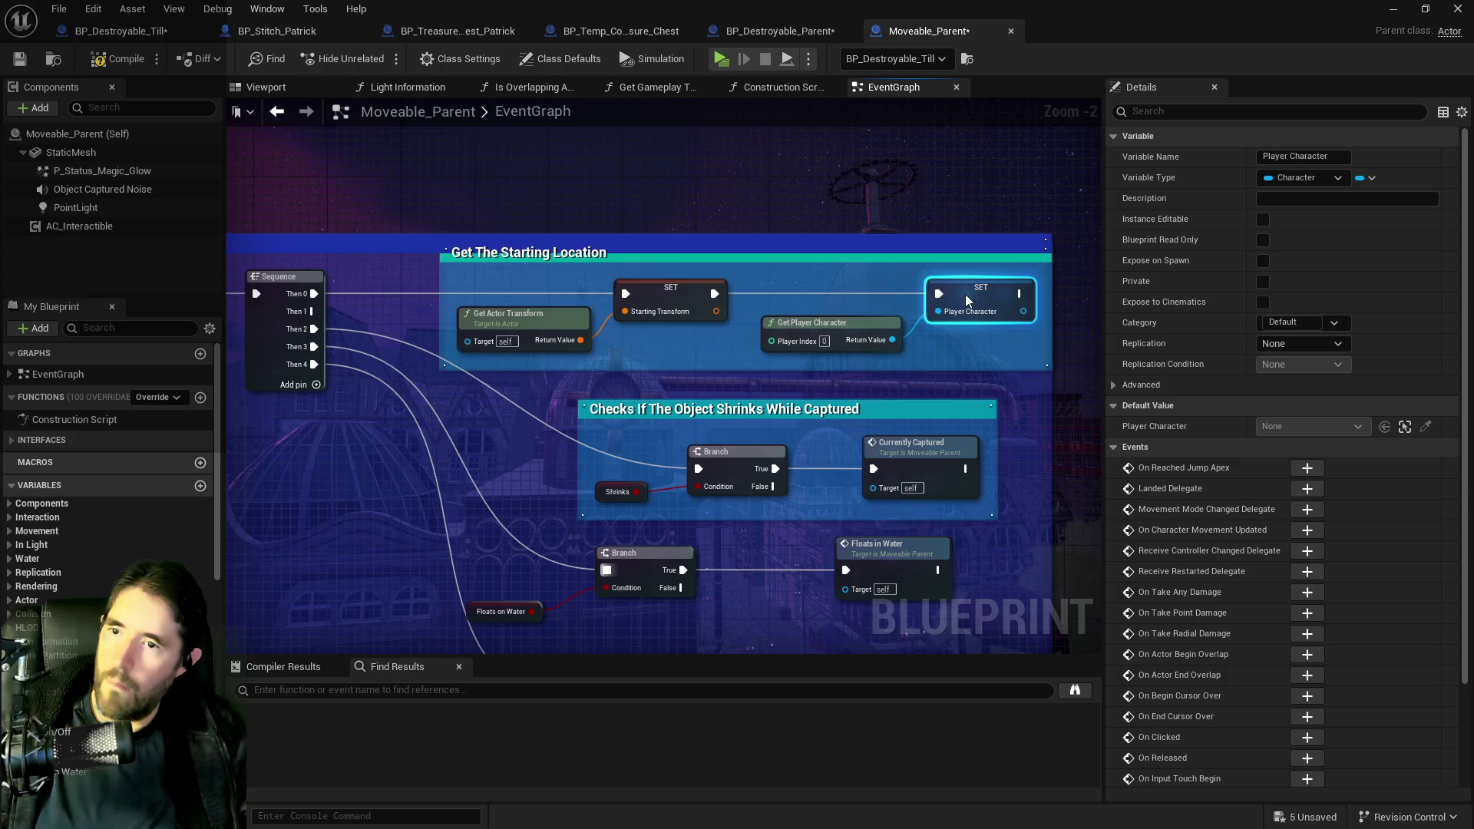
click(19, 59)
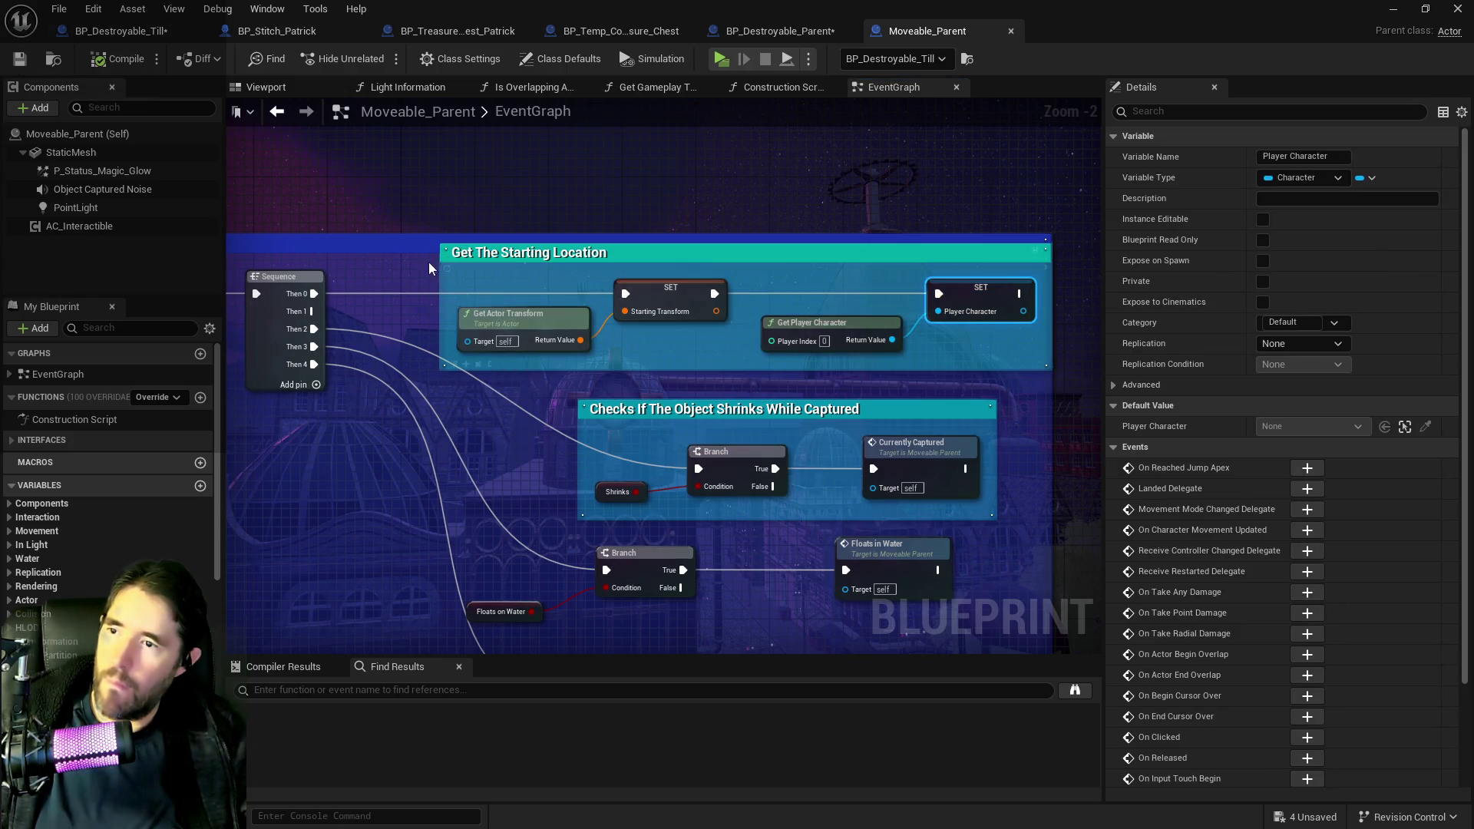
- Move the starting-location group up and add a Do I Have This? node from Sequence Then 1
drag(415, 281, 858, 346)
ctrl+click(969, 292)
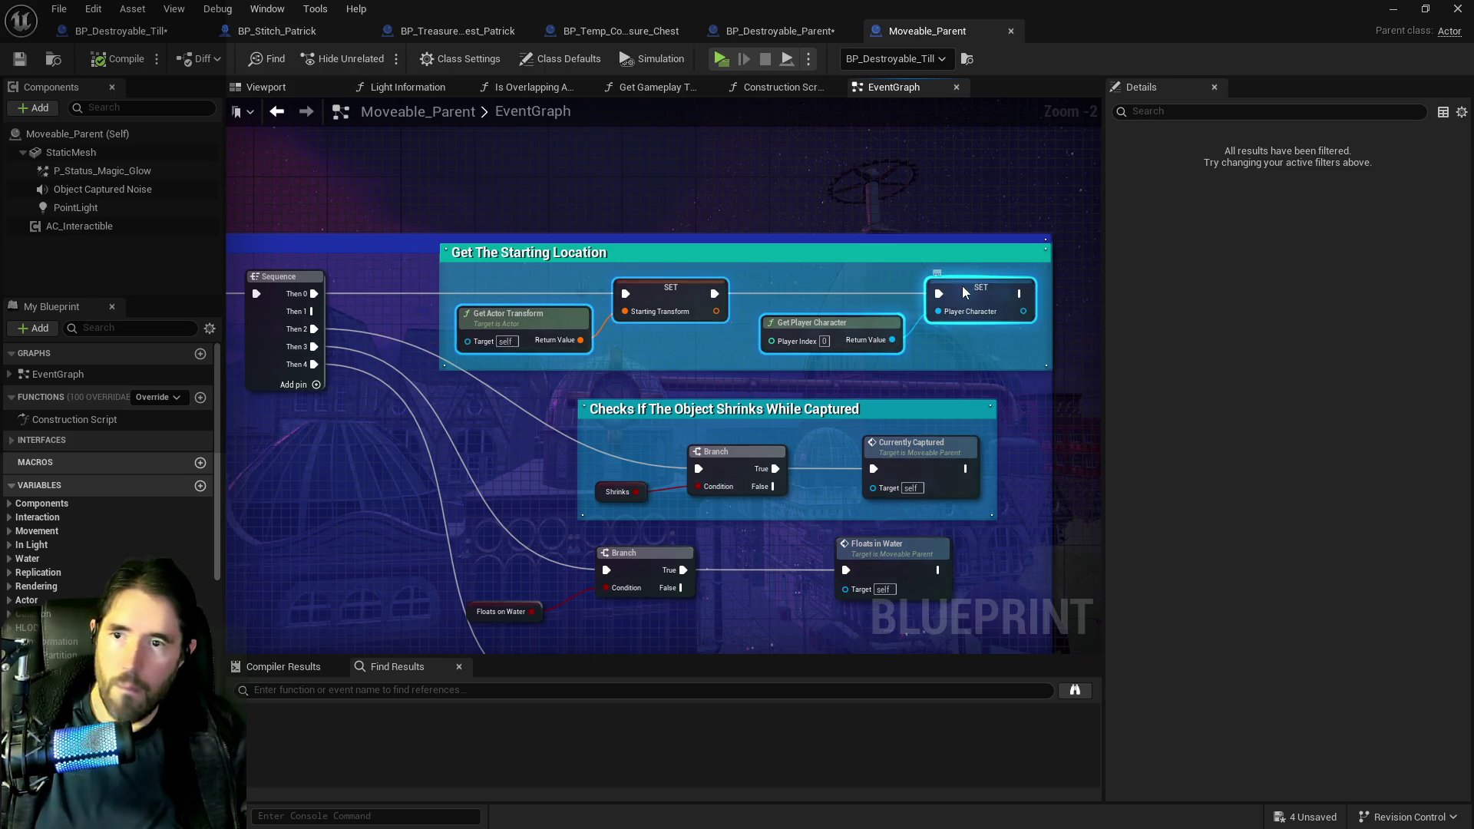
mouse_move(962, 286)
mouse_down()
mouse_move(932, 125)
mouse_move(978, 100)
mouse_up()
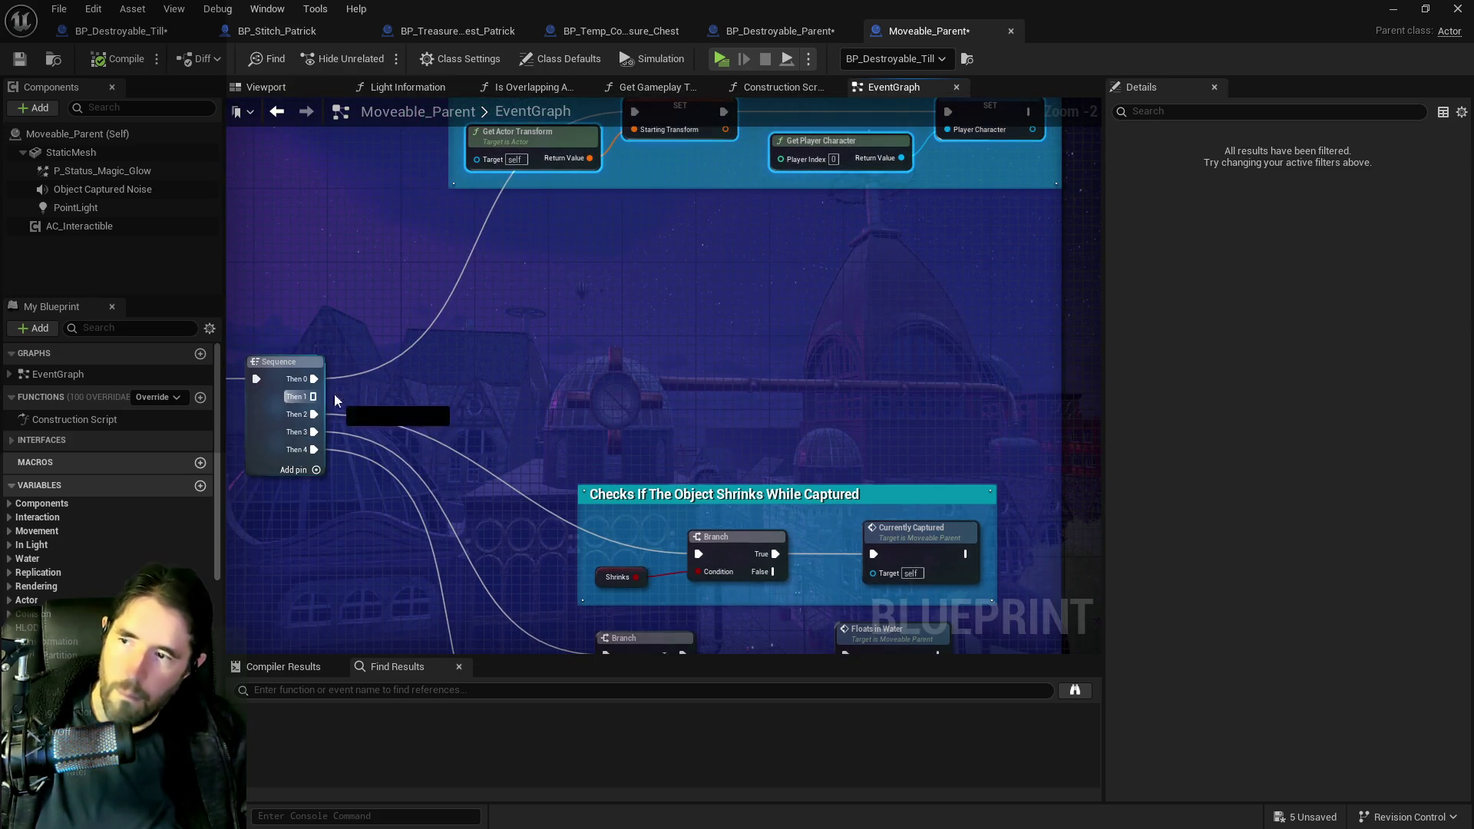
drag(311, 396, 478, 369)
text(do I have)
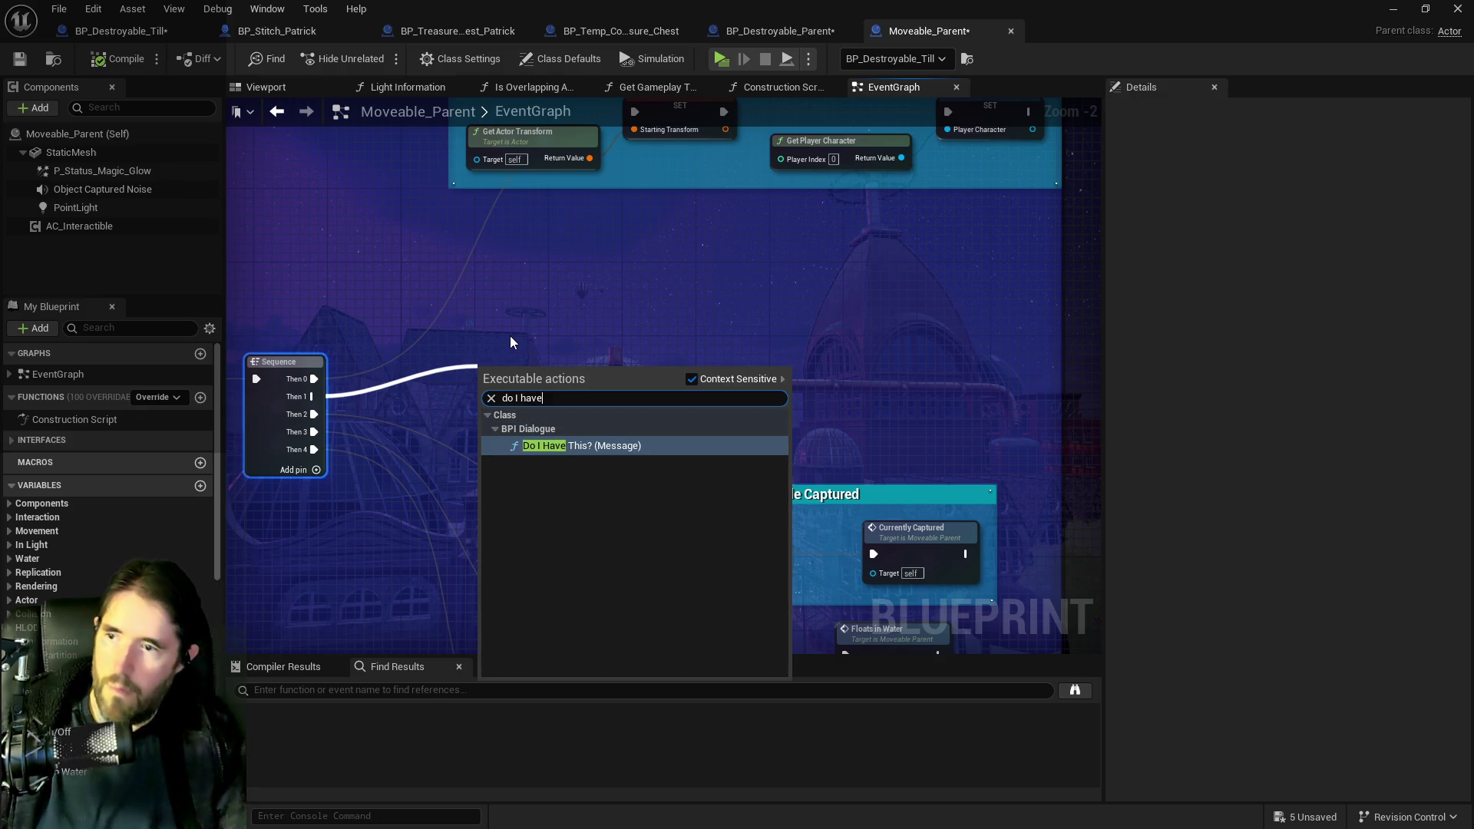
key(Return)
mouse_move(565, 363)
mouse_down()
mouse_move(726, 284)
mouse_move(648, 372)
mouse_up()
- Promote the Name Of Item and Item Type inputs of Do I Have This? to variables
mouse_move(587, 433)
mouse_down()
mouse_move(496, 429)
mouse_move(543, 460)
mouse_up()
click(577, 500)
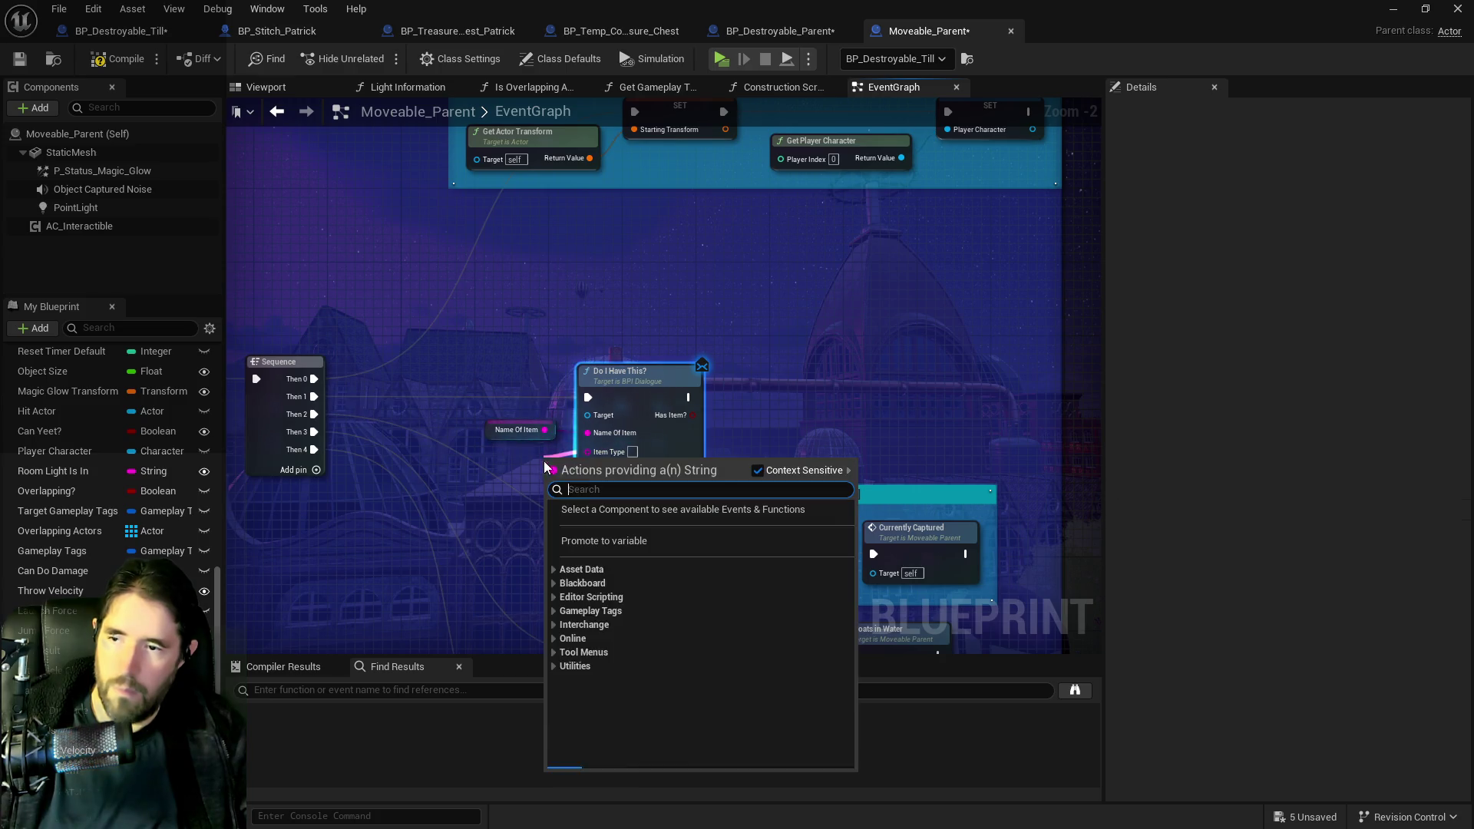
click(575, 538)
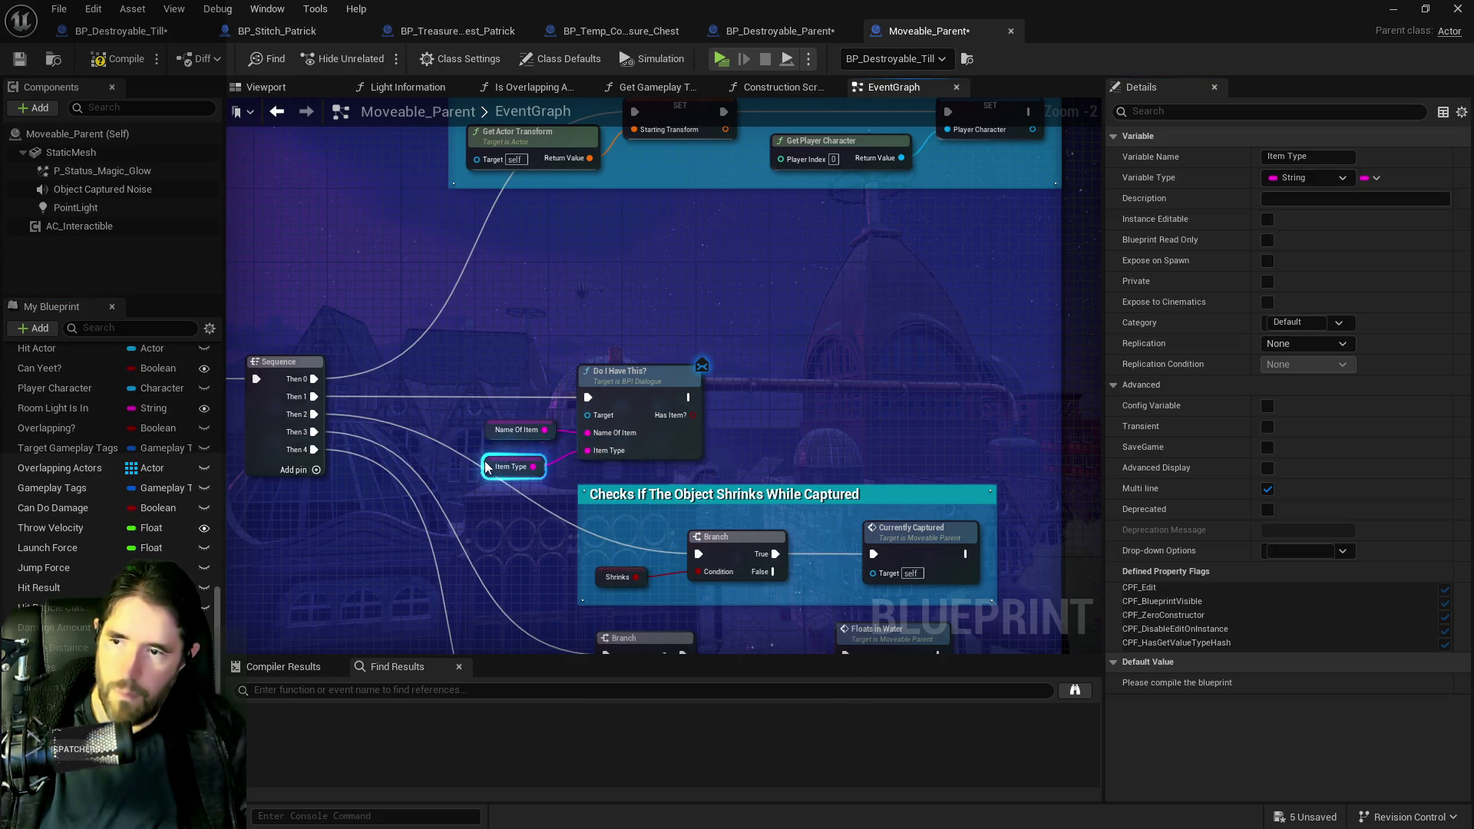
click(494, 458)
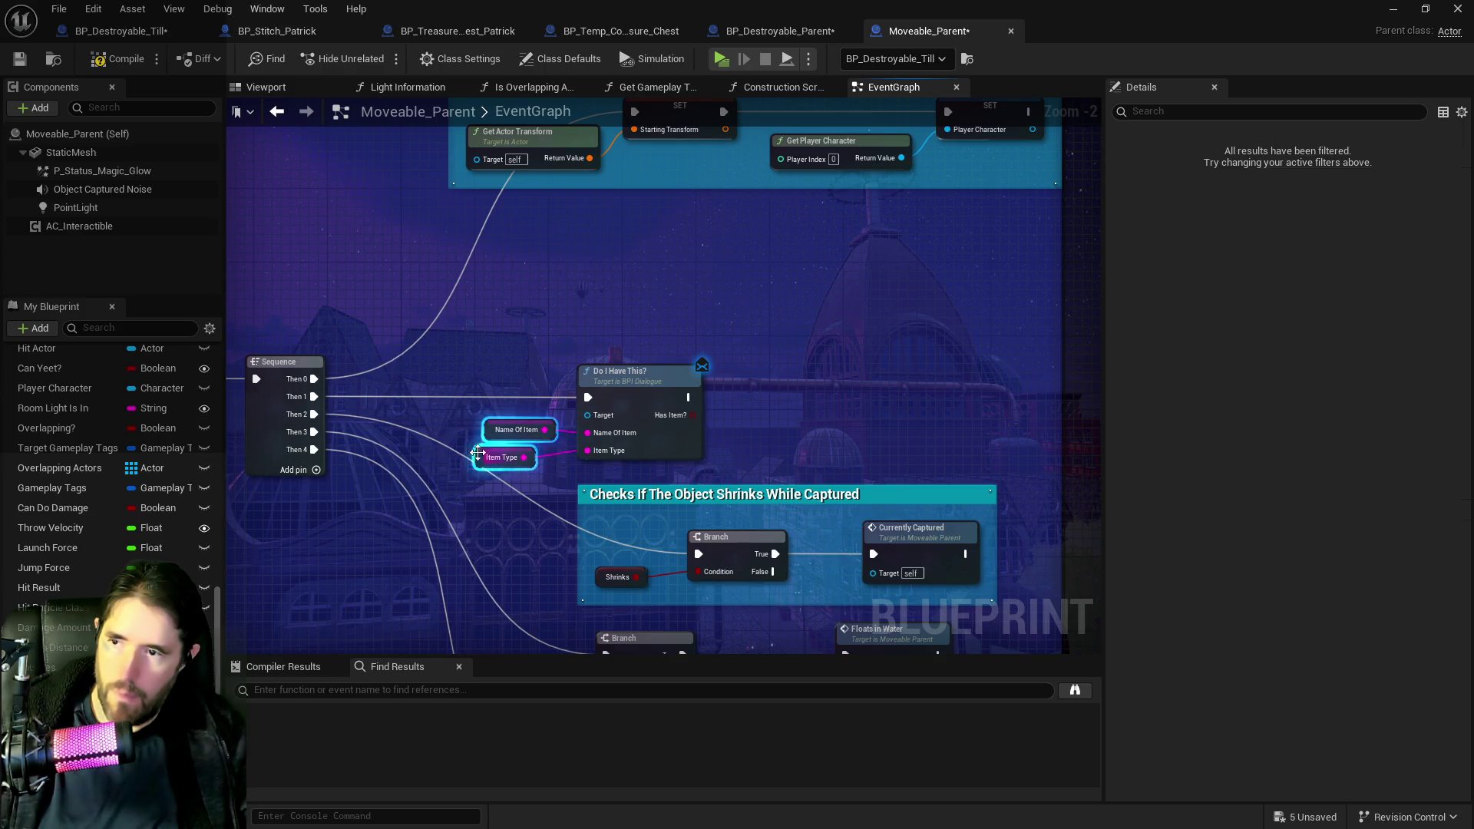
click(494, 457)
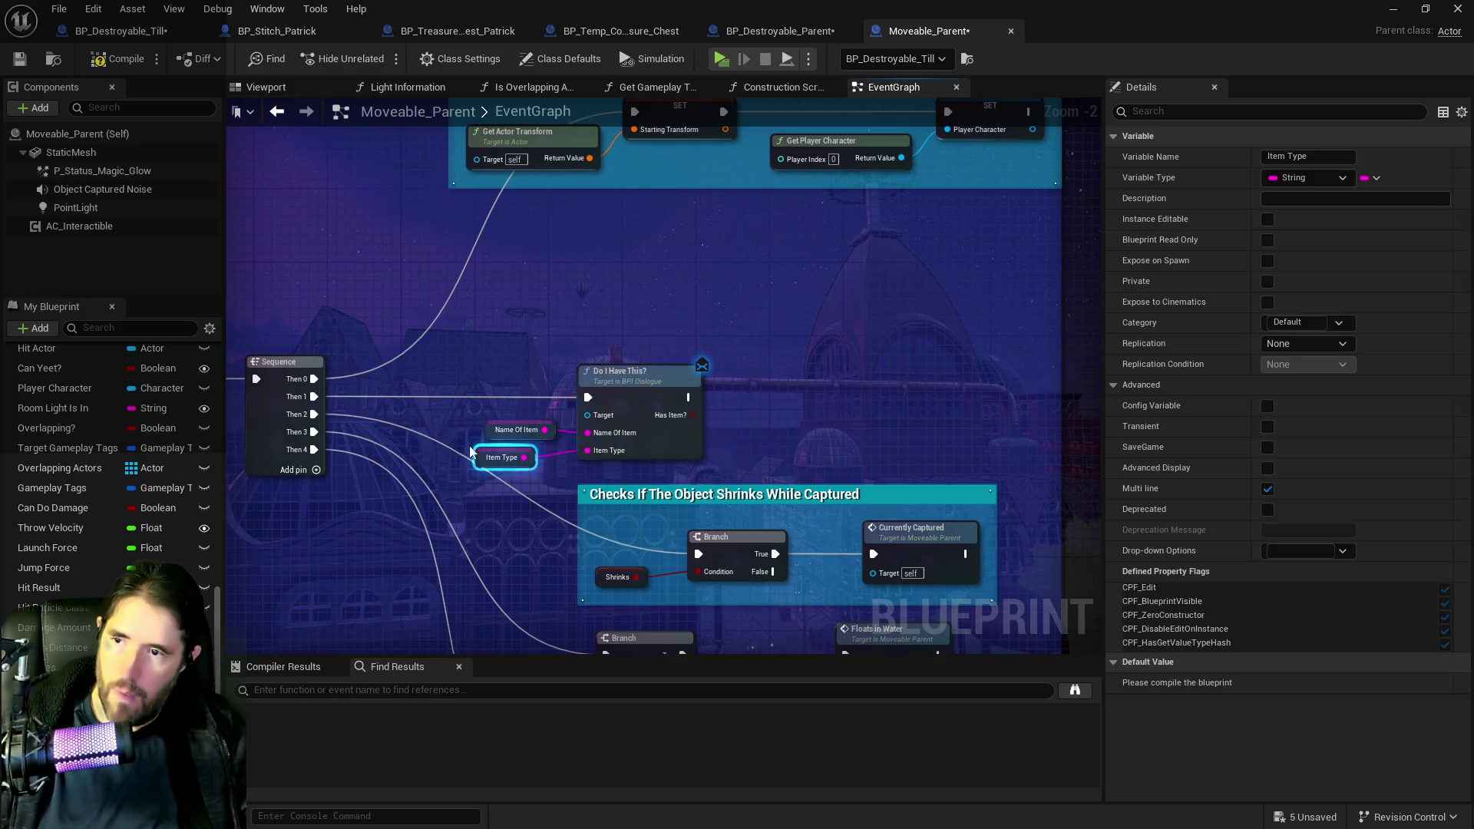
drag(684, 389, 757, 389)
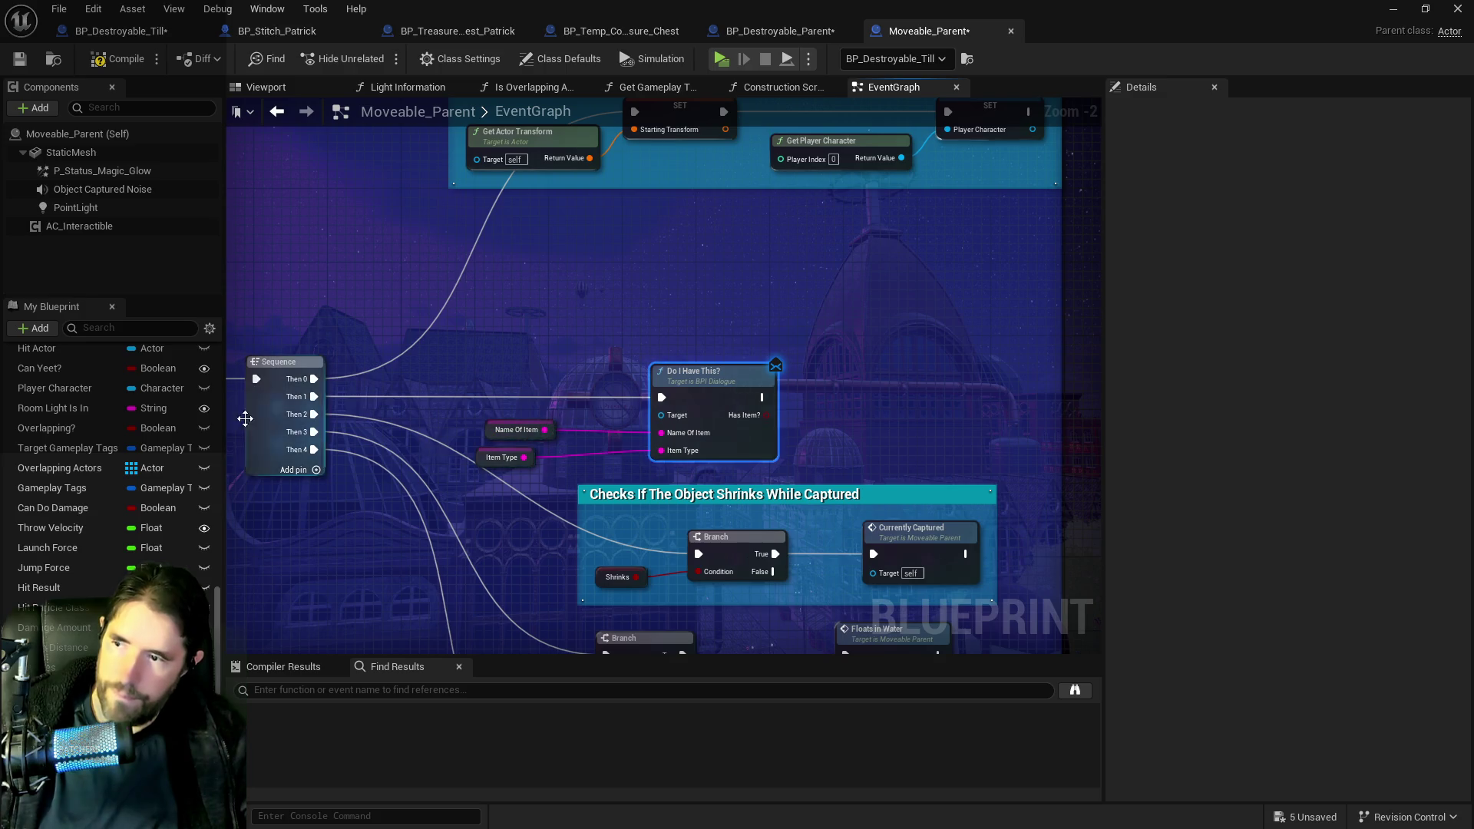
- Add a Gameplay Tags getter feeding a Has Tag check
click(106, 327)
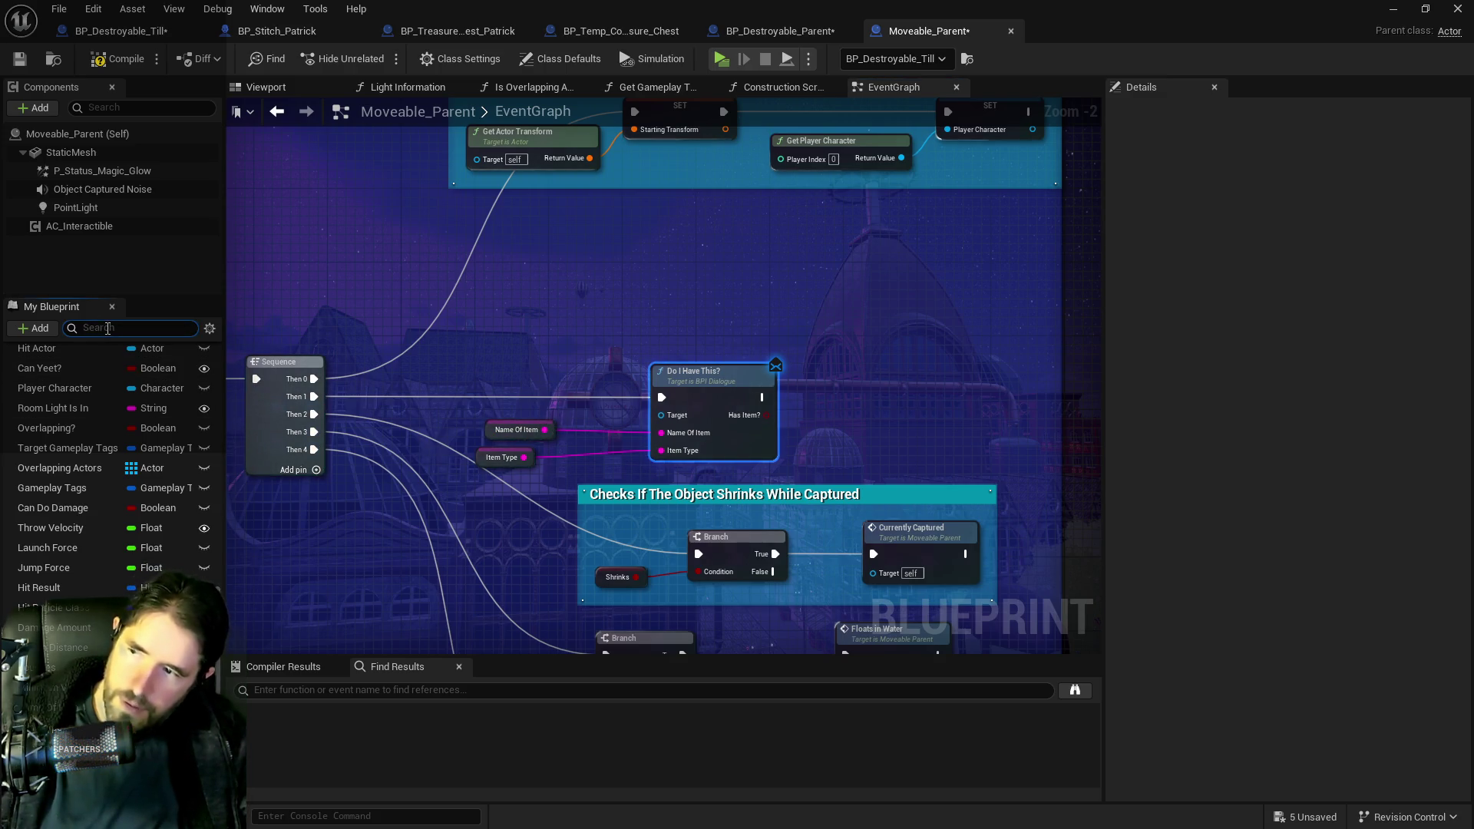
text(gamepla)
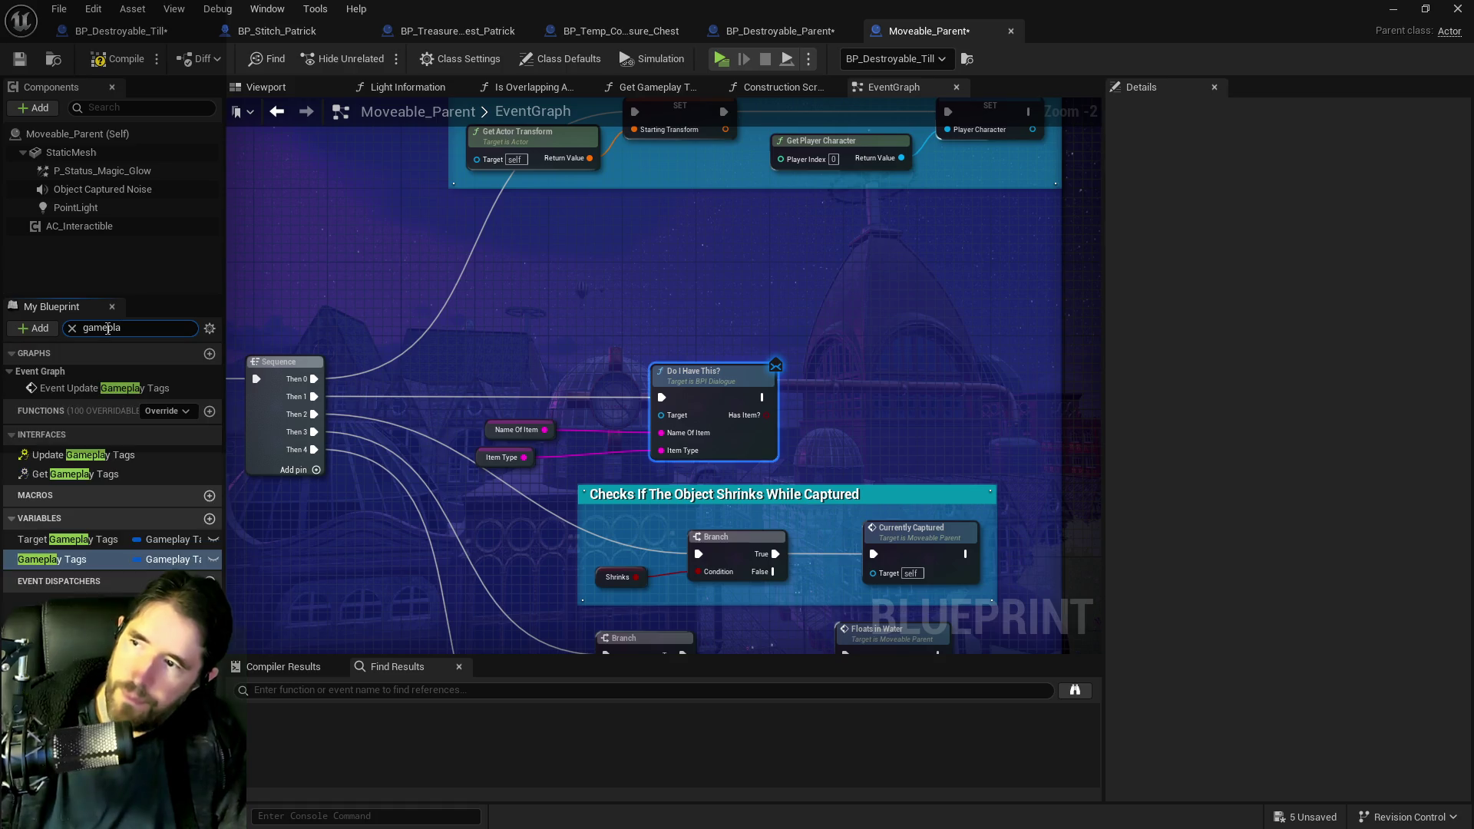
mouse_move(35, 559)
mouse_down()
mouse_move(438, 407)
mouse_move(415, 388)
mouse_move(420, 400)
mouse_move(524, 347)
mouse_up()
click(438, 413)
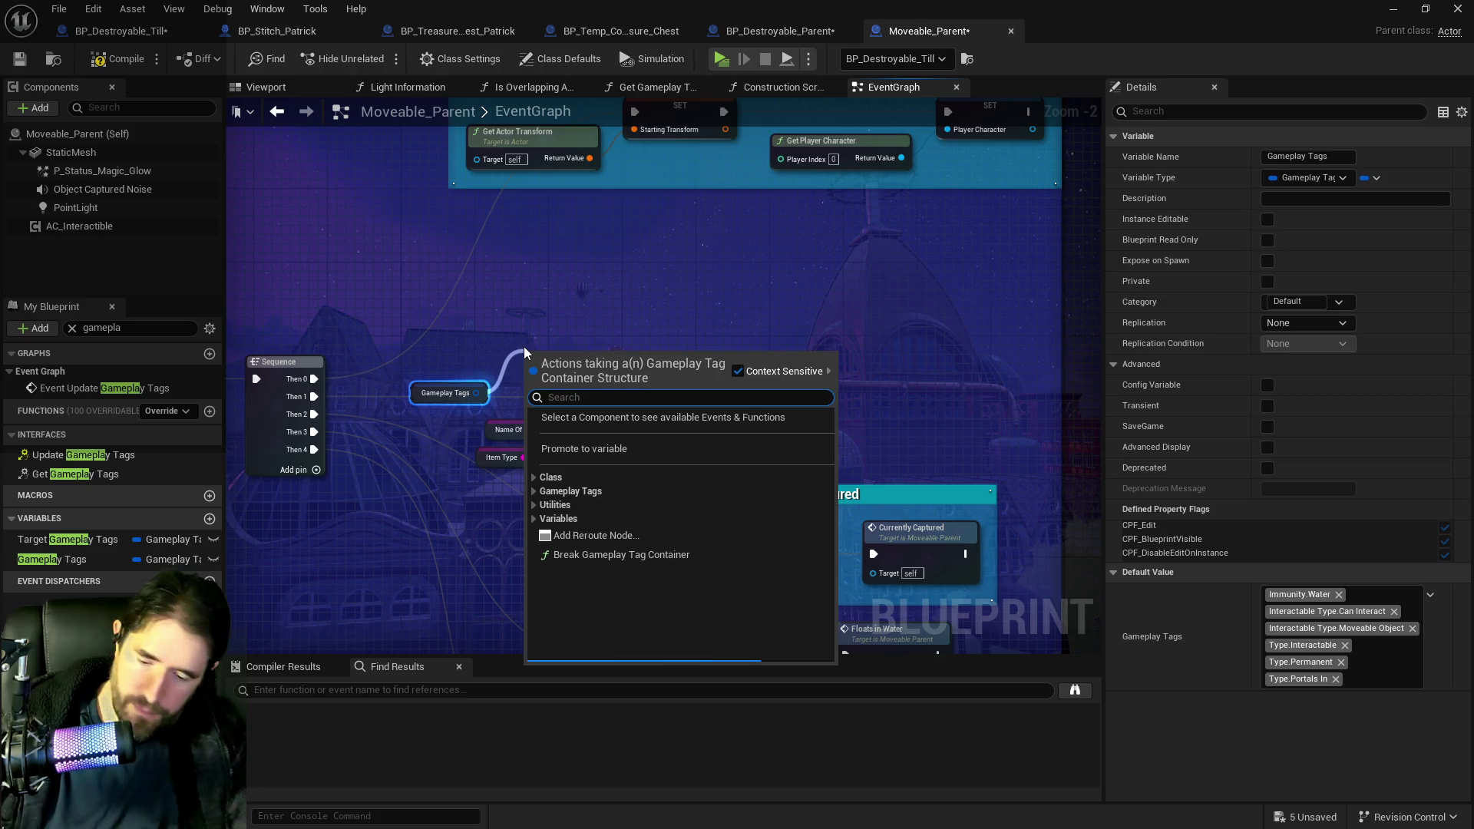
text(has tag)
click(602, 464)
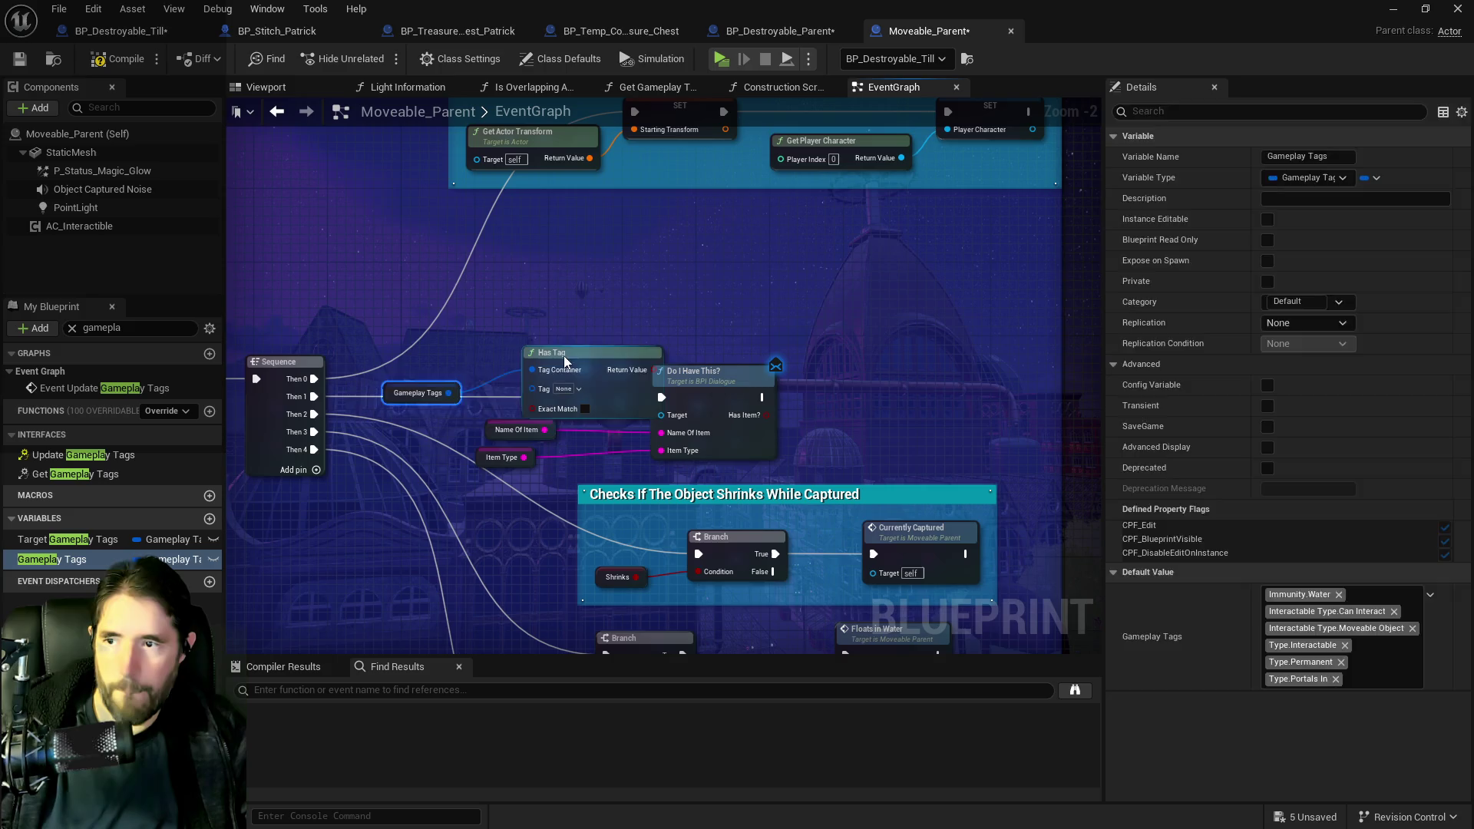
- Line up the Has Tag and Gameplay Tags nodes and pull a wire from Has Tag's Return Value
mouse_move(564, 356)
mouse_down()
mouse_move(527, 352)
mouse_move(527, 338)
mouse_up()
mouse_move(482, 428)
mouse_down()
mouse_move(620, 476)
mouse_move(914, 439)
mouse_up()
click(622, 351)
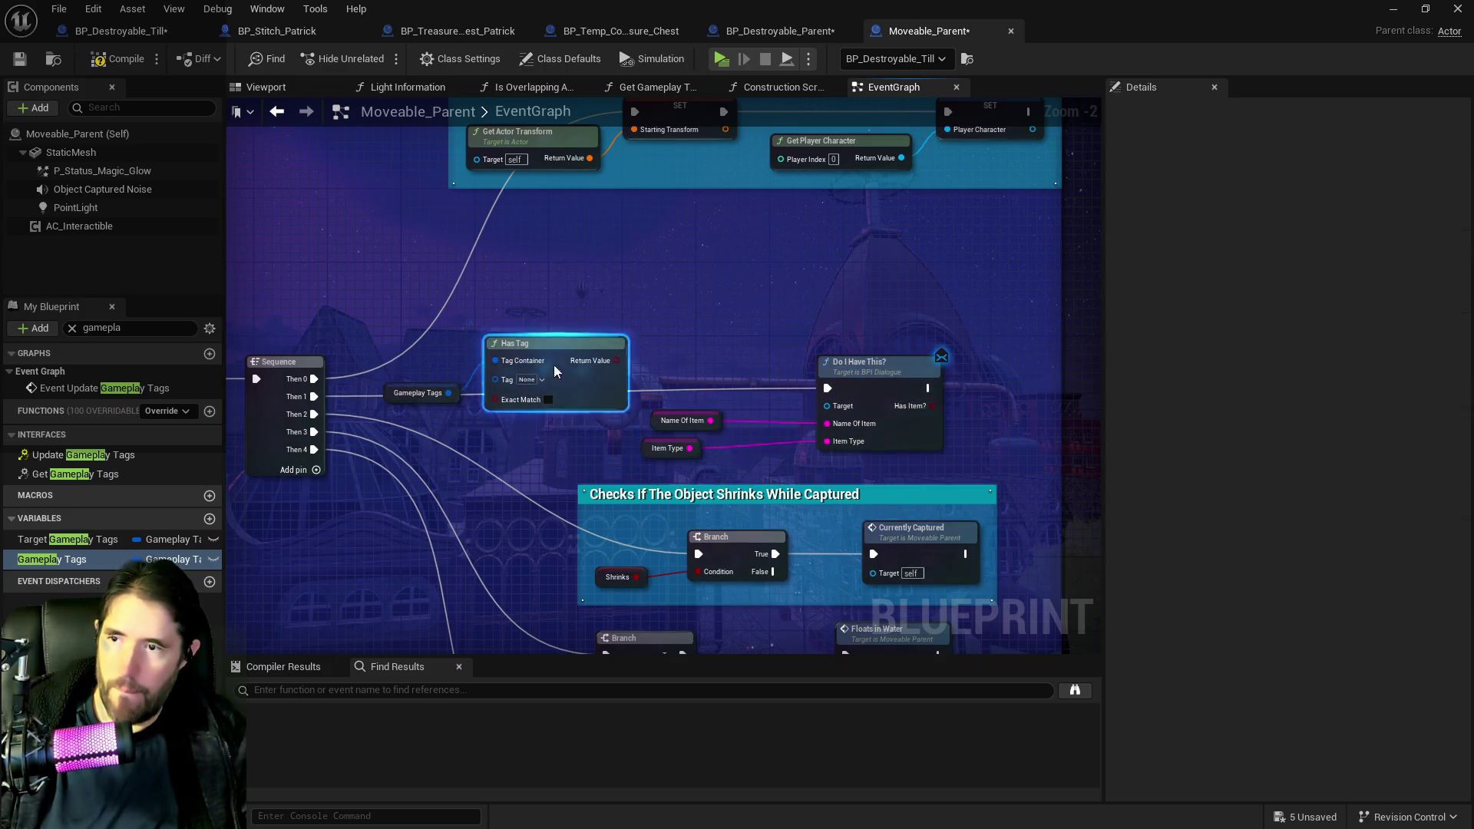
drag(554, 366, 544, 398)
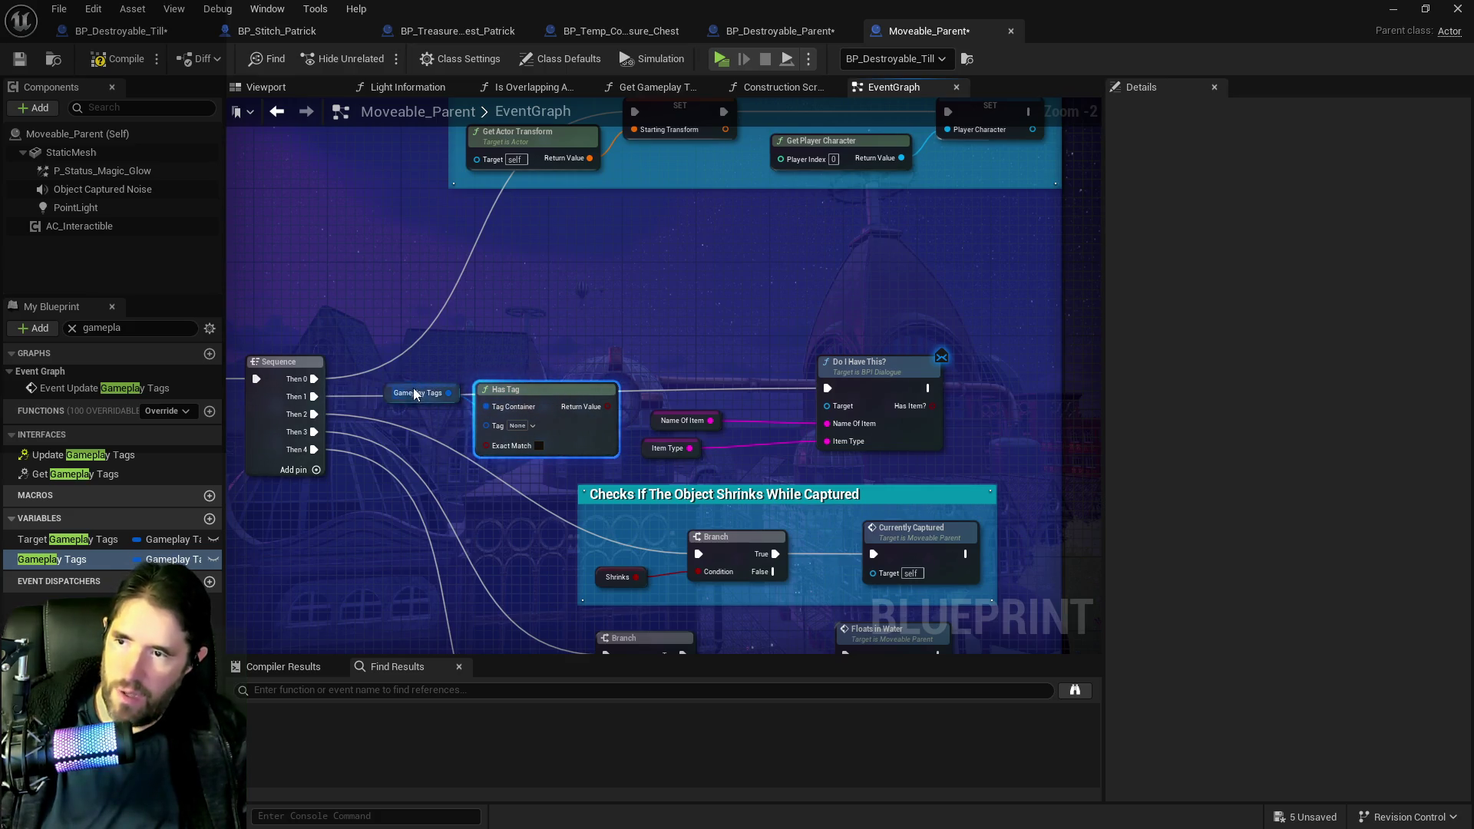
drag(413, 389, 416, 407)
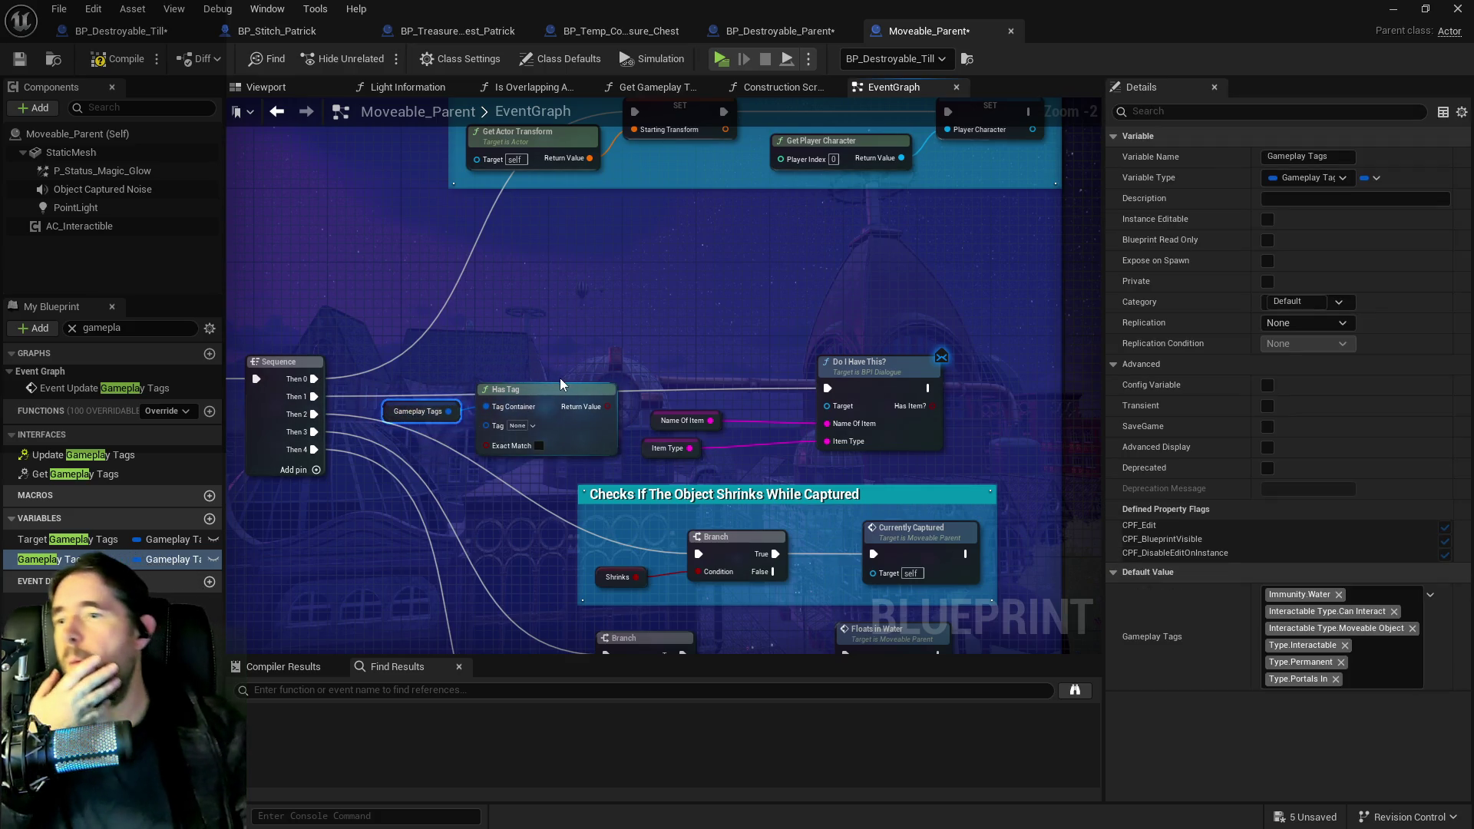
drag(557, 382, 566, 373)
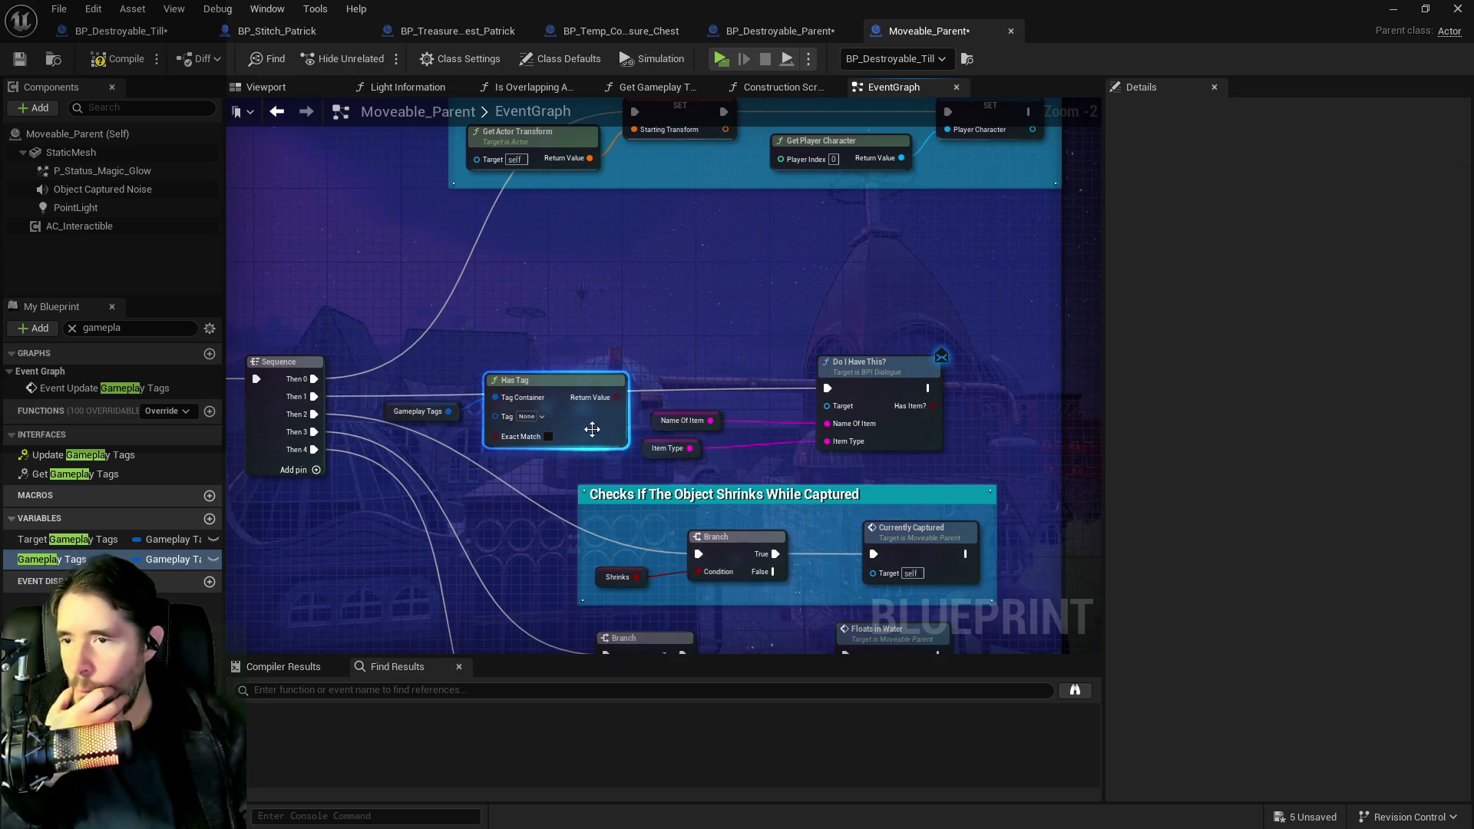
drag(618, 398, 656, 367)
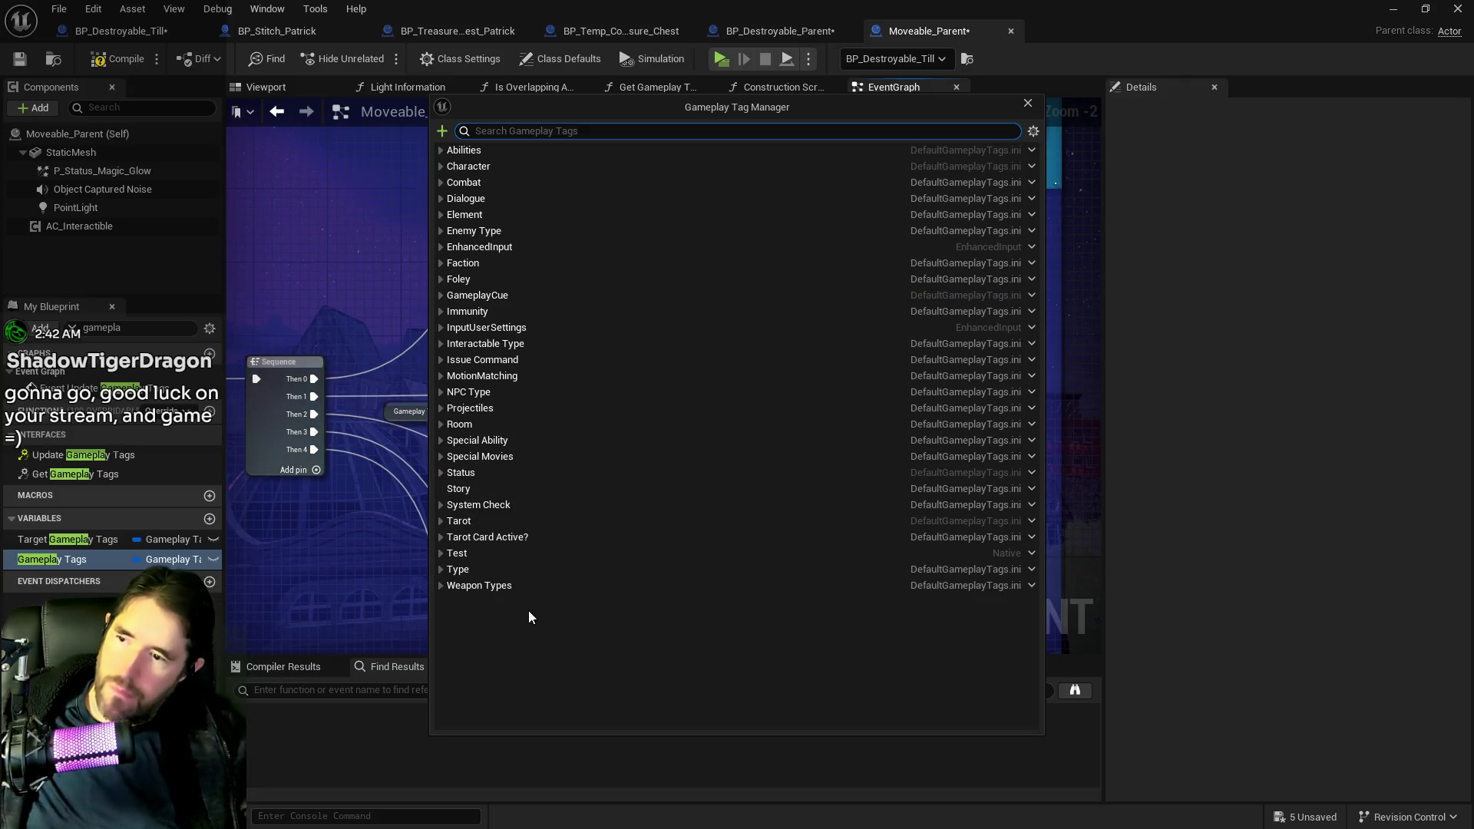
- Add a Unique sub-tag under the Type category, creating the Type.Unique gameplay tag
click(444, 570)
scroll(501, 573, down, 5)
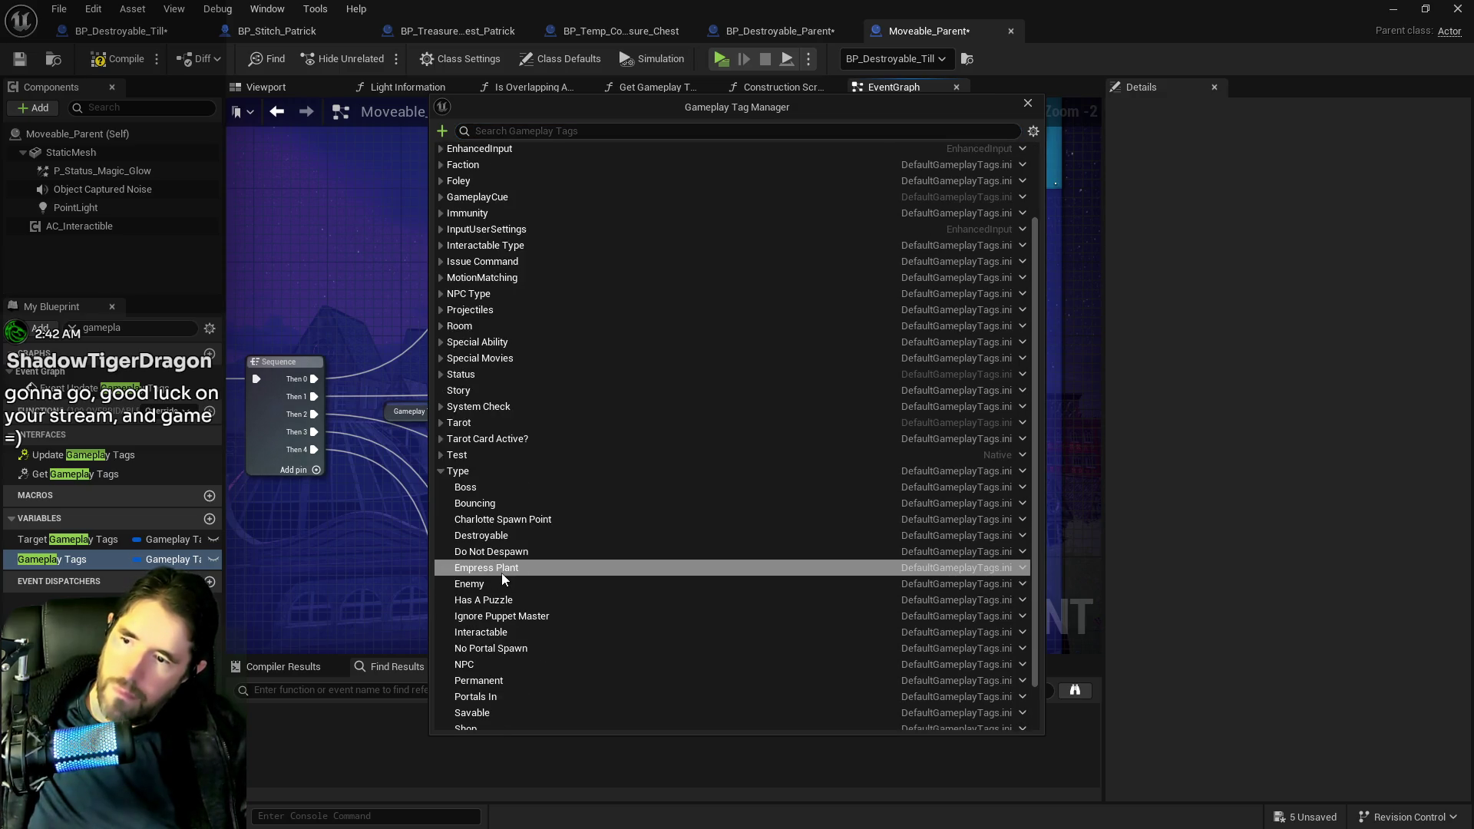
click(485, 419)
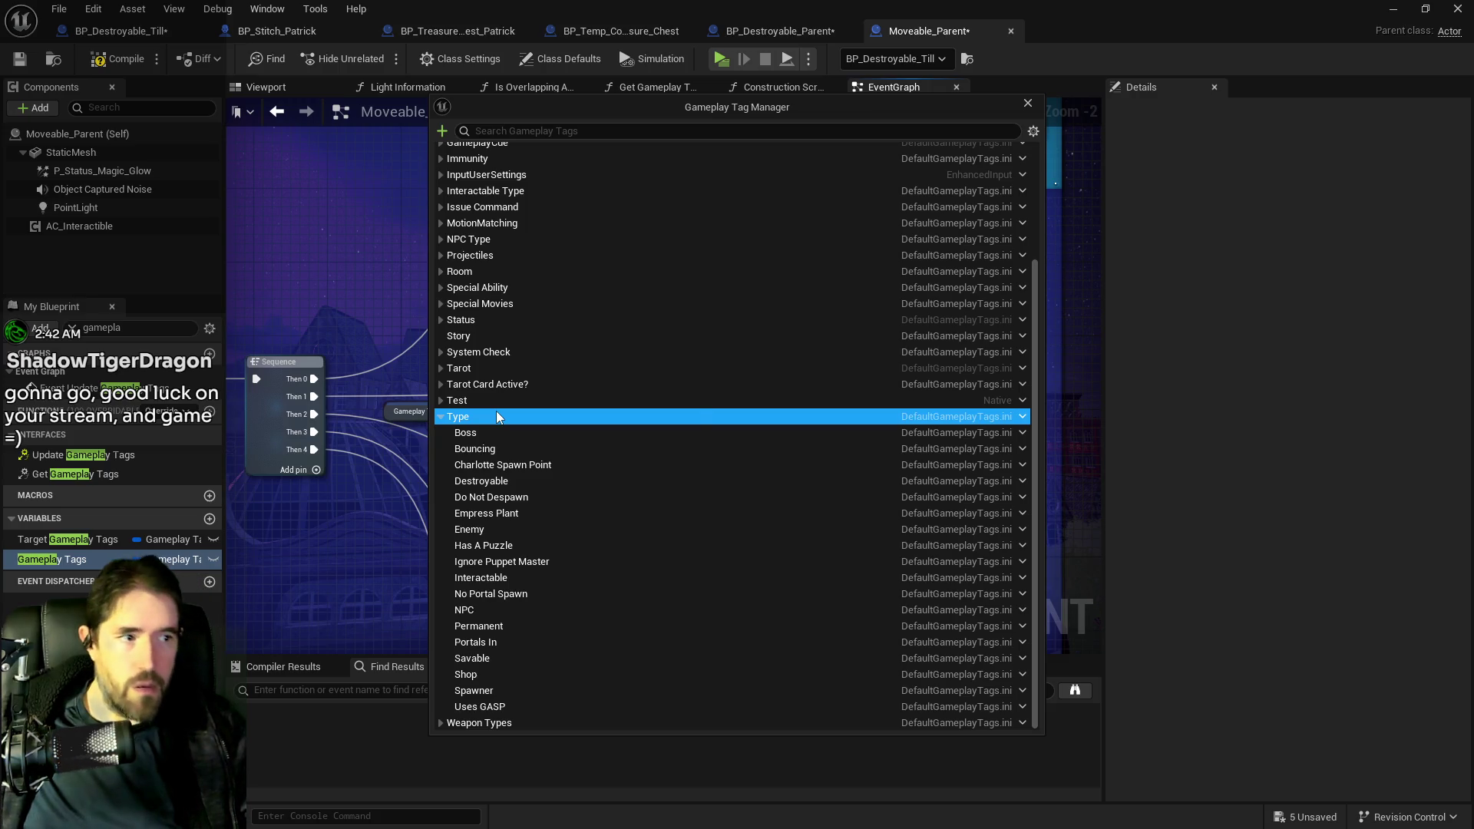
right_click(496, 417)
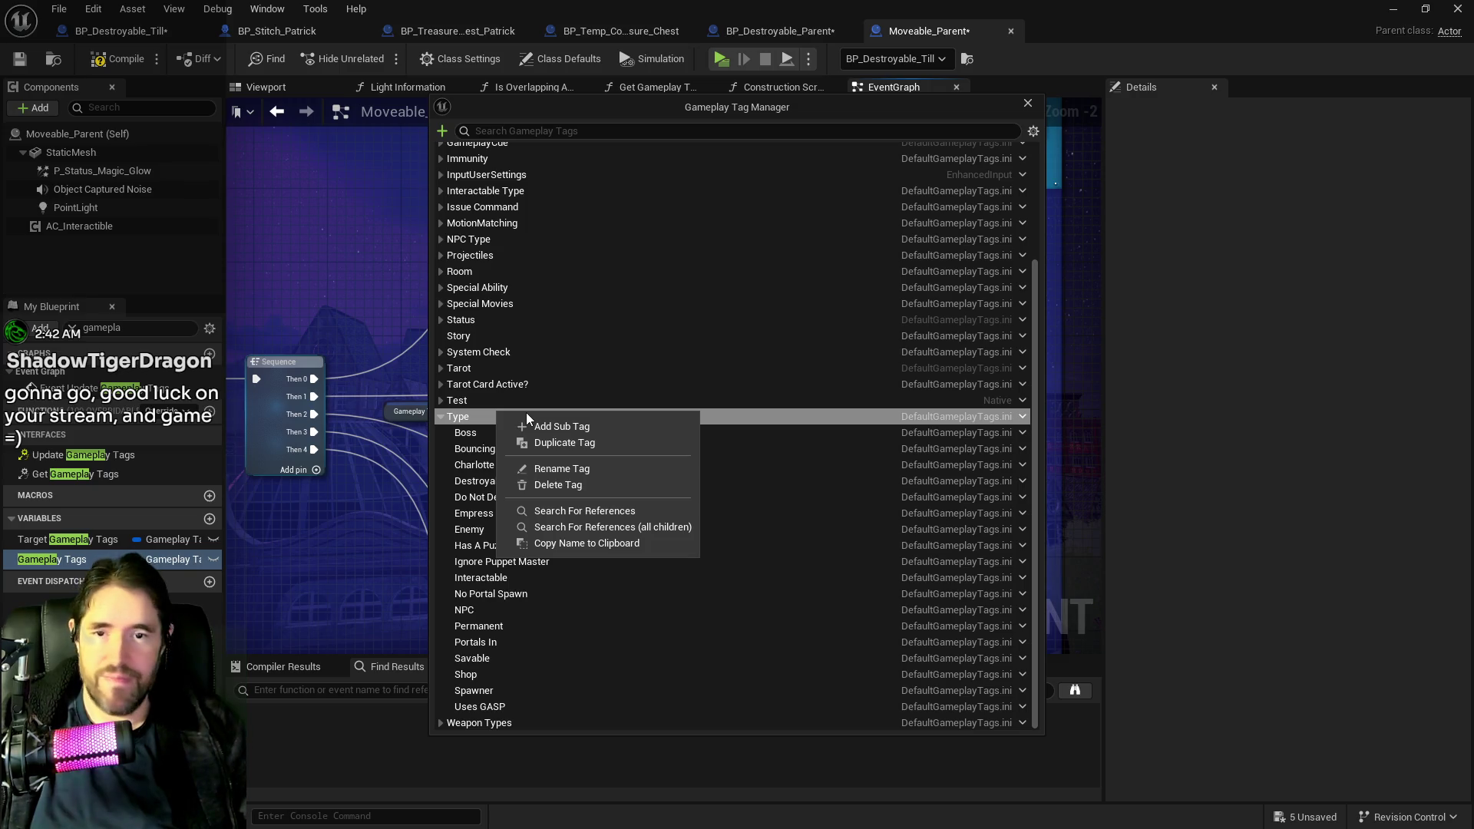
click(565, 427)
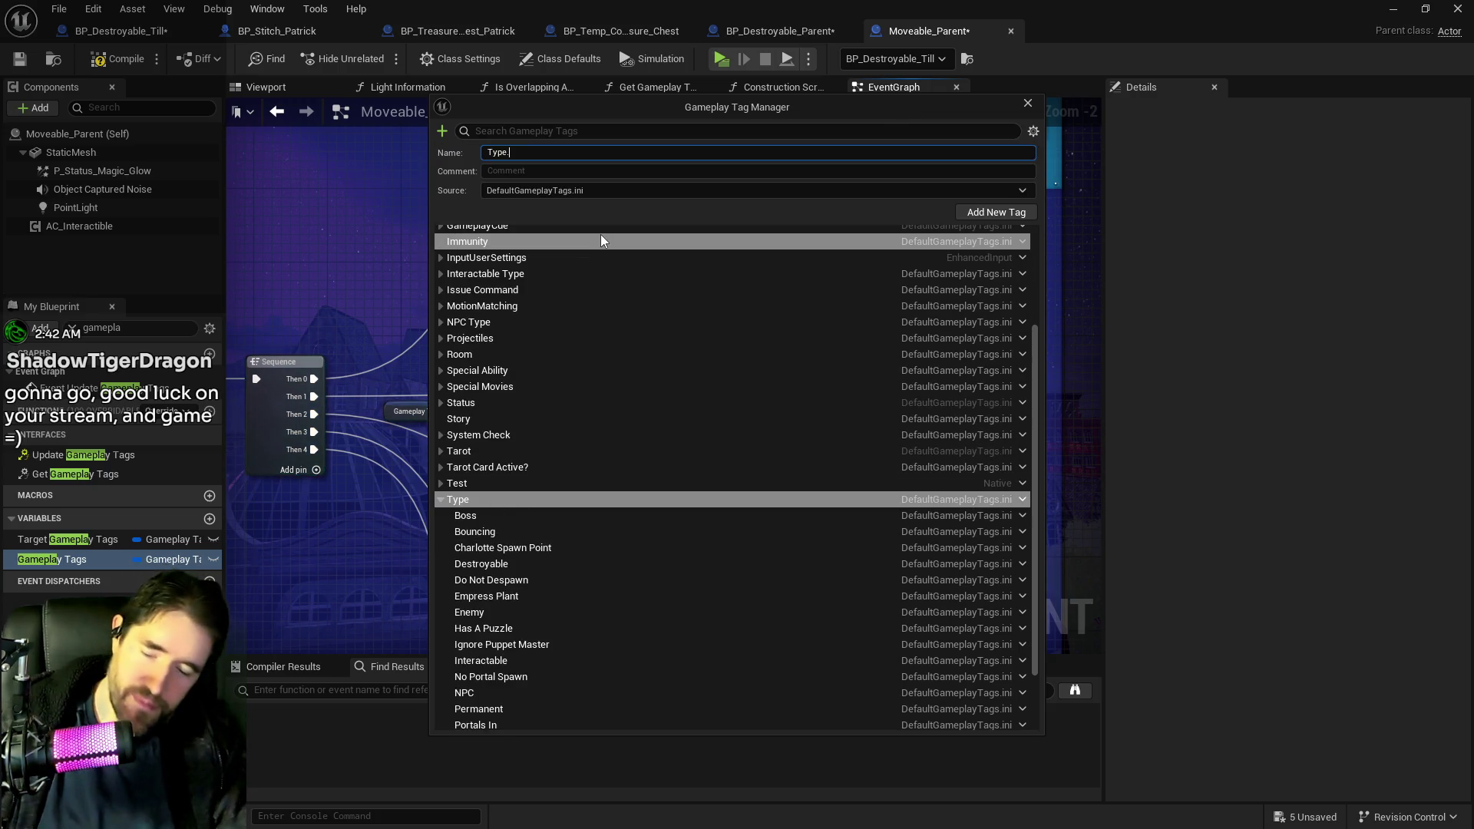
text(Unique)
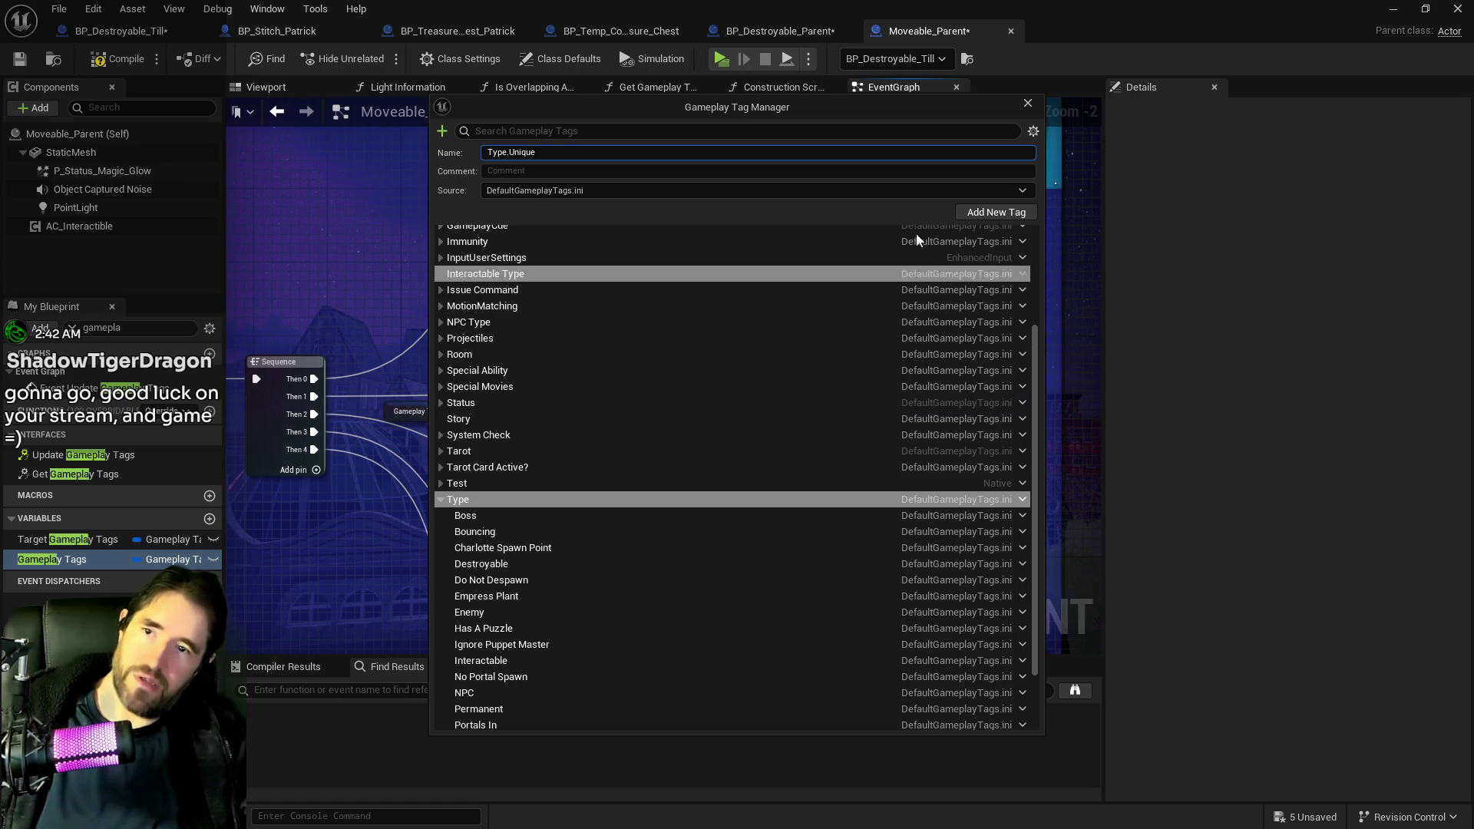
click(975, 211)
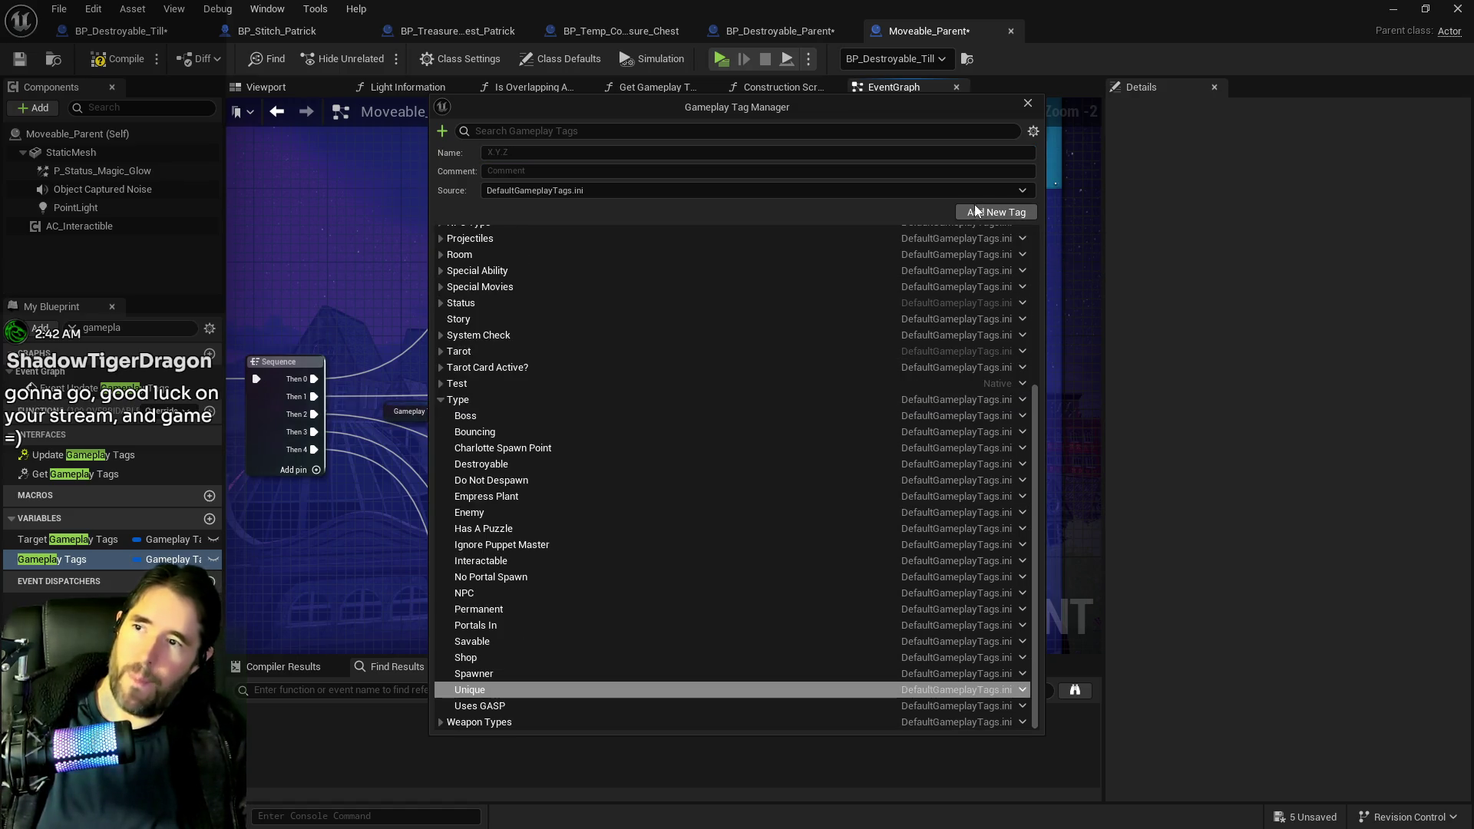
drag(692, 107, 1367, 107)
- Make the Has Tag node check for the Type.Unique tag
click(471, 370)
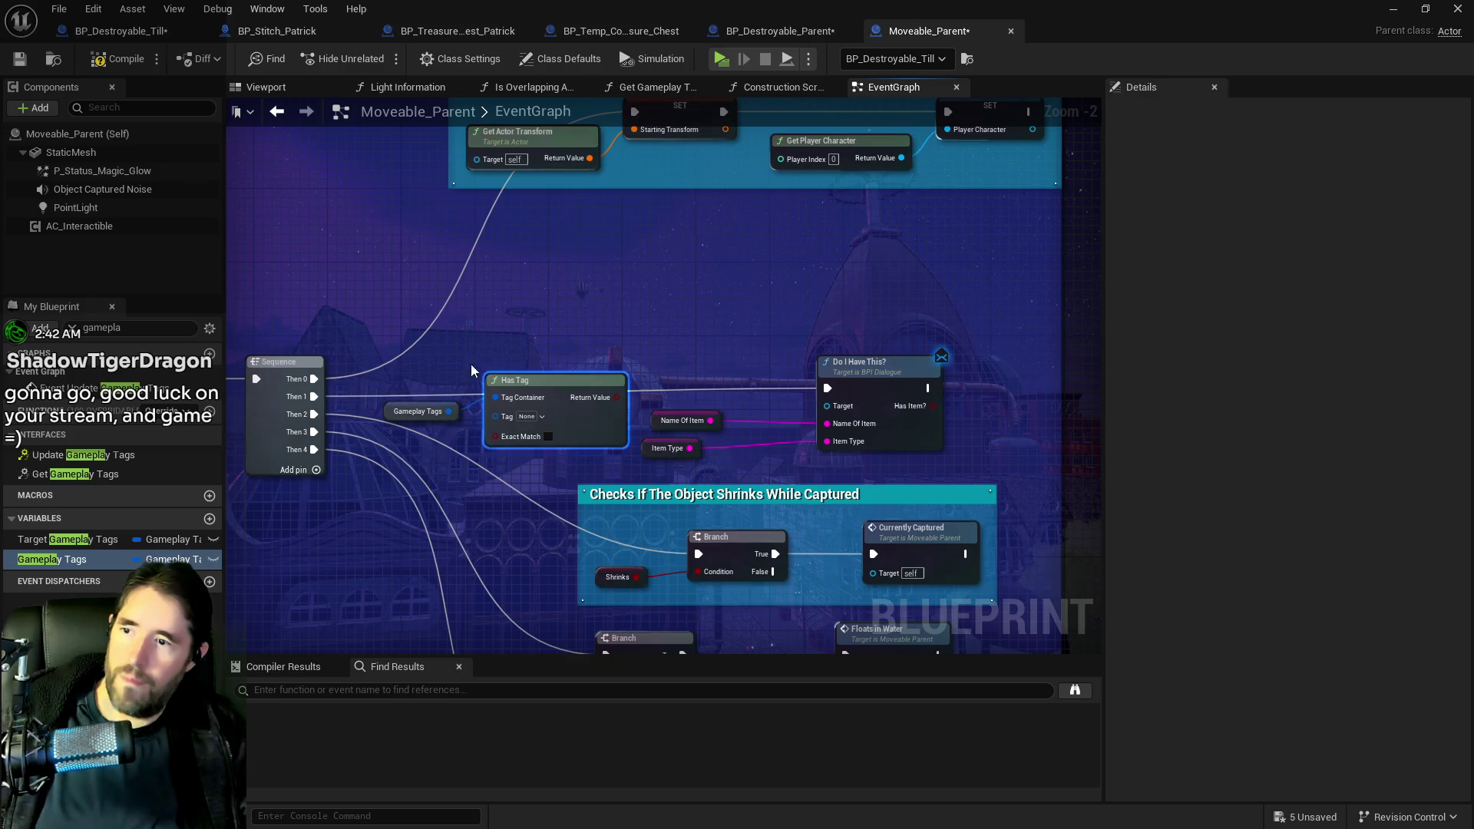
click(526, 417)
text(uni)
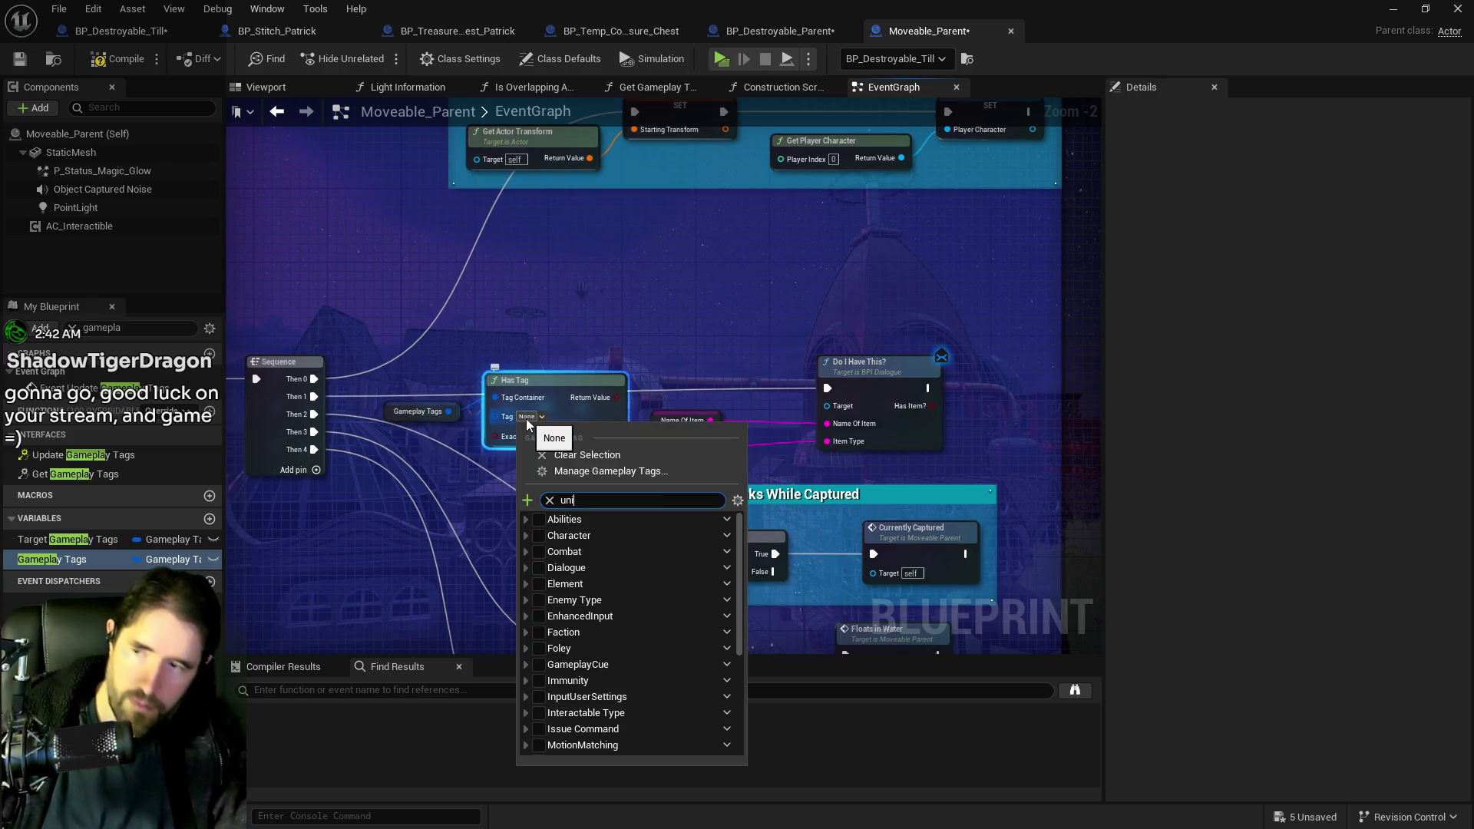
text(q)
click(547, 536)
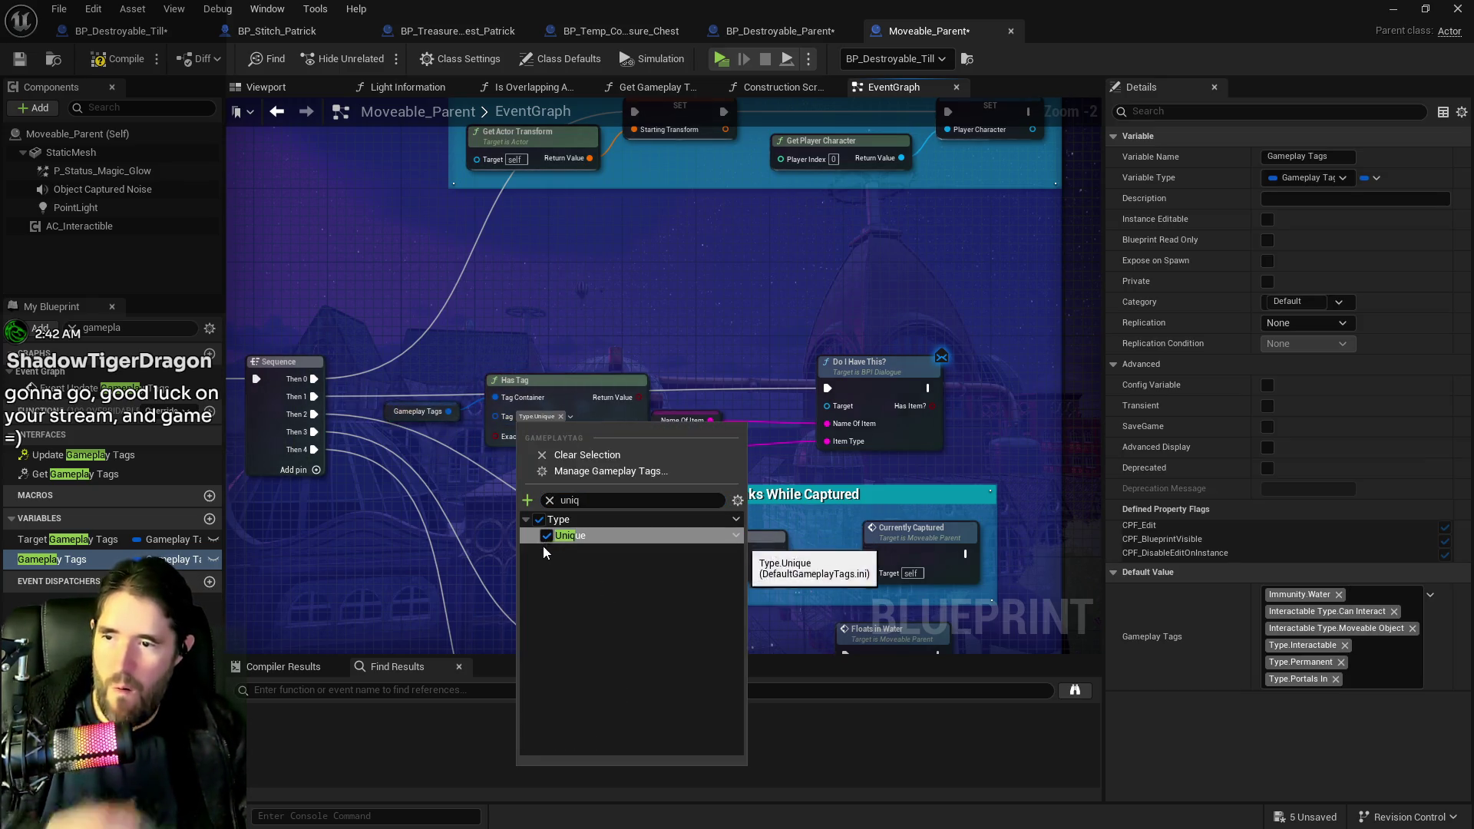
click(568, 430)
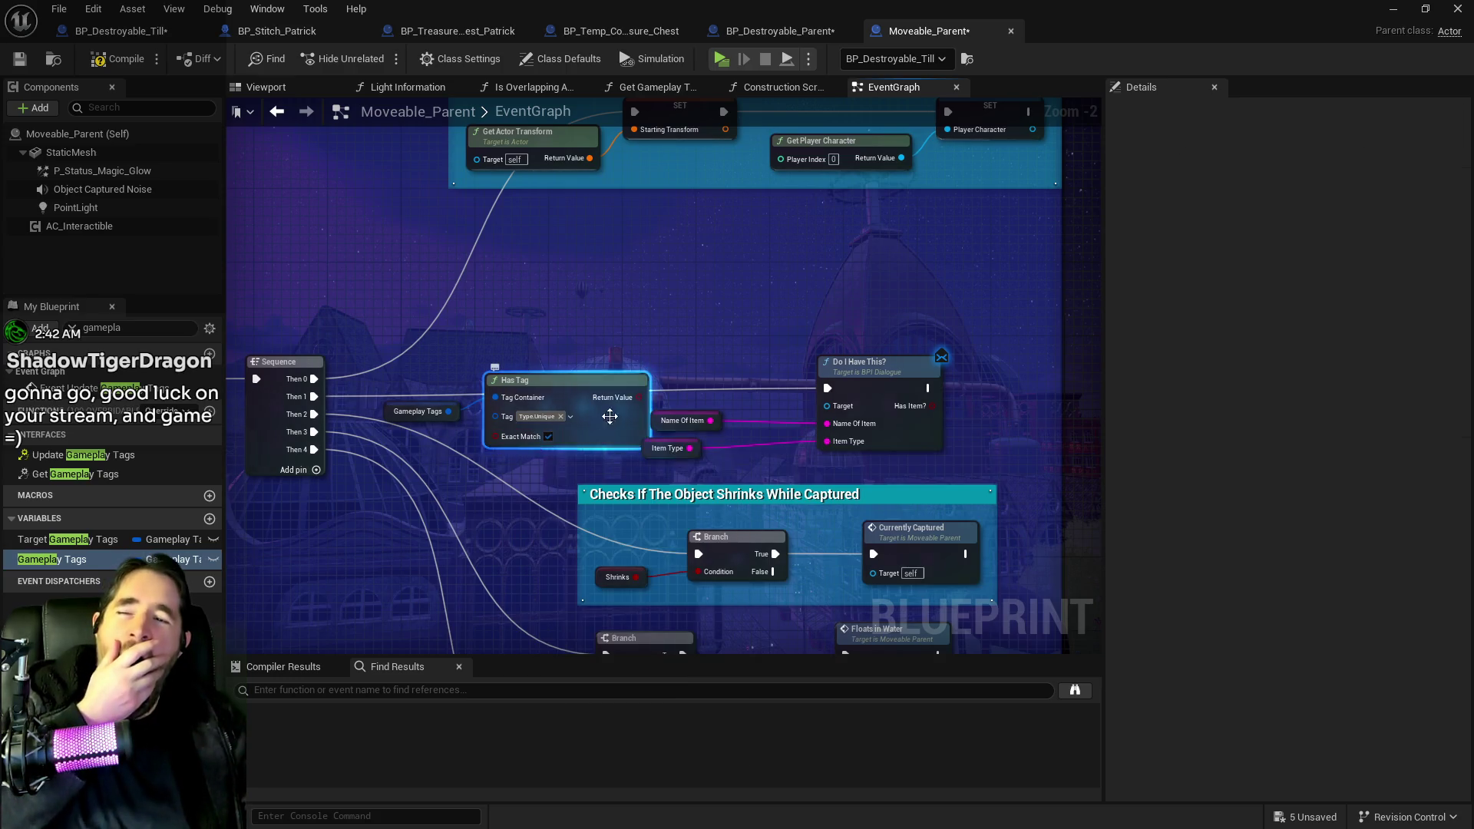
- Add a Branch driven by Has Tag and wire Sequence Then 1 into it
drag(638, 397, 693, 364)
click(568, 399)
ctrl+click(418, 412)
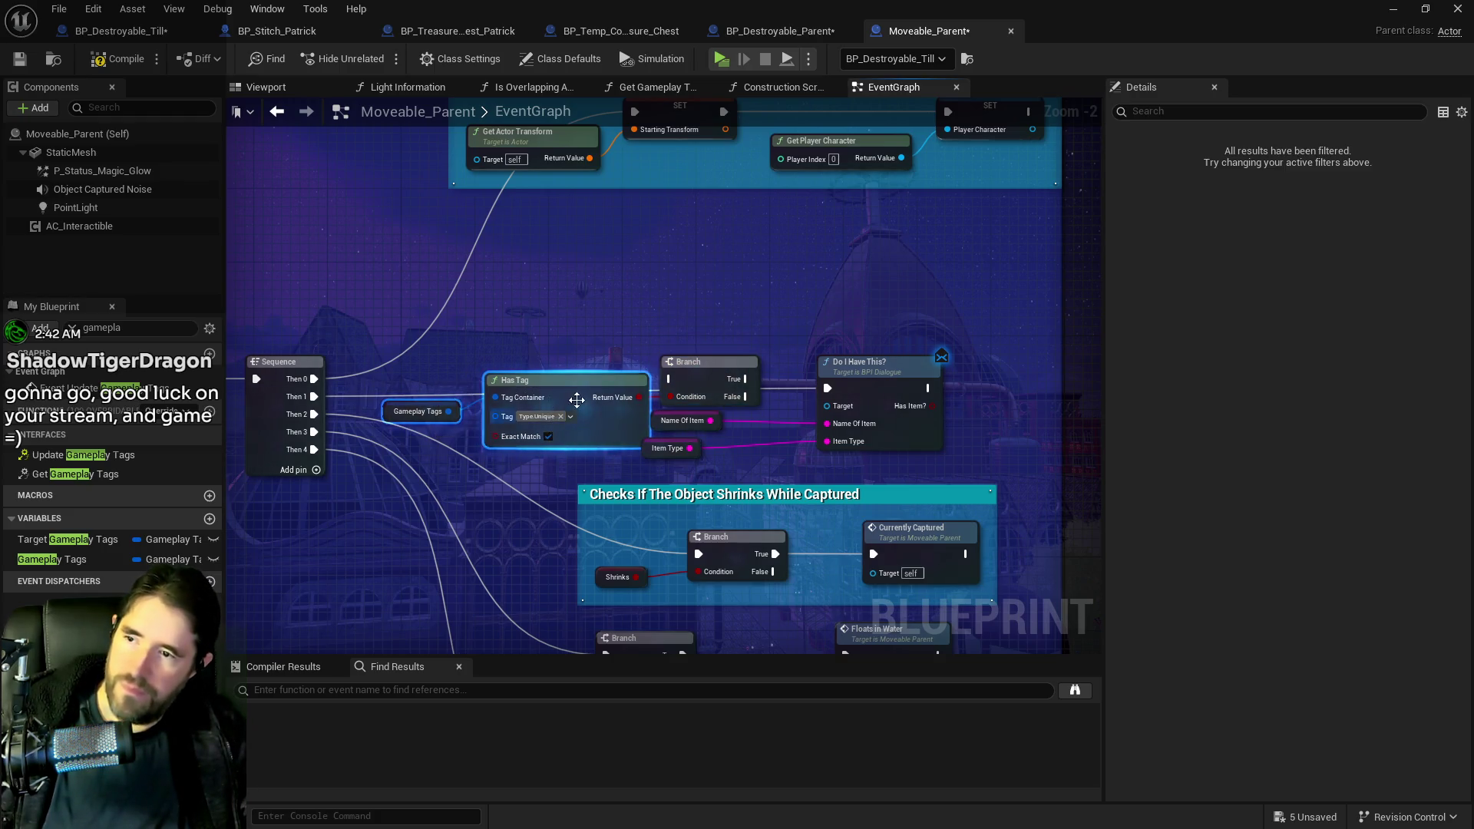
drag(577, 400, 568, 427)
click(280, 362)
drag(314, 396, 678, 390)
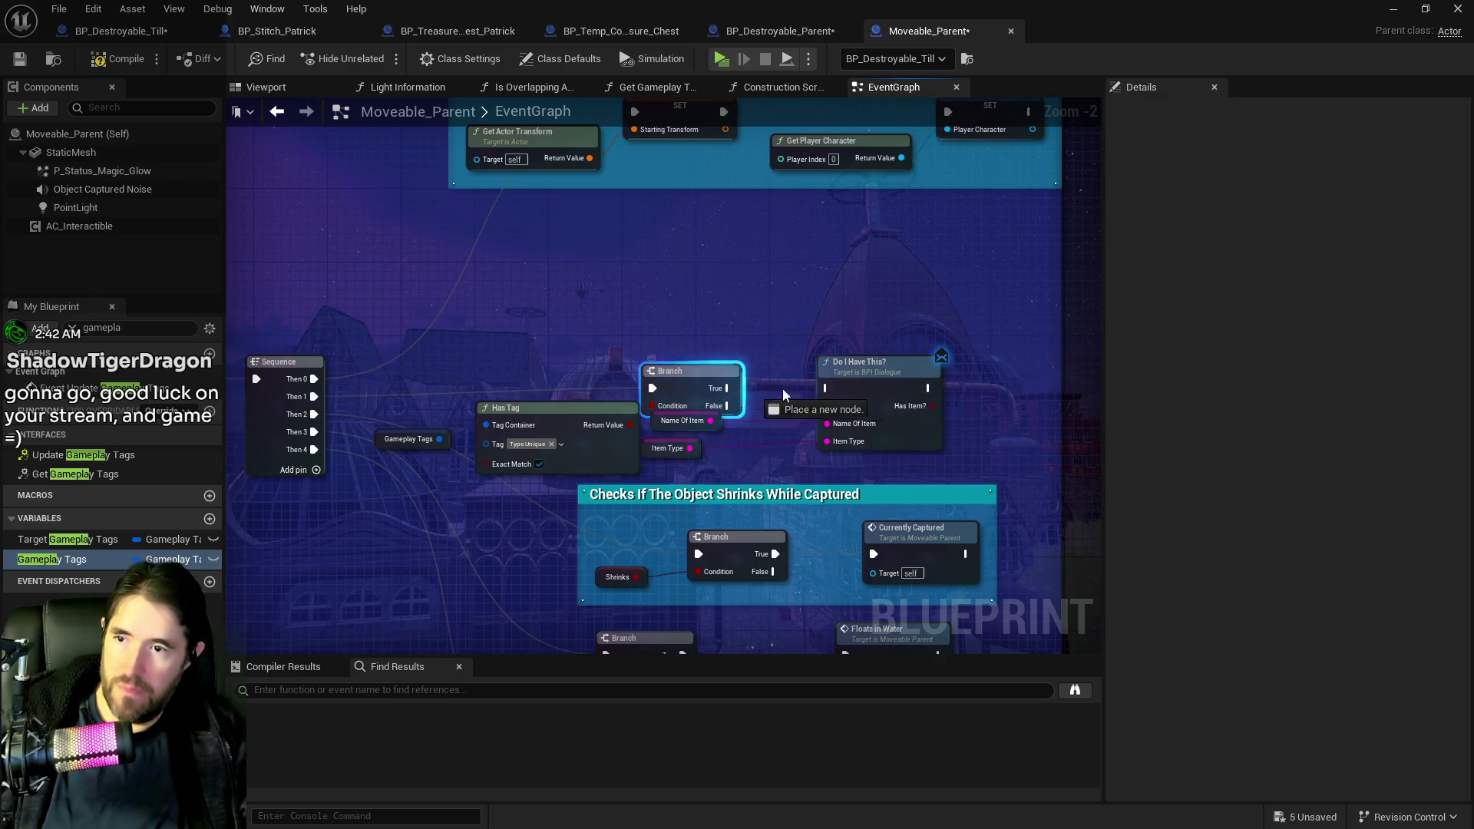
click(783, 395)
- Shift Do I Have This? with its Name Of Item and Item Type inputs about 130 px right
drag(887, 470, 678, 432)
drag(892, 390, 993, 390)
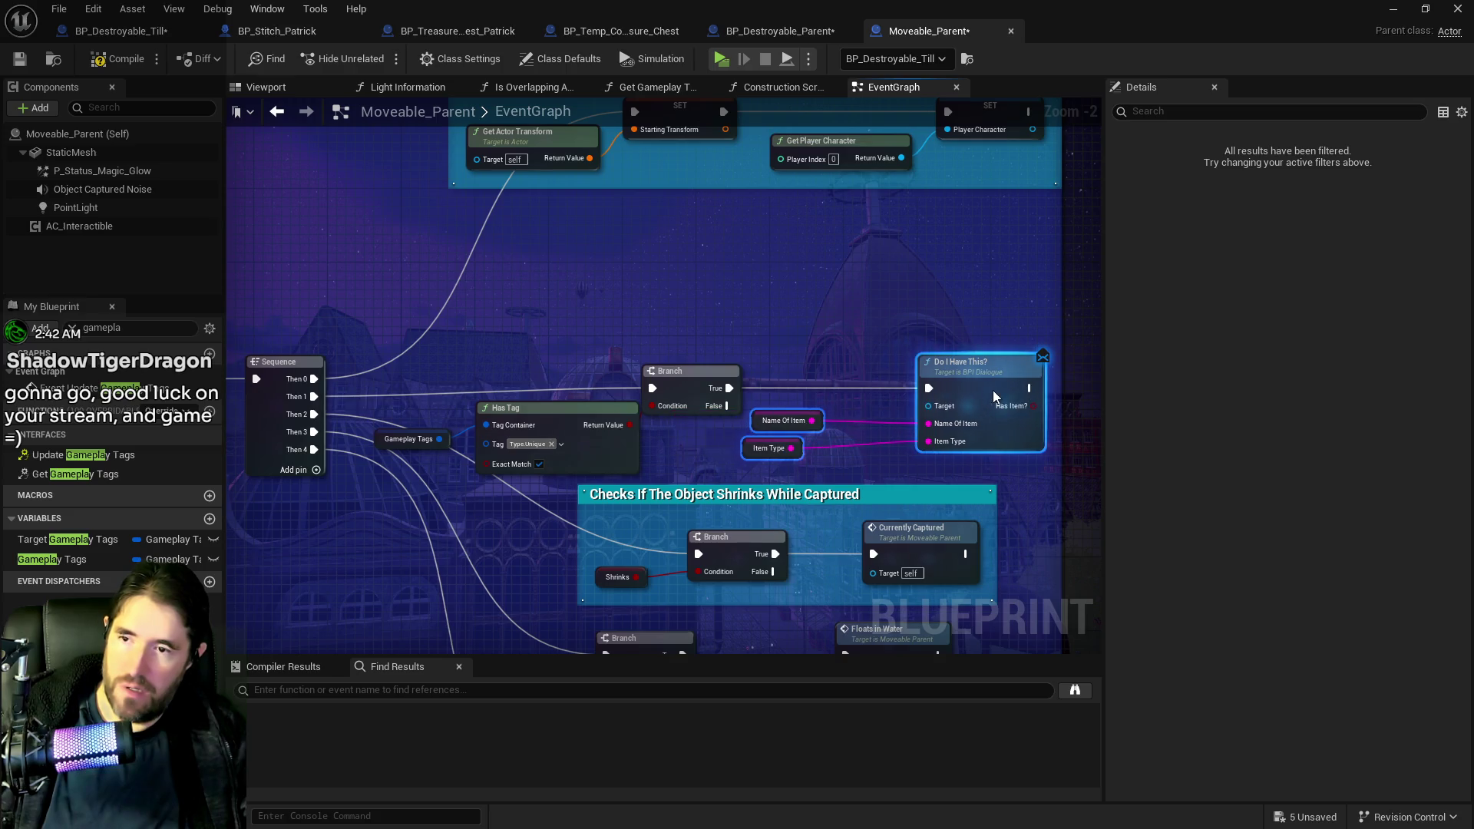
click(757, 420)
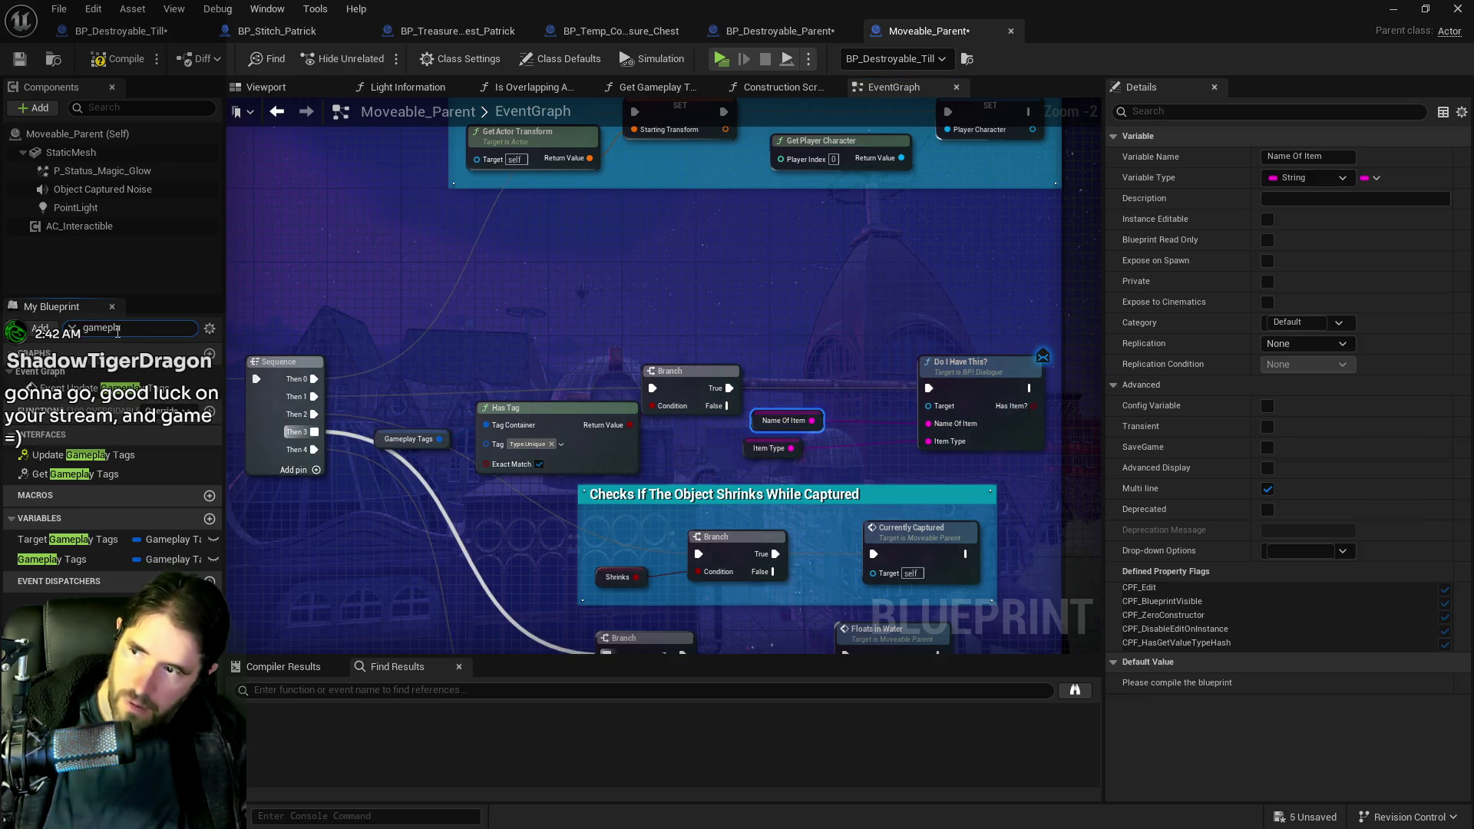
- Tick Instance Editable and Expose on Spawn for the Name Of Item variable
key(BackSpace)
key(BackSpace)
key(BackSpace)
text(name of)
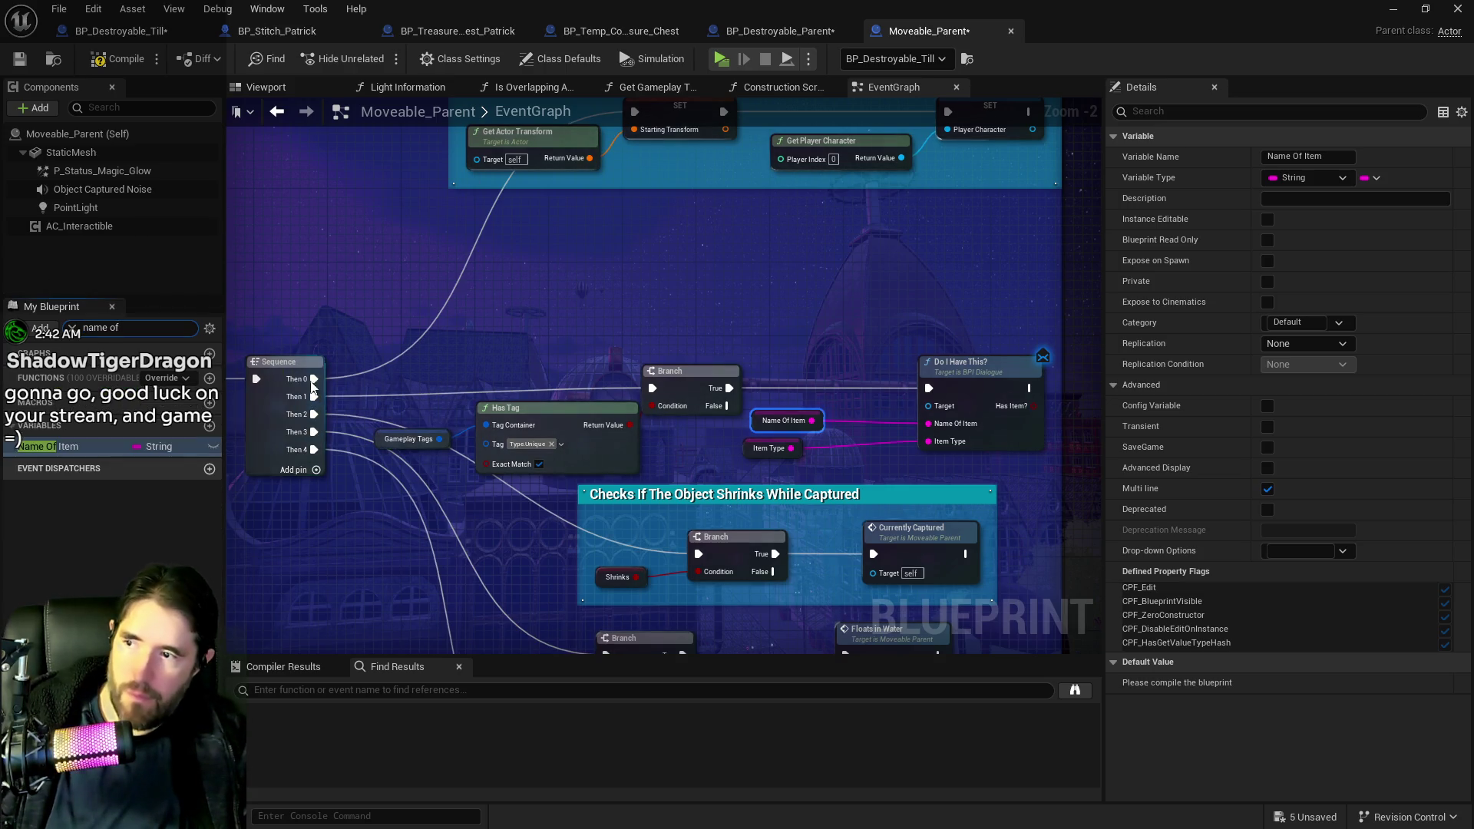
click(1267, 221)
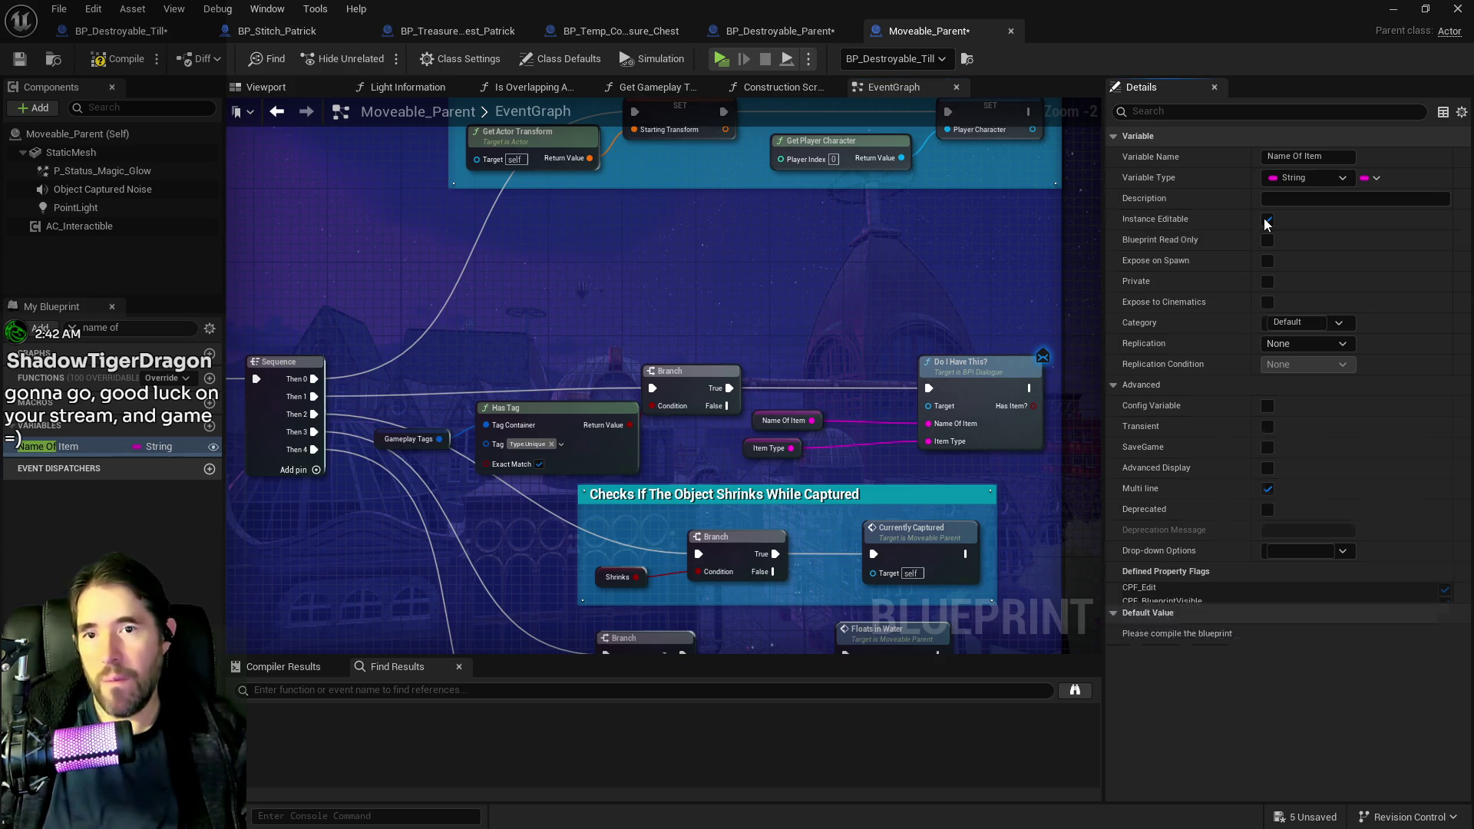
click(1267, 260)
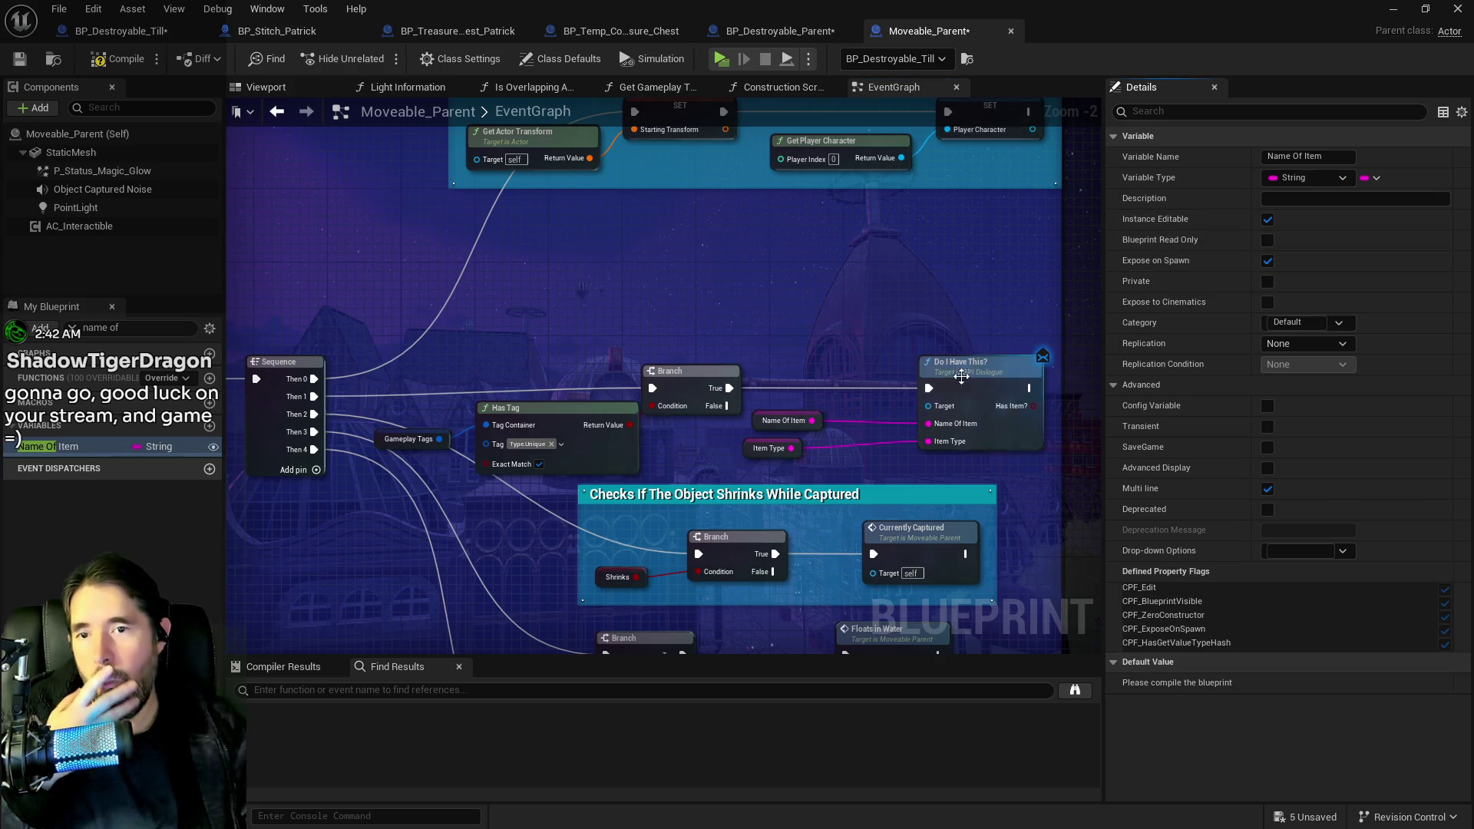
click(769, 447)
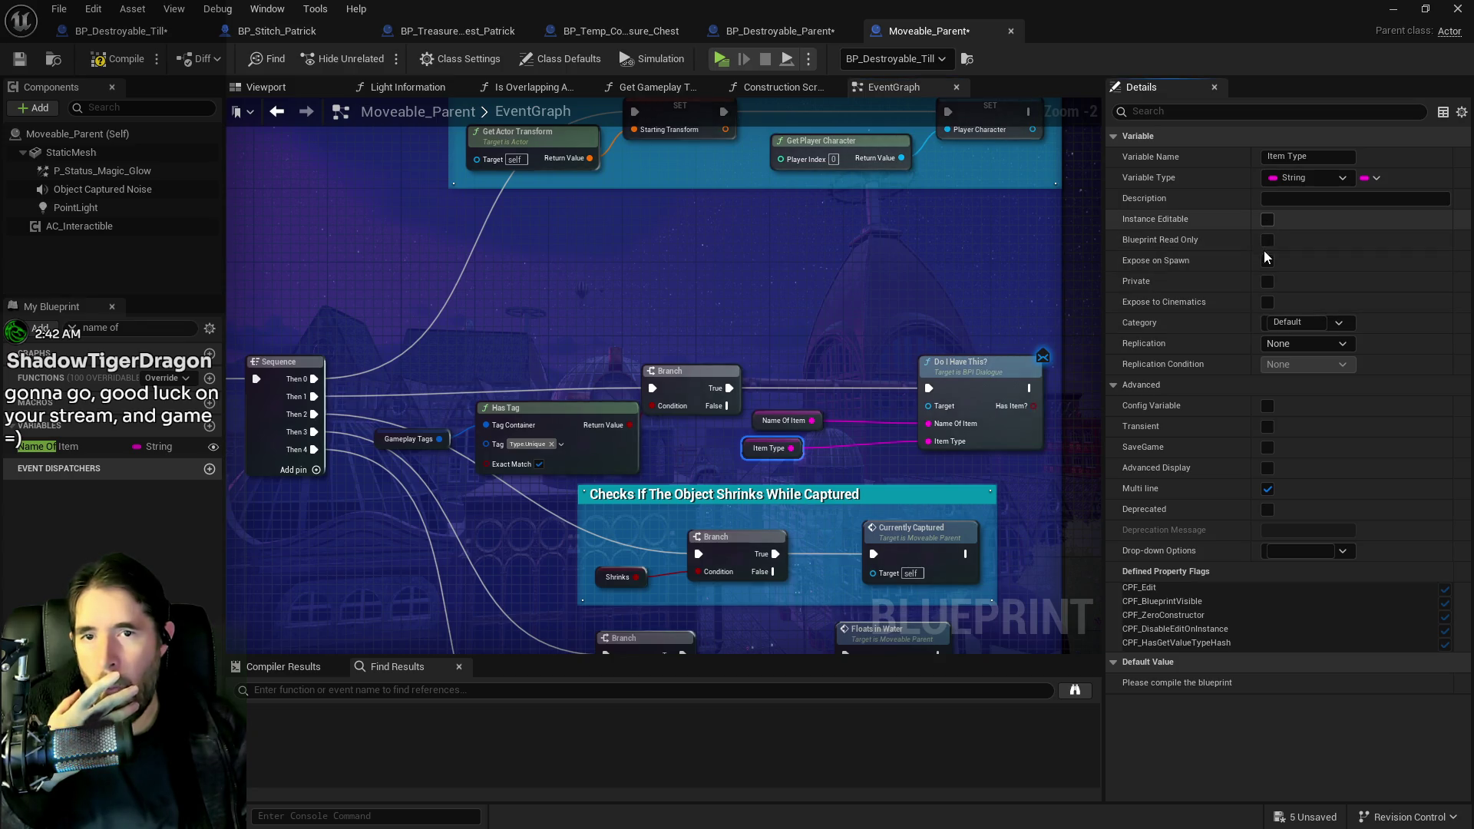
key(ctrl+z)
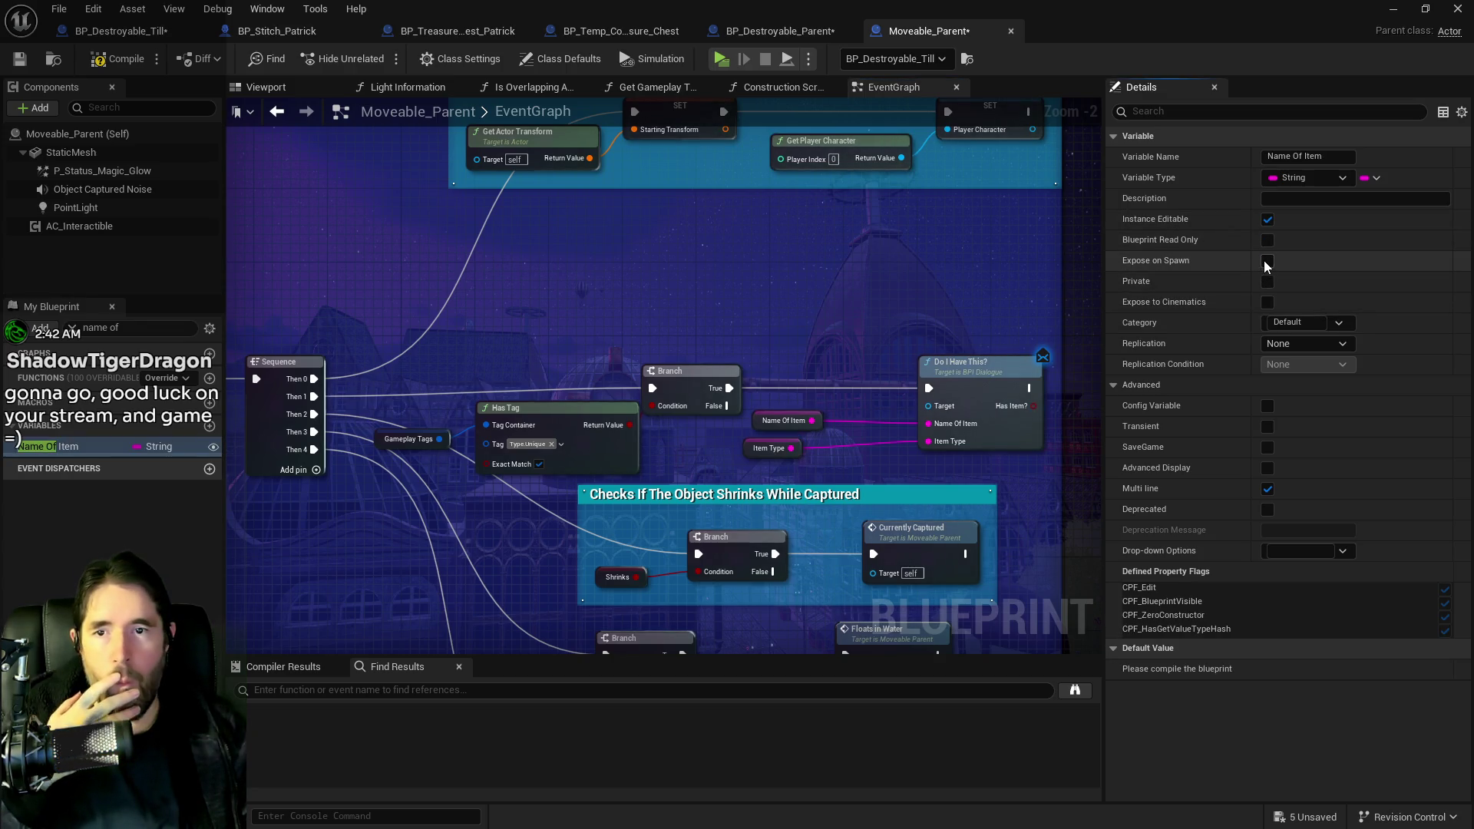
click(1267, 262)
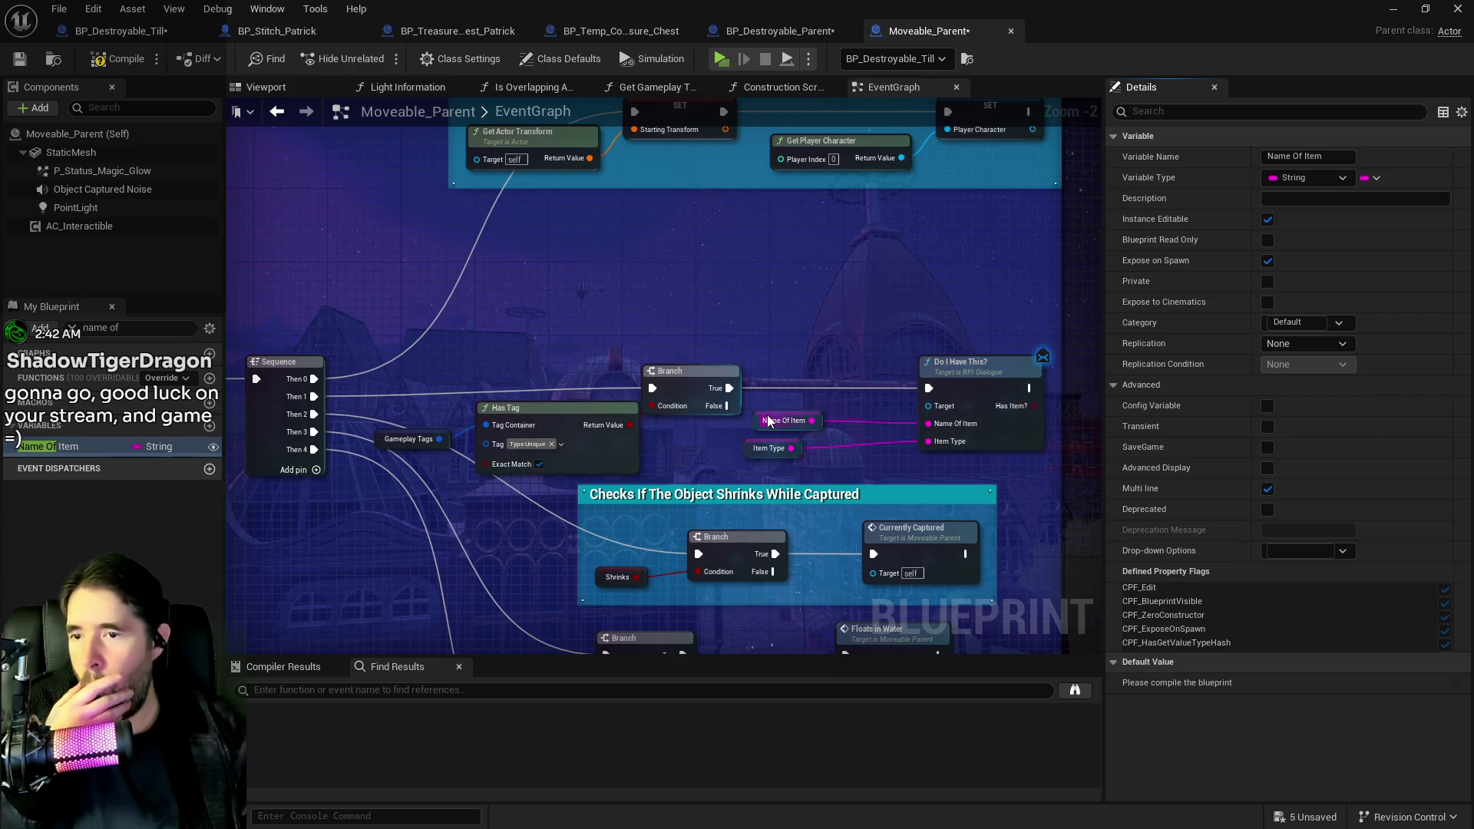
click(768, 448)
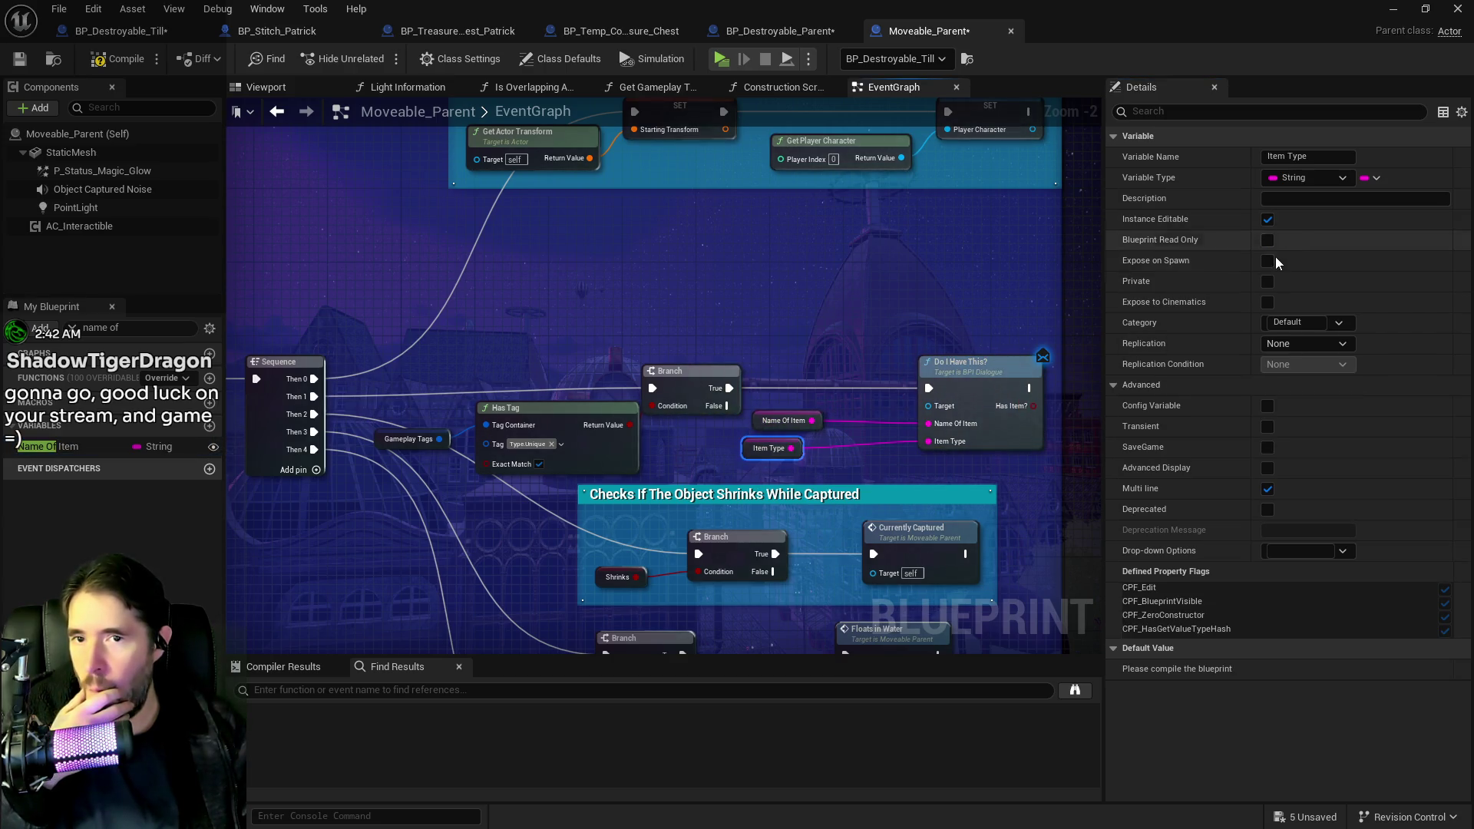
click(756, 422)
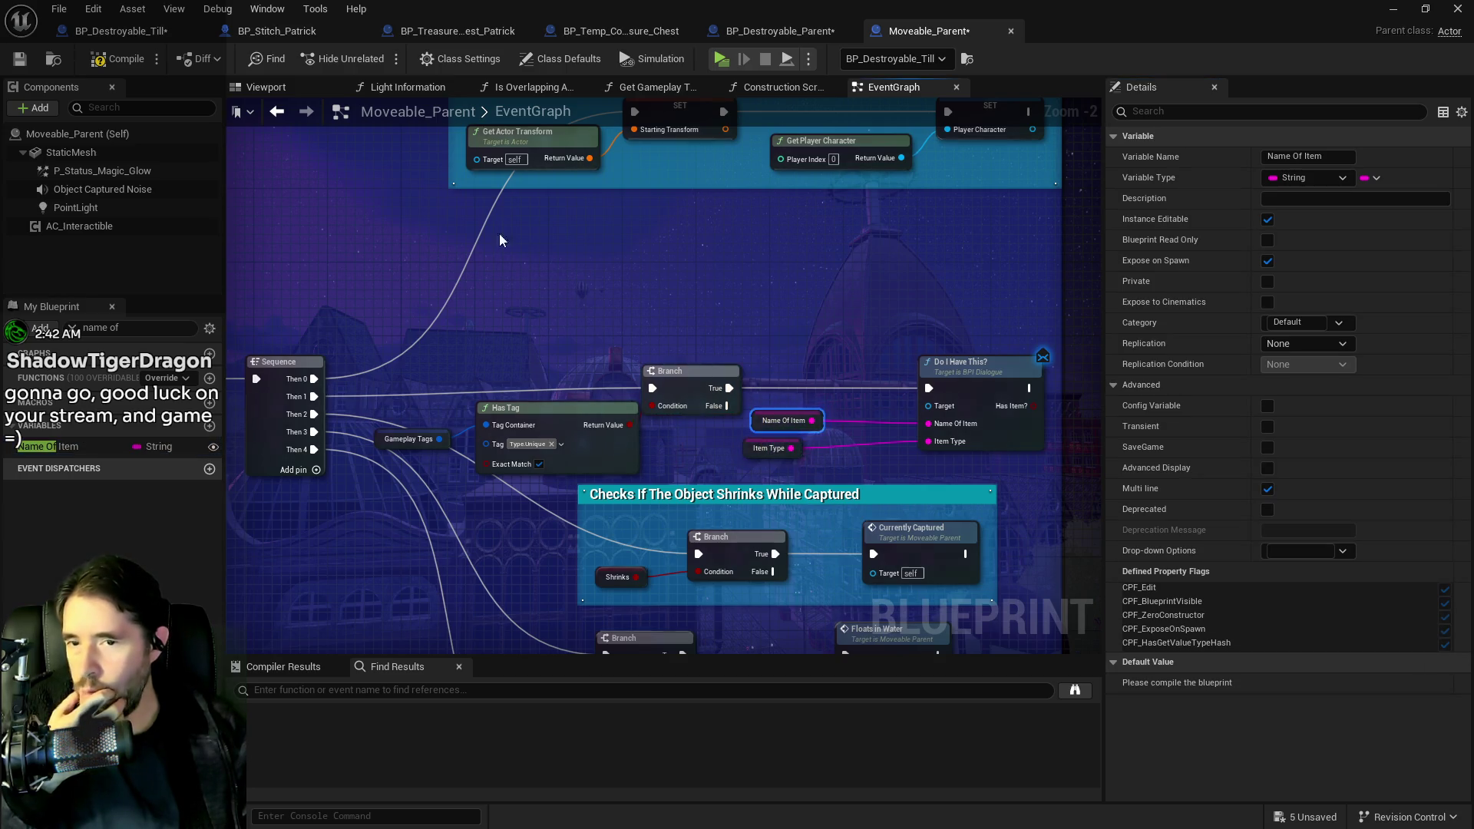
- Compile, wire Get Player Character into Do I Have This? Target, and branch on Has Item
click(112, 60)
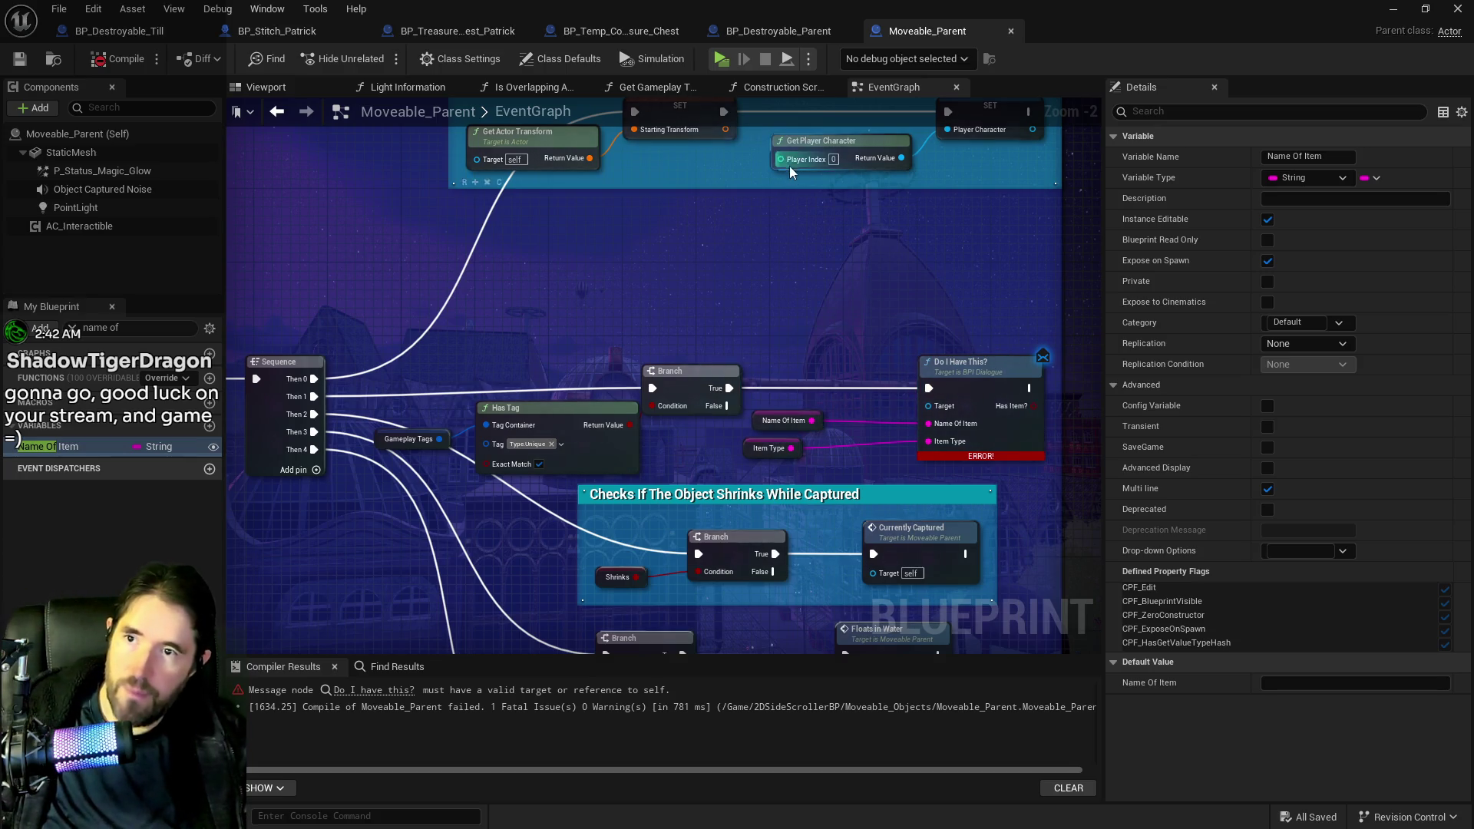
right_click(792, 398)
text(get player char)
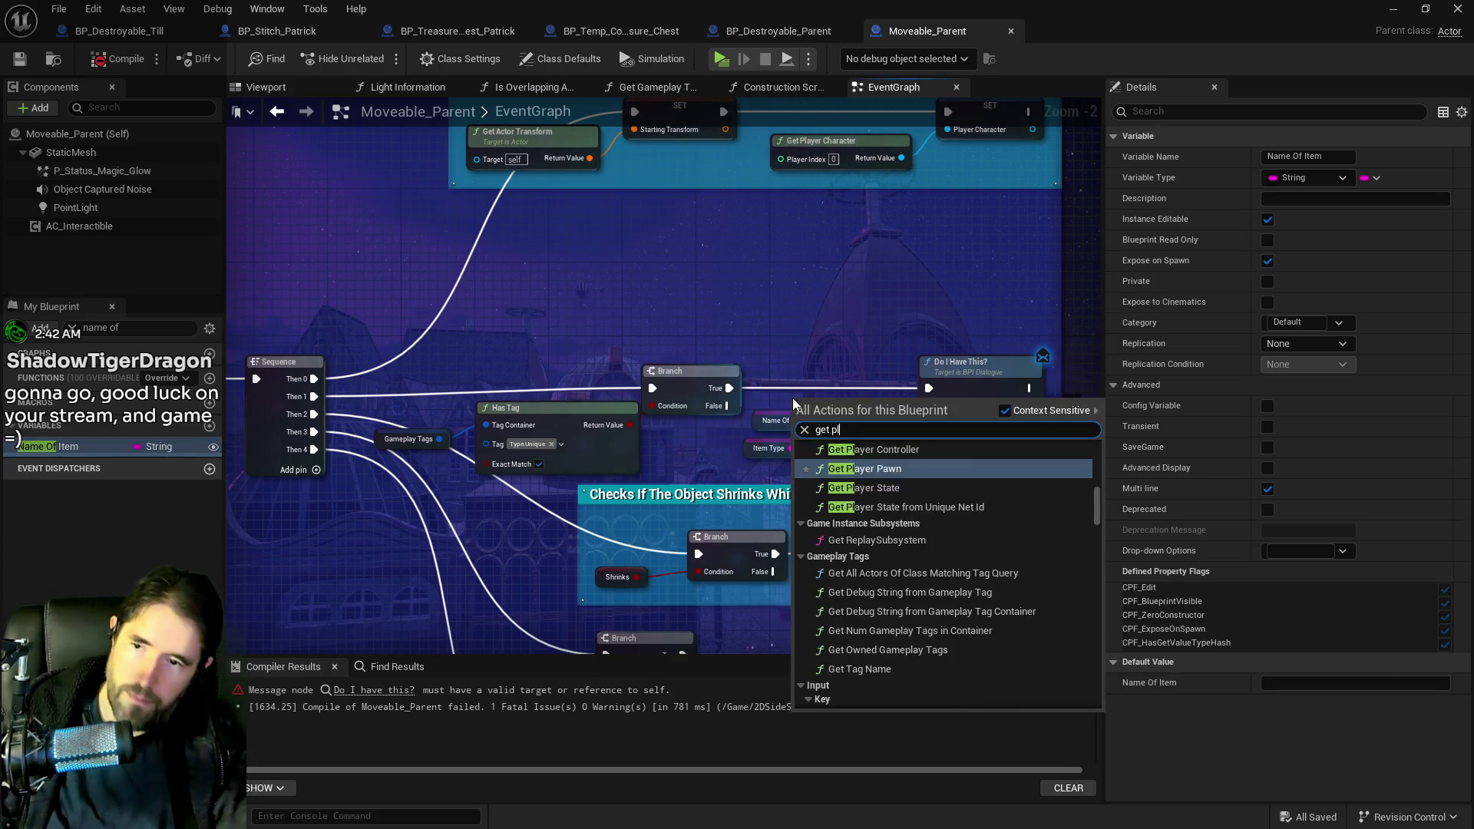
click(882, 510)
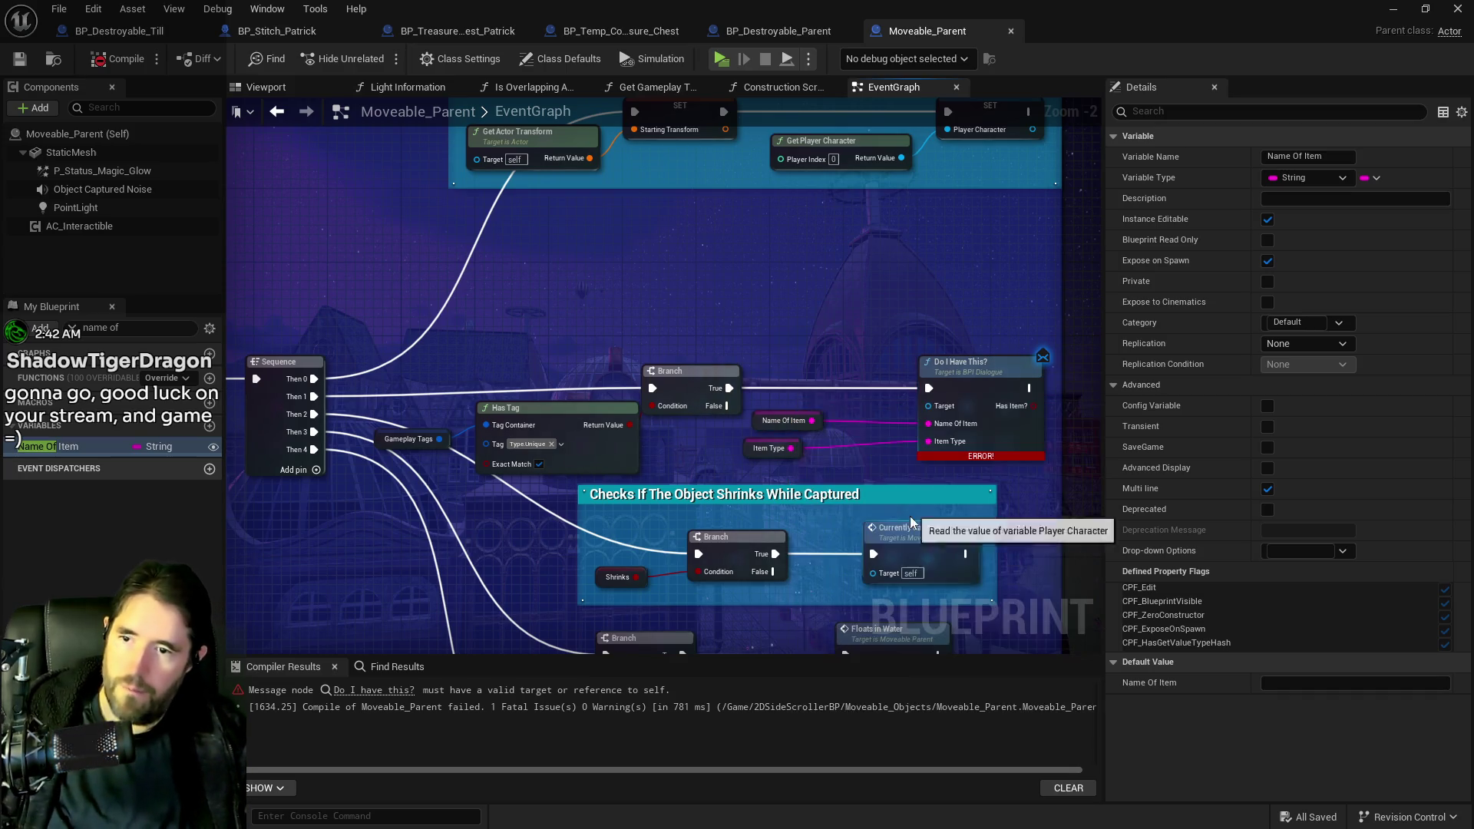
mouse_move(858, 402)
mouse_down()
mouse_move(935, 408)
mouse_move(707, 450)
mouse_up()
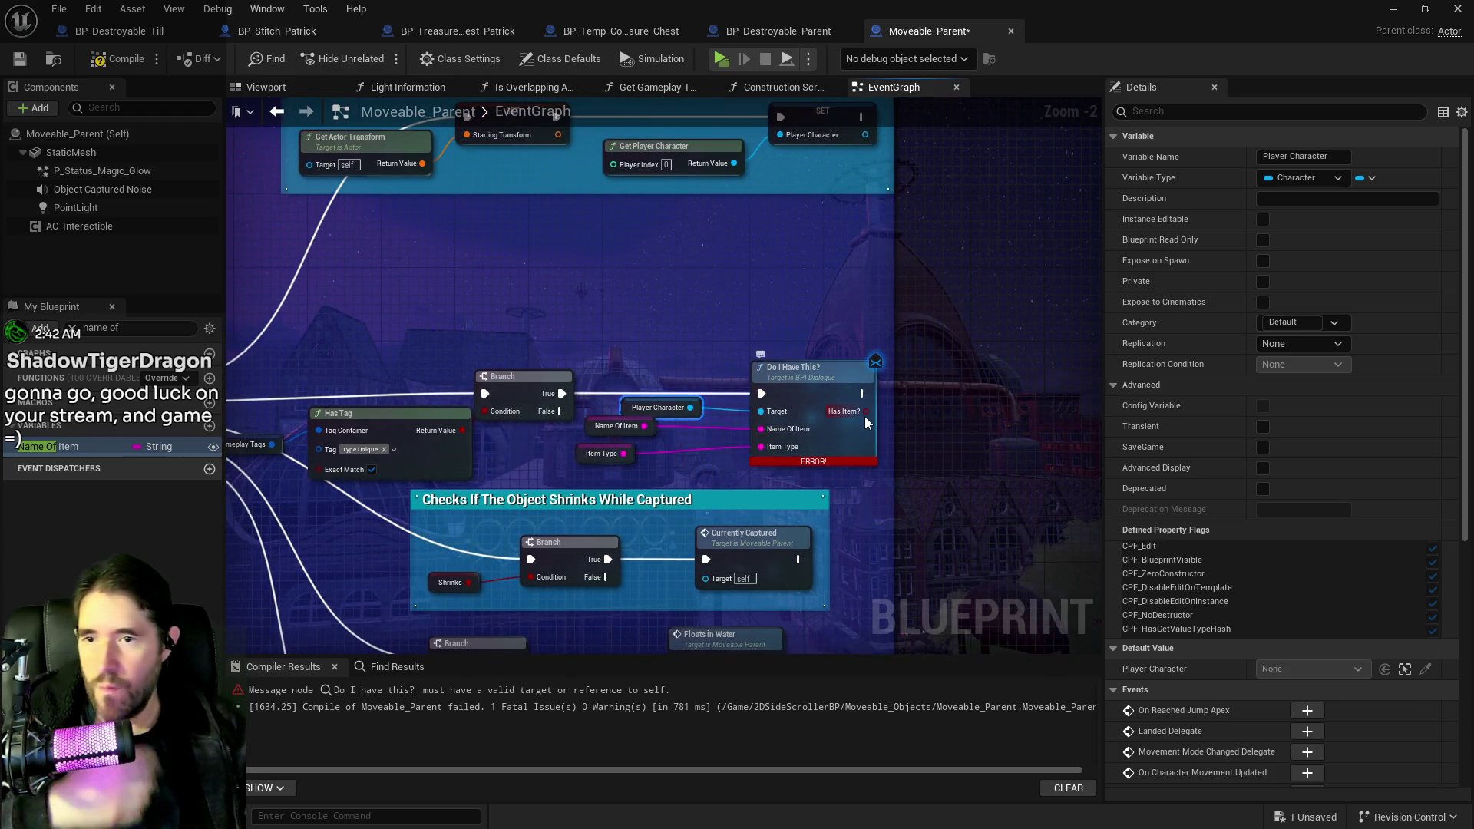
mouse_move(866, 412)
mouse_down()
mouse_move(992, 395)
mouse_move(814, 396)
mouse_move(880, 400)
mouse_up()
- Add a Destroy Actor node on the Branch's True output
text(destroy)
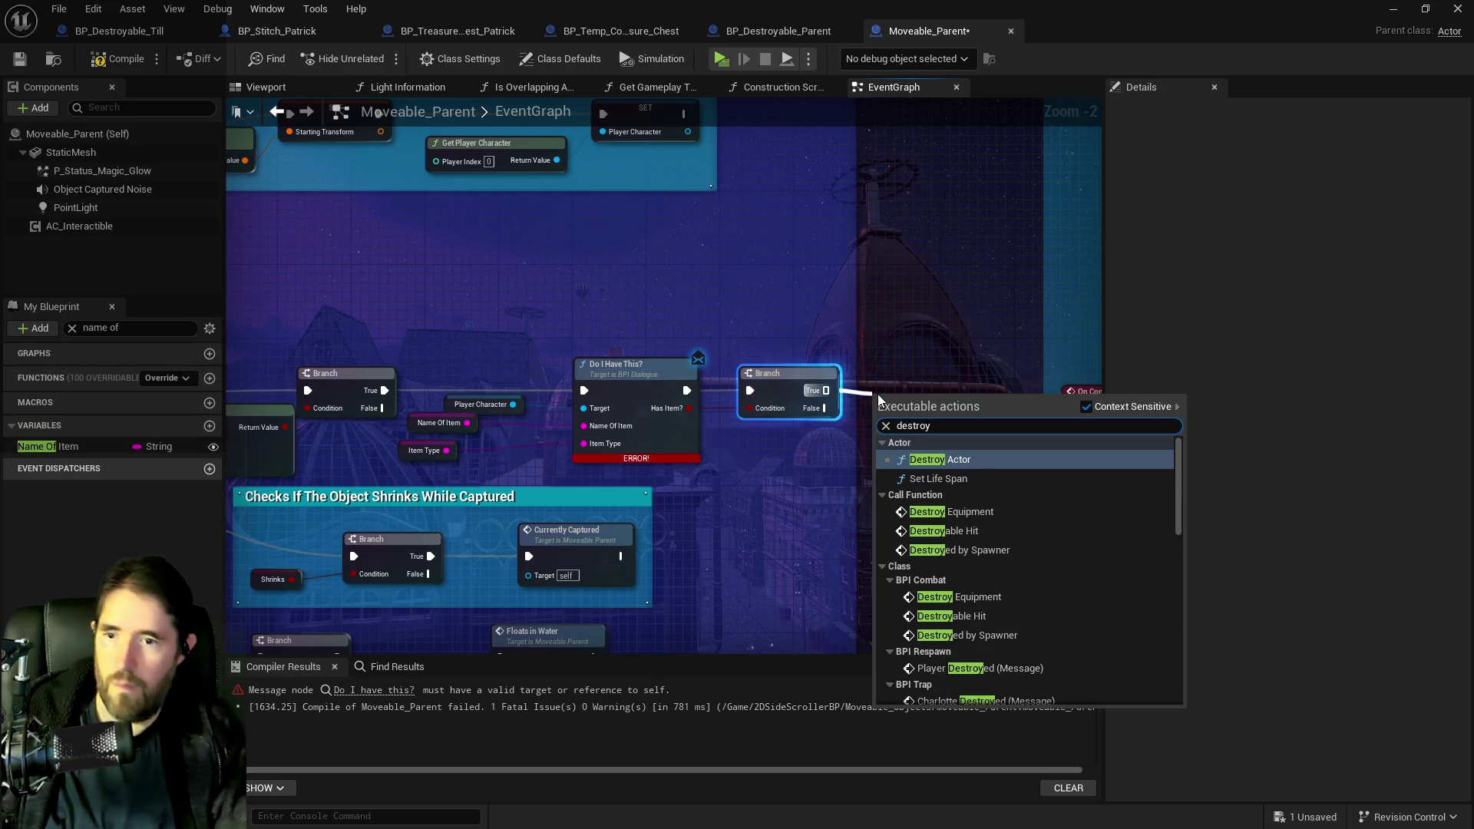
click(918, 457)
drag(936, 415, 944, 382)
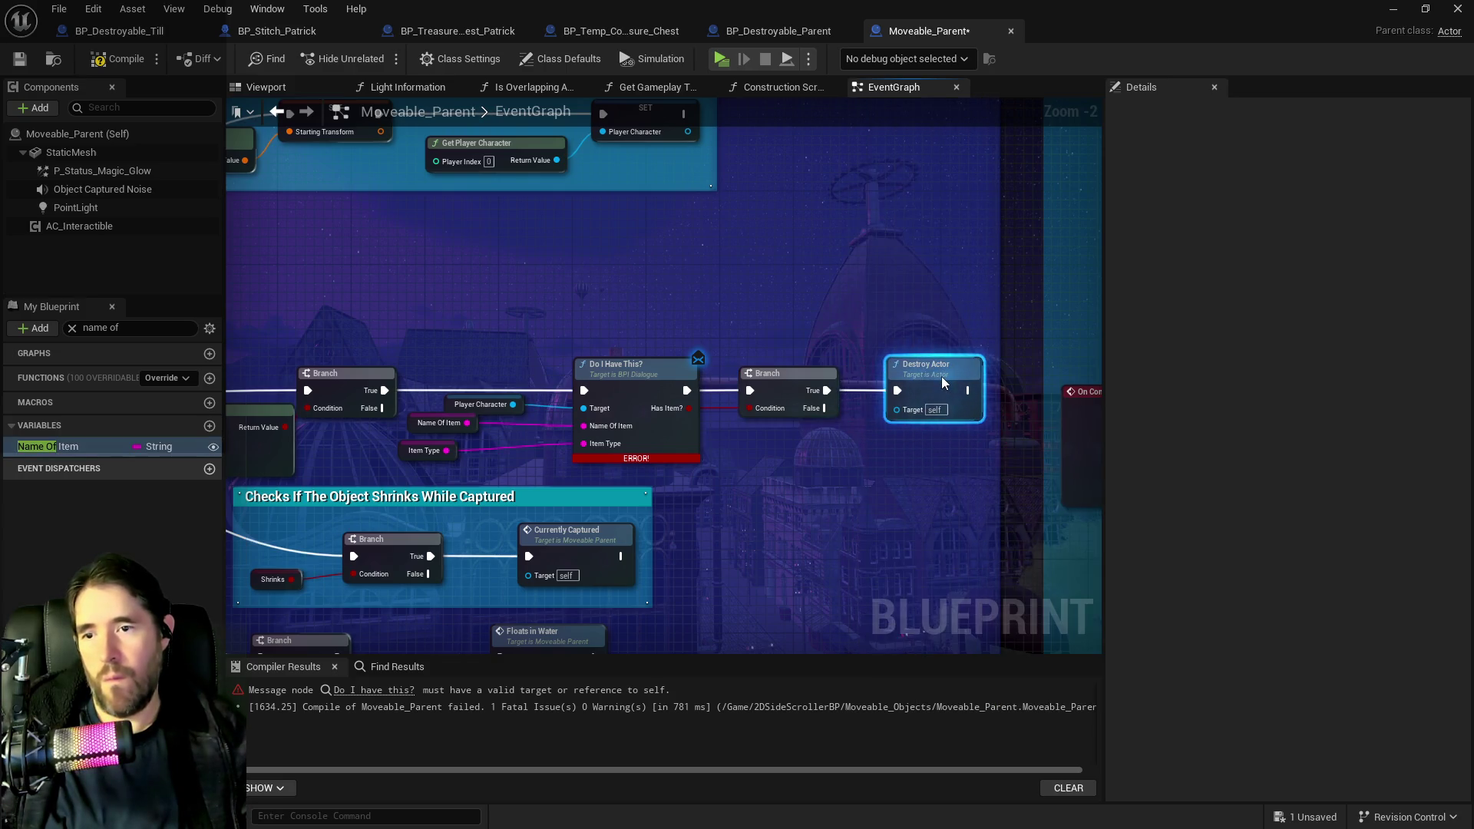
- Tidy the variable nodes, compile and save Moveable_Parent, and undock the editor to show the level
scroll(942, 379, down, 5)
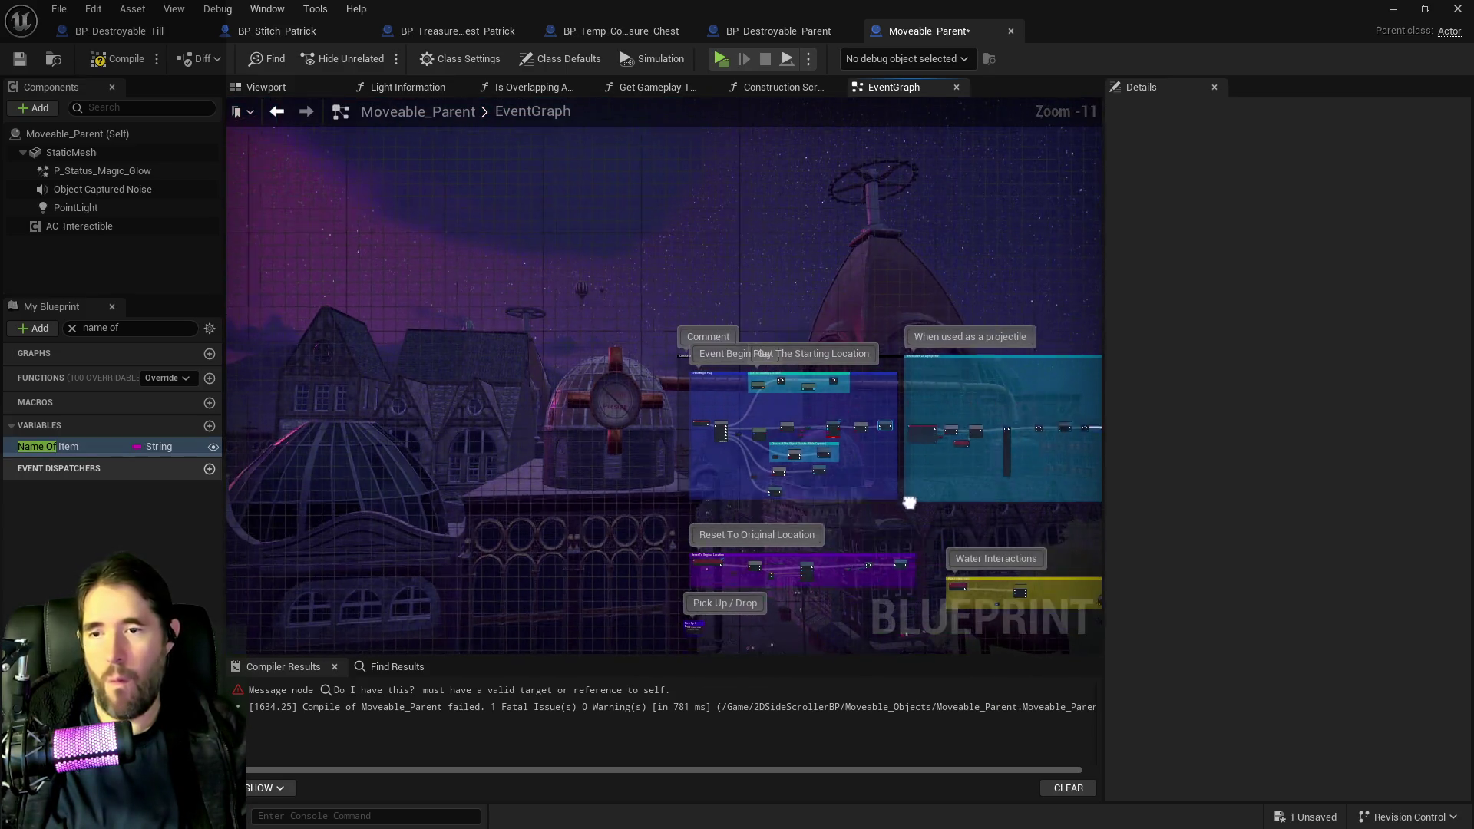
scroll(850, 411, up, 1)
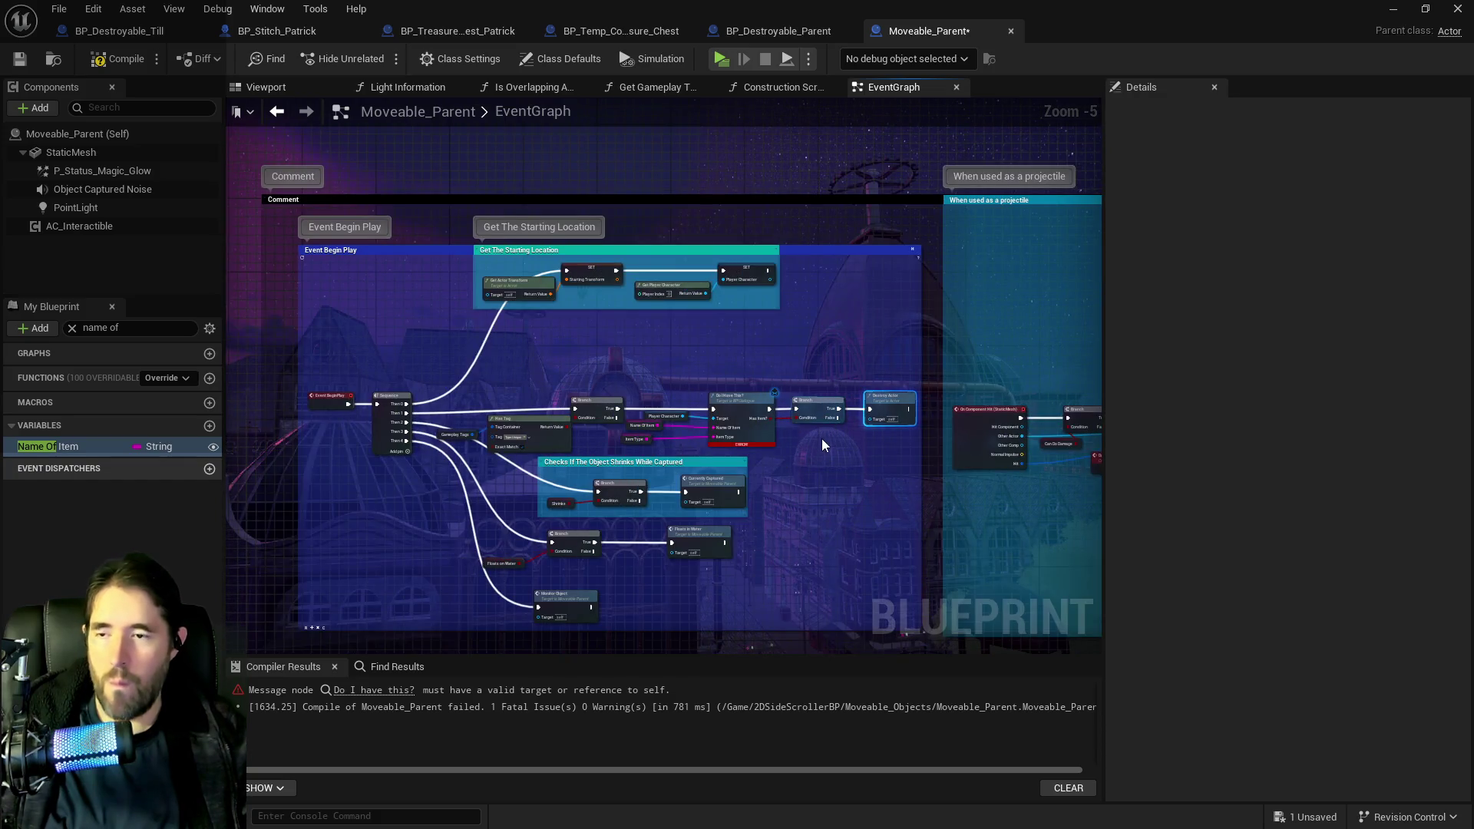
scroll(822, 439, up, 3)
mouse_move(743, 421)
mouse_down()
mouse_move(744, 473)
mouse_move(760, 481)
mouse_up()
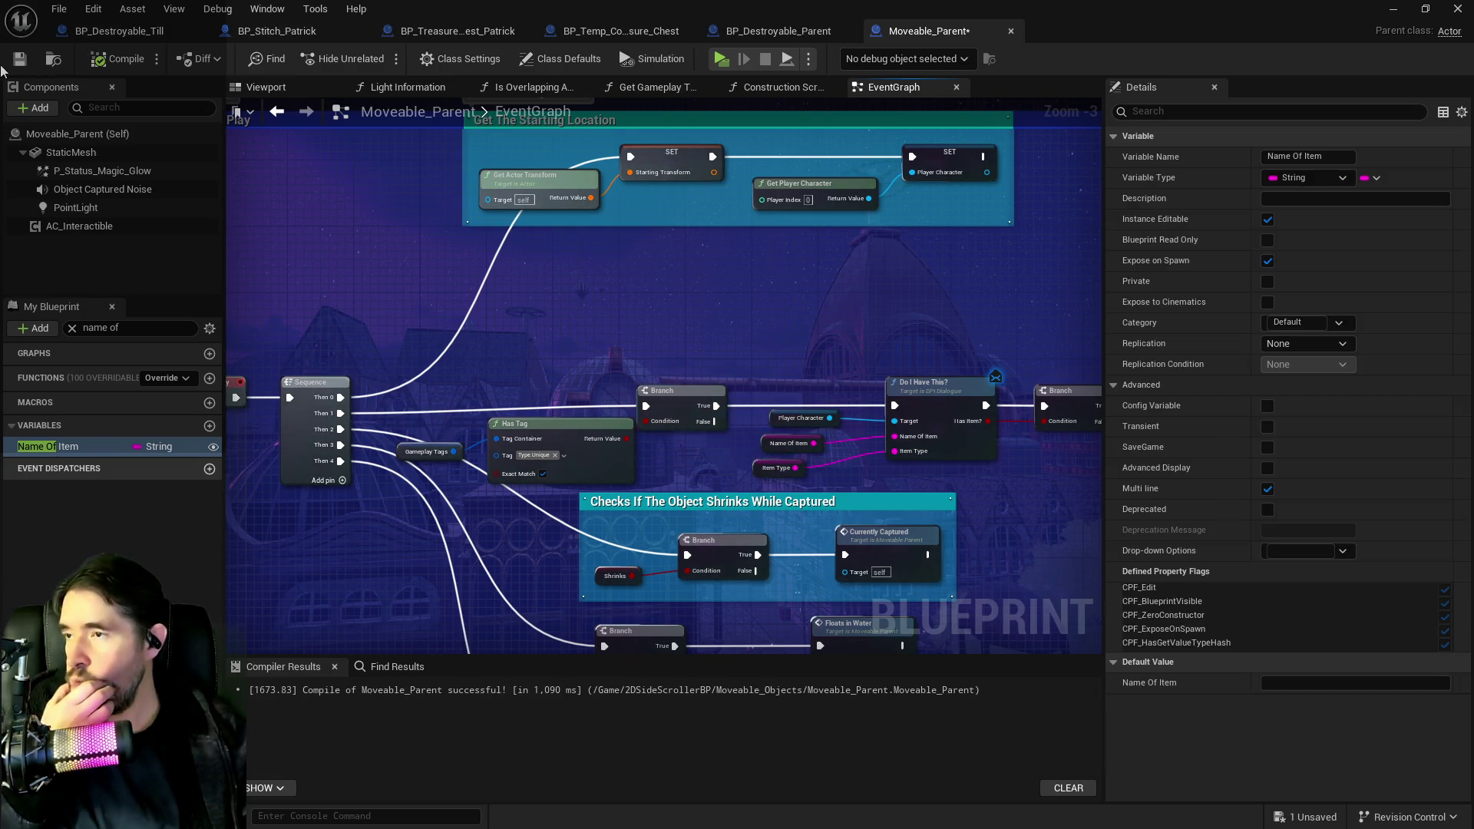
click(20, 59)
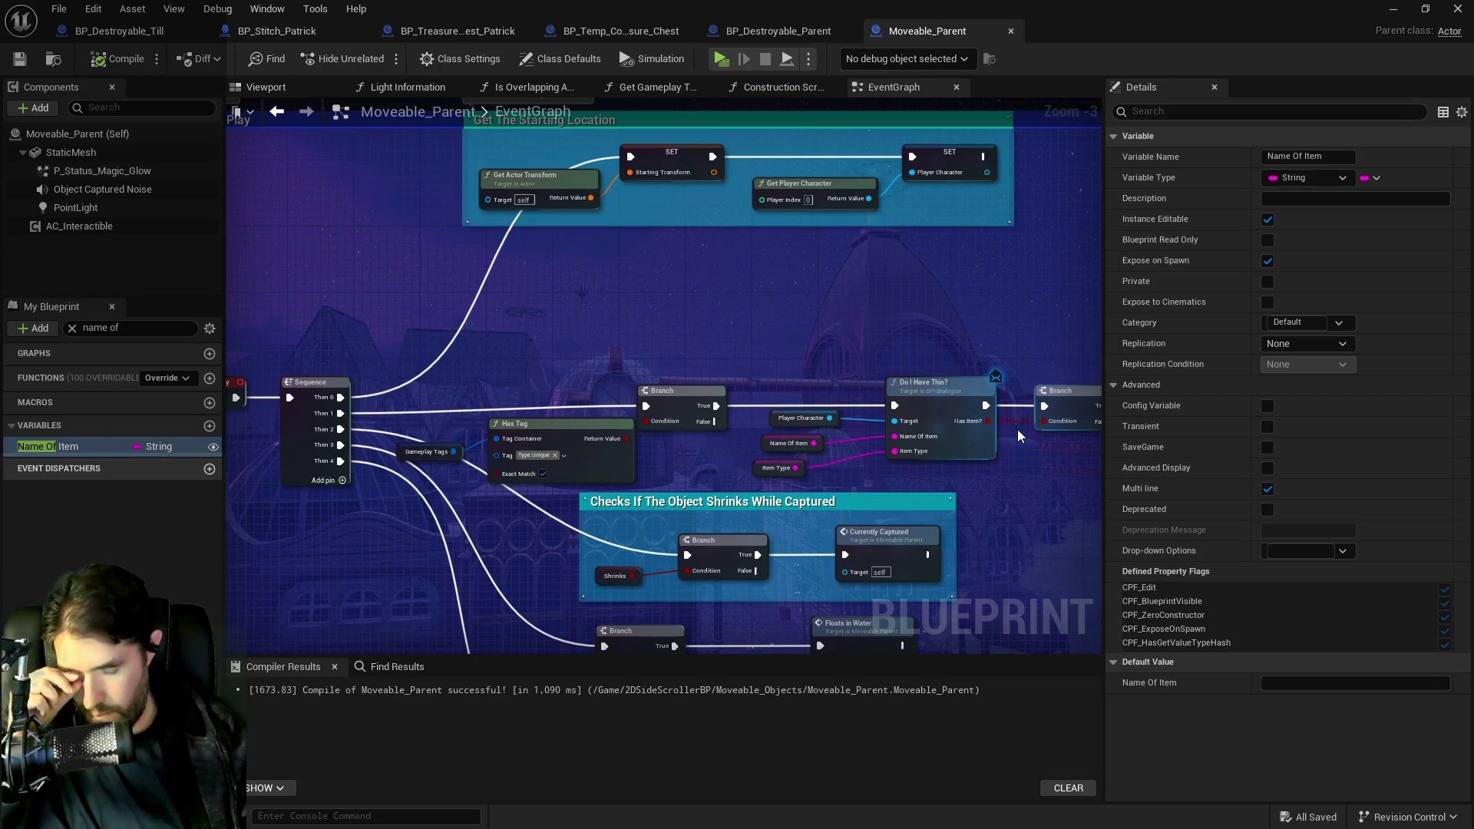
mouse_move(768, 30)
mouse_down()
mouse_move(1012, 38)
mouse_move(1057, 347)
mouse_up()
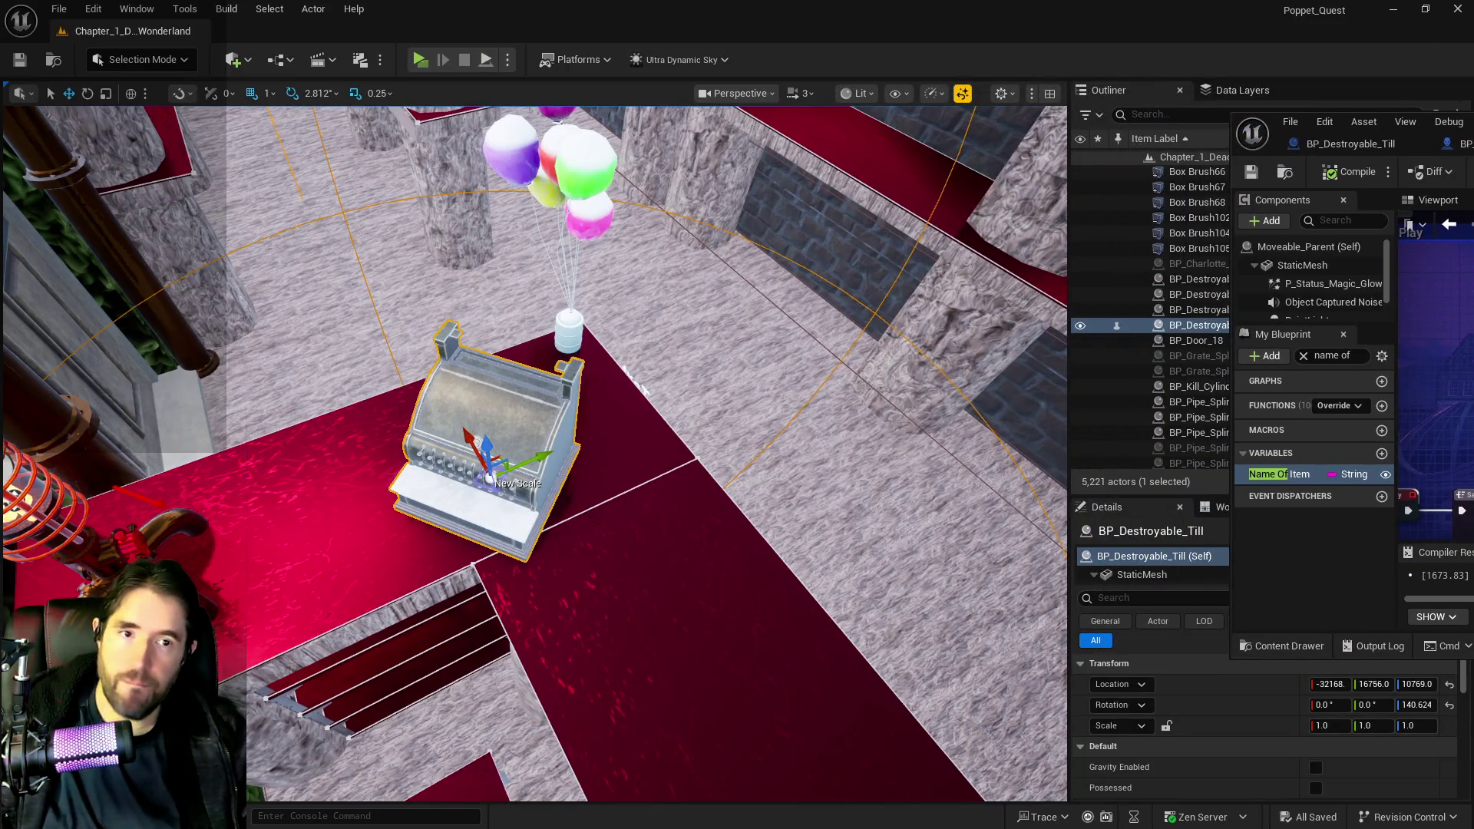
- Hide the Blueprint window, select the BP_Destroyable_Till actor itself, and expand its Shop Item Info array
key(alt+Tab)
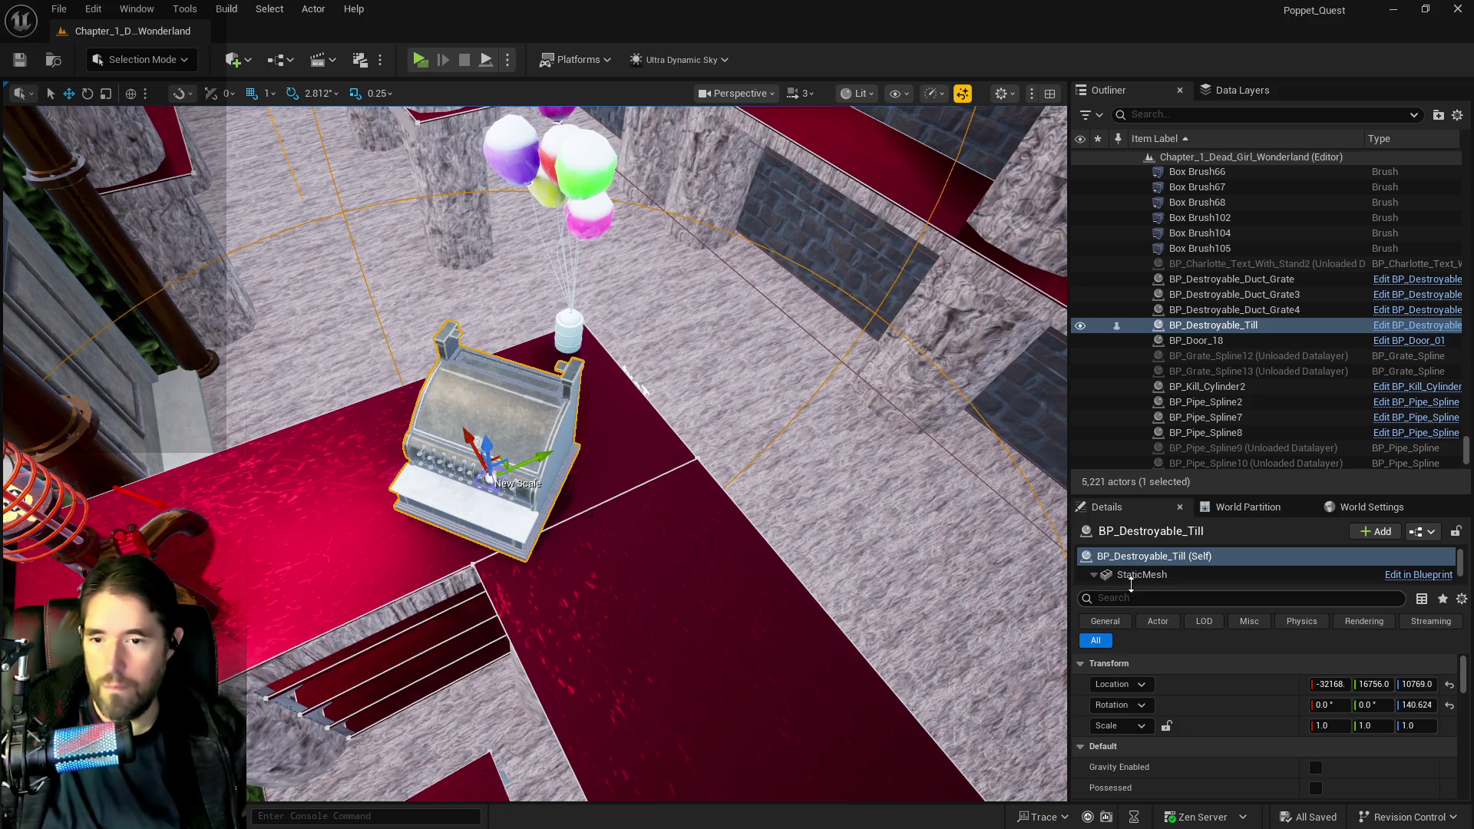
click(1124, 582)
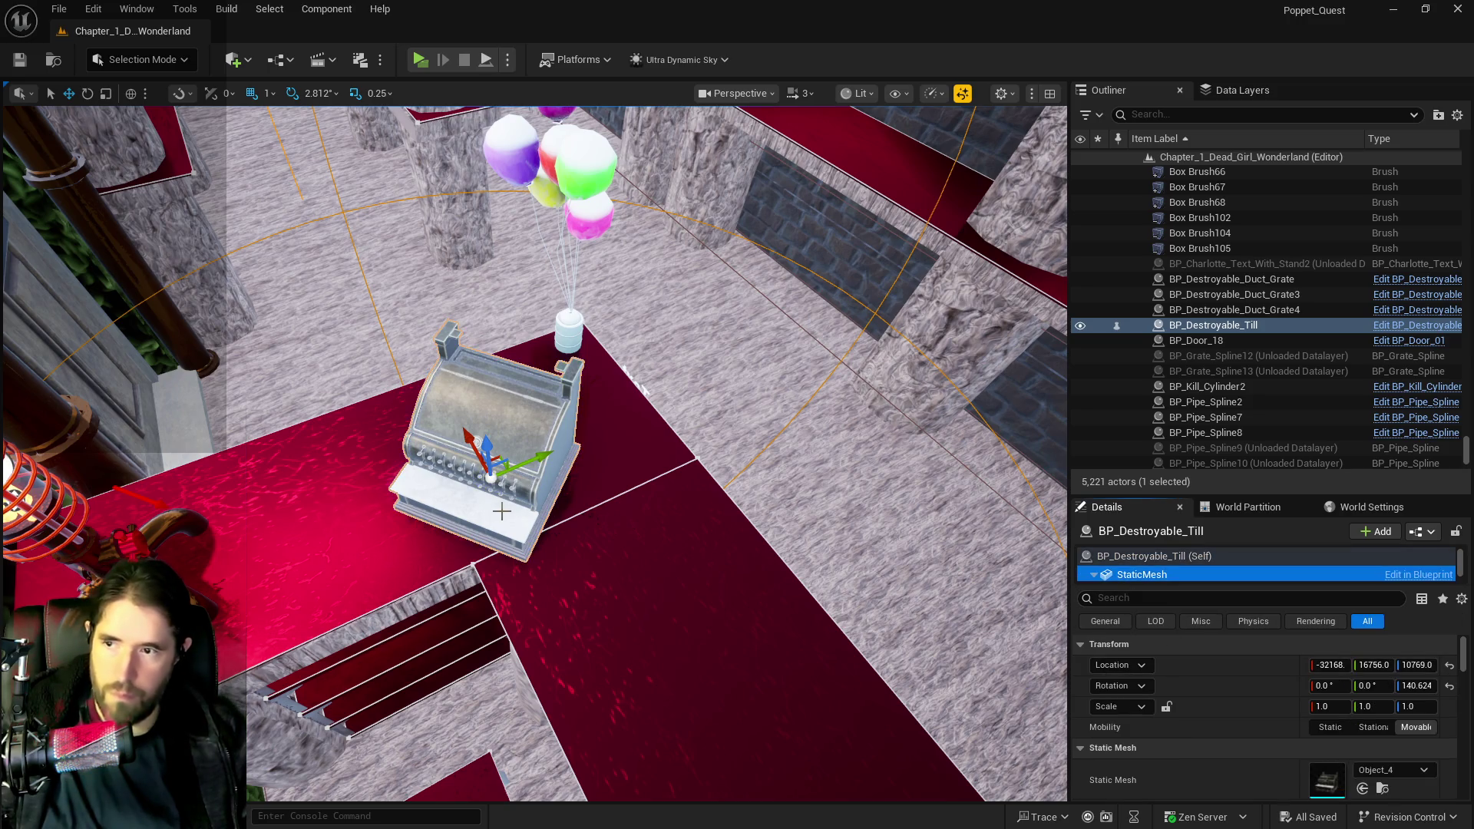
click(1136, 555)
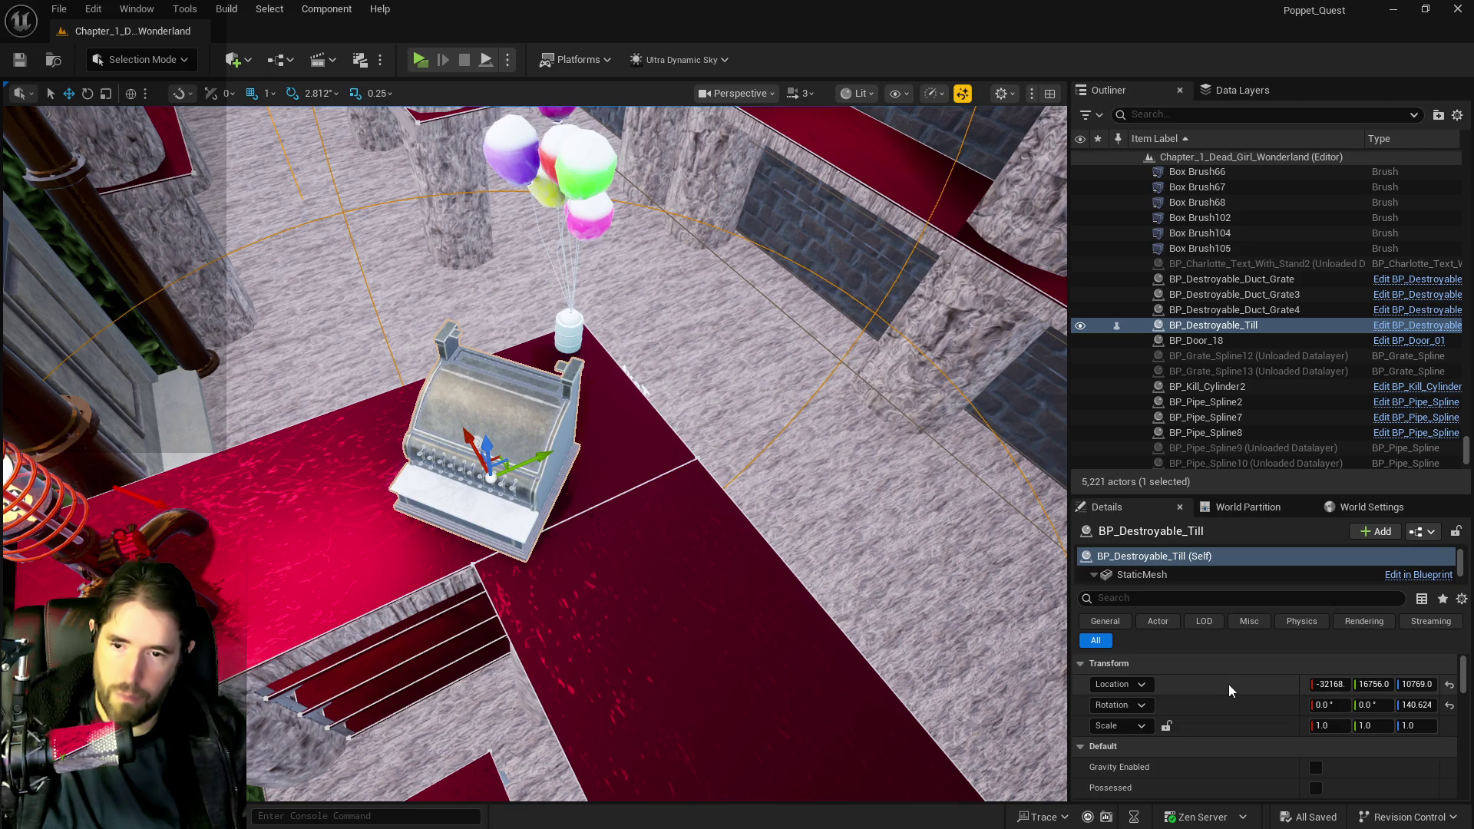
scroll(1227, 686, down, 5)
click(1080, 678)
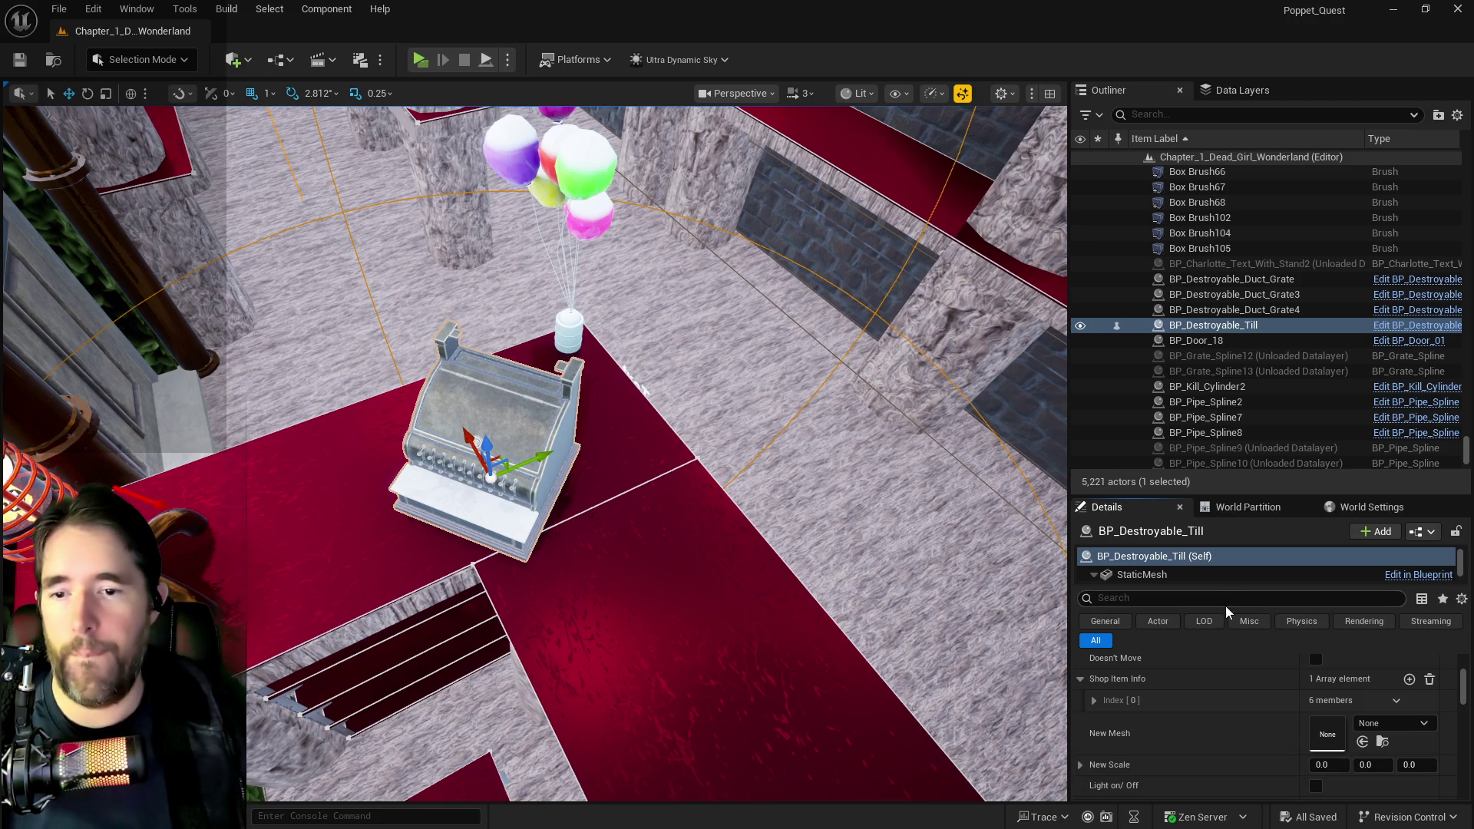
- Set the till's Name Of Item to 'Cash Register 1' and its Item Type to Unique
scroll(1214, 696, up, 5)
scroll(1214, 695, down, 5)
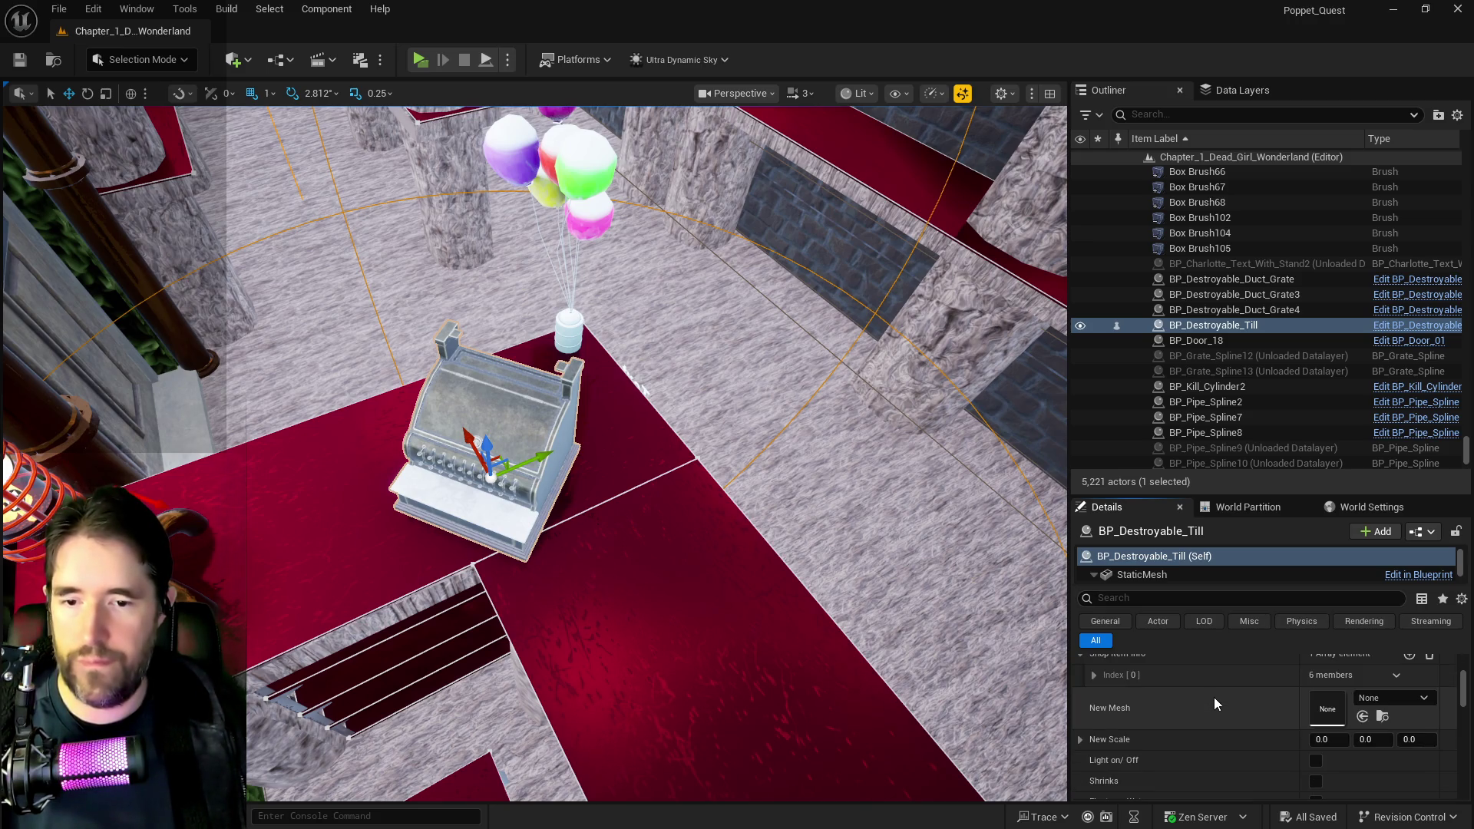
scroll(1208, 712, down, 3)
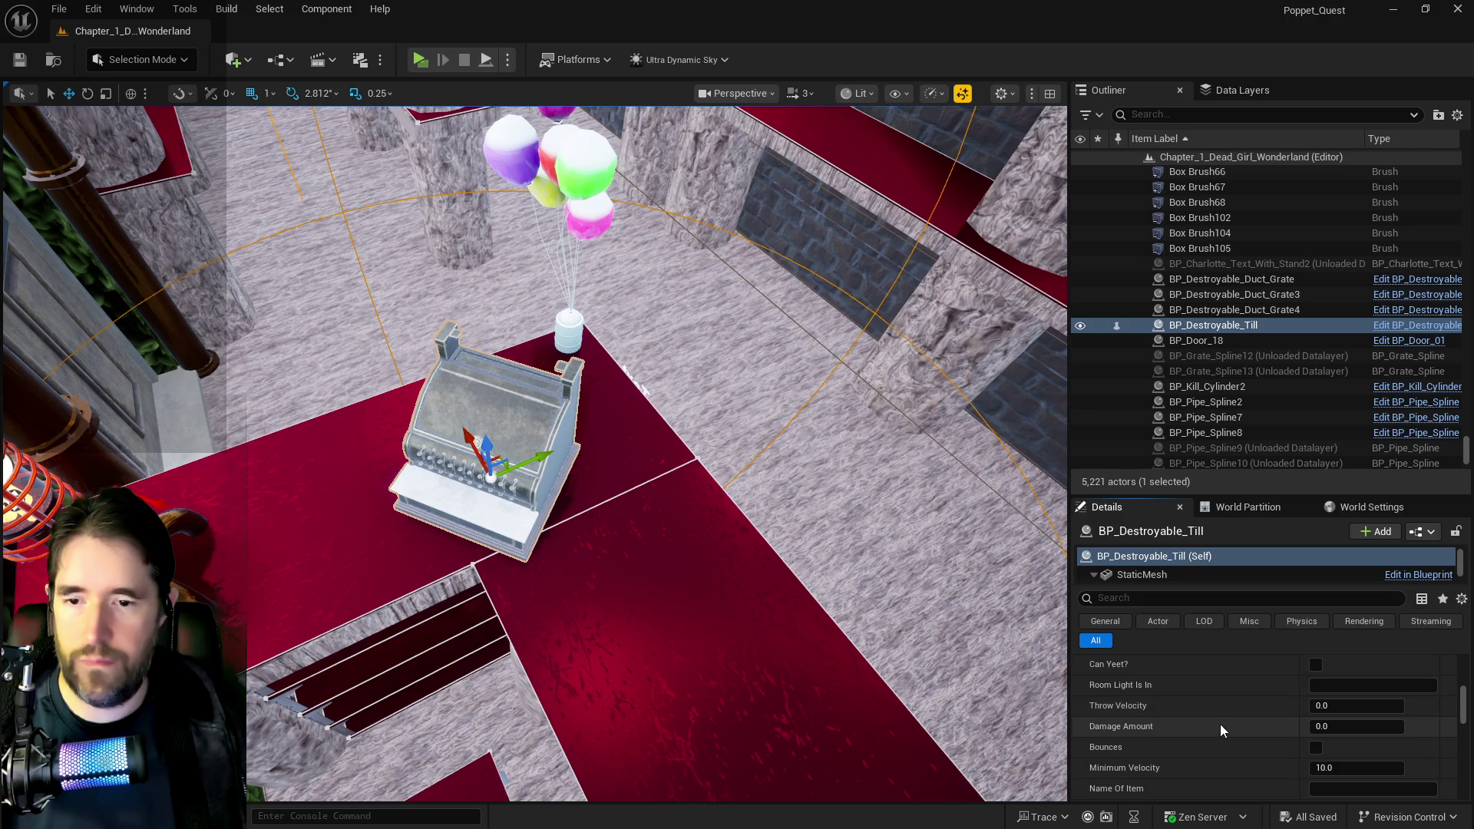
scroll(1222, 727, down, 2)
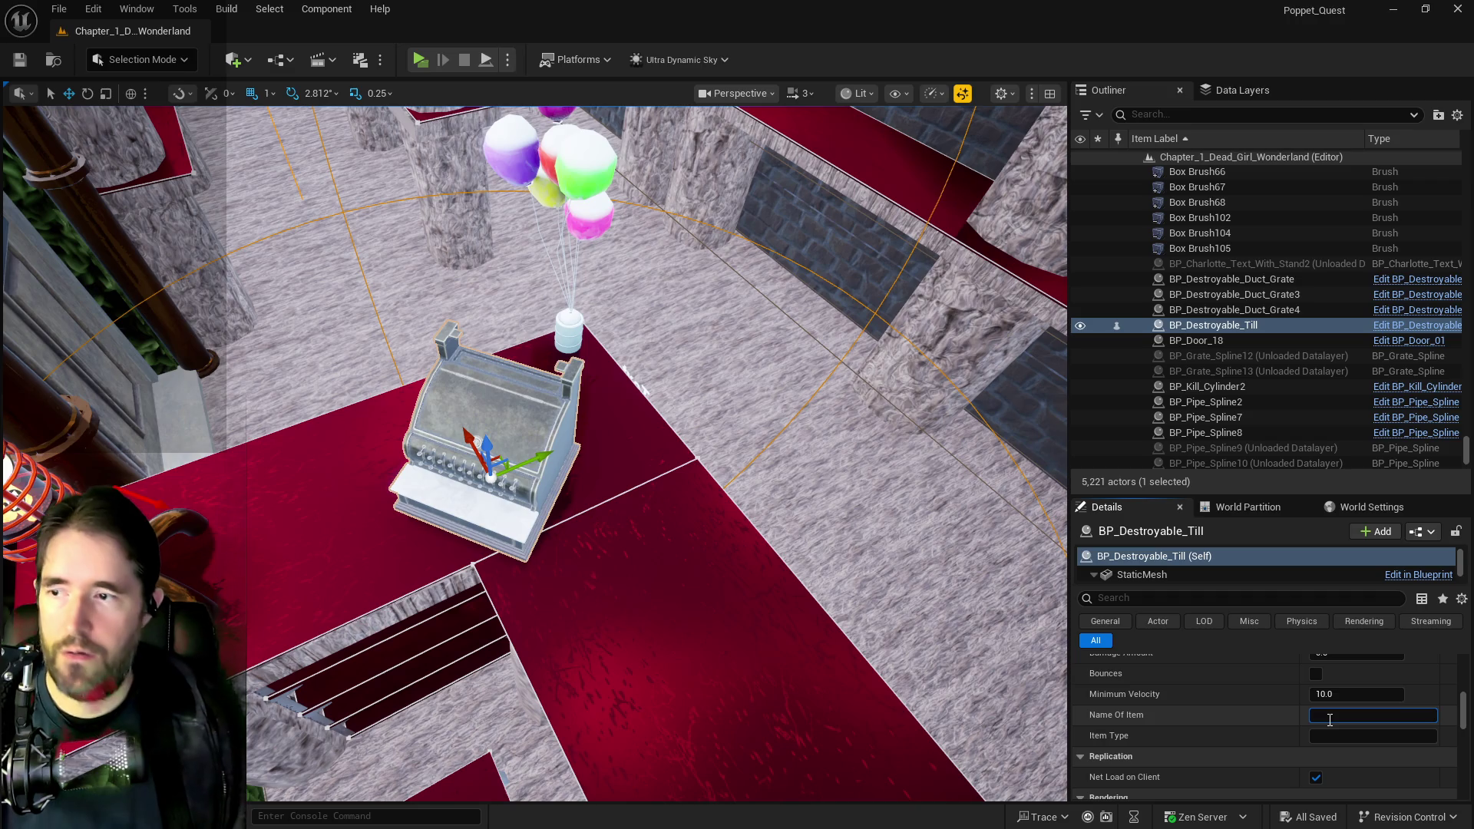
text(Cash Re)
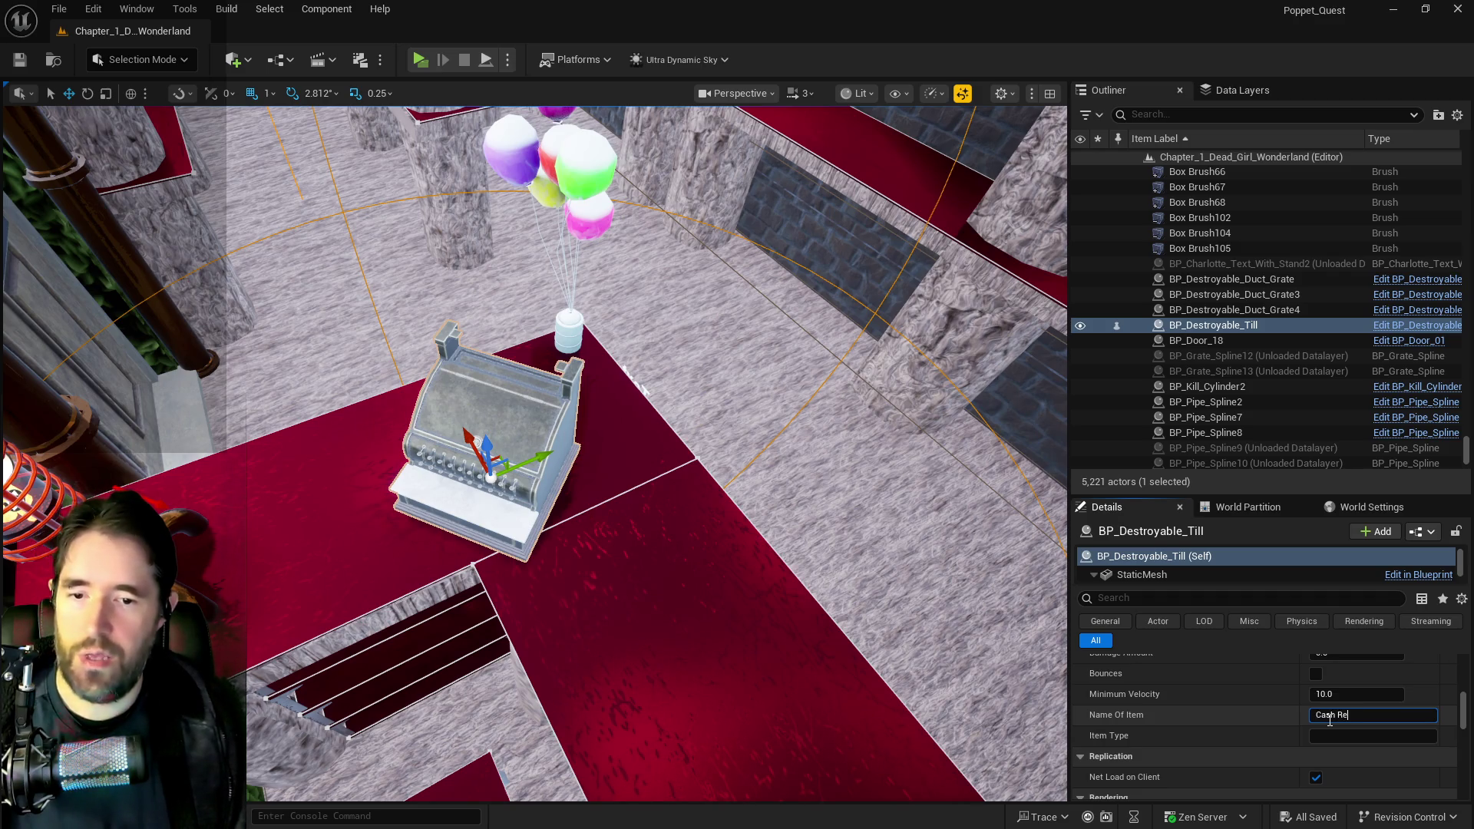
text(gister 1)
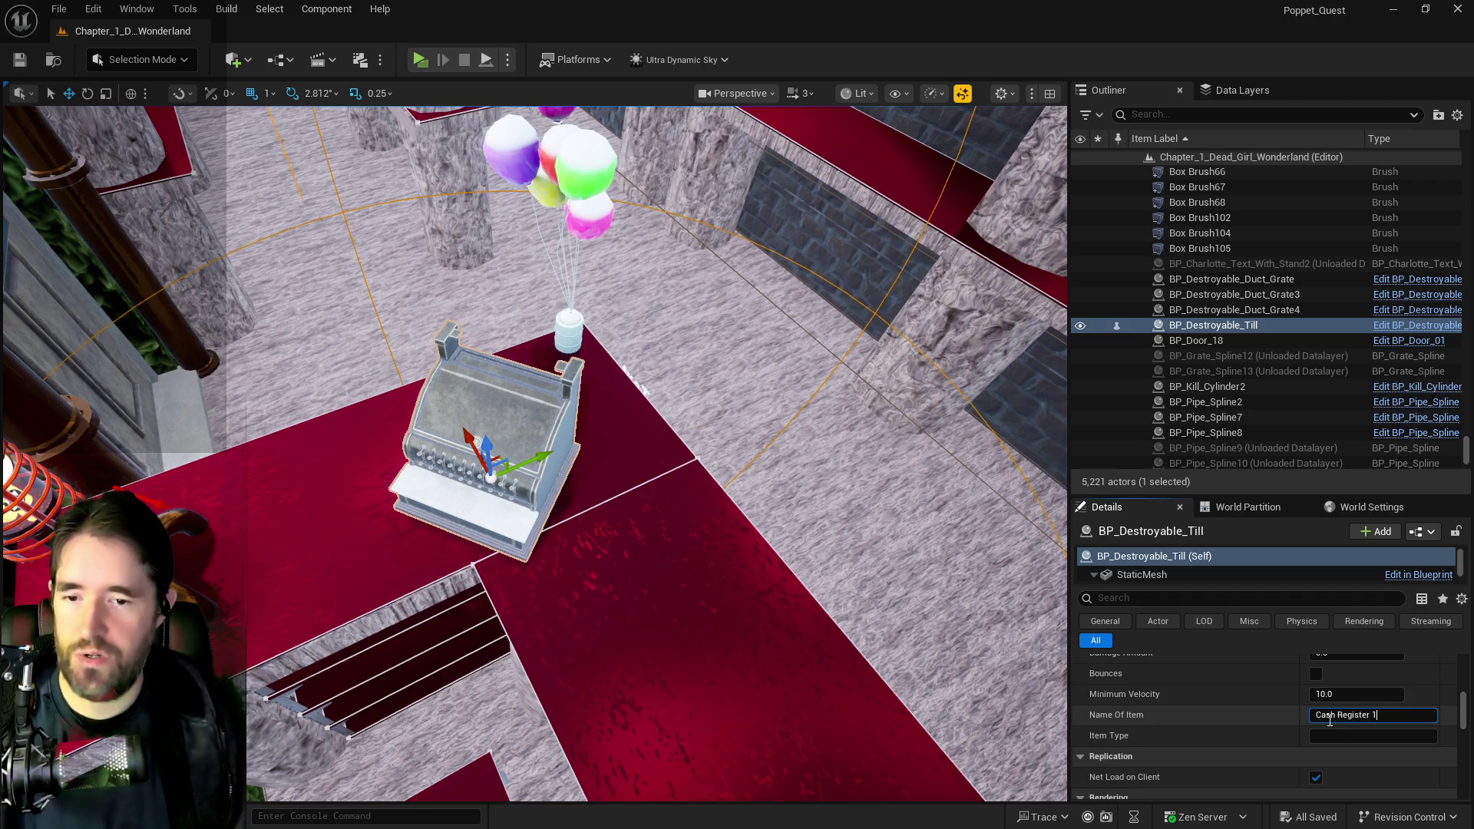
click(1319, 738)
text(U)
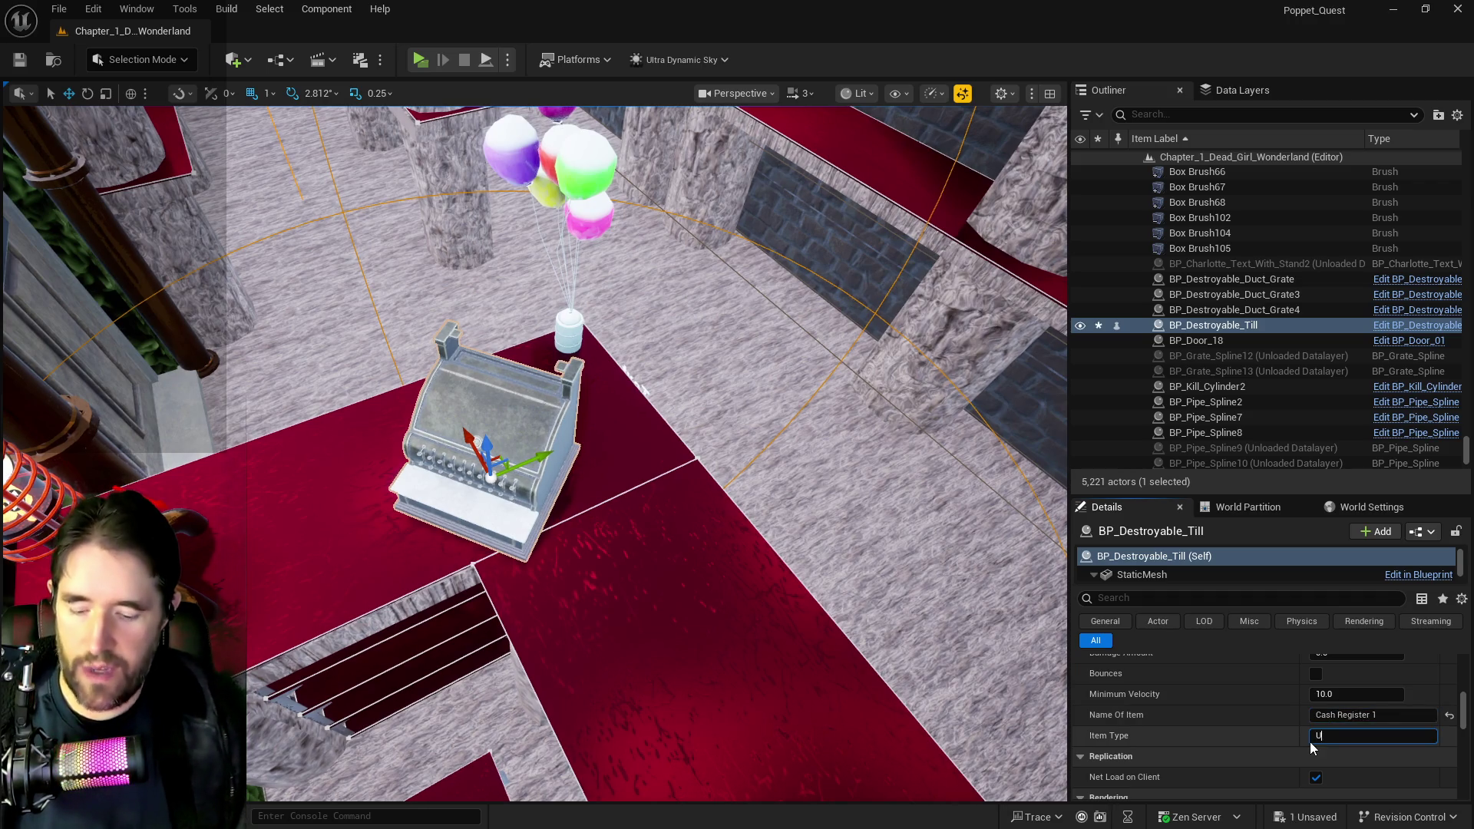
text(niq)
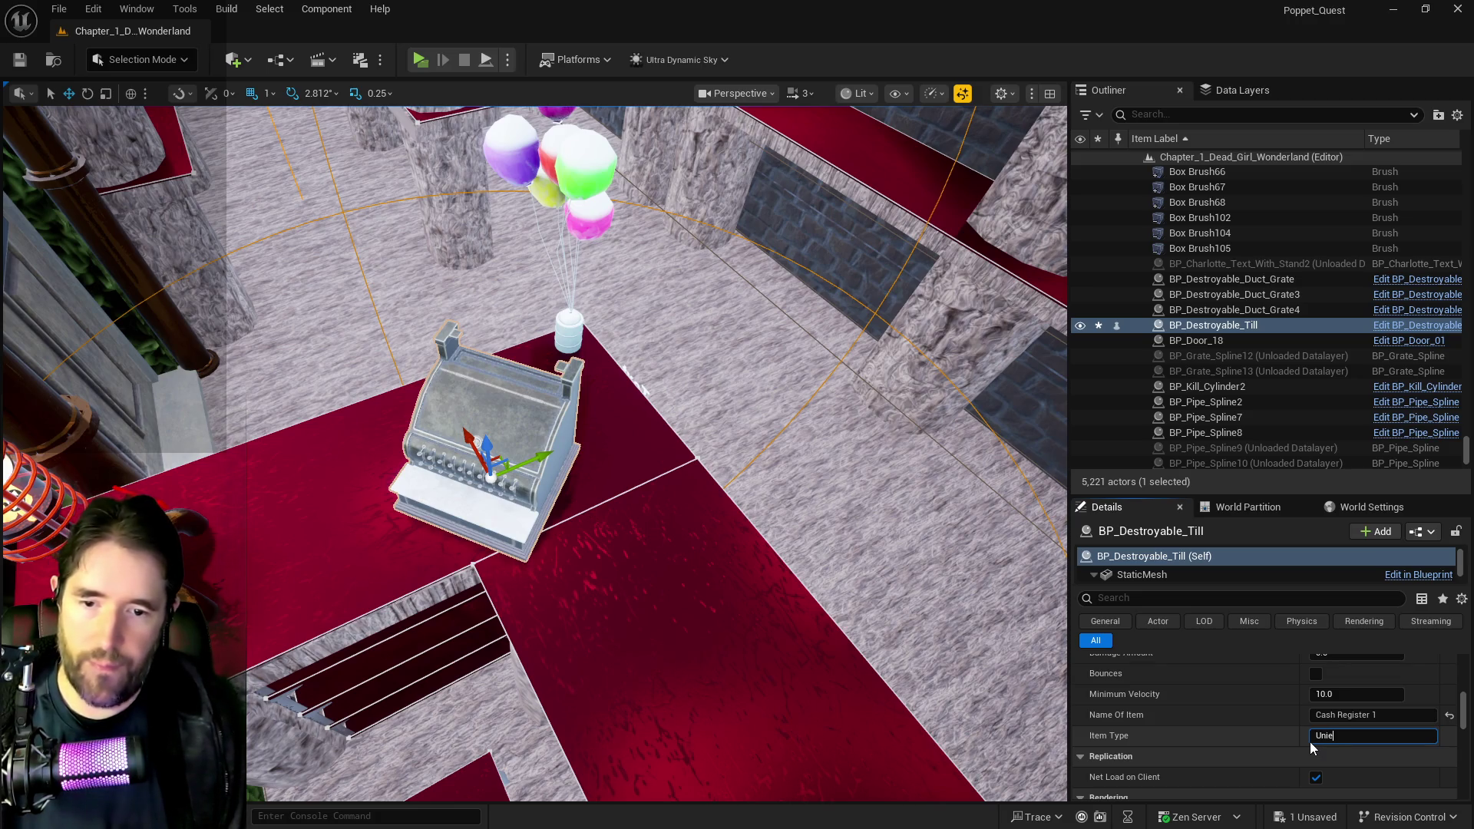
text(ne)
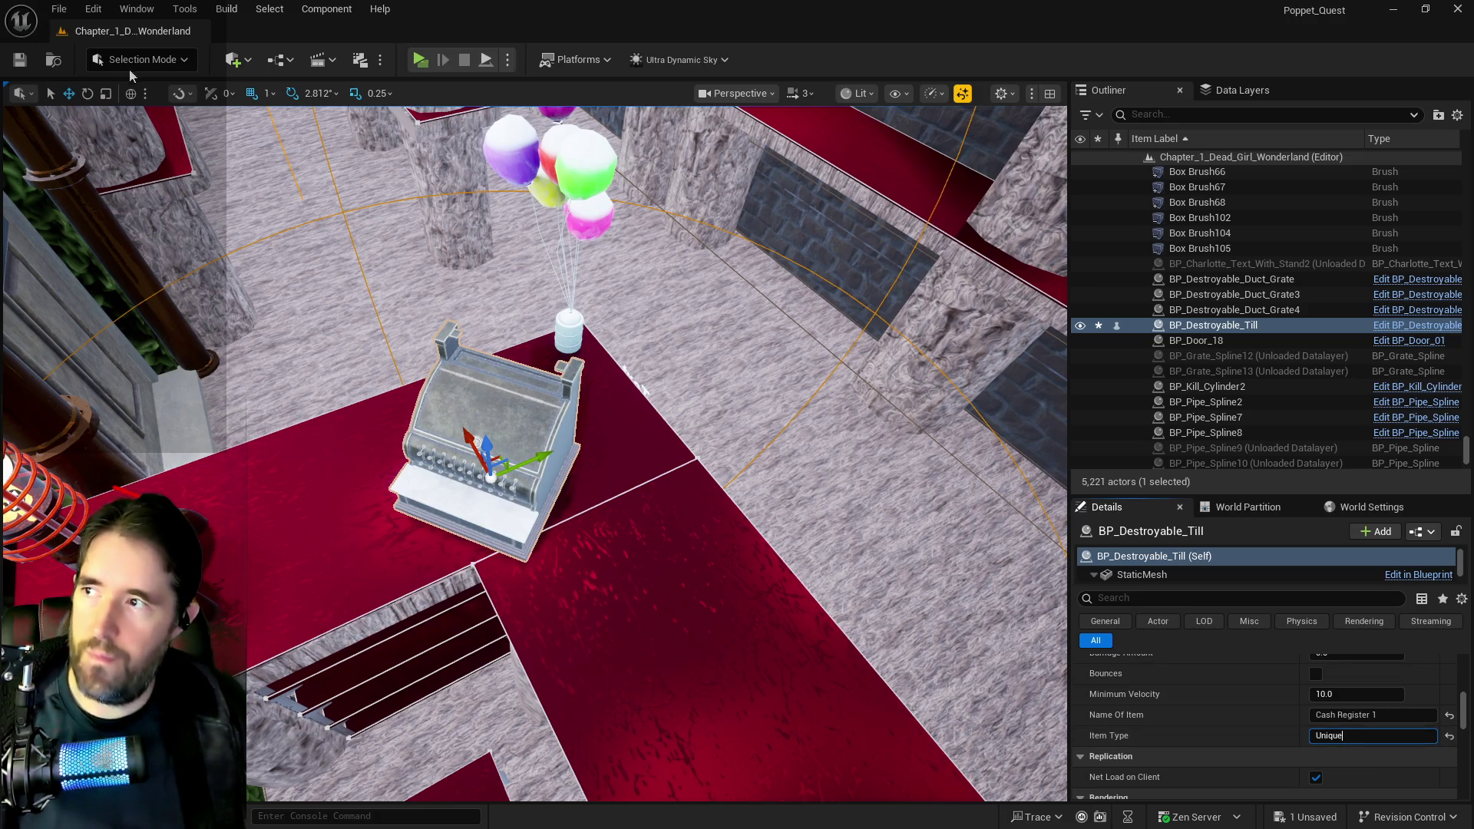
- Save the level and frame the view on the cash register
key(ctrl+s)
drag(502, 437, 503, 307)
key(f)
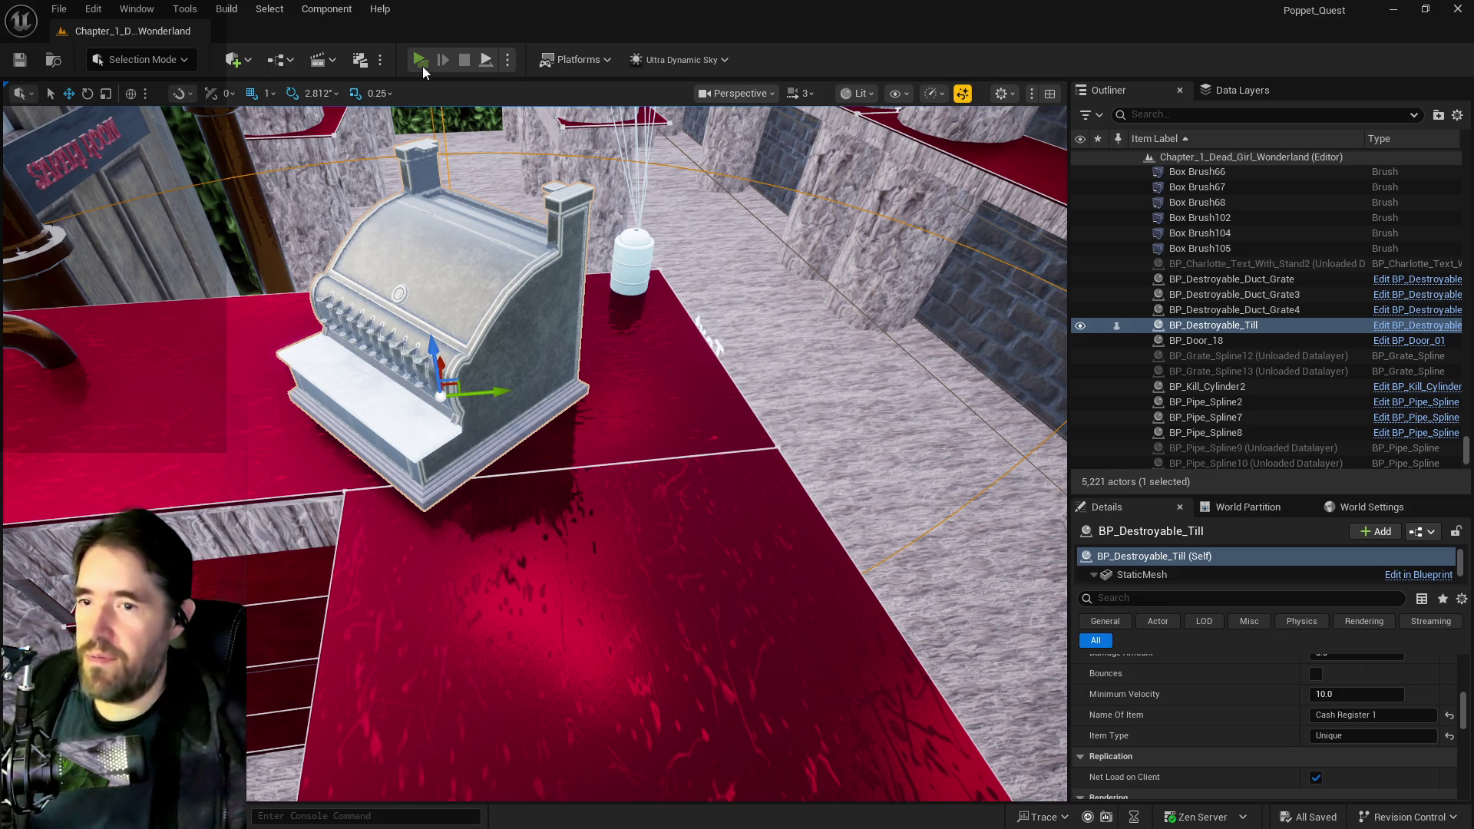
- Start Play in Editor and walk the character along the shelves to the cash register
click(422, 66)
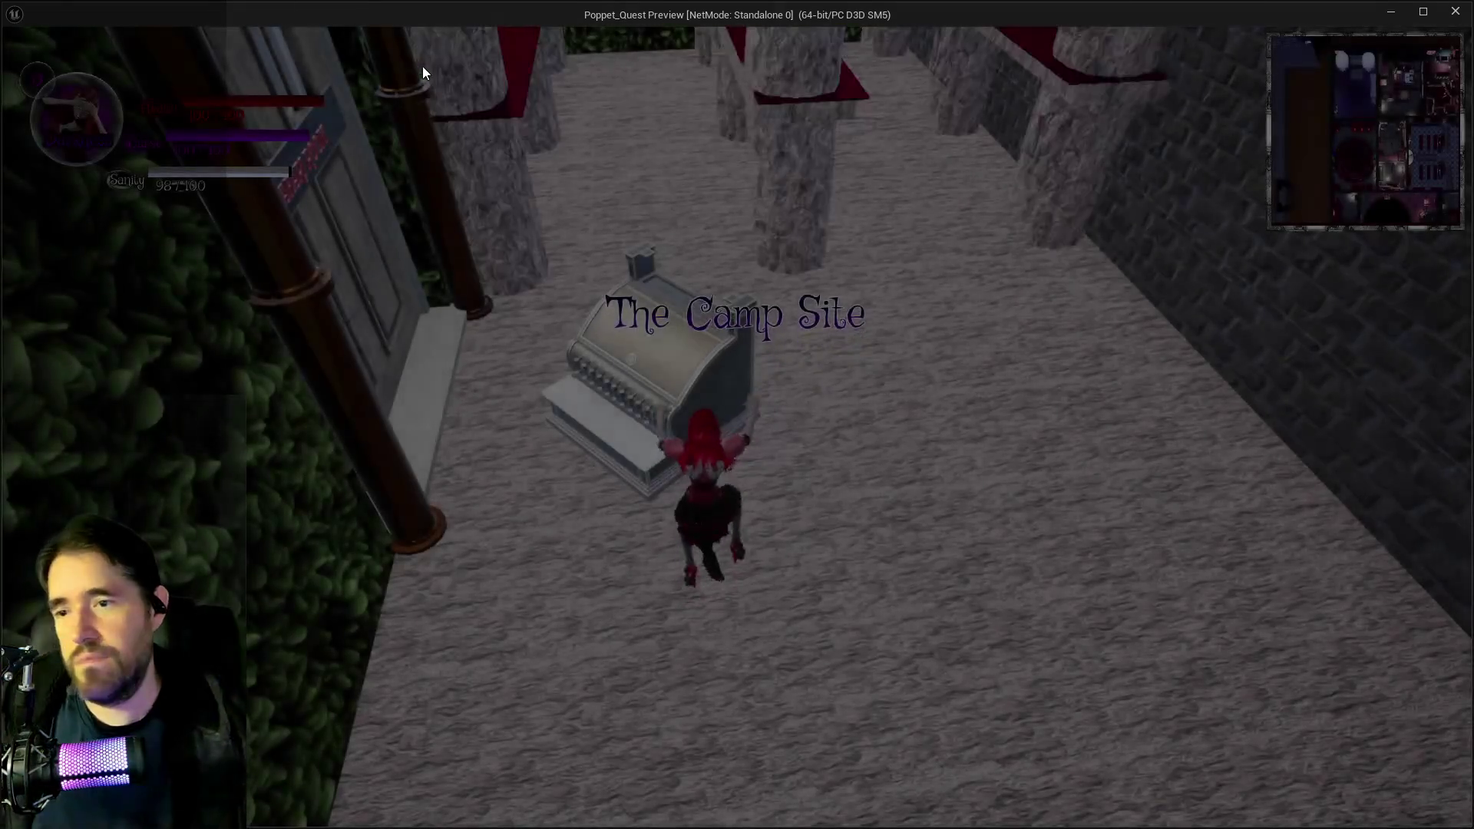
key(w)
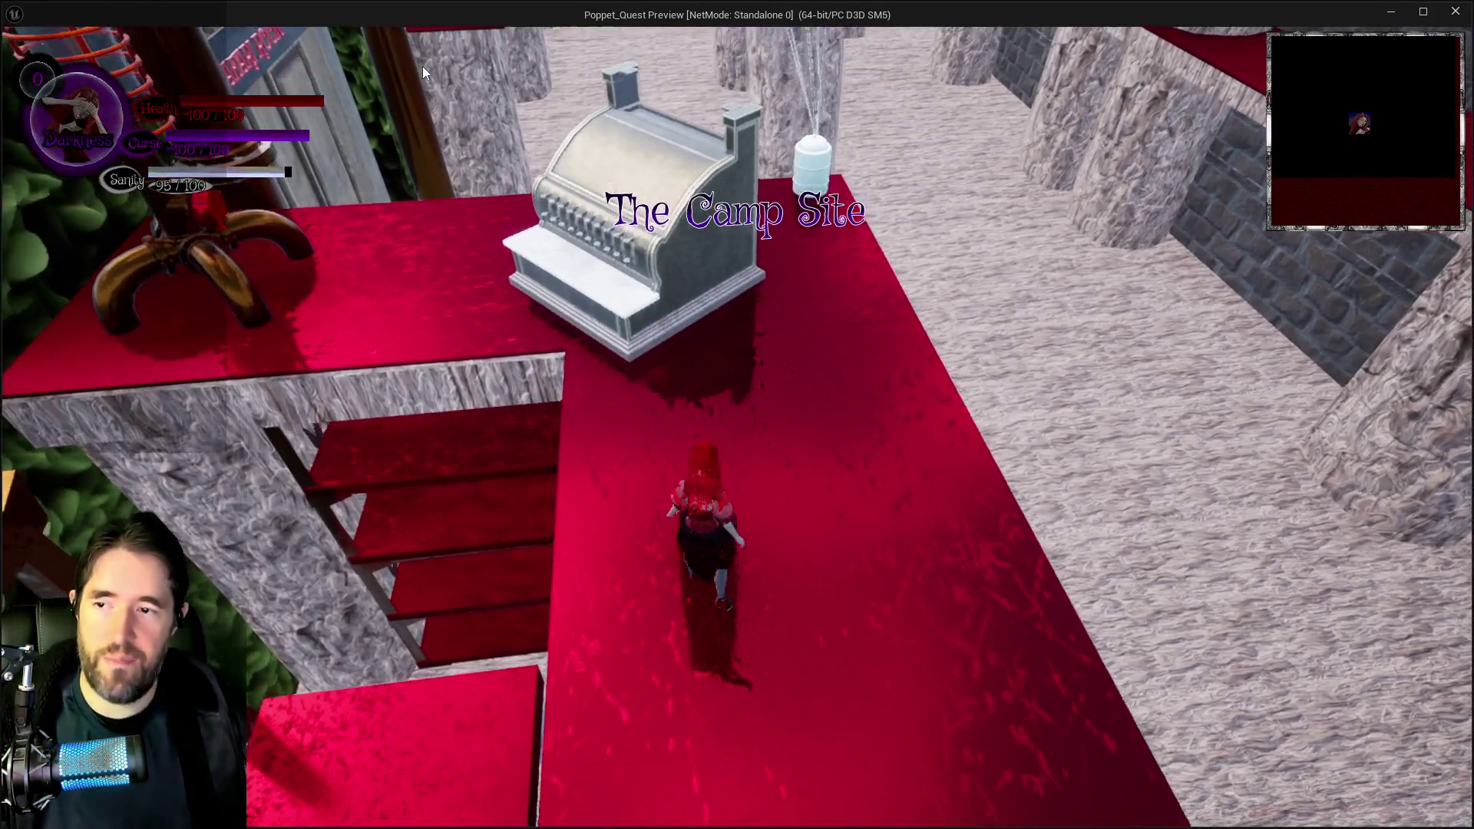
key(a)
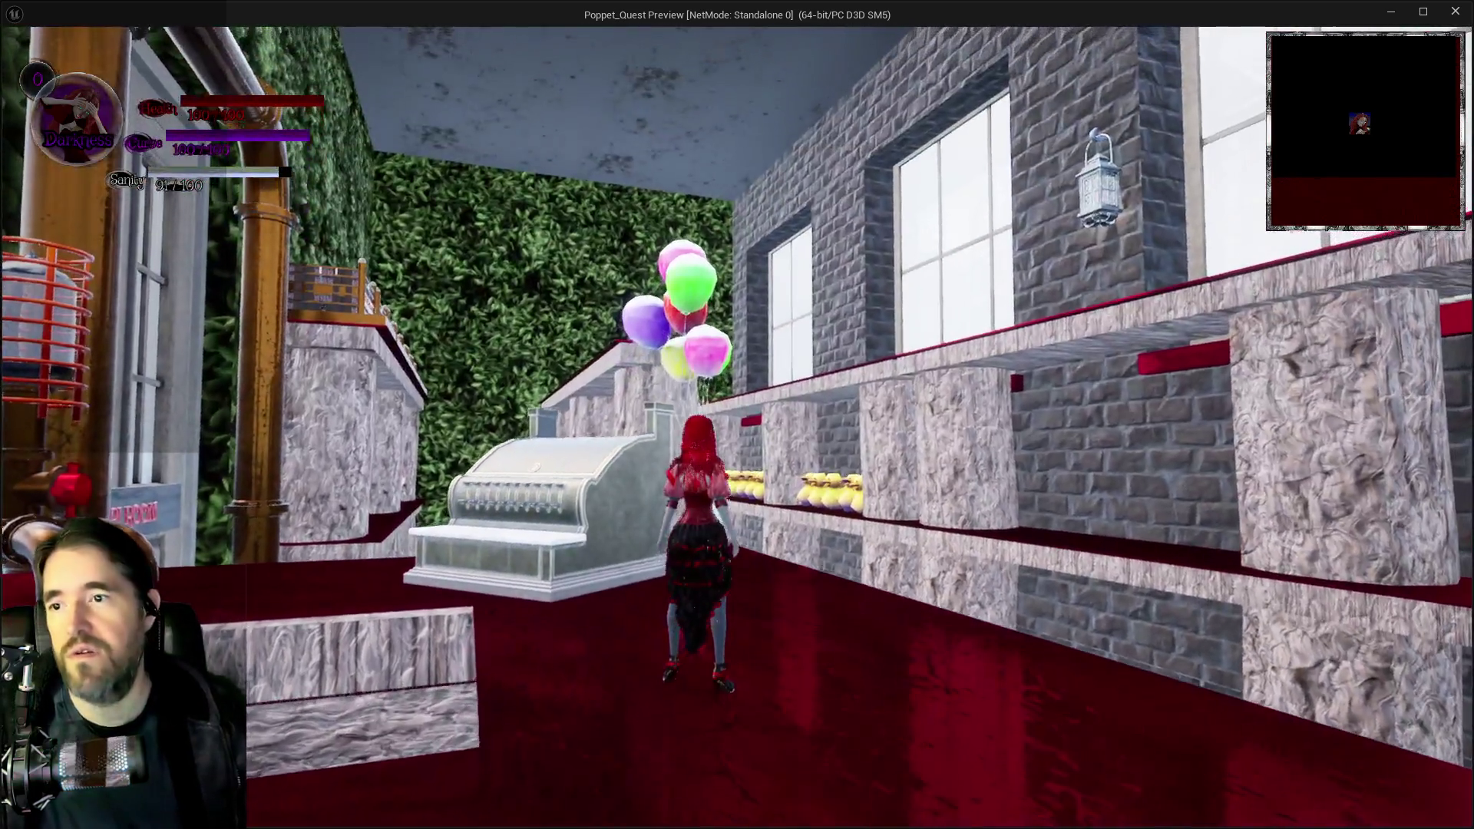
key(w)
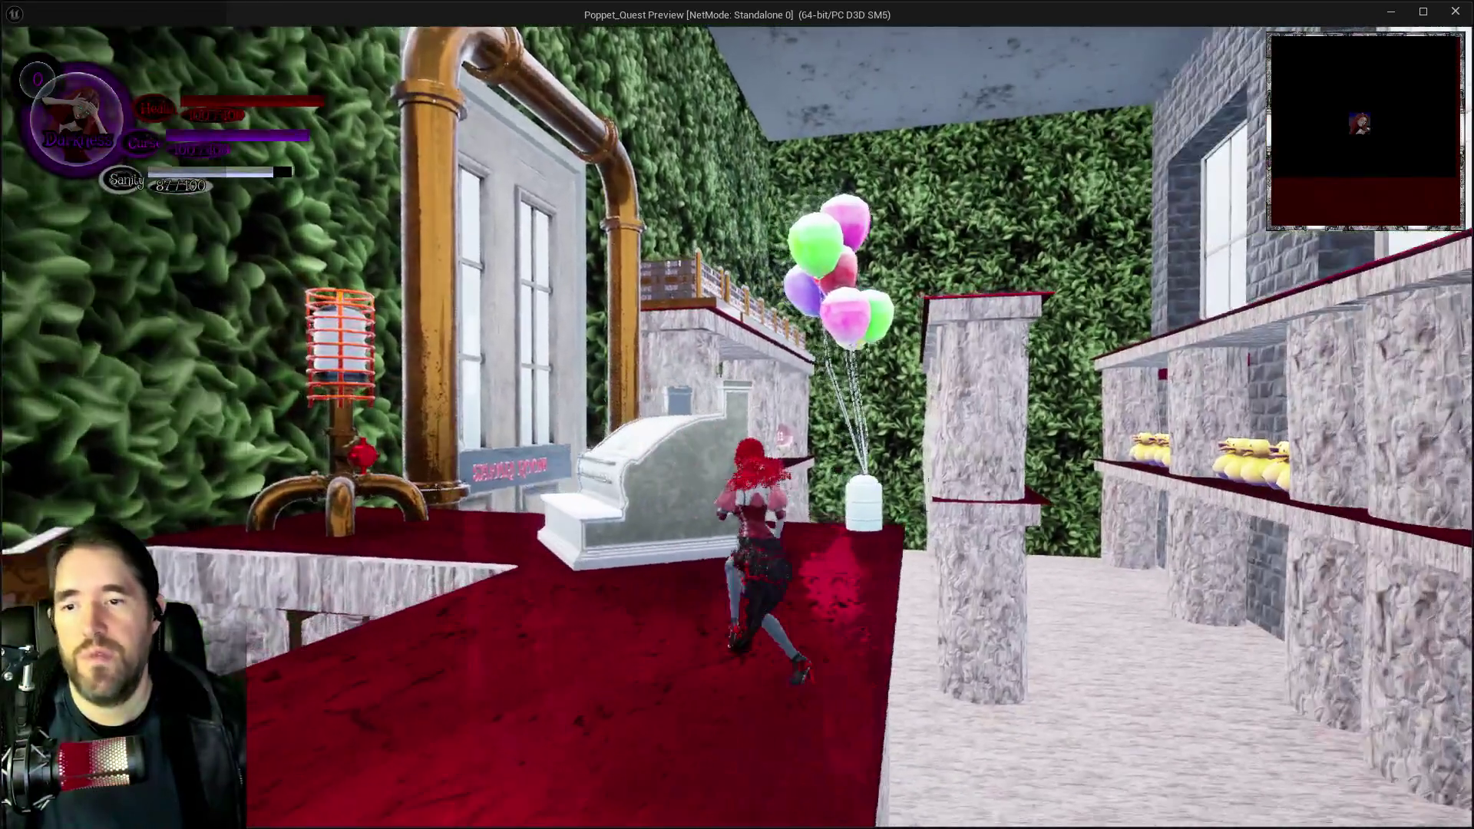
key(a)
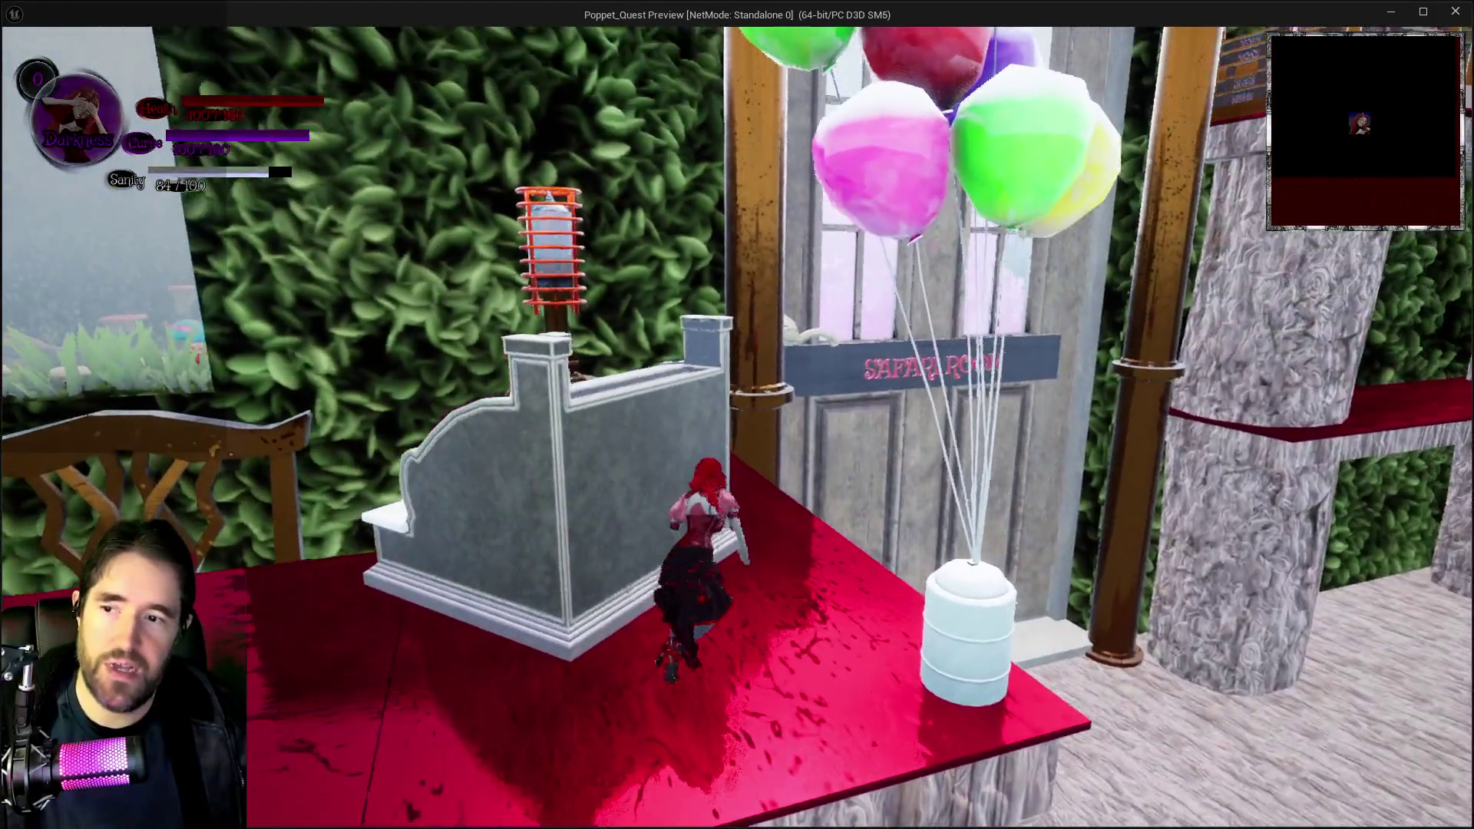
key(d)
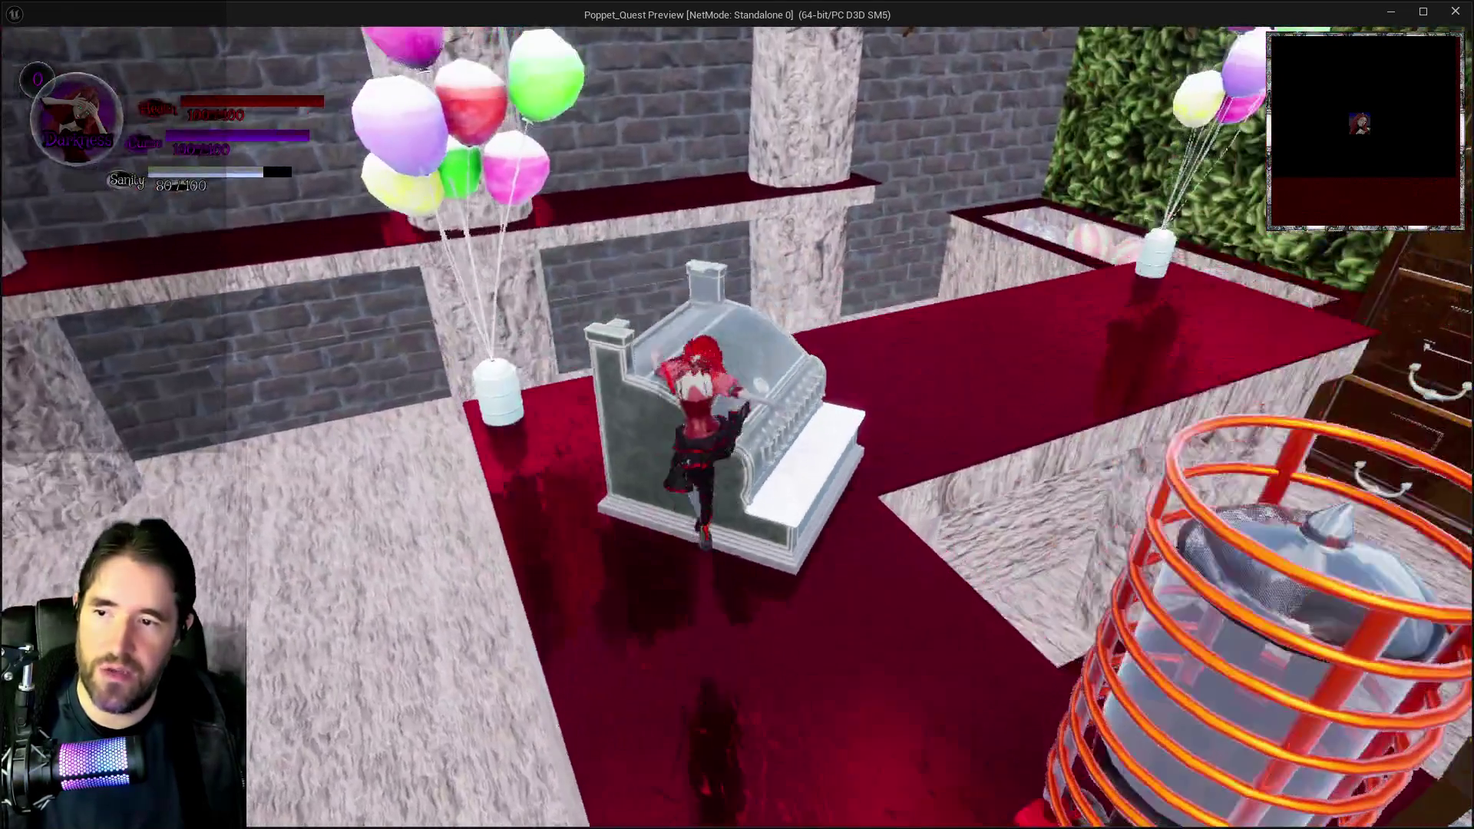
key(w)
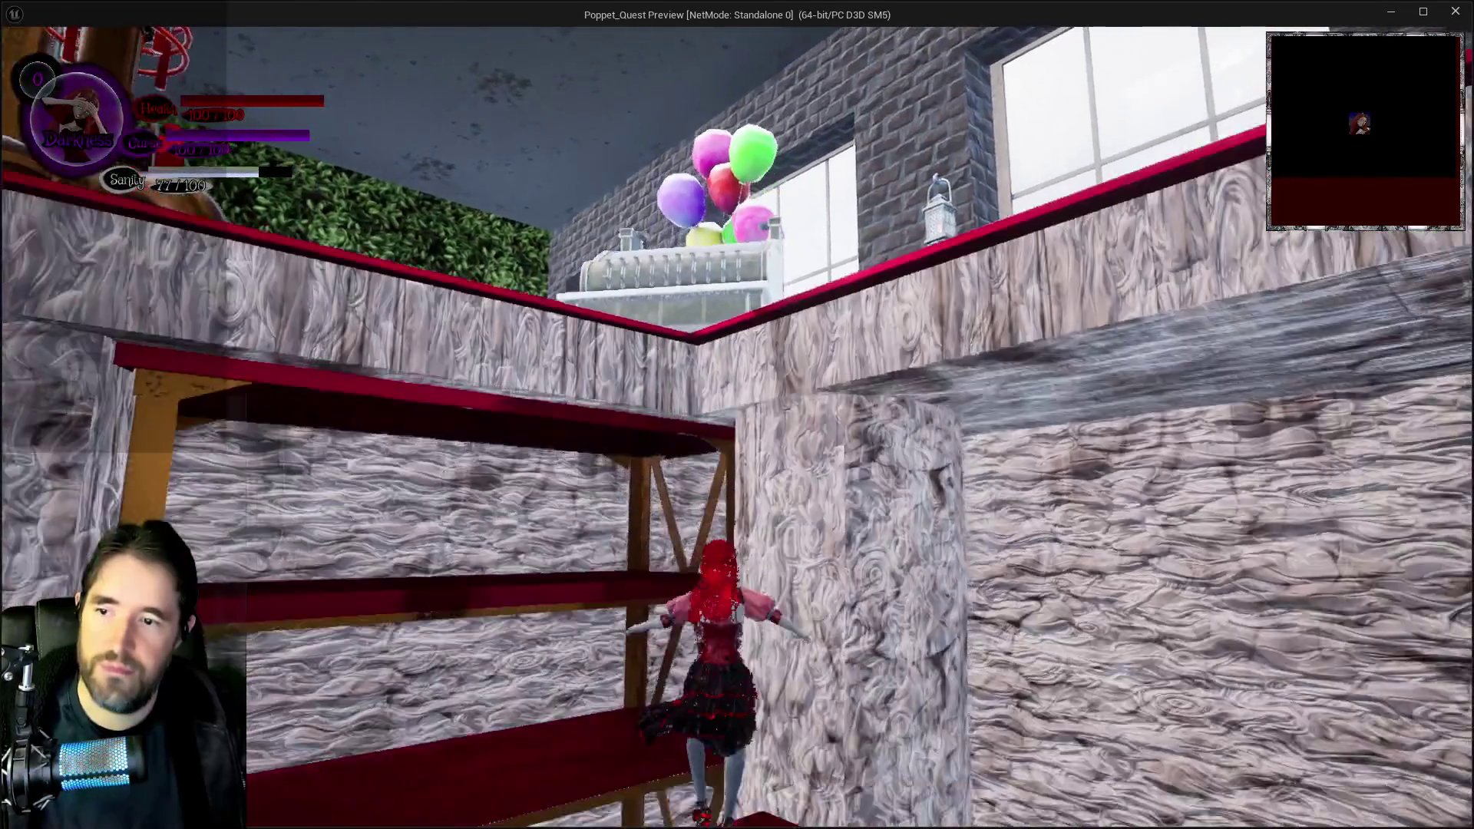
key(w)
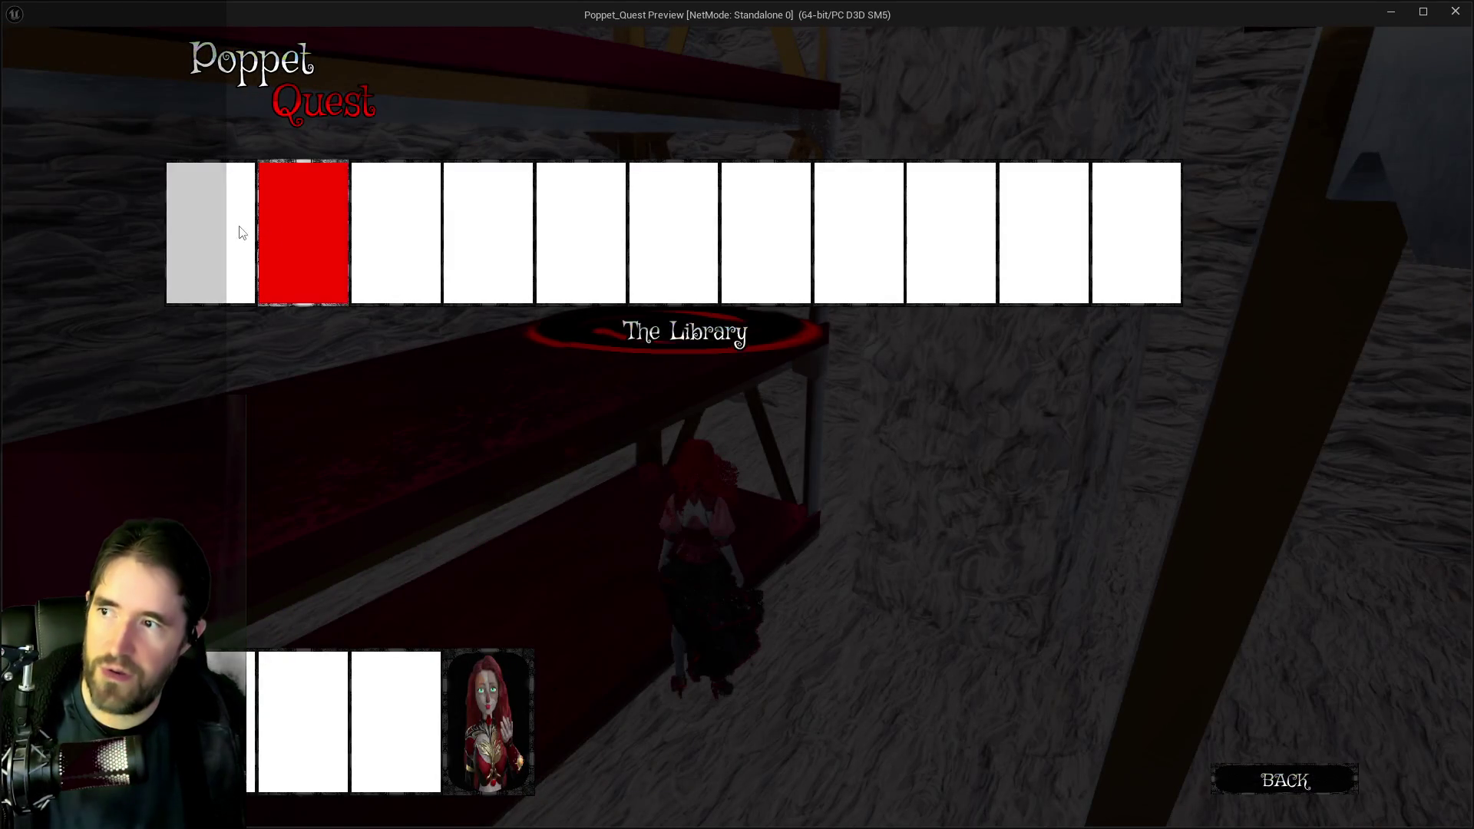
click(300, 231)
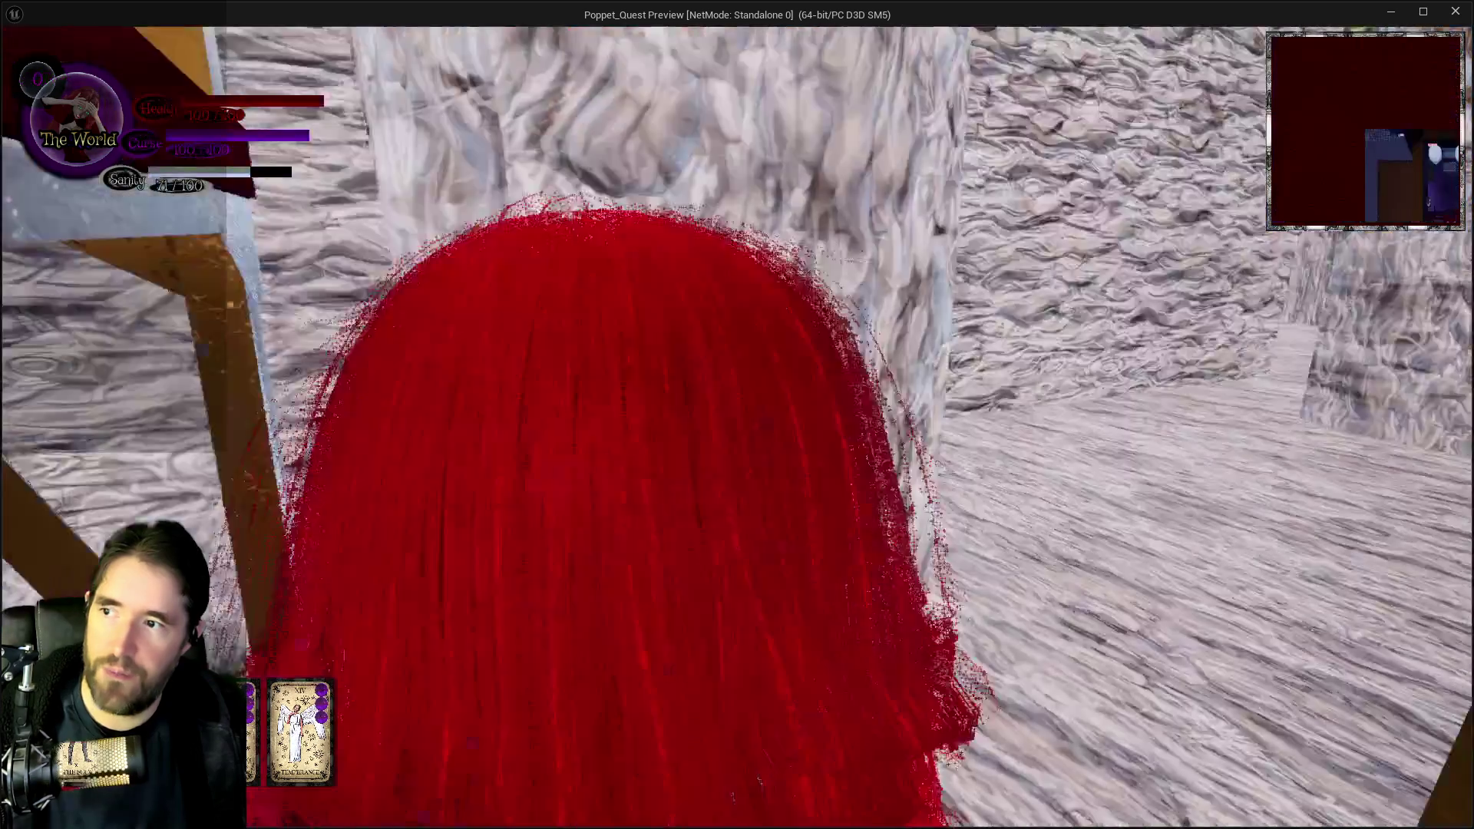
key(w)
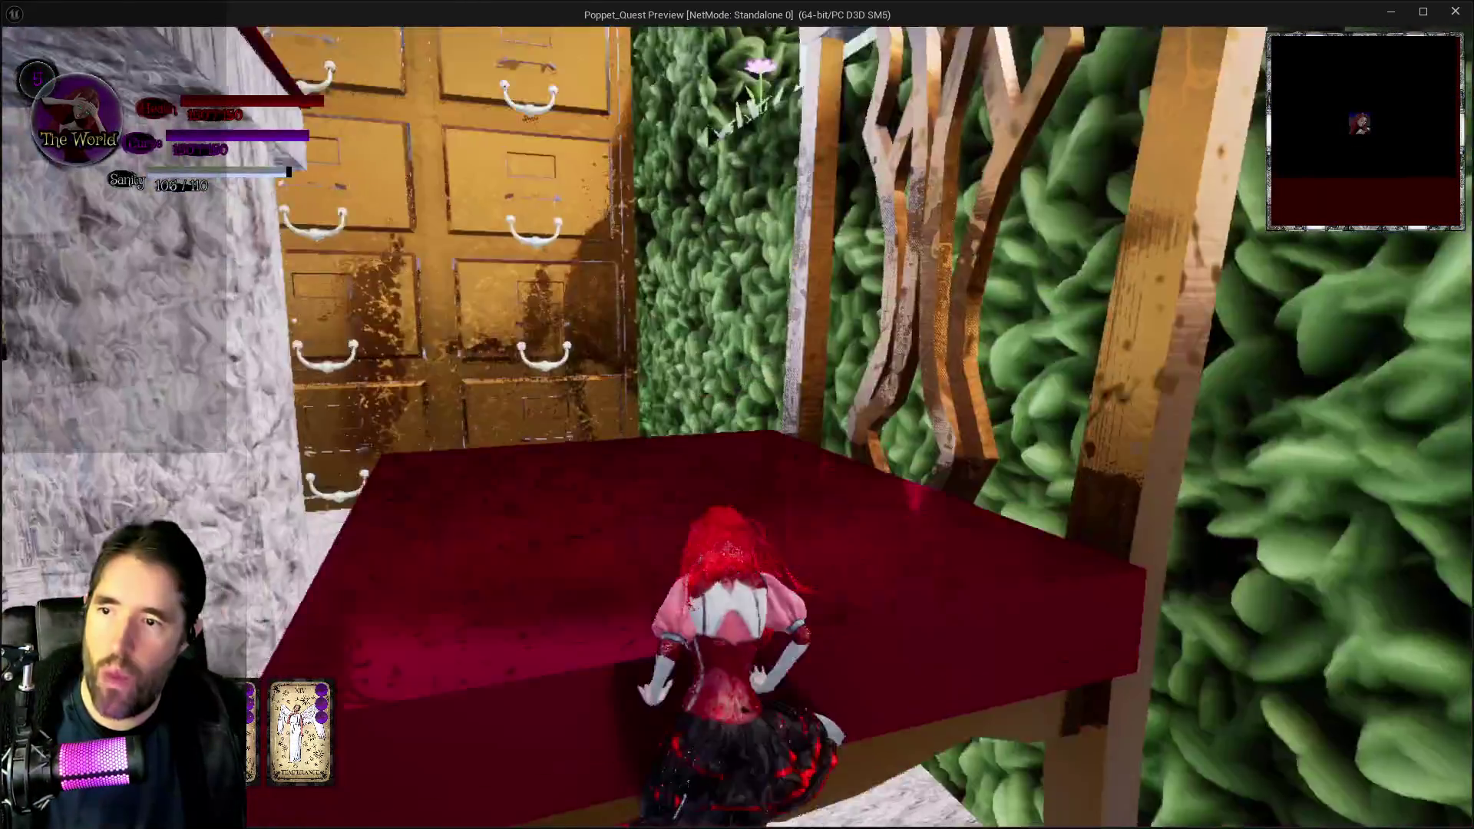
key(w)
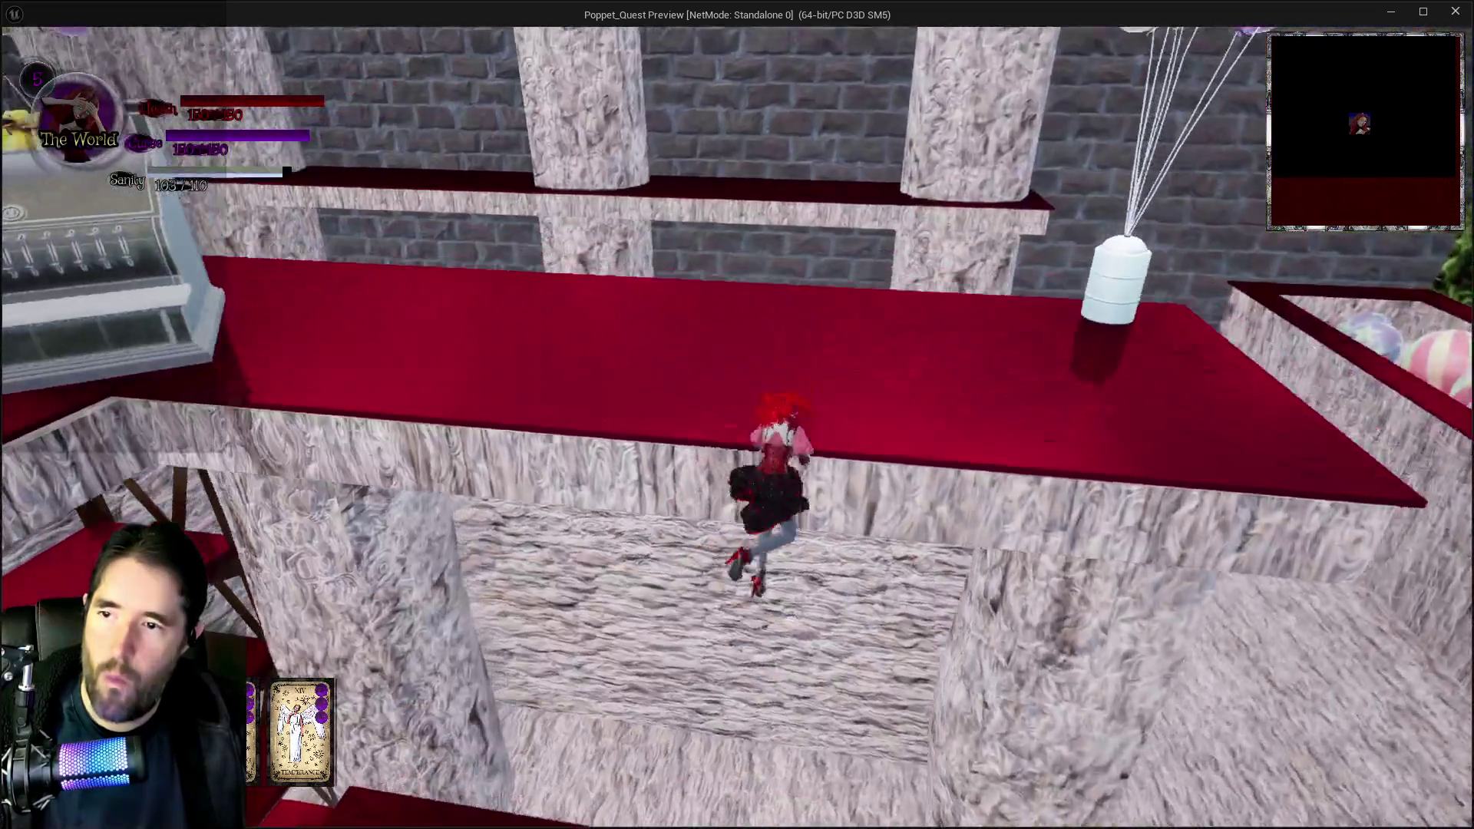
key(w)
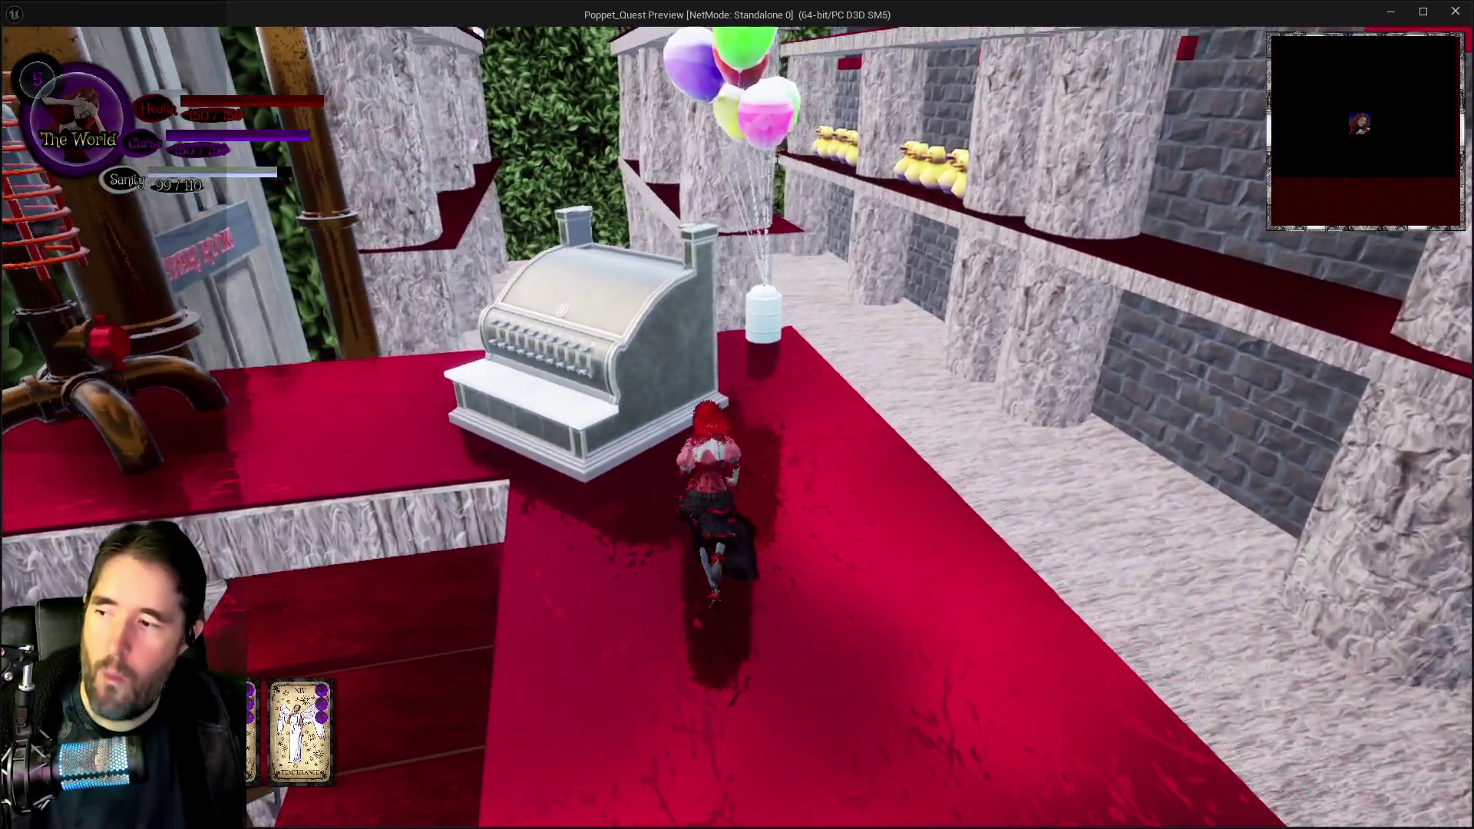
key(w)
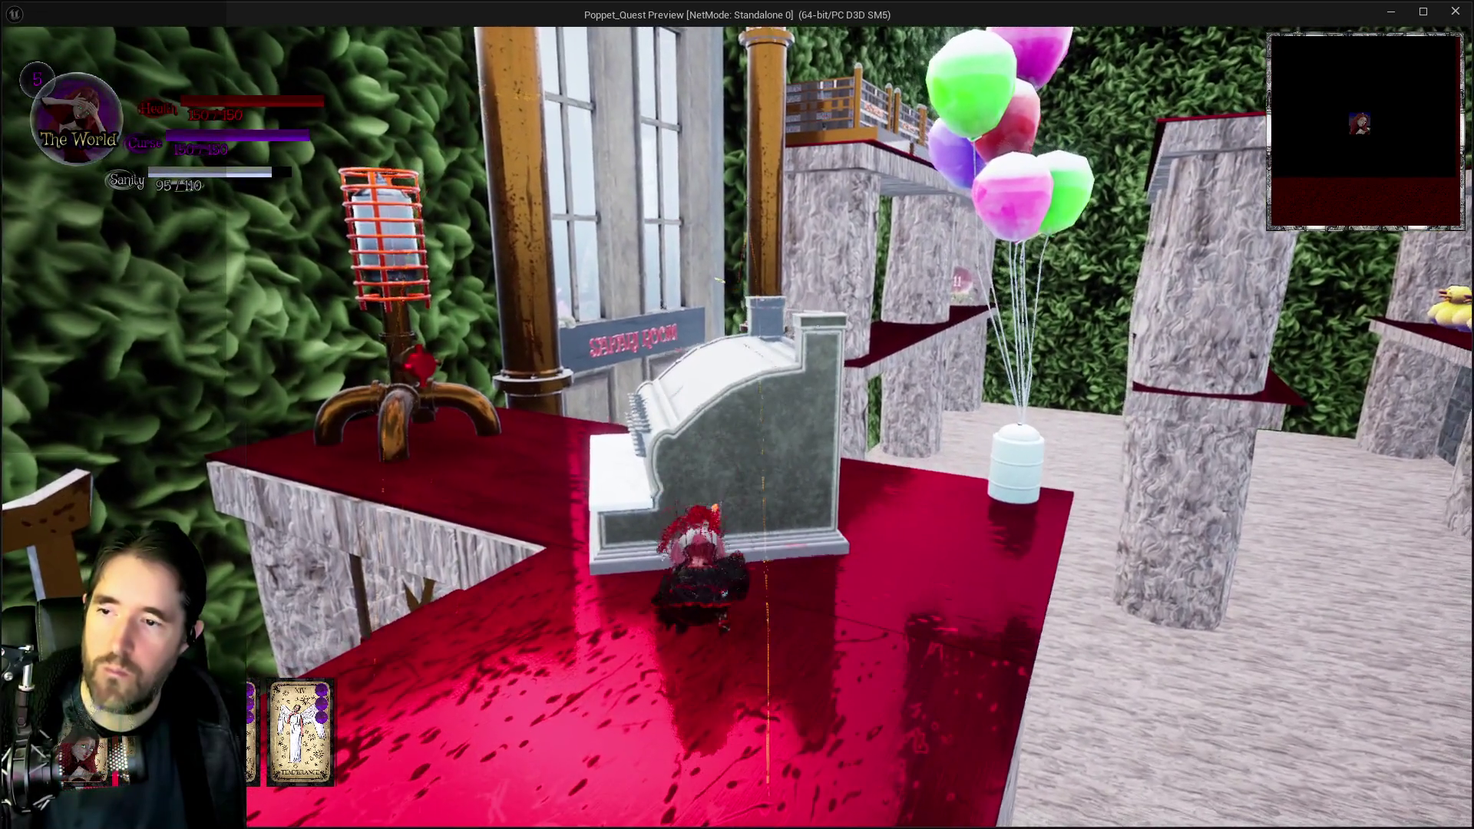
- Smash the cash register apart with the hammer, then pause the game
click(737, 415)
click(737, 414)
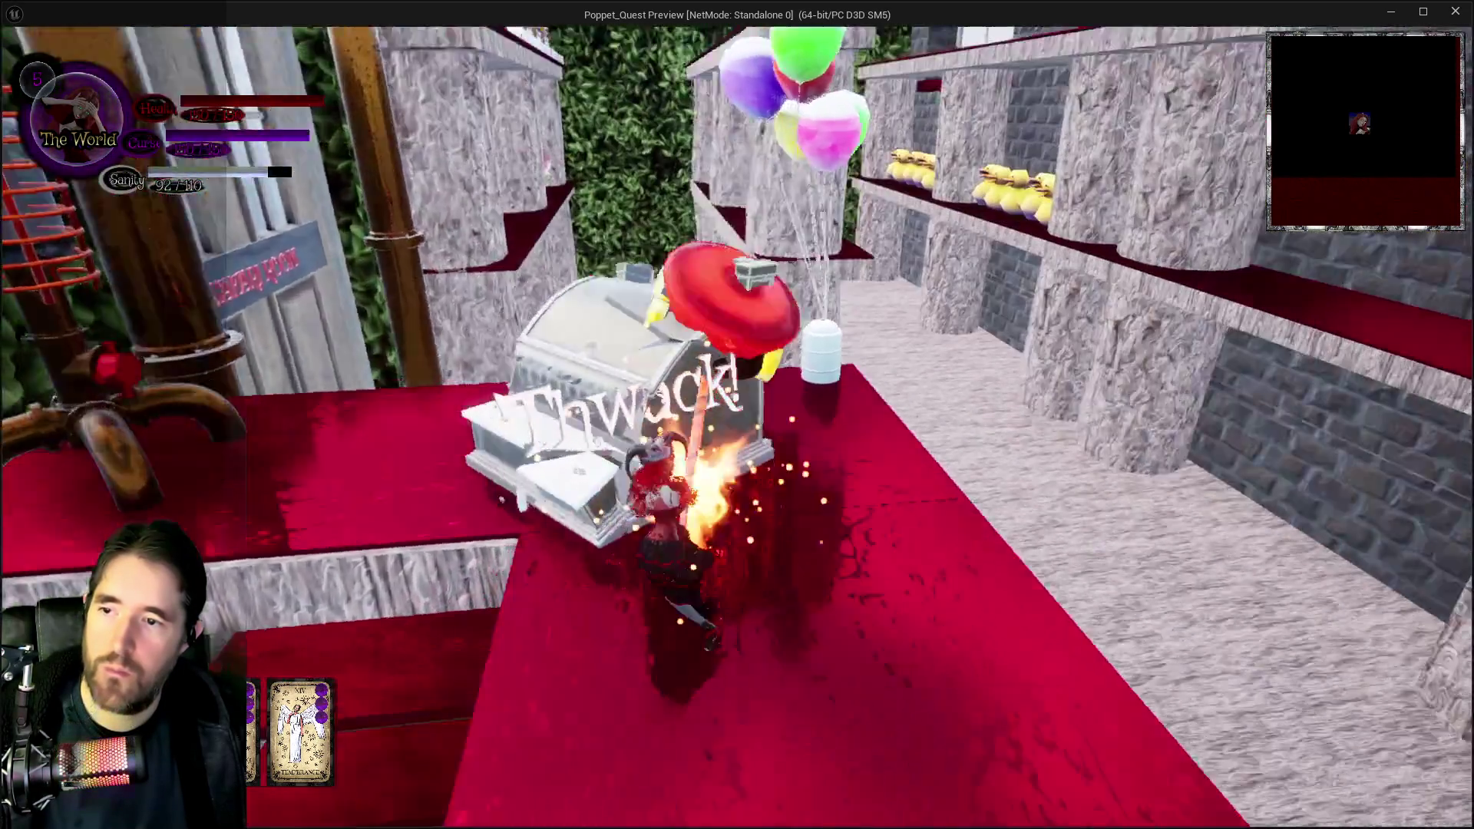
click(737, 414)
click(737, 415)
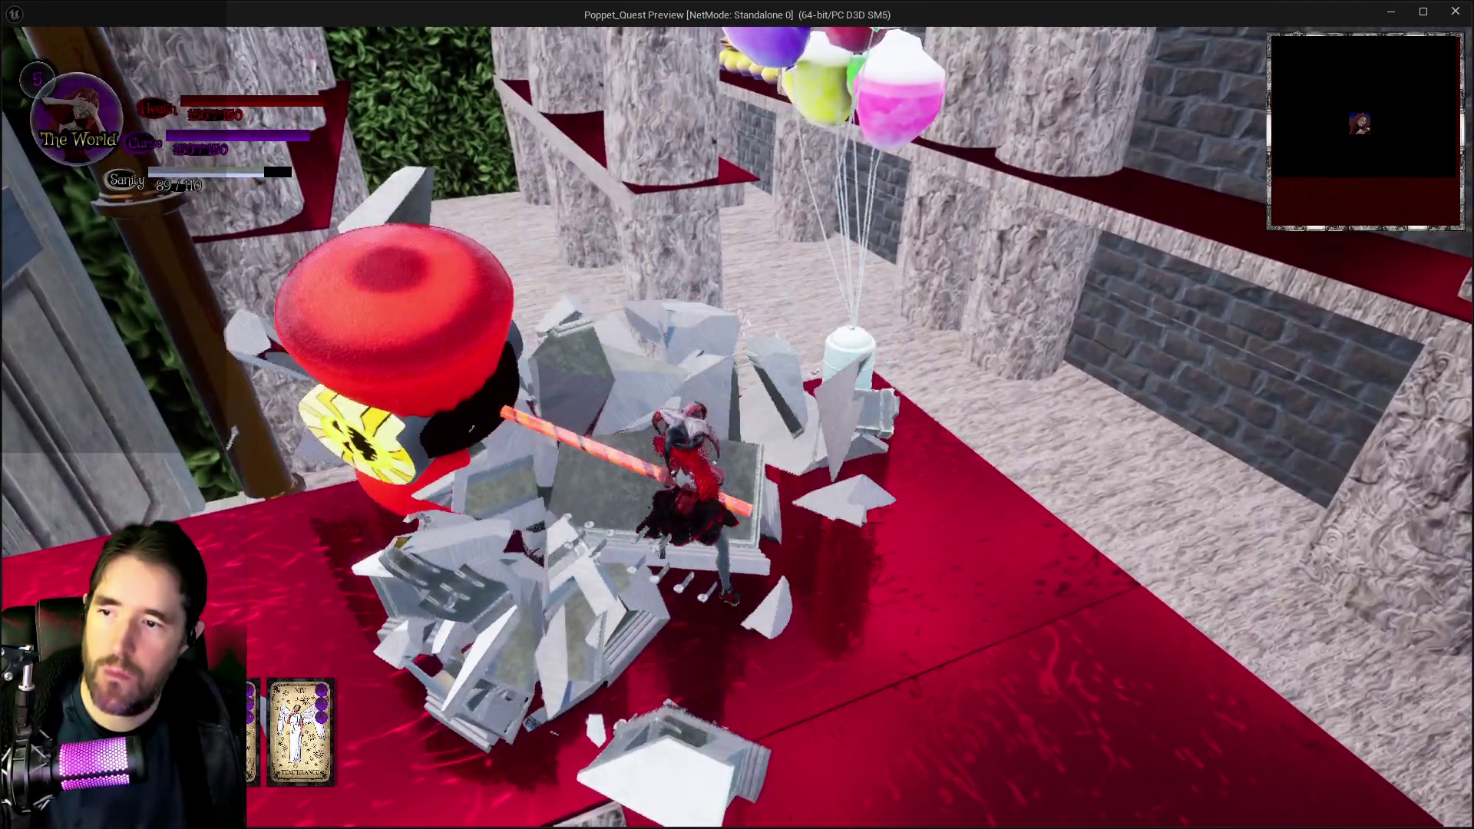
key(w)
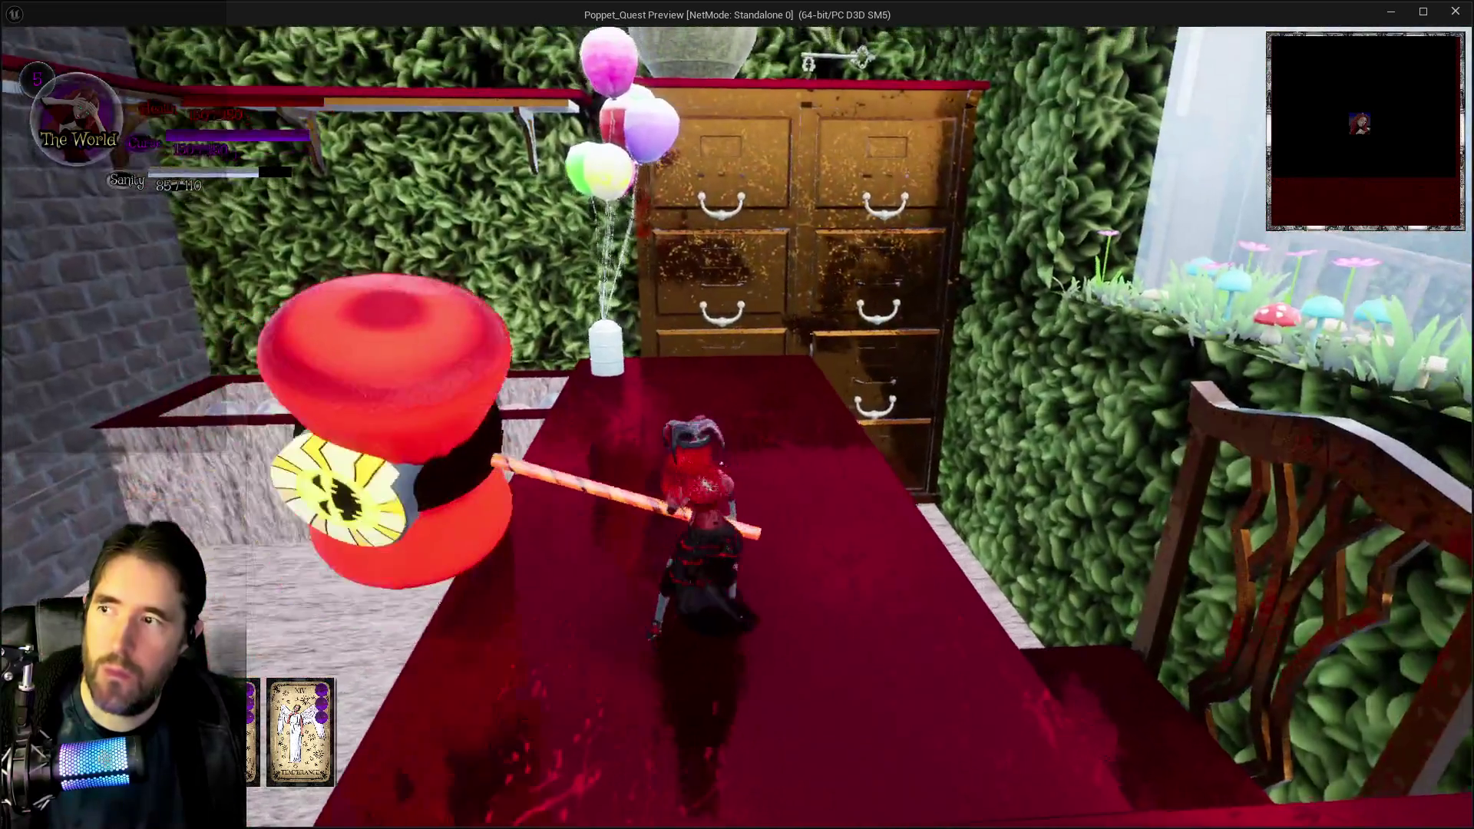
key(Escape)
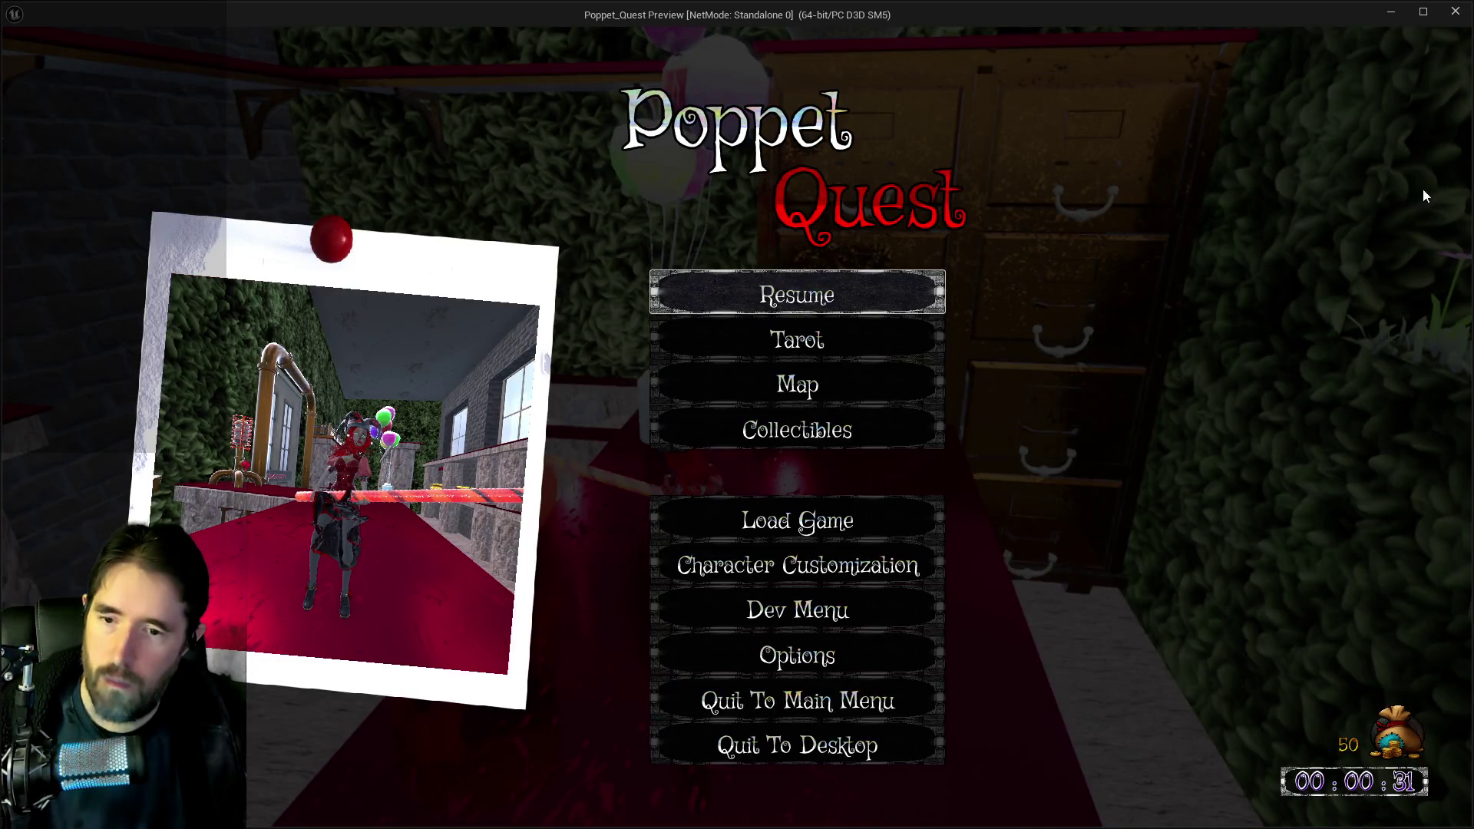
- Resume play, open the filing cabinet drawer to collect the top hat, and jump into the drawer
key(Escape)
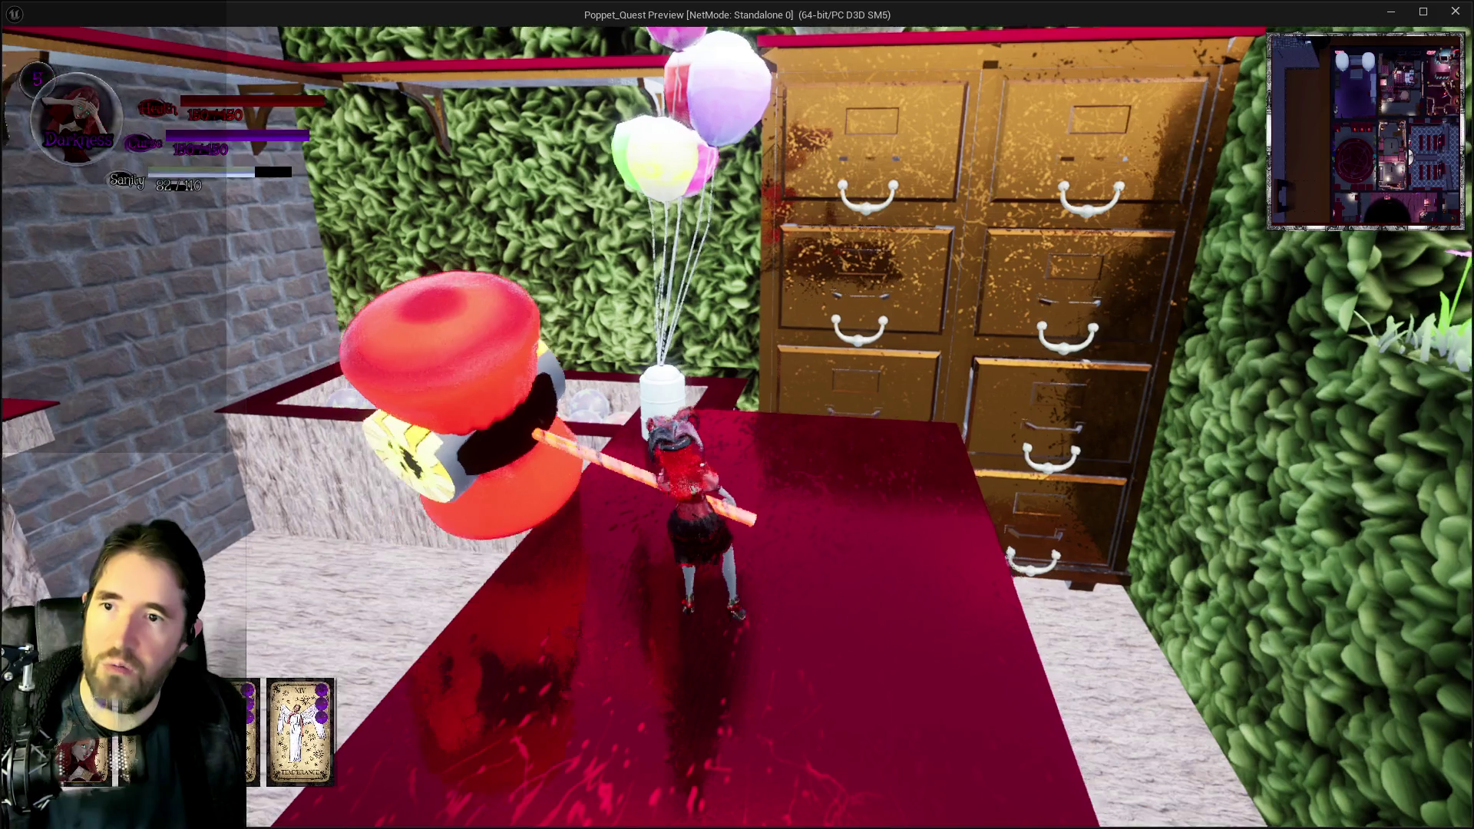
key(w)
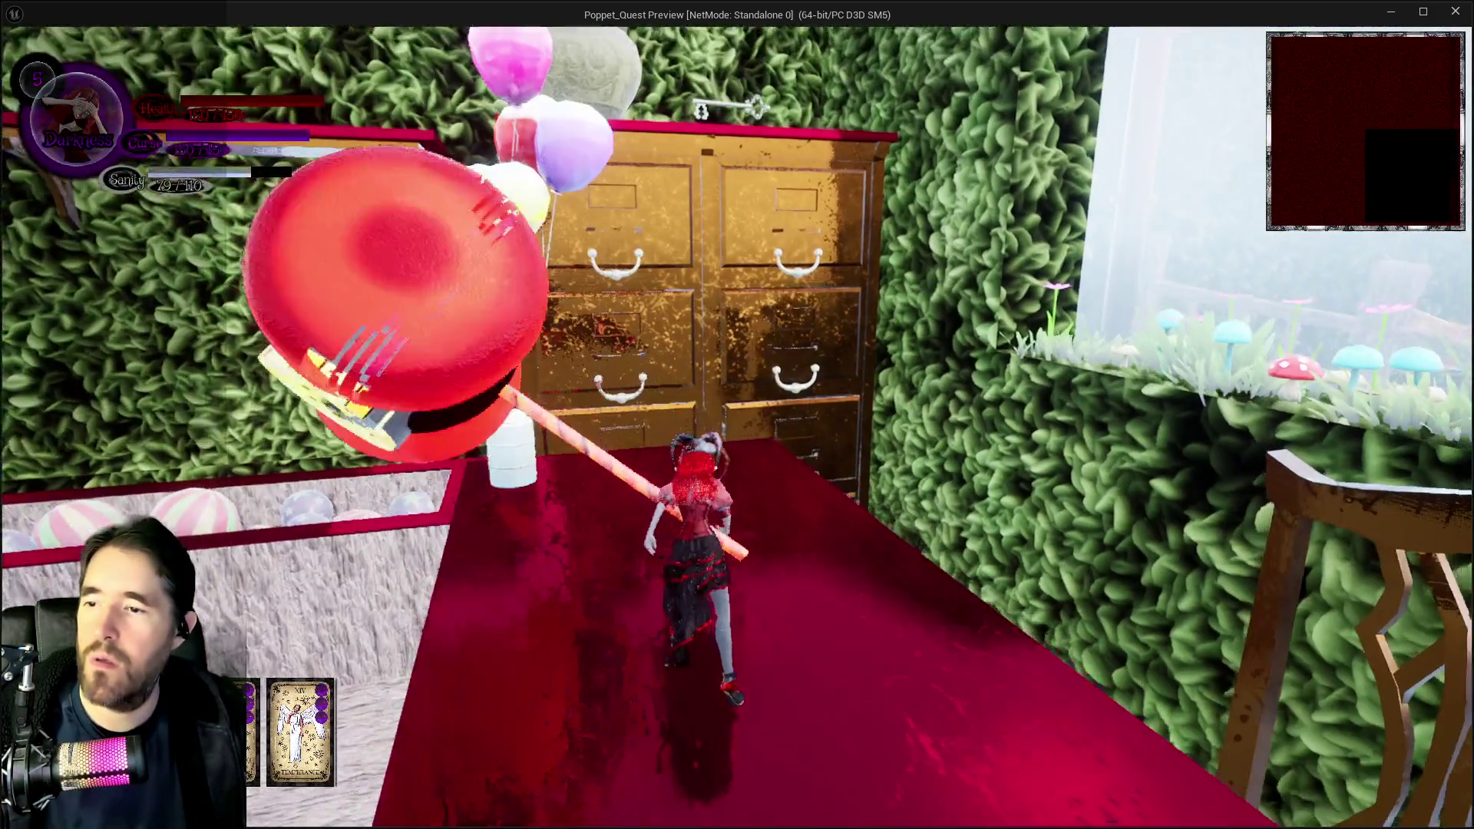
key(s)
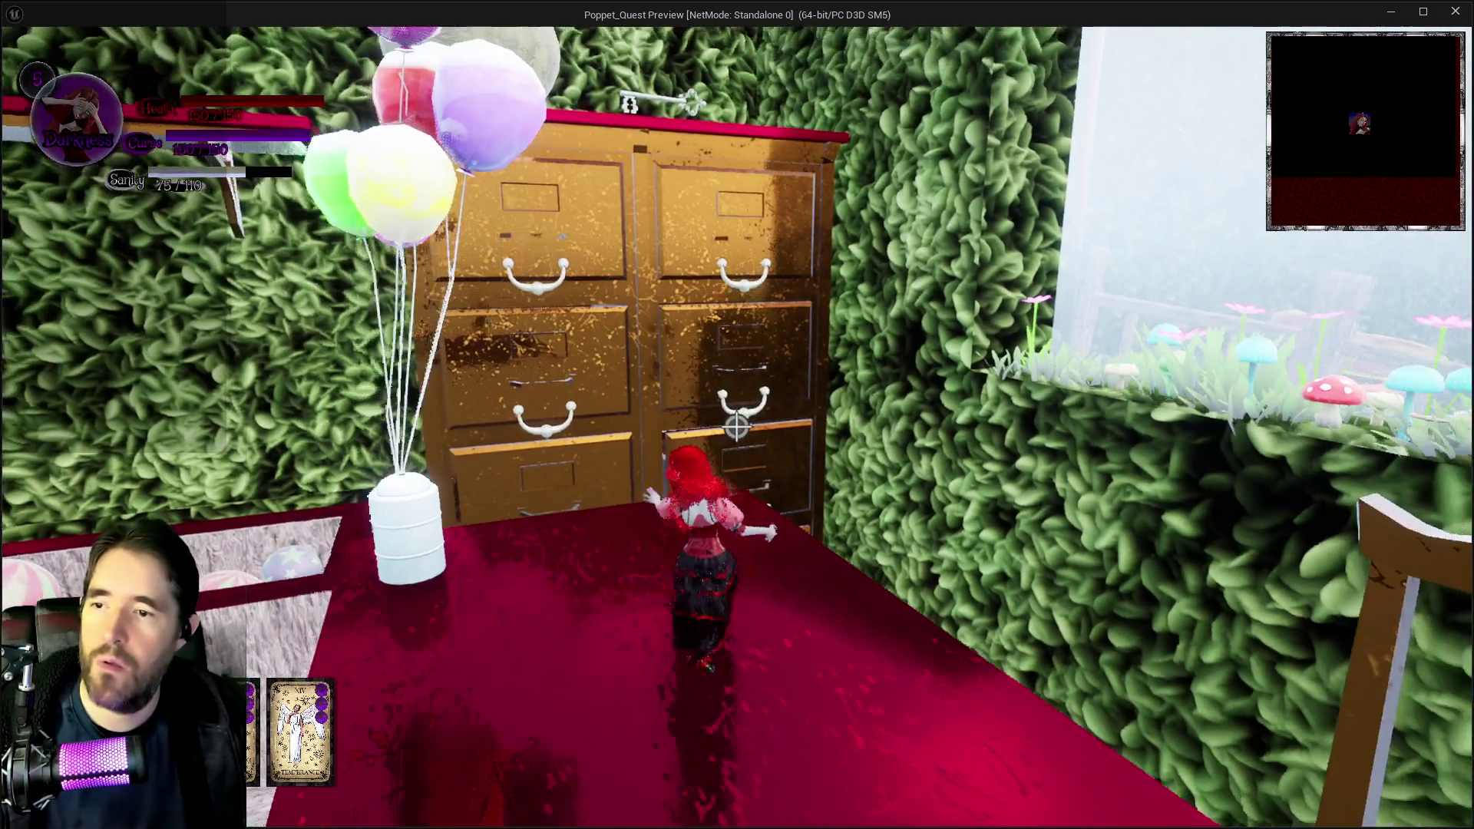
key(w)
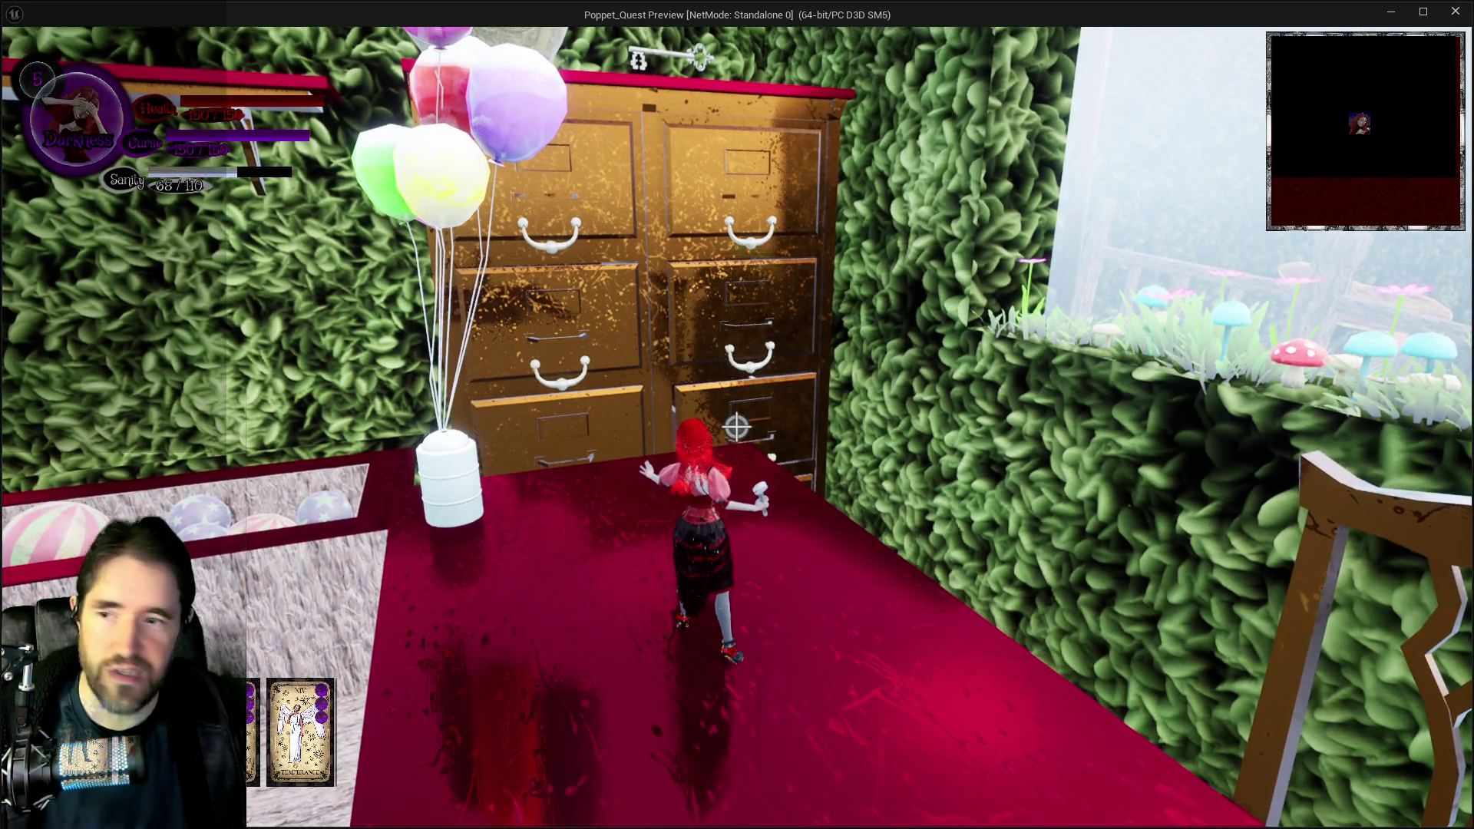
key(e)
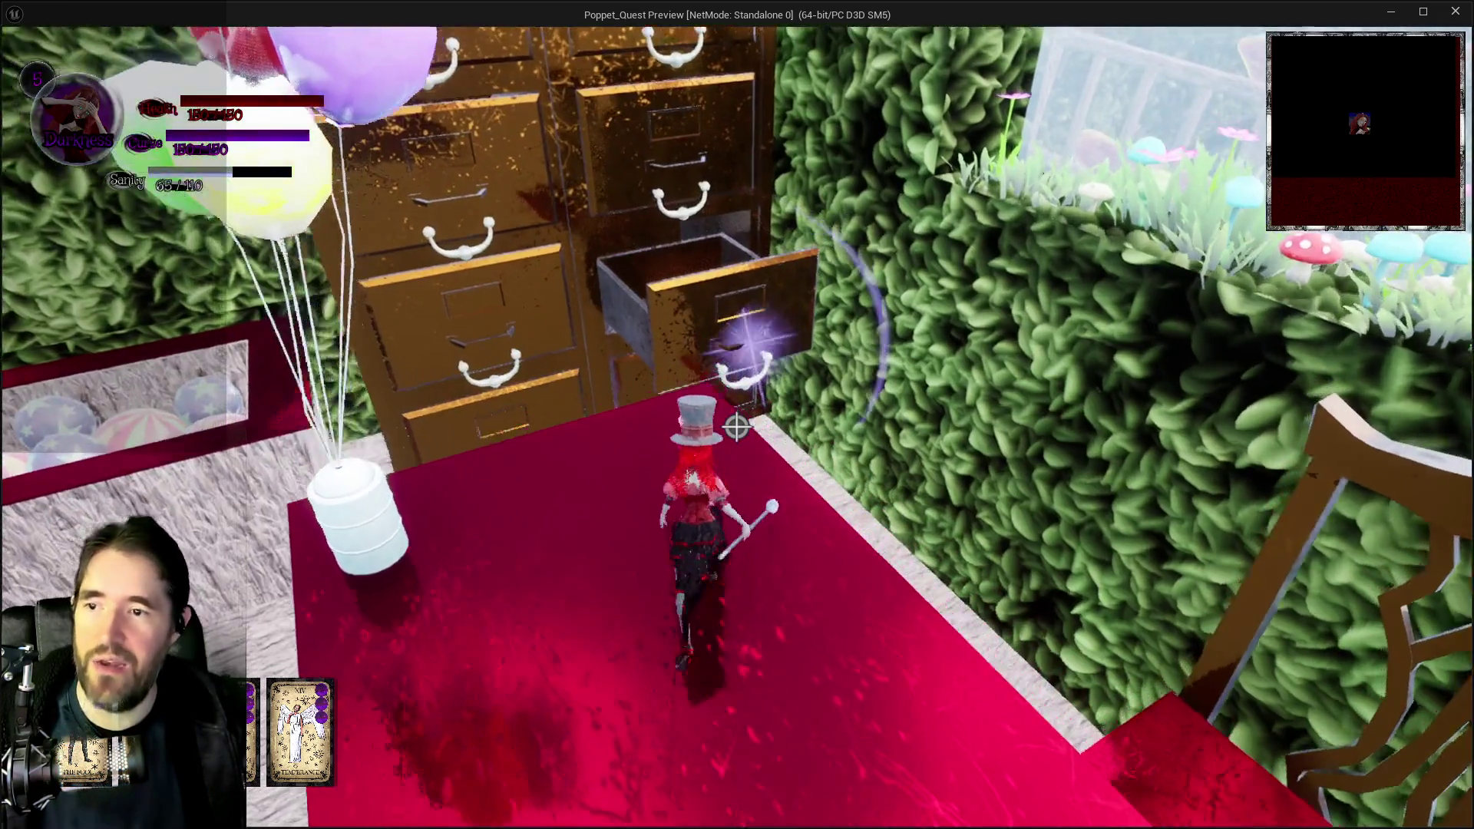
key(space)
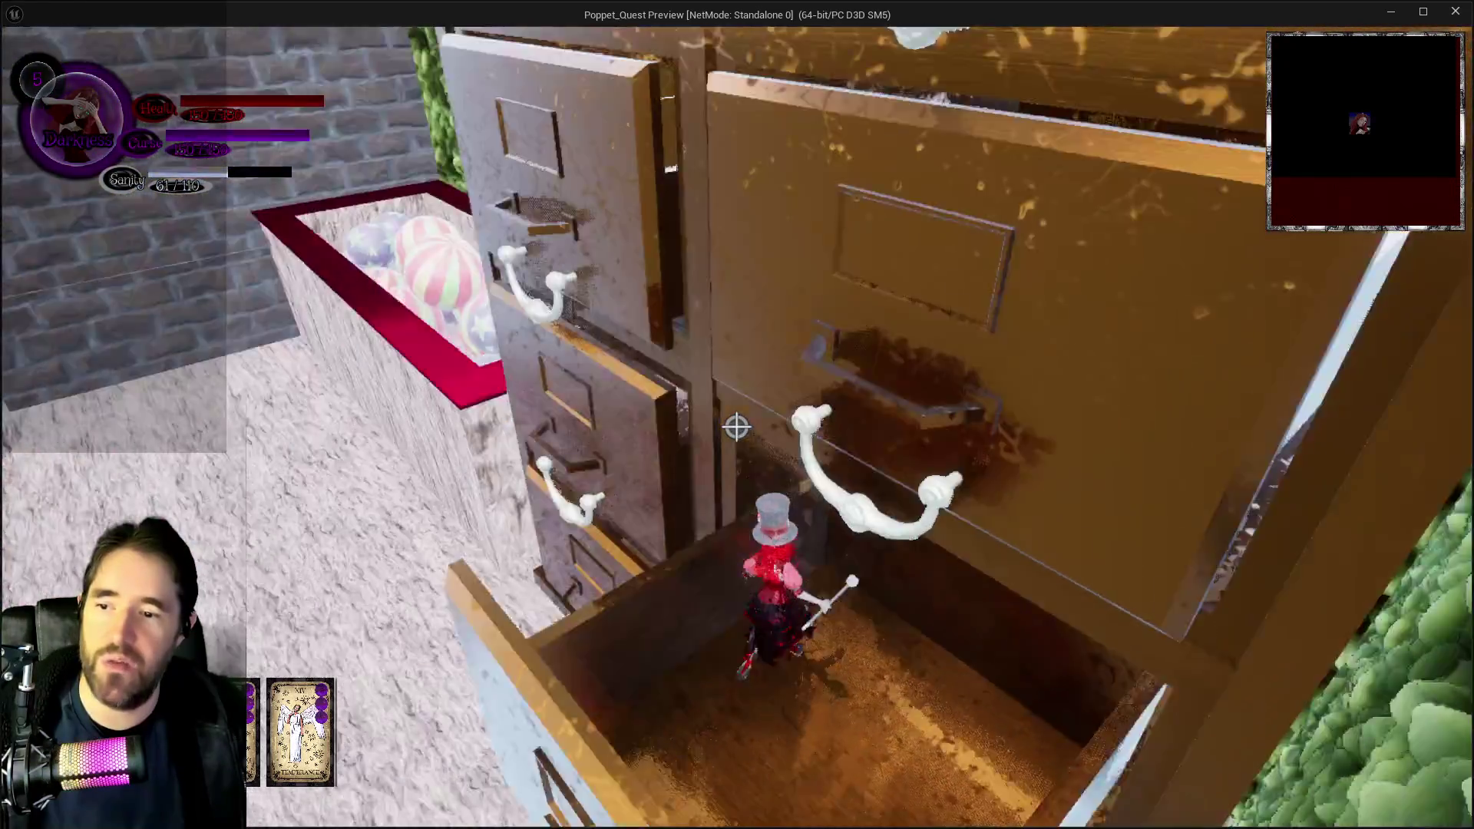
key(s)
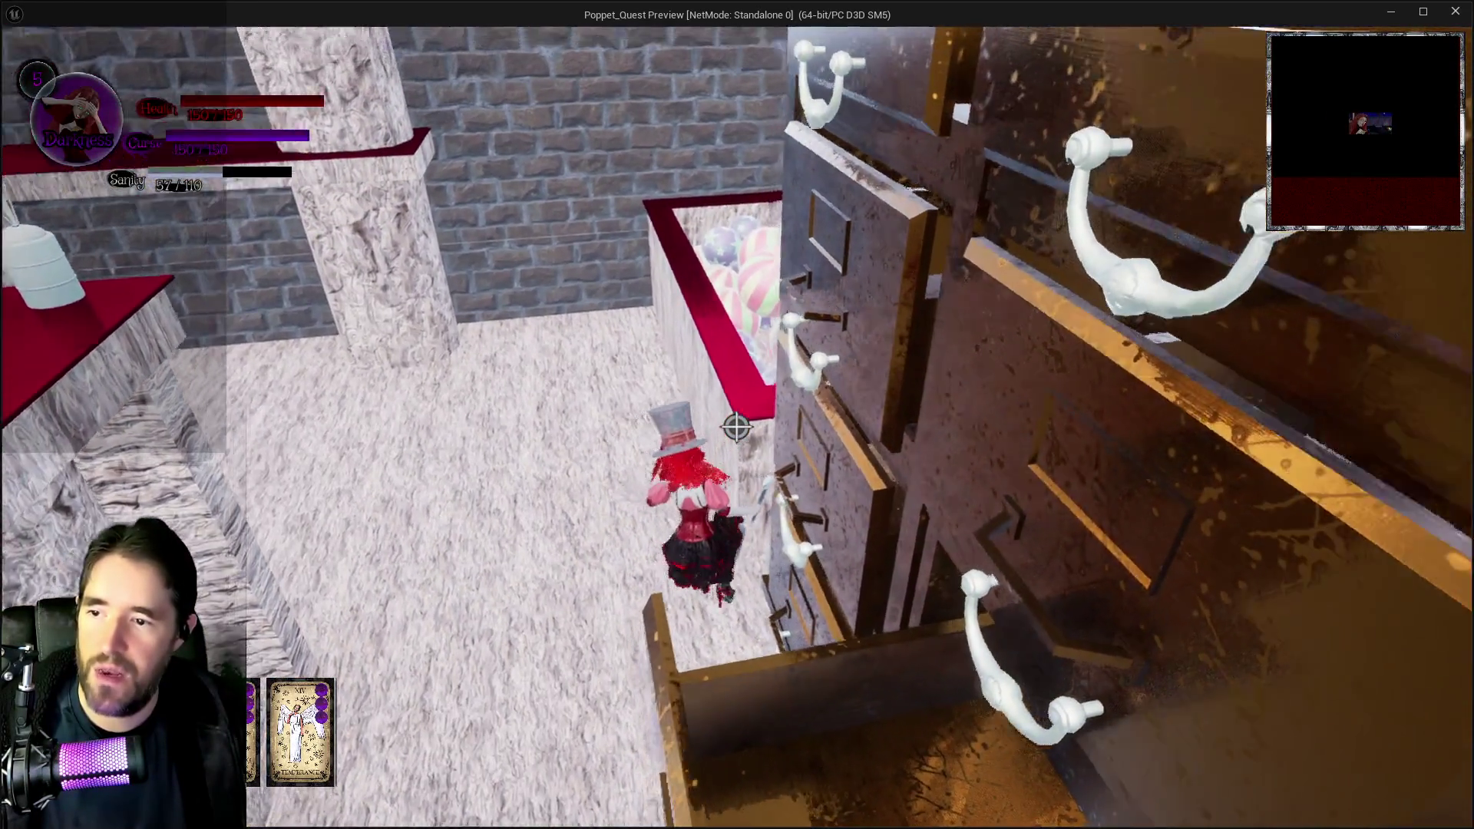
key(space)
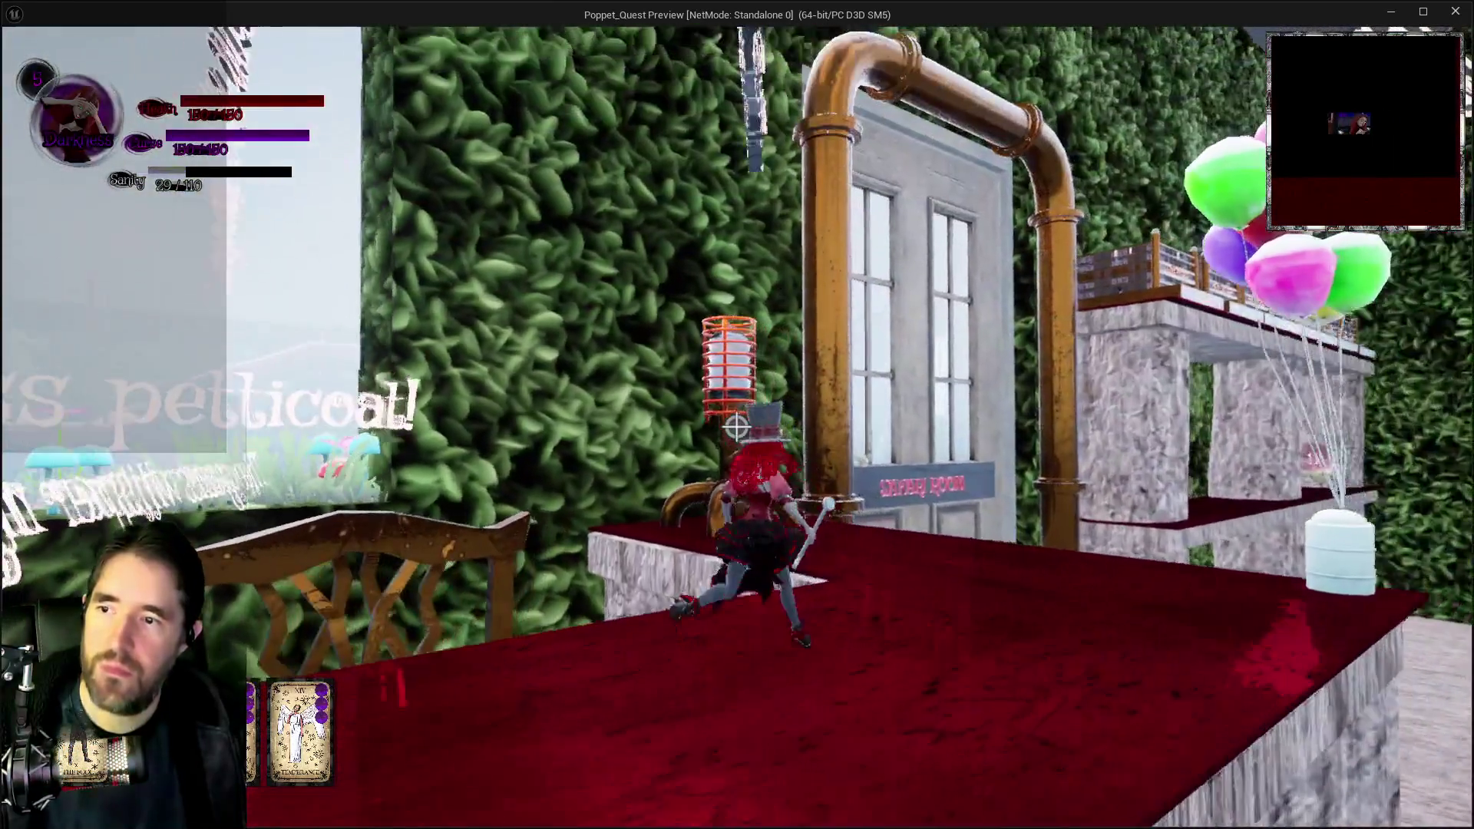
- Run the character through the Camp Site door, along the terrace and hedge paths, and past the duck courtyard
key(w)
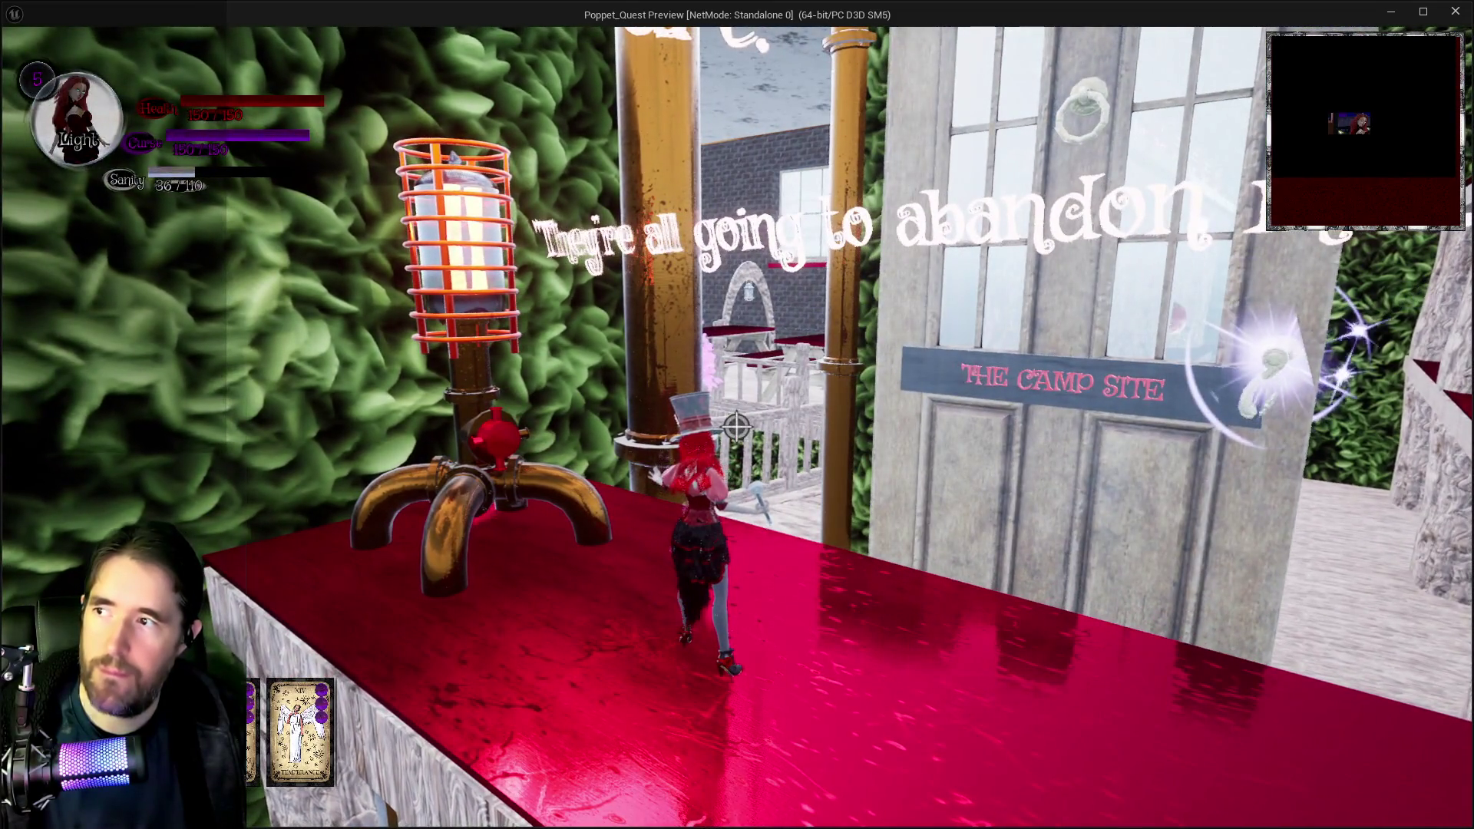
key(w)
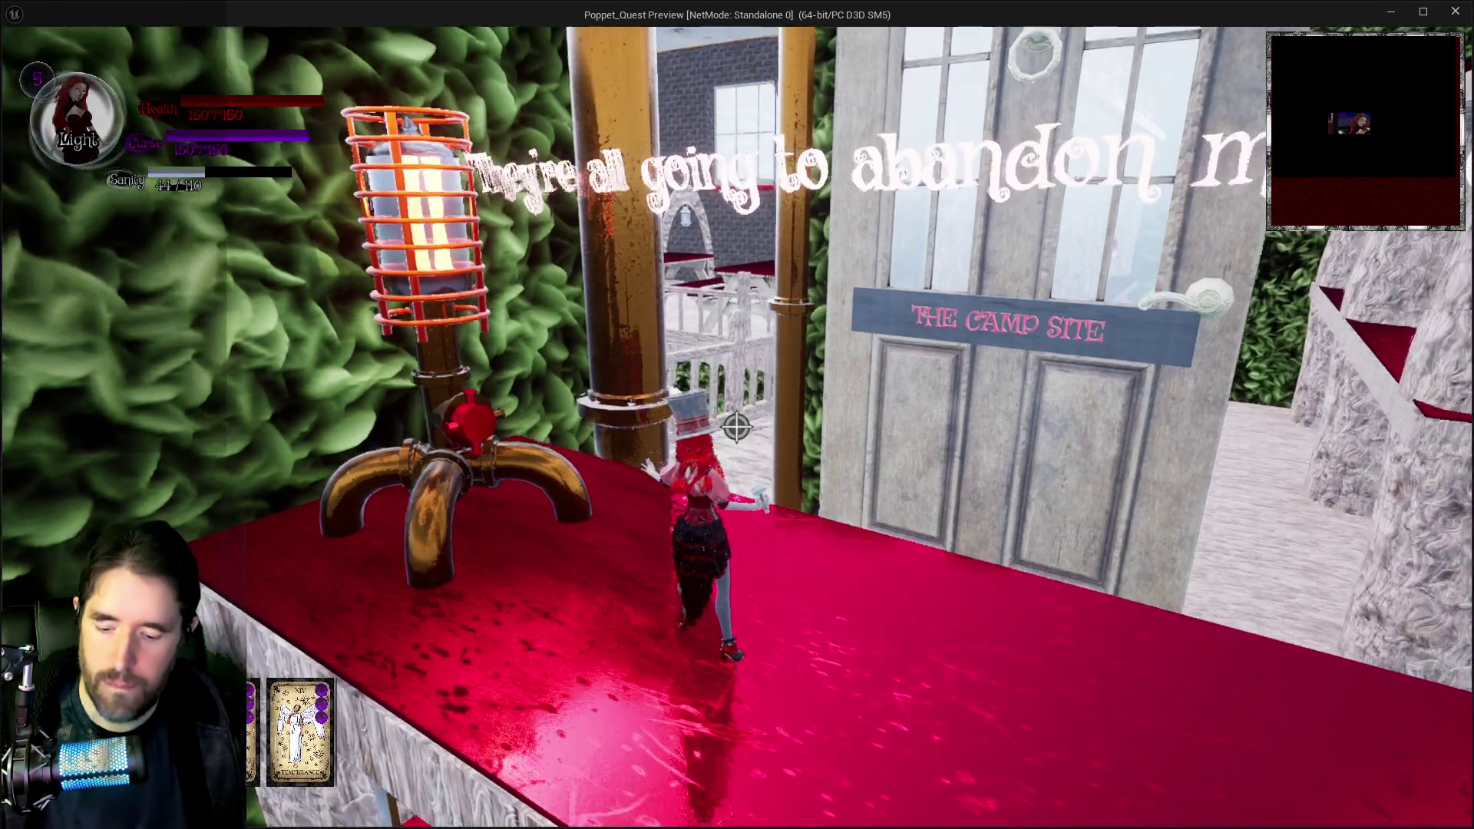
key(w)
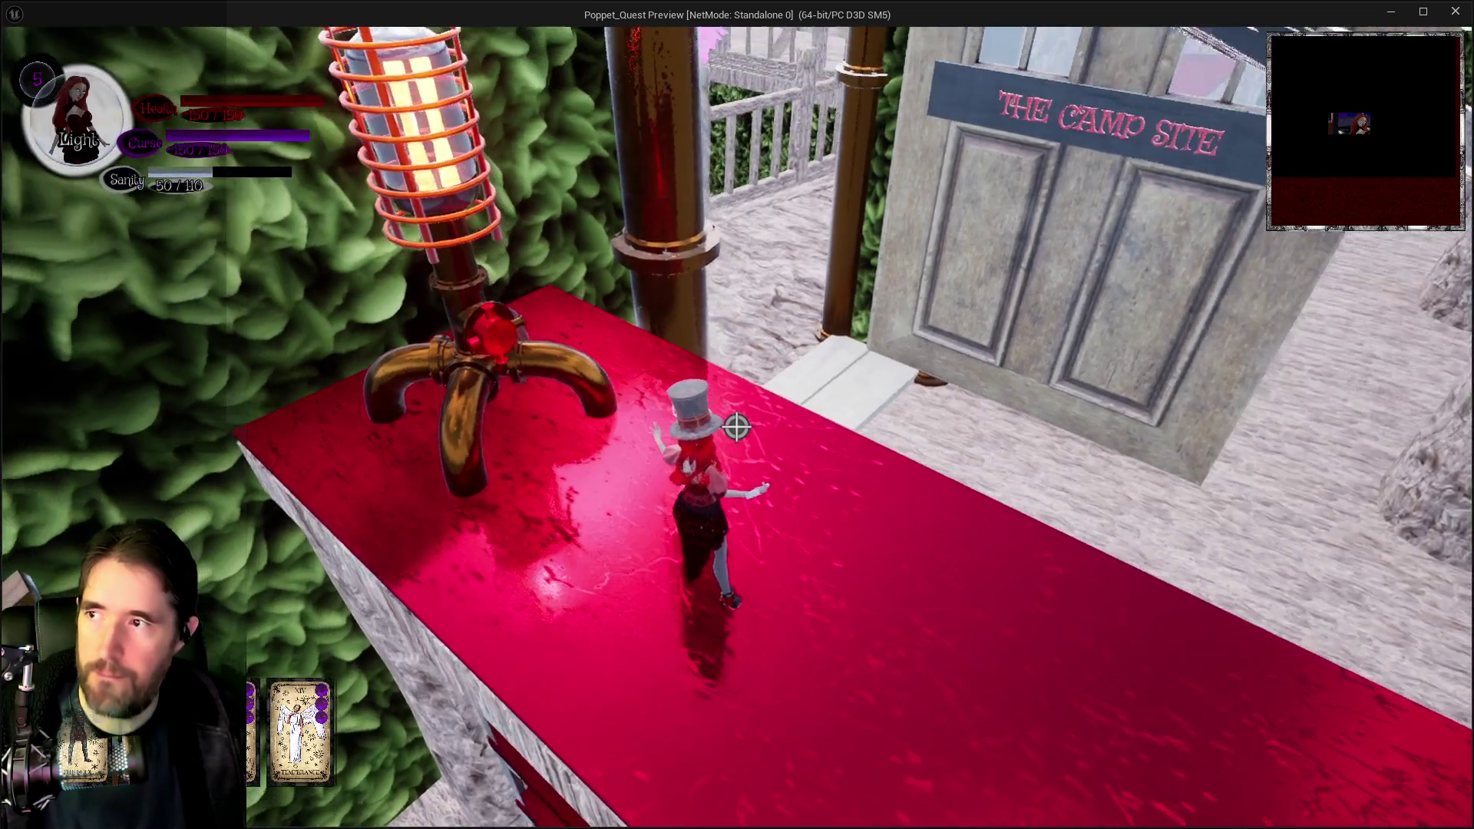
key(w)
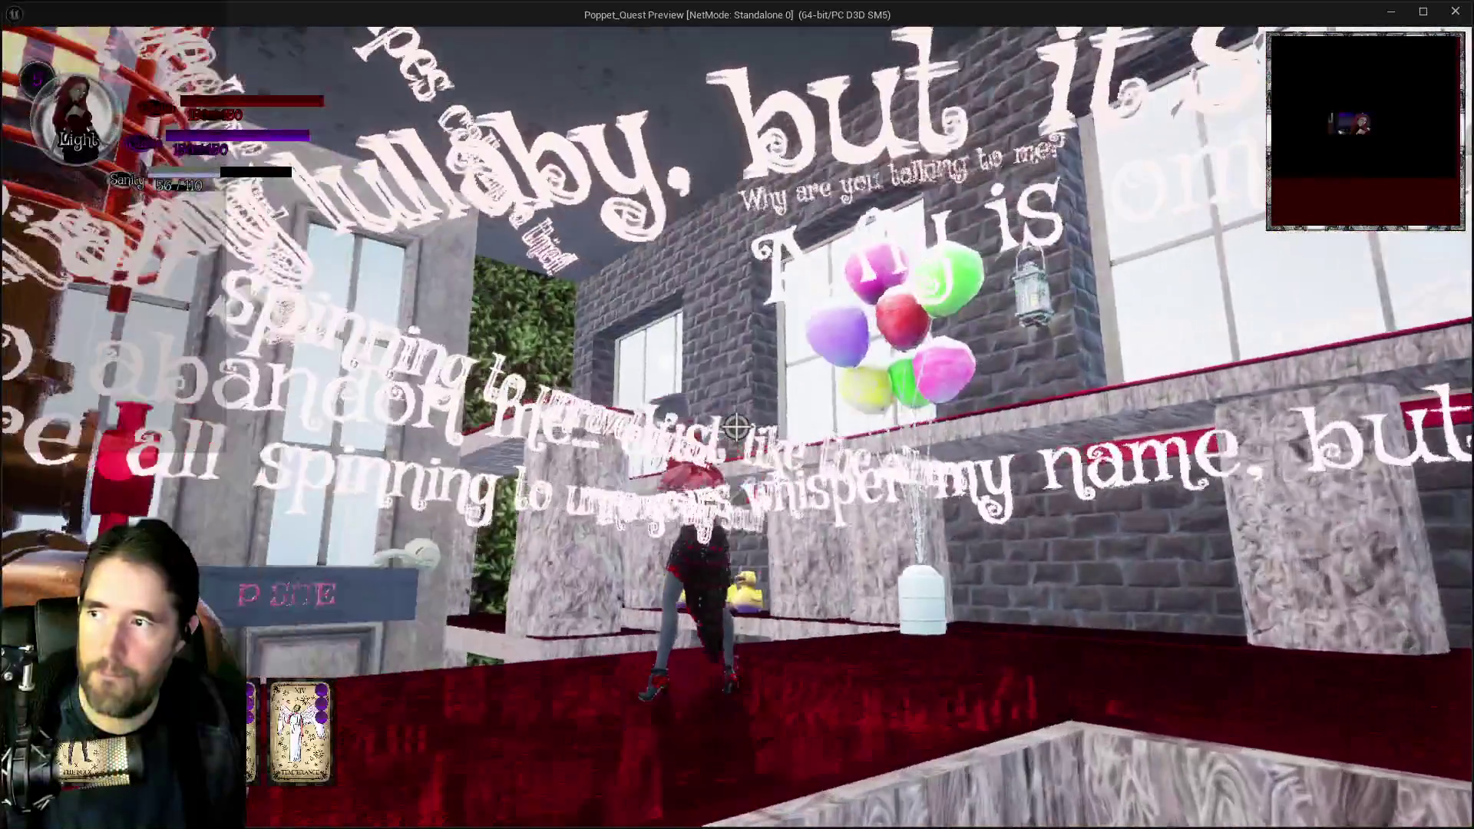
key(w)
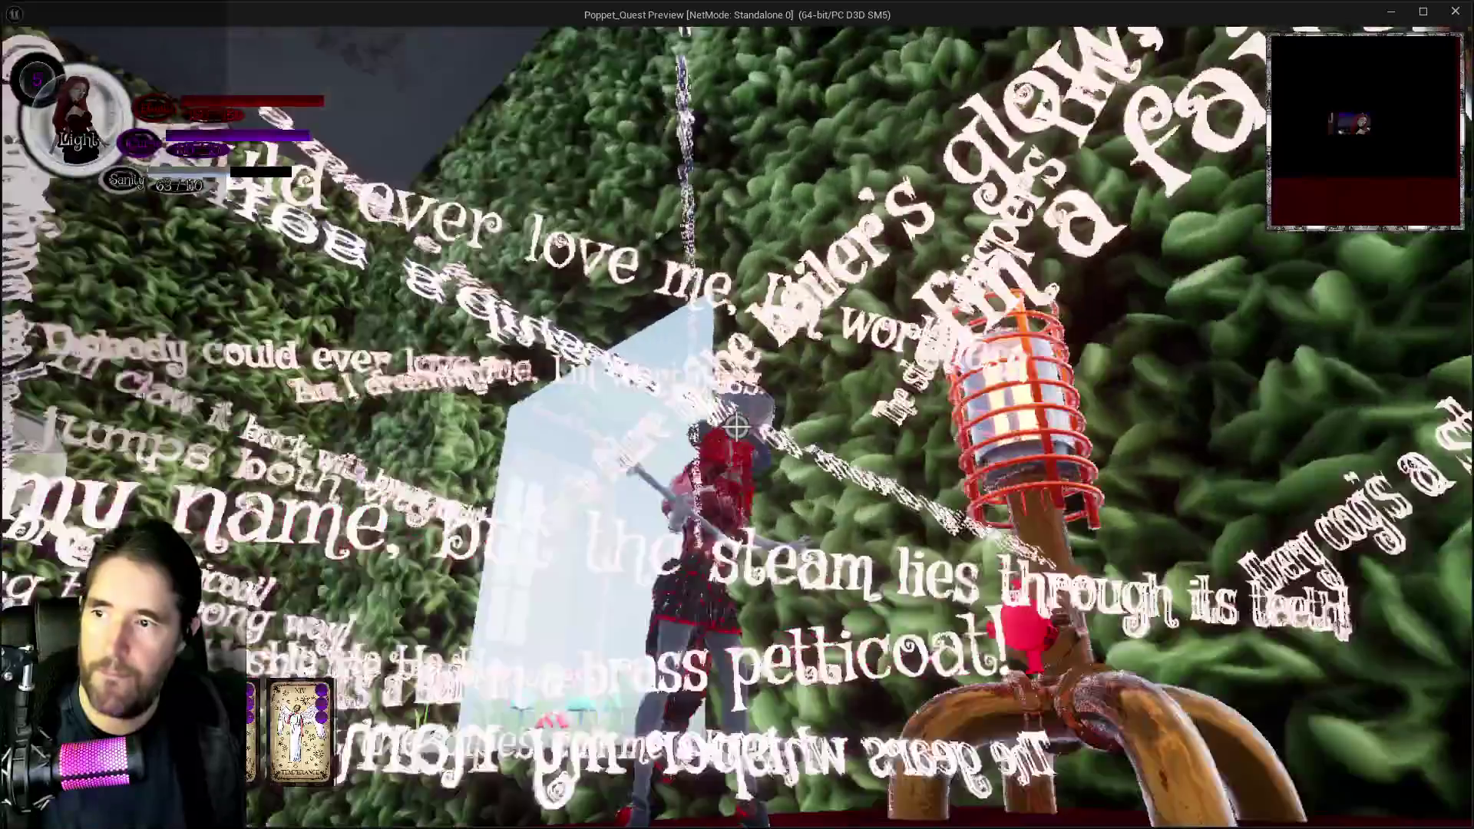
key(w)
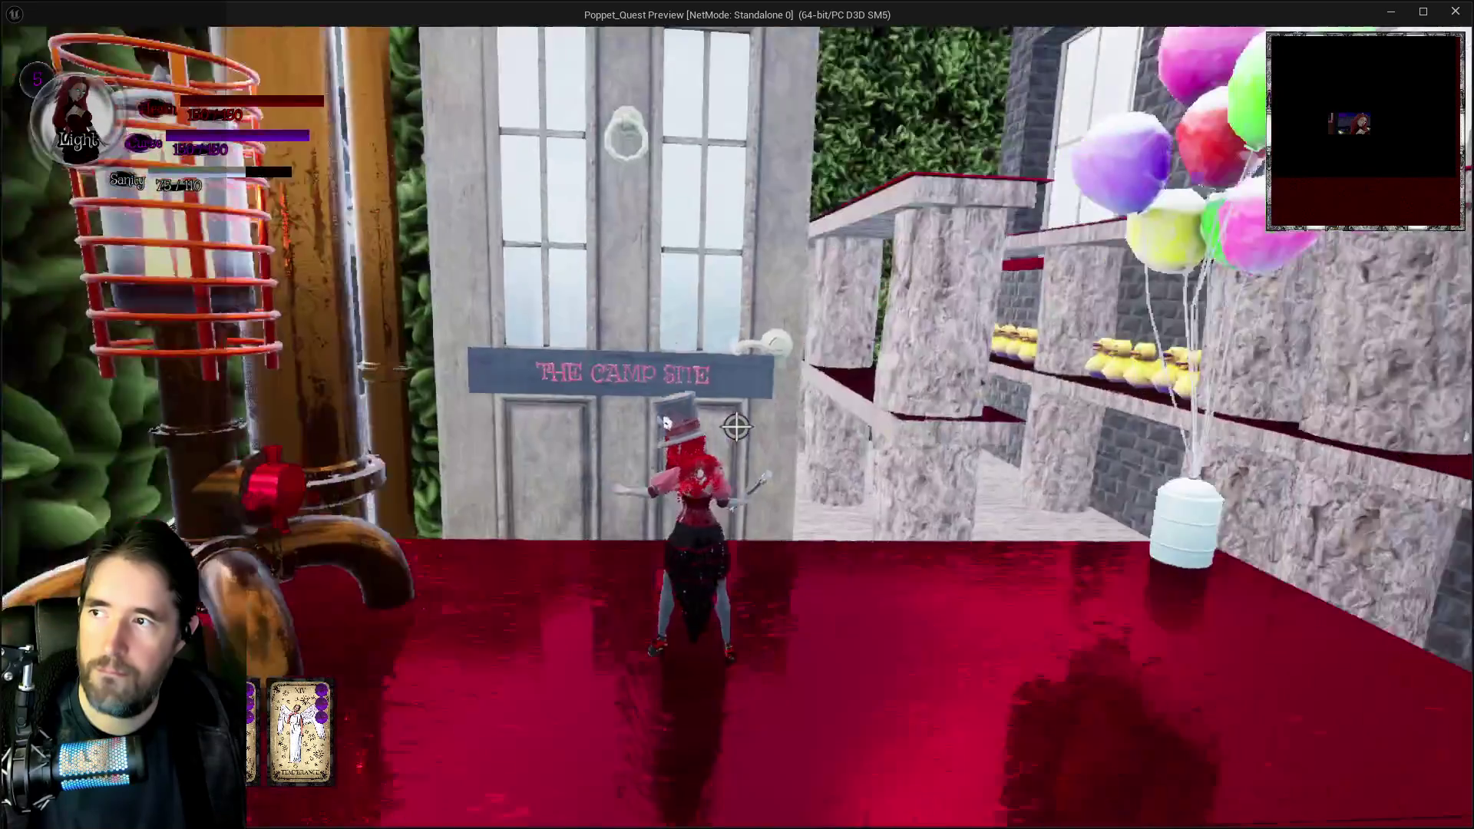
key(w)
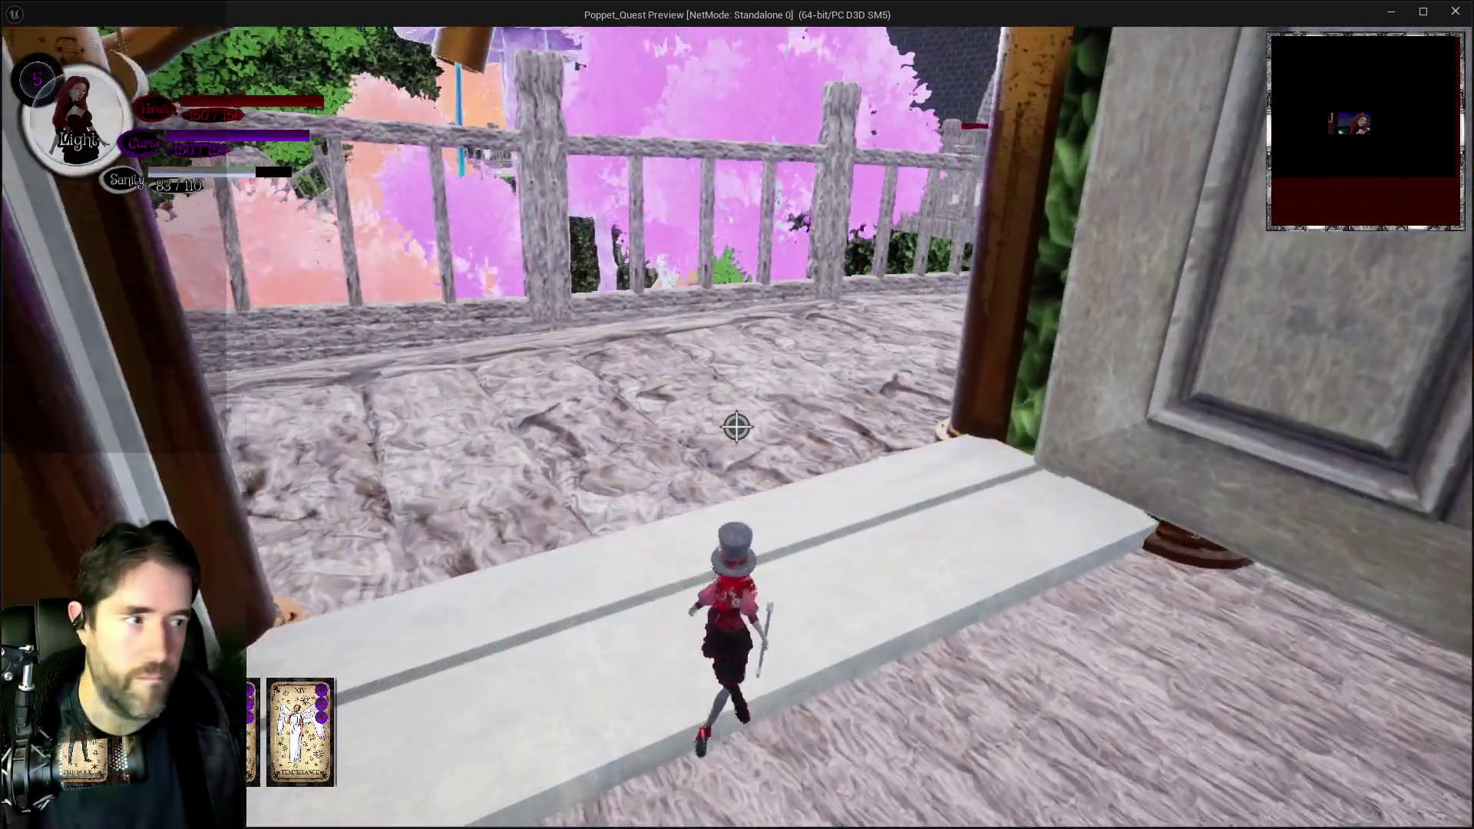
key(w)
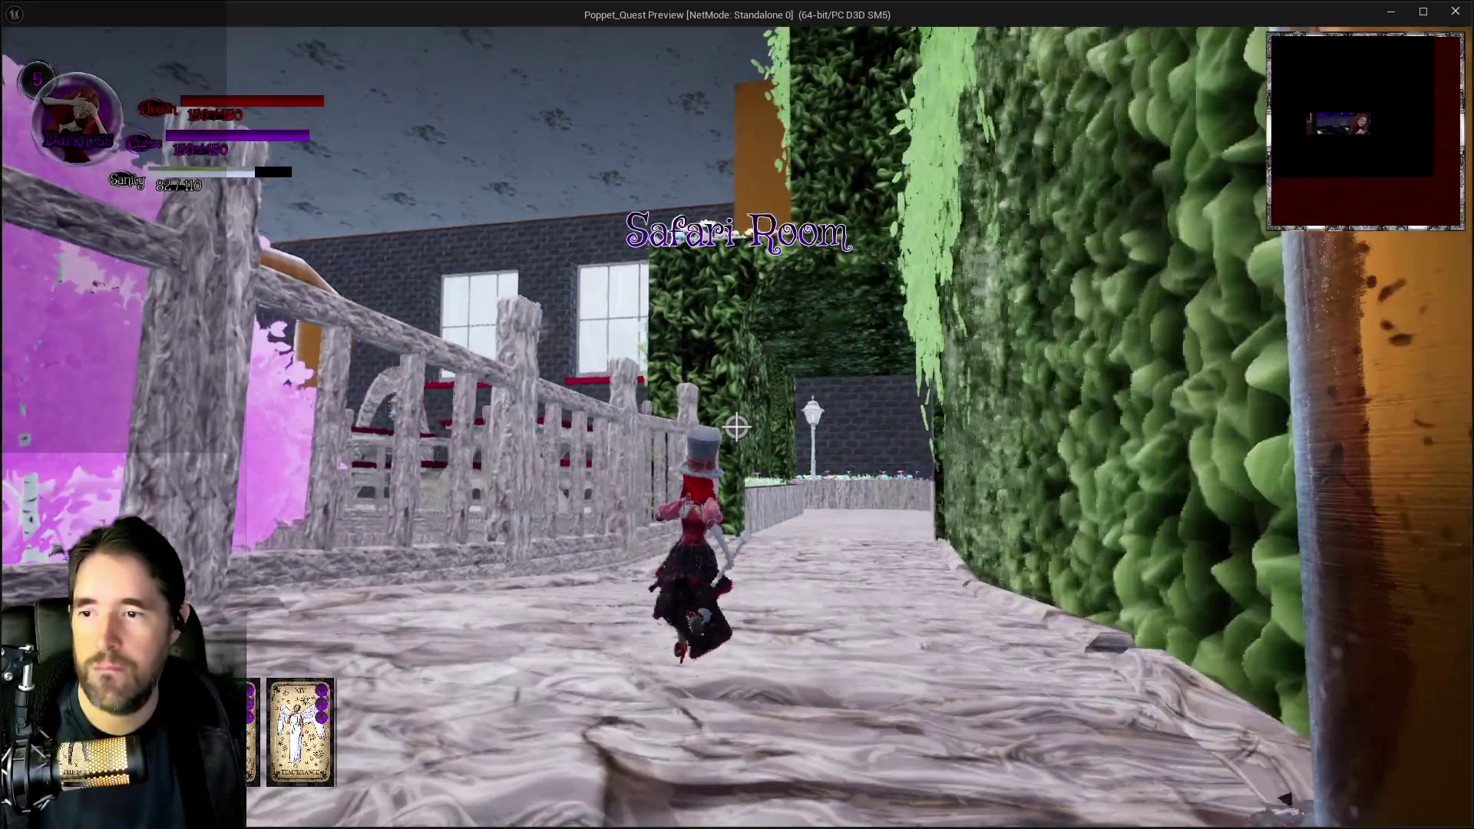
key(w)
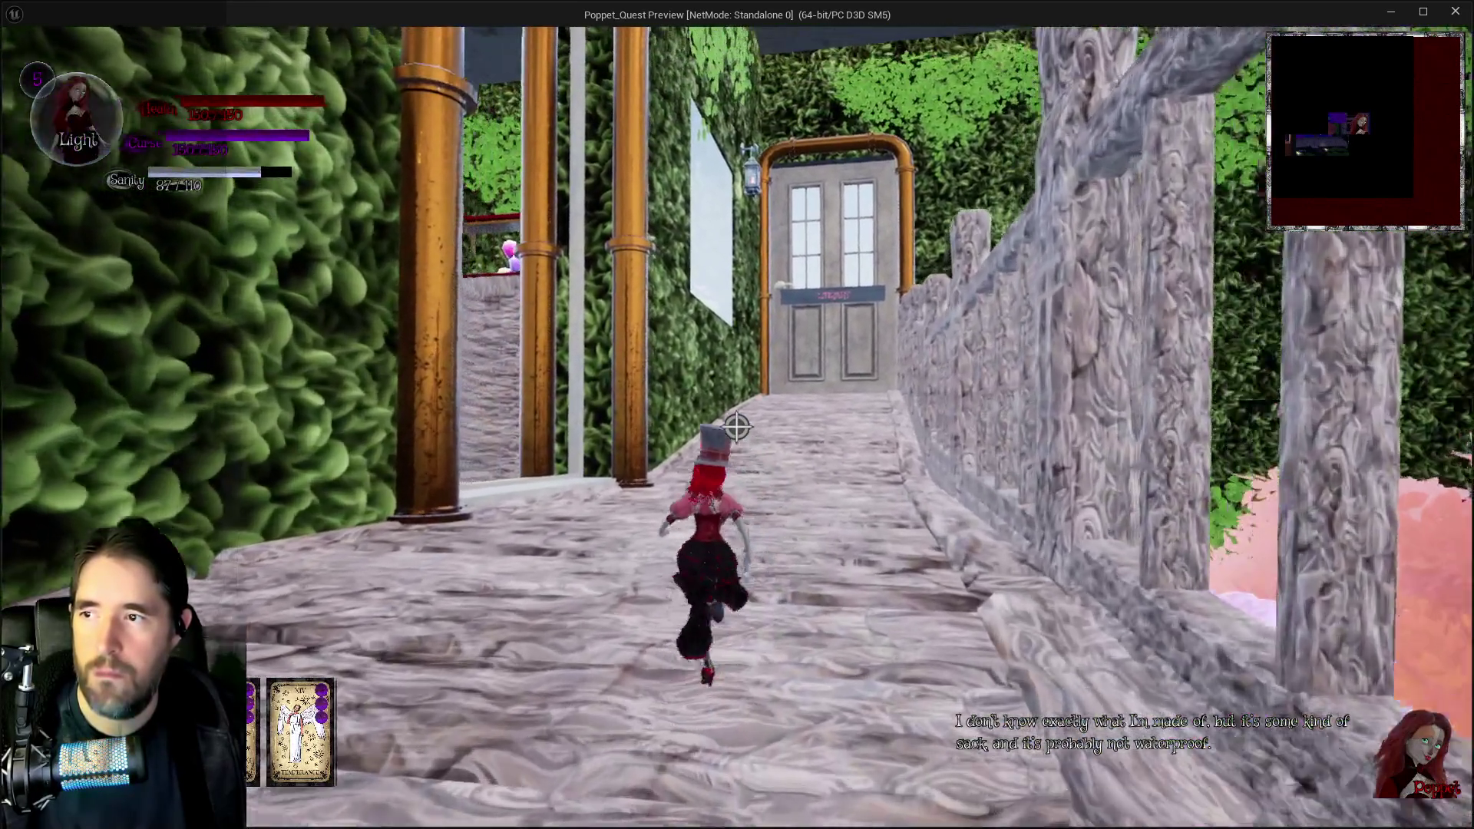
key(w)
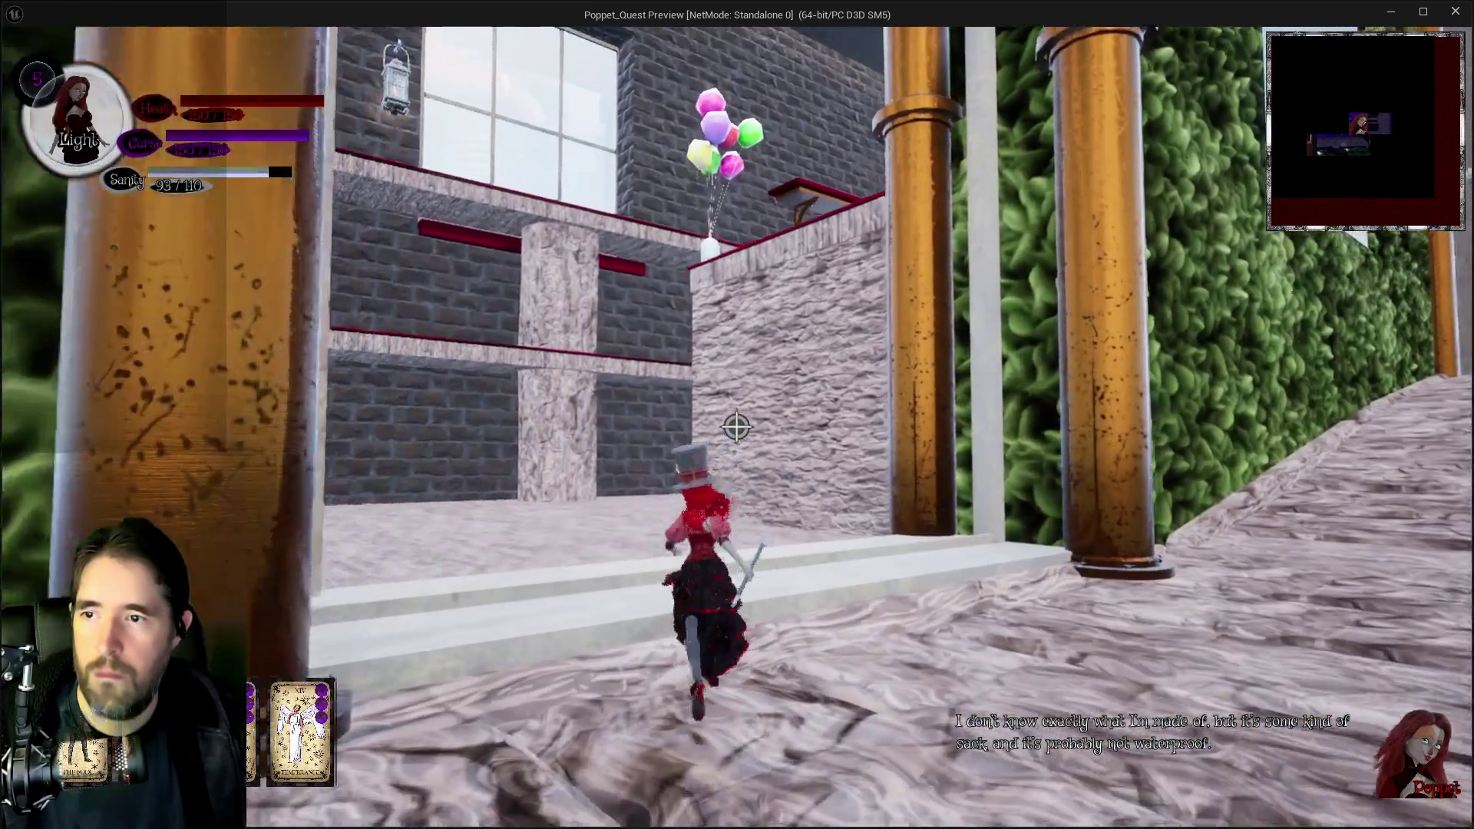
key(w)
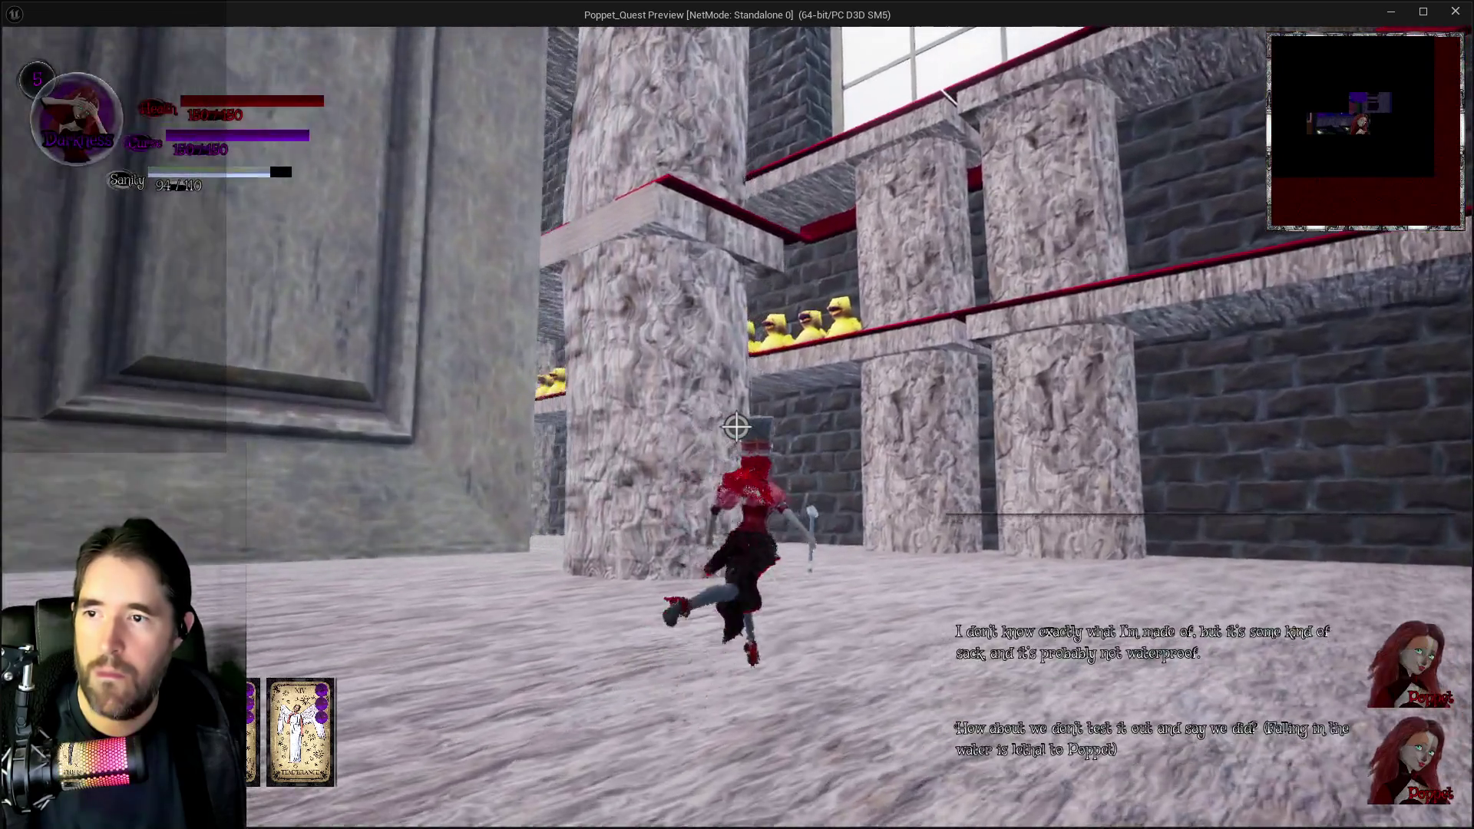
key(w)
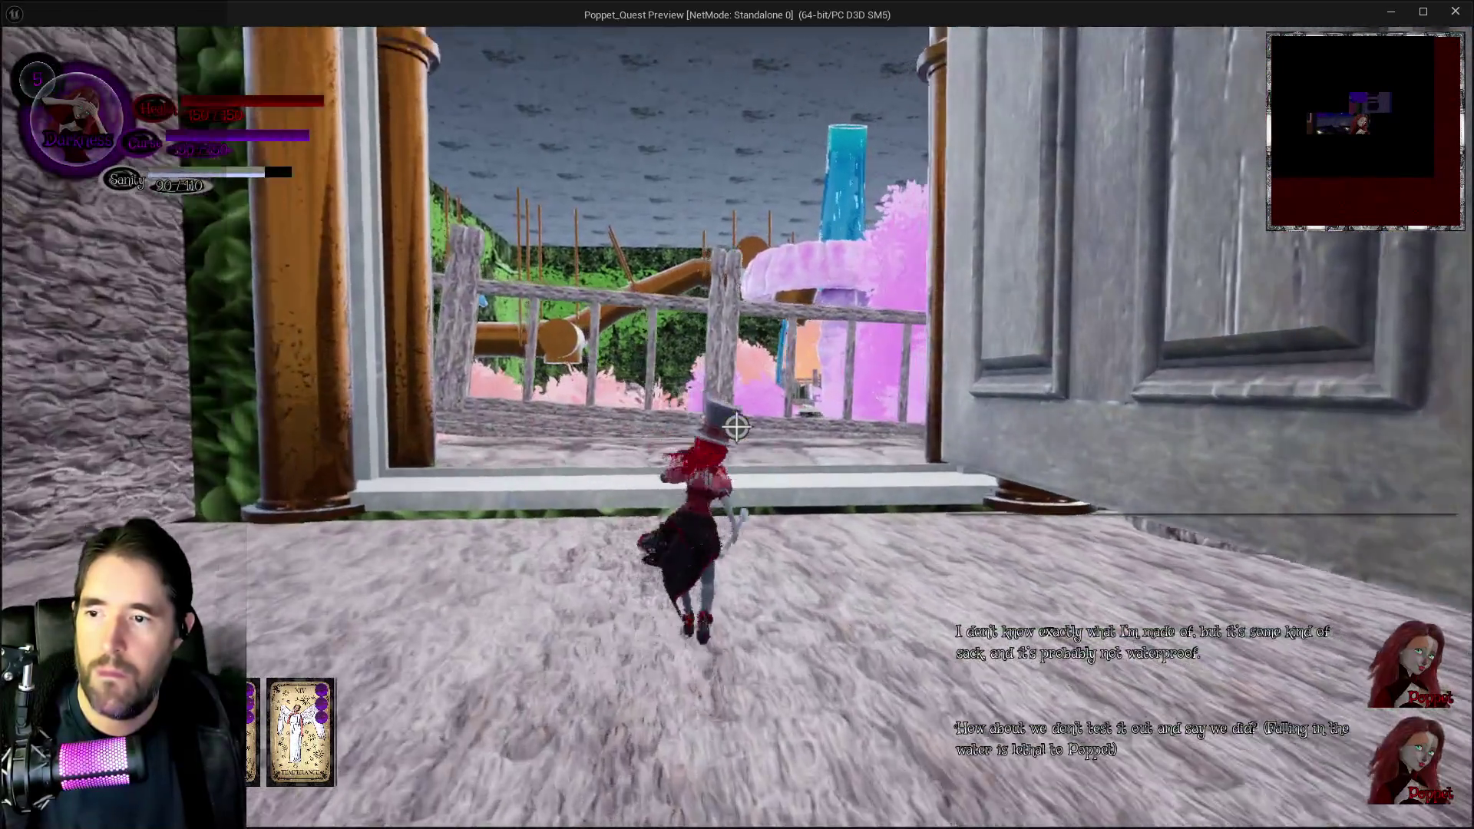
key(w)
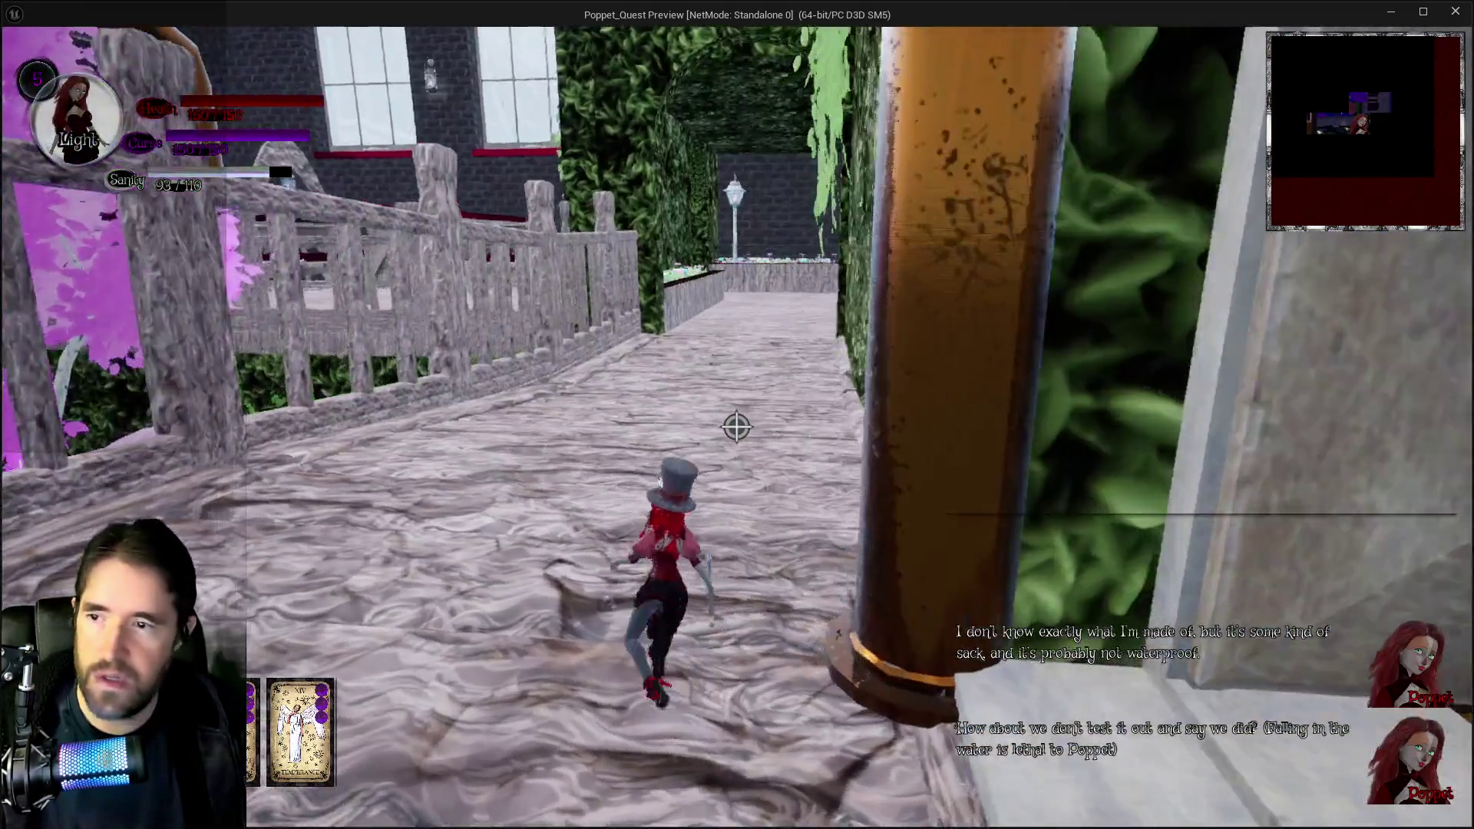
key(w)
key(w)
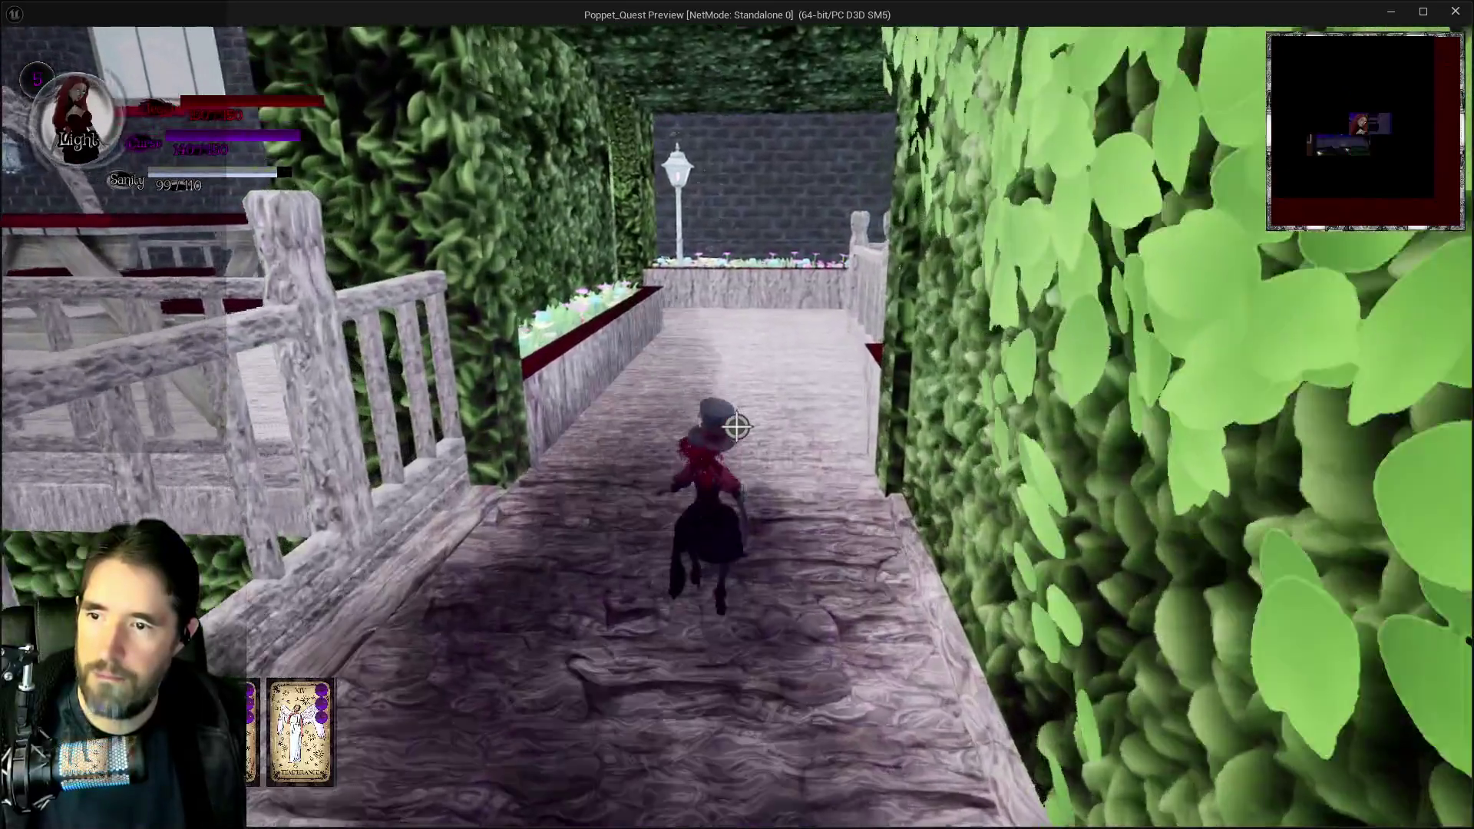
- Toggle shadow form while crossing the wooden bridge into the courtyard, then stop the preview
key(e)
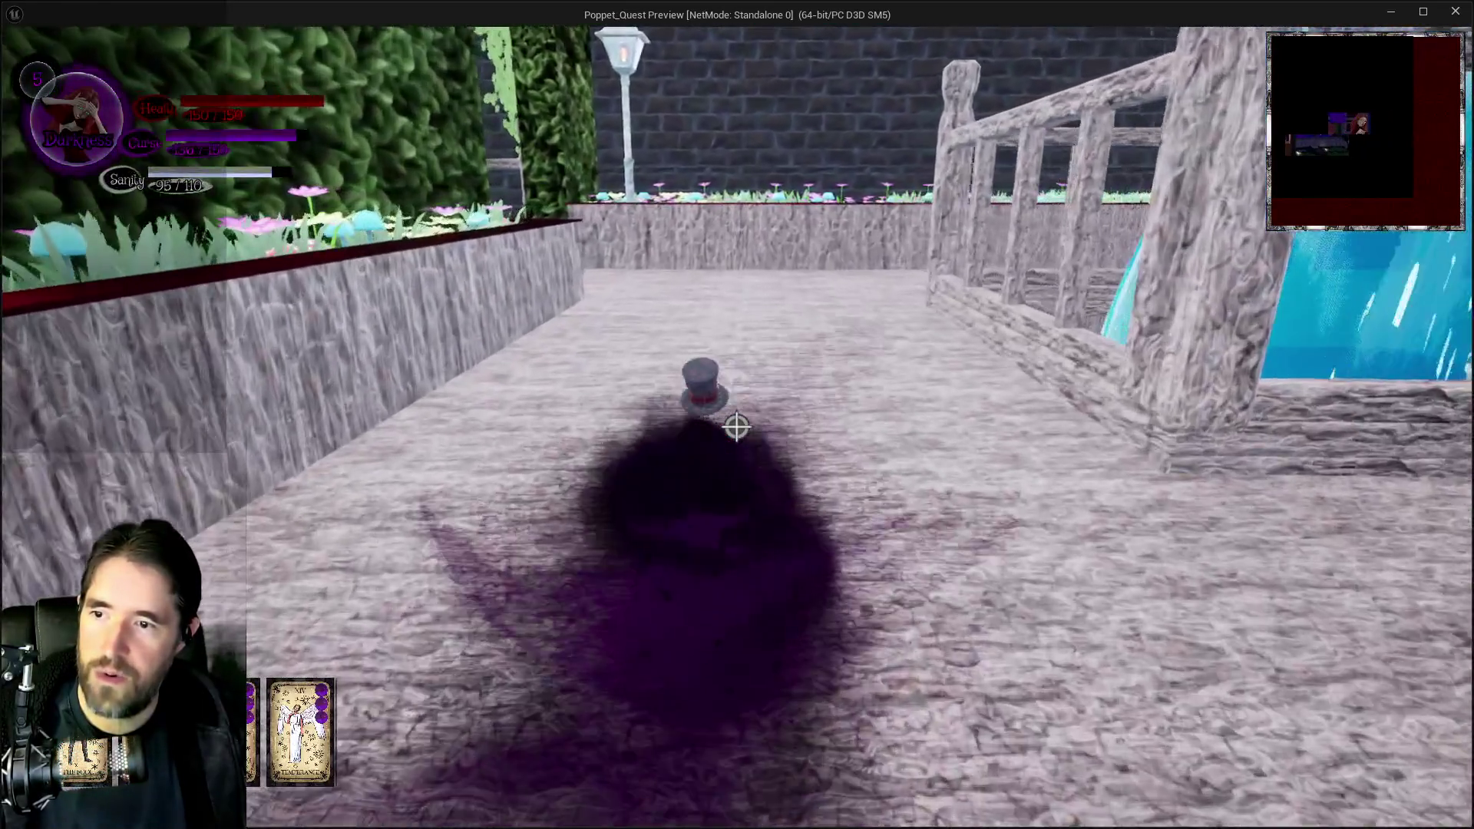
key(s)
key(w)
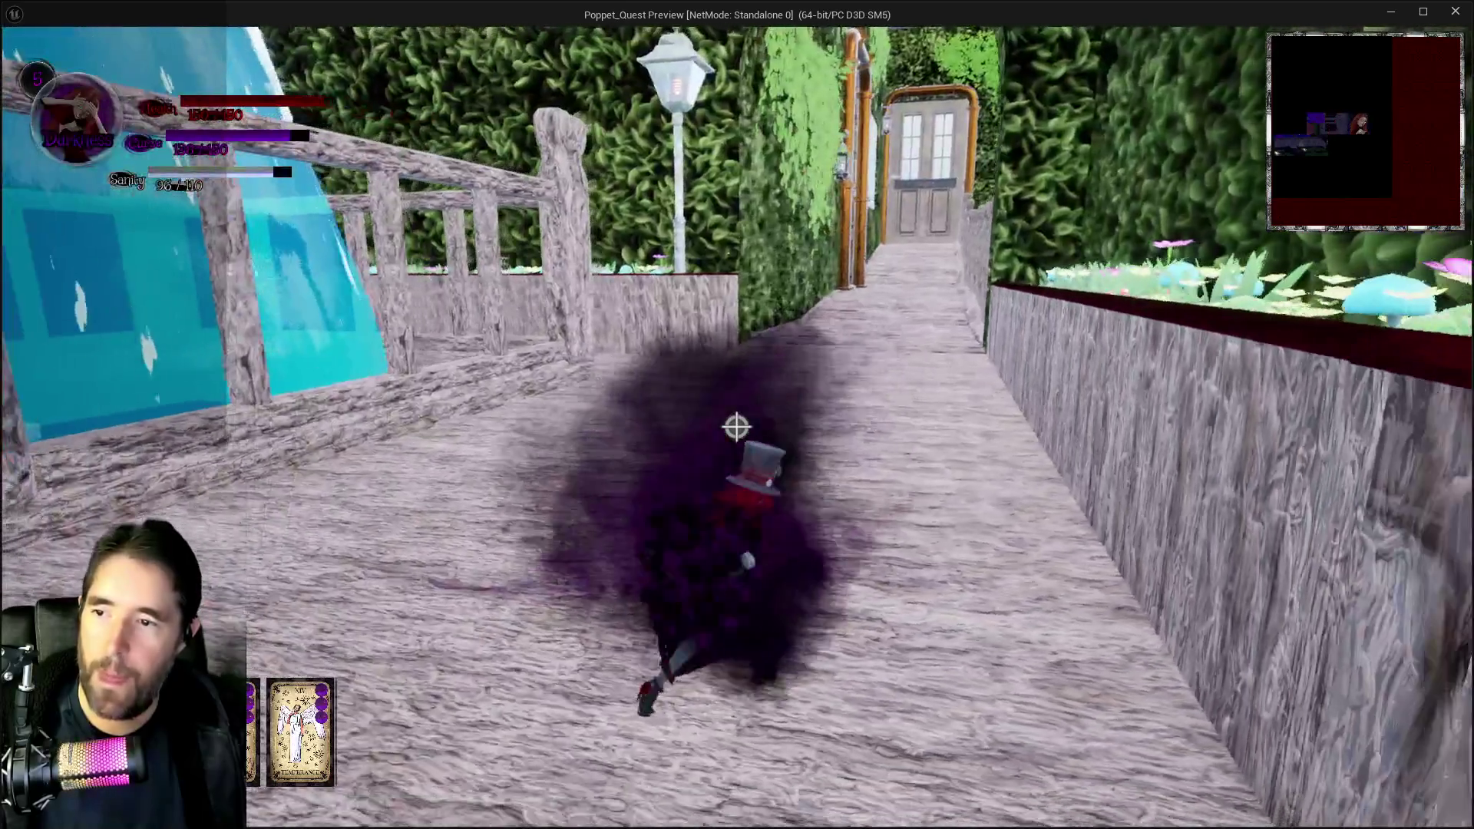
key(w)
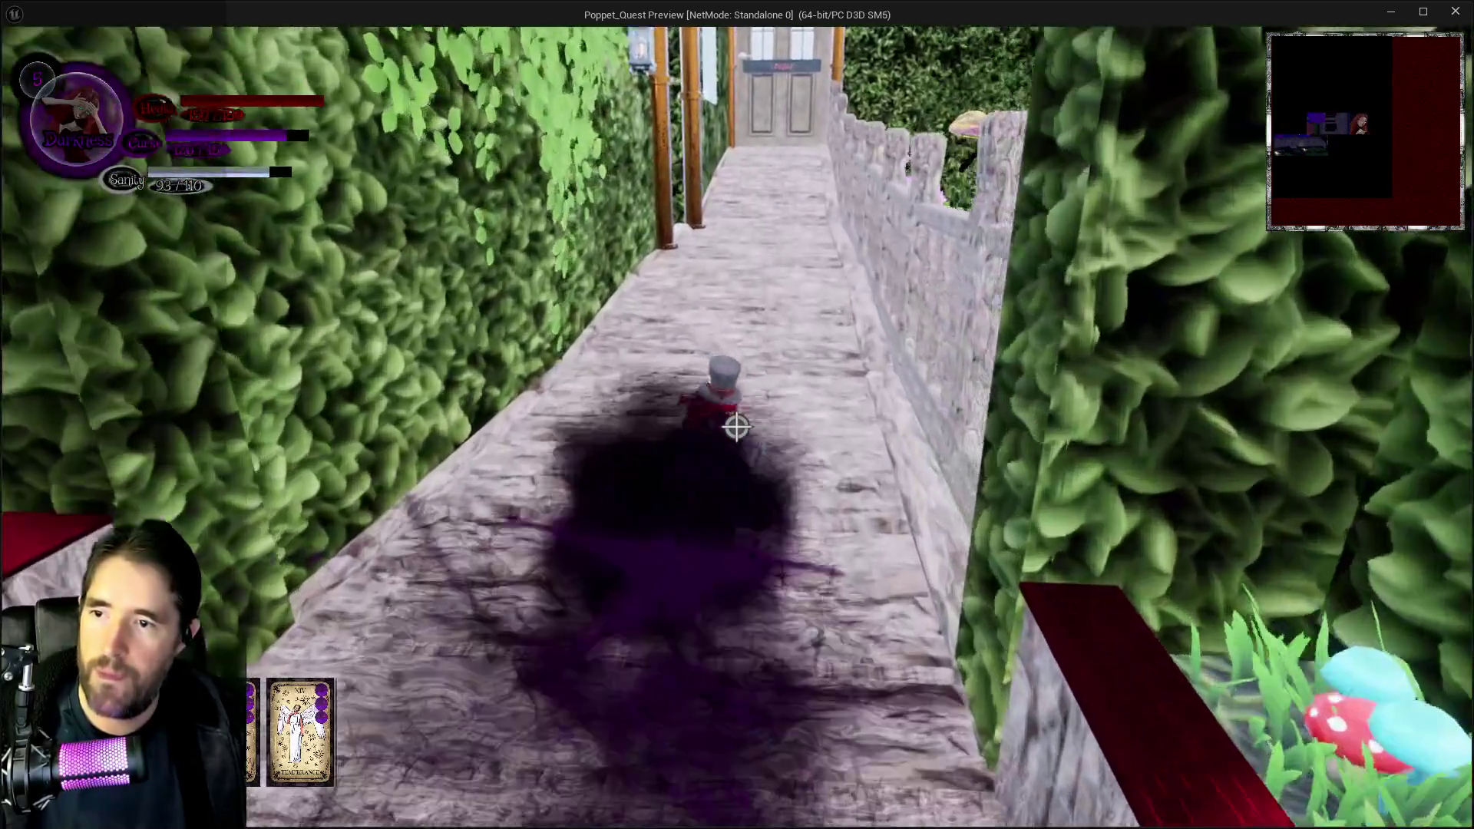
key(e)
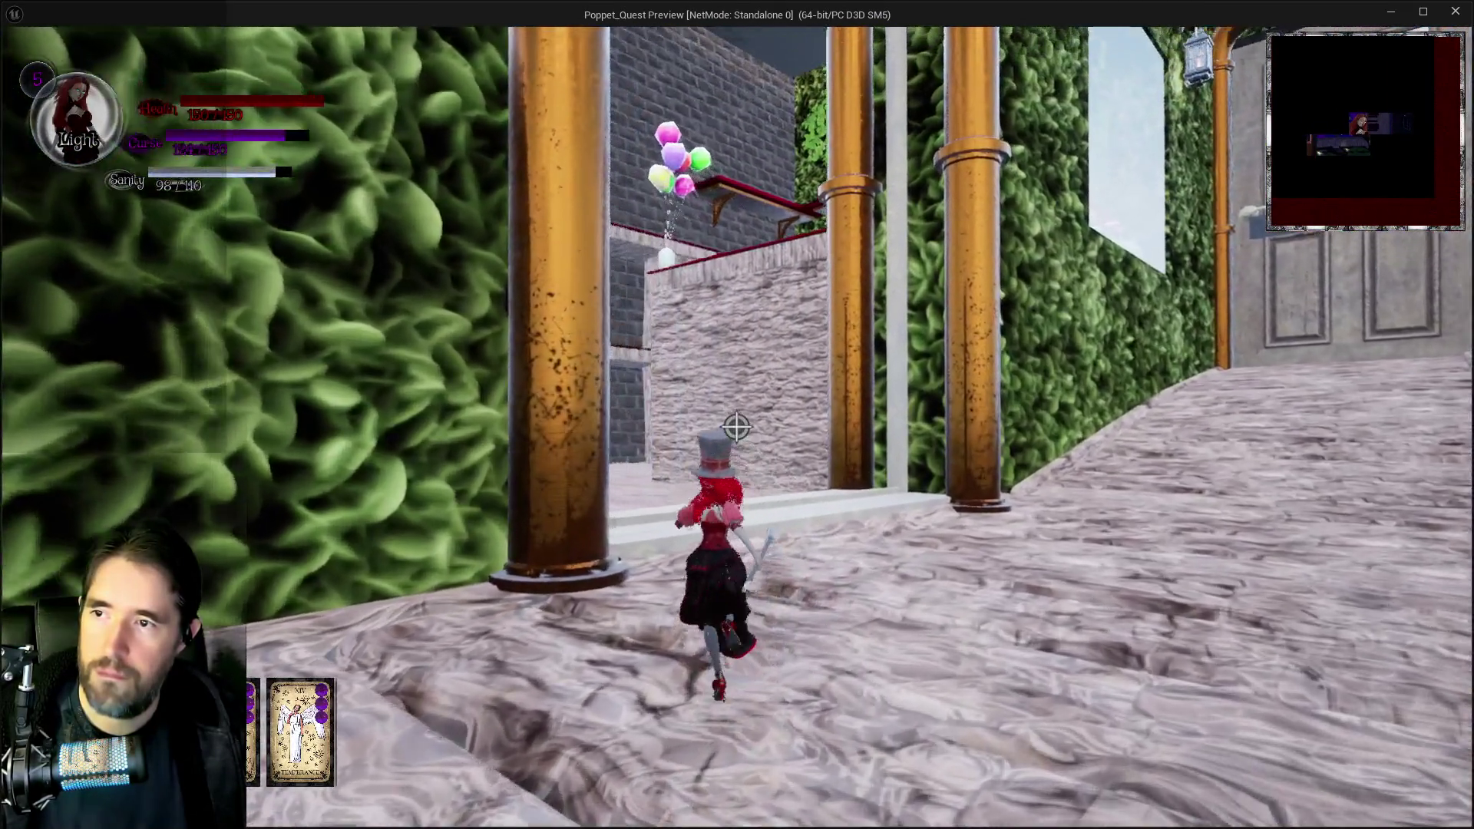
key(w)
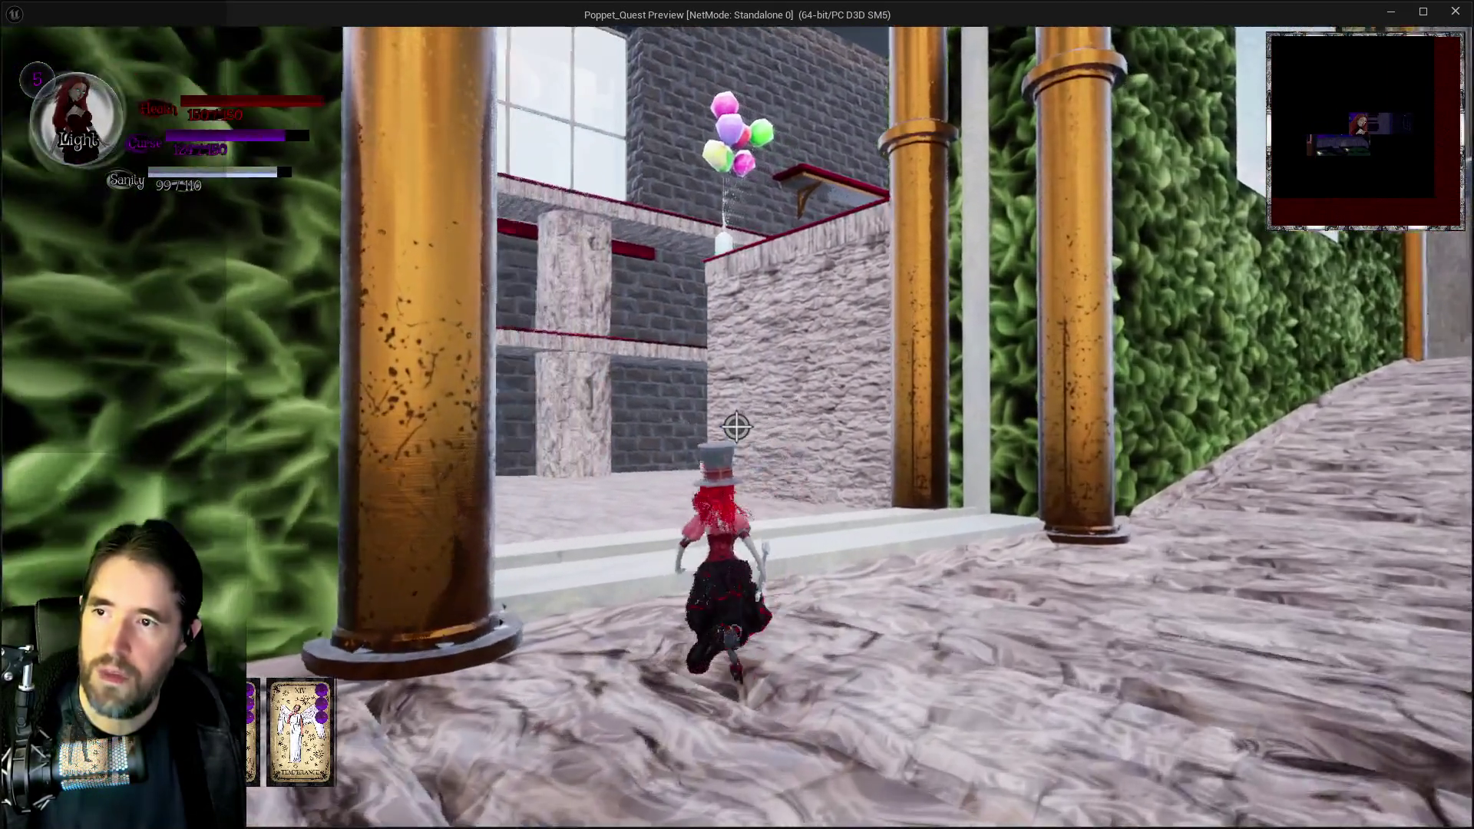
key(w)
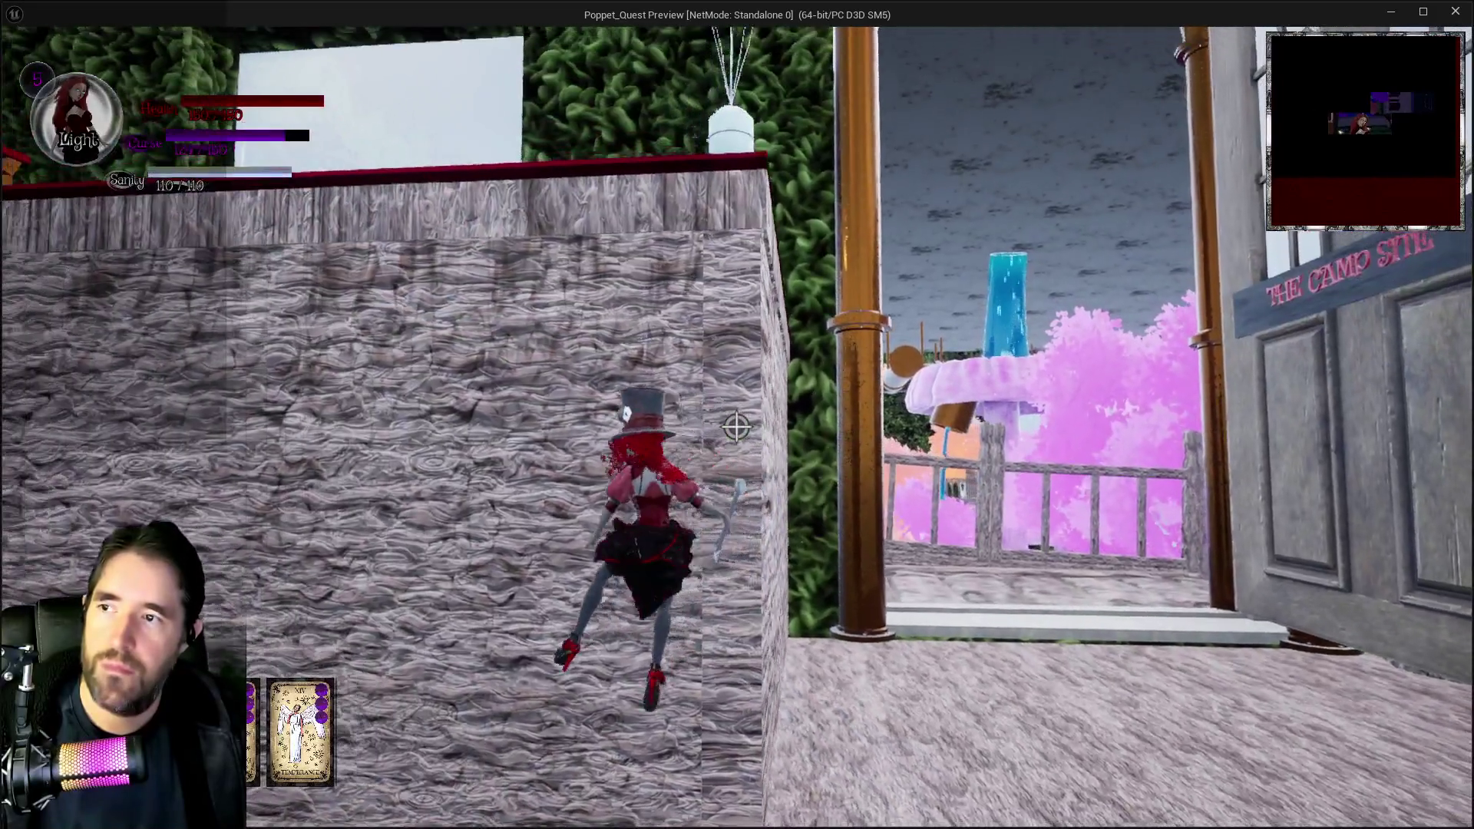
key(Escape)
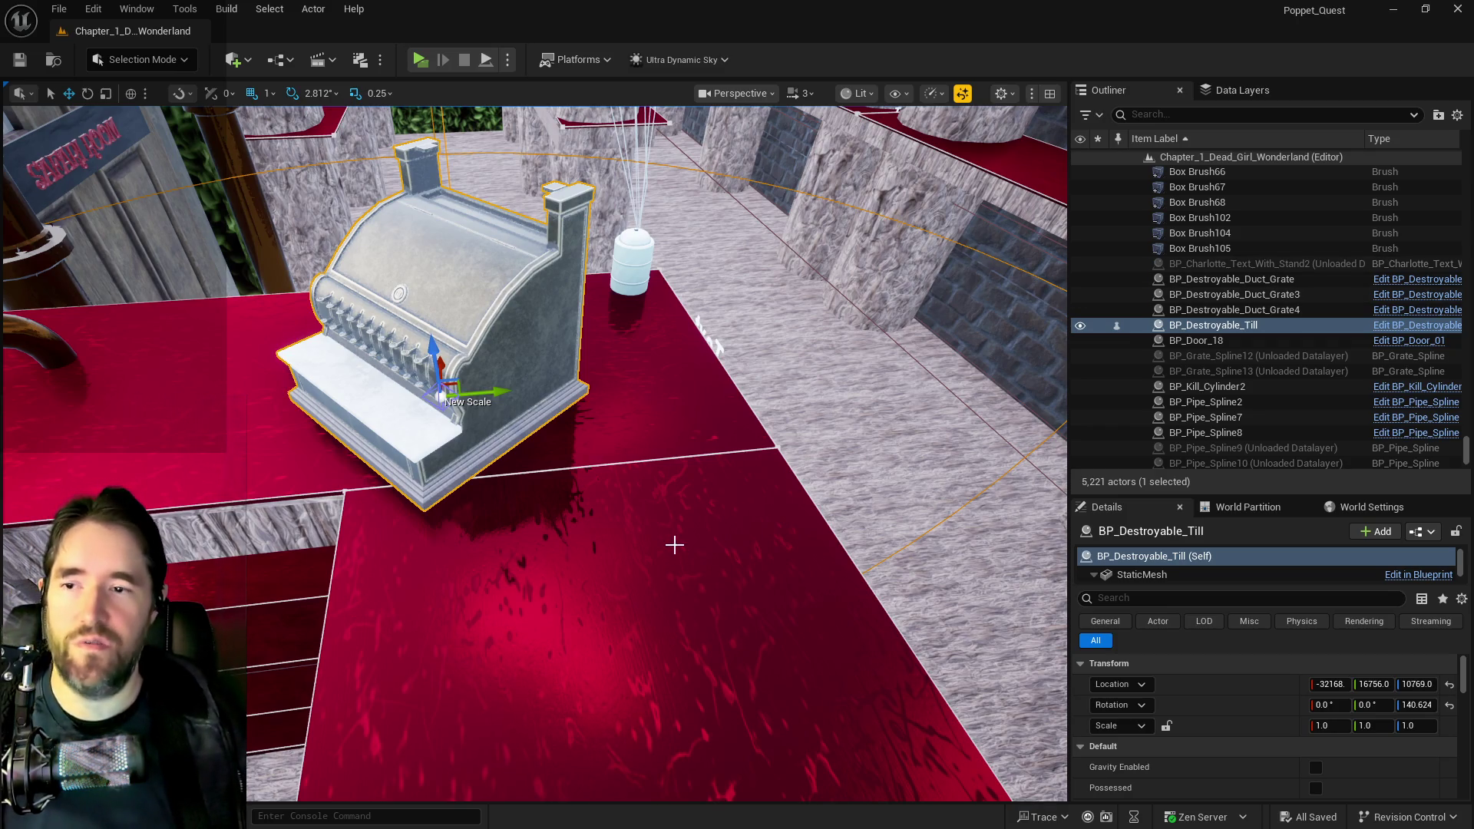
- Expand the first Shop Item Info entry and add a second array element
scroll(1293, 737, down, 5)
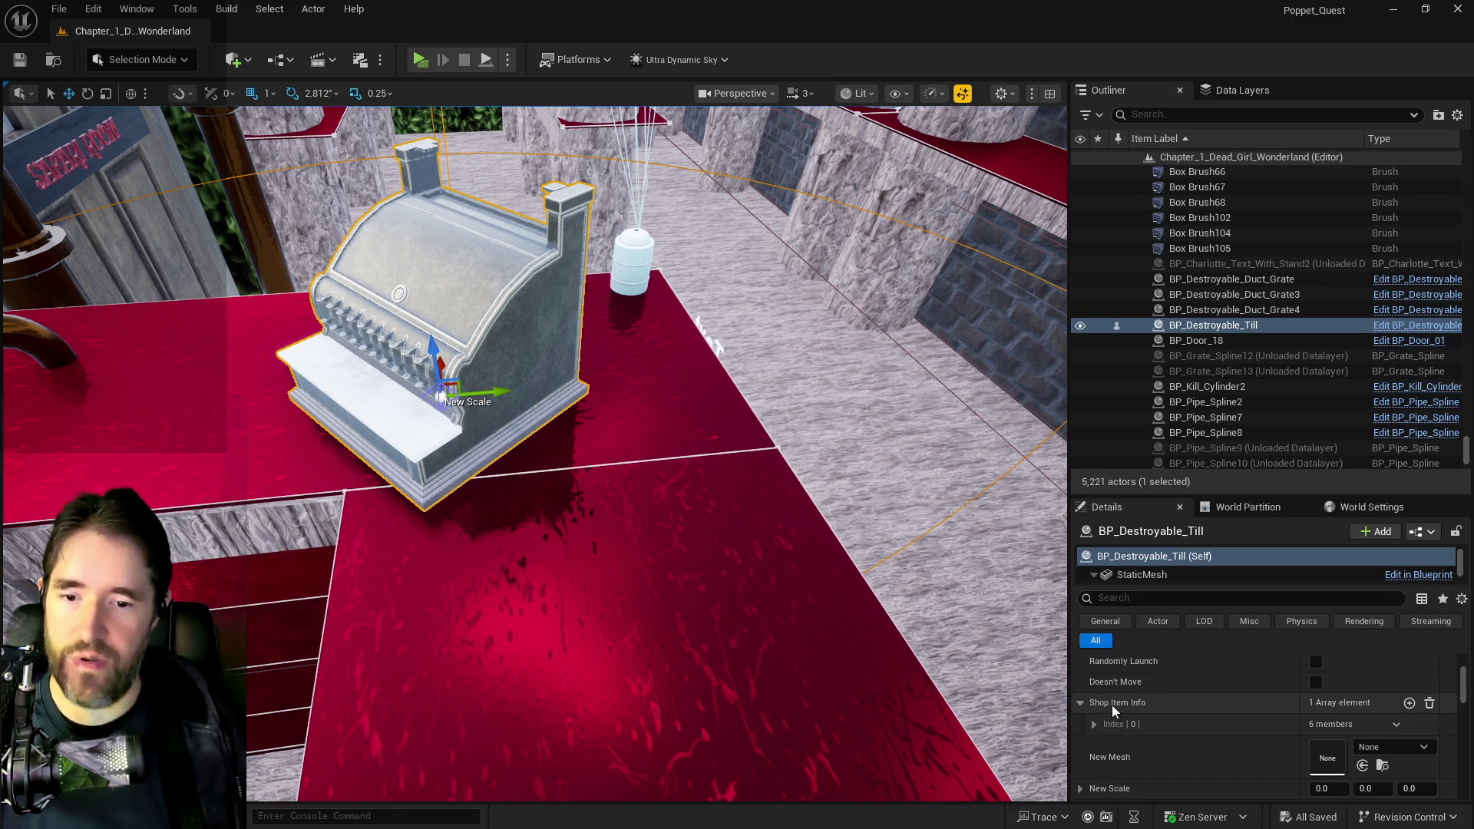
scroll(1099, 697, up, 1)
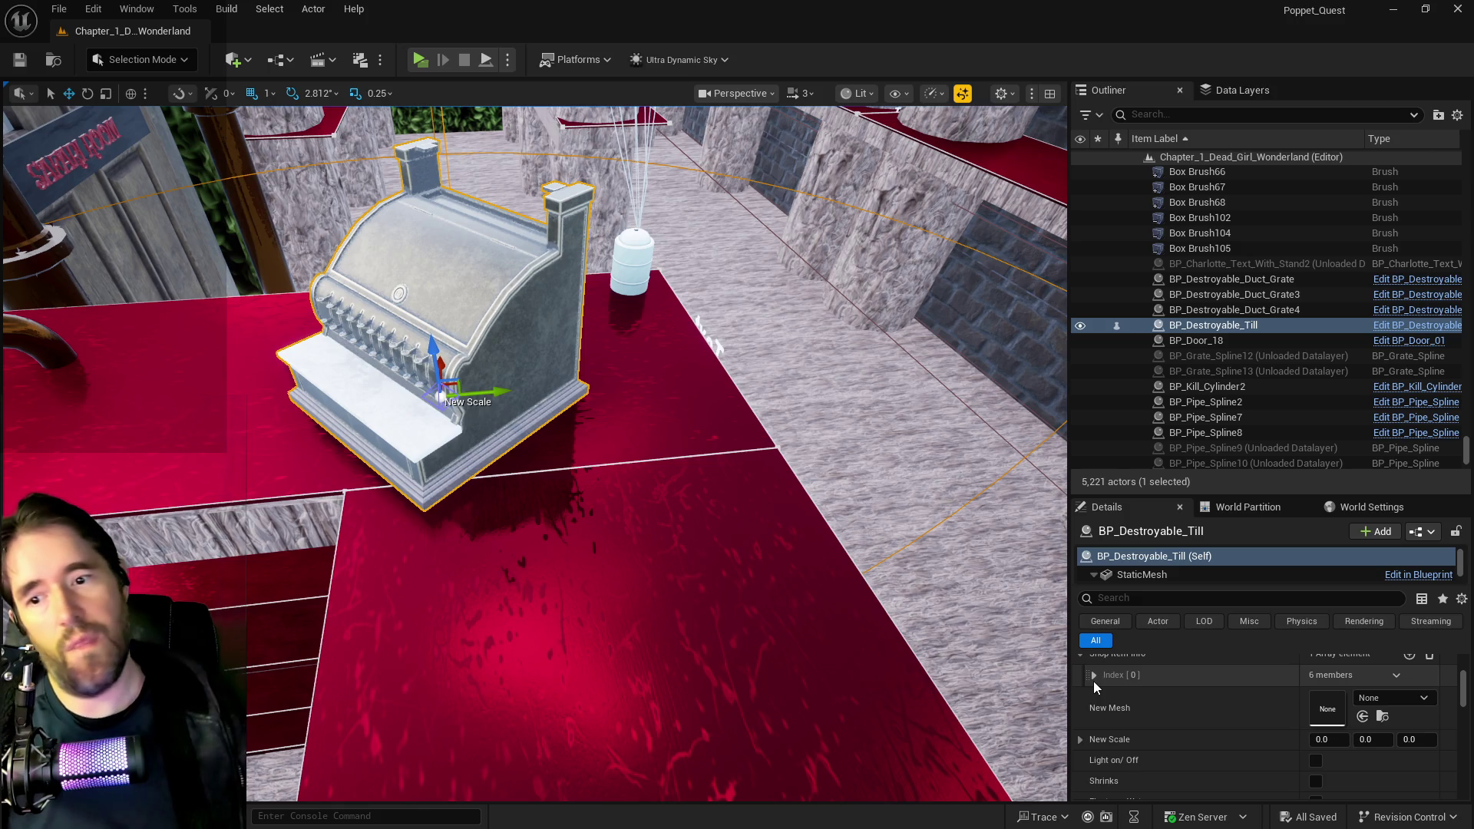
click(1093, 681)
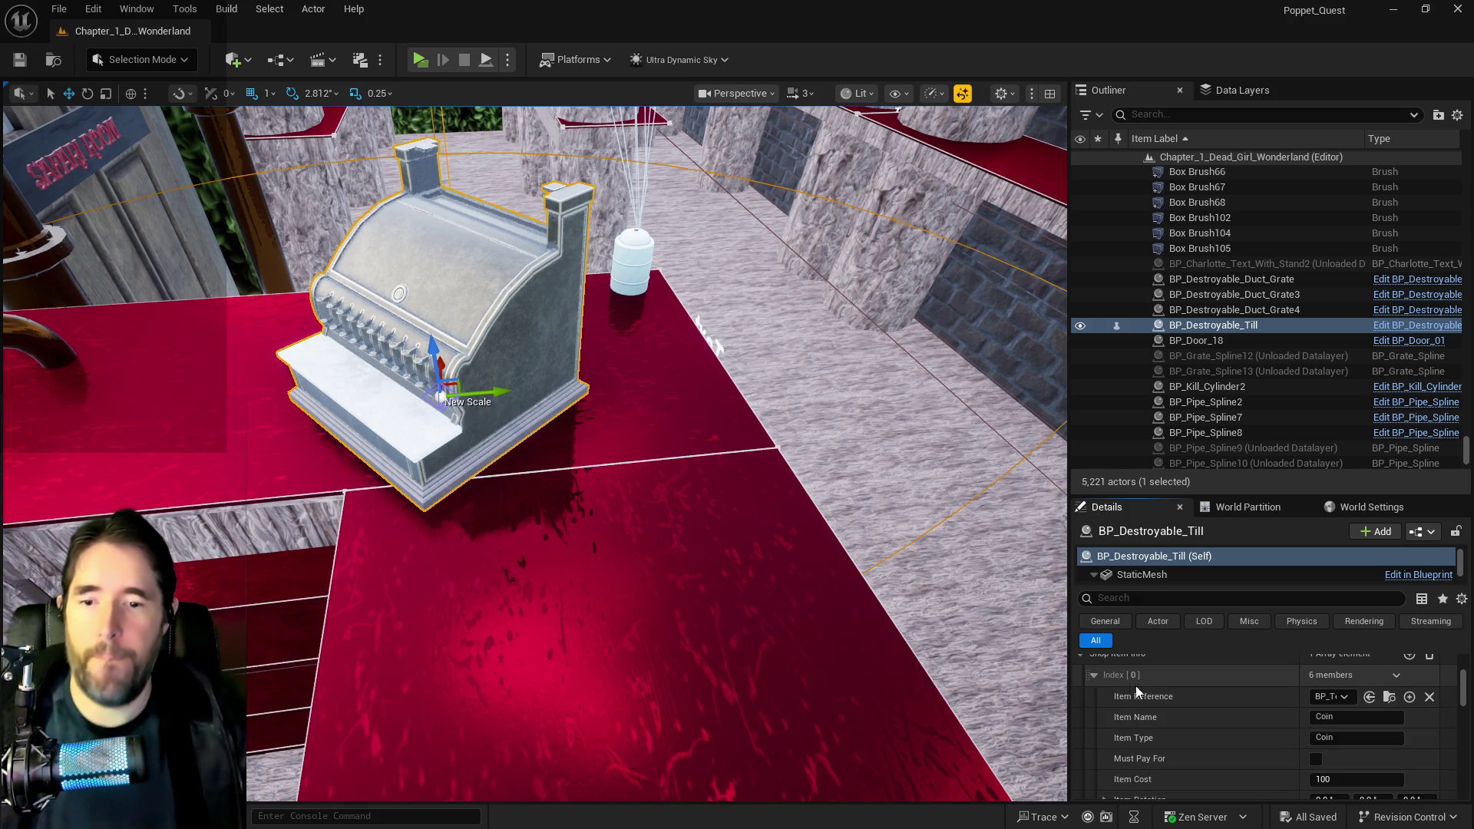
scroll(1290, 687, up, 1)
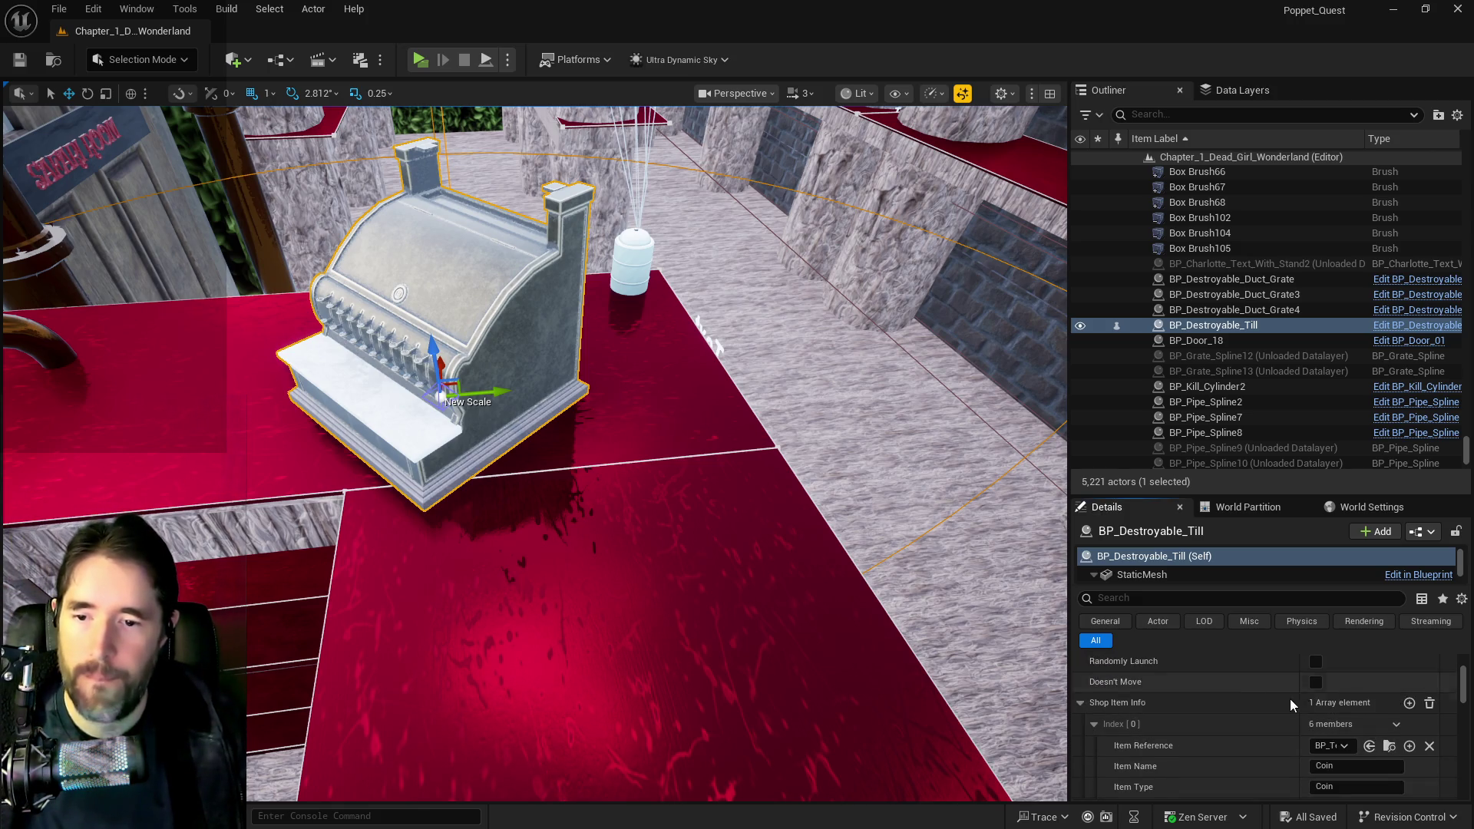
click(1409, 704)
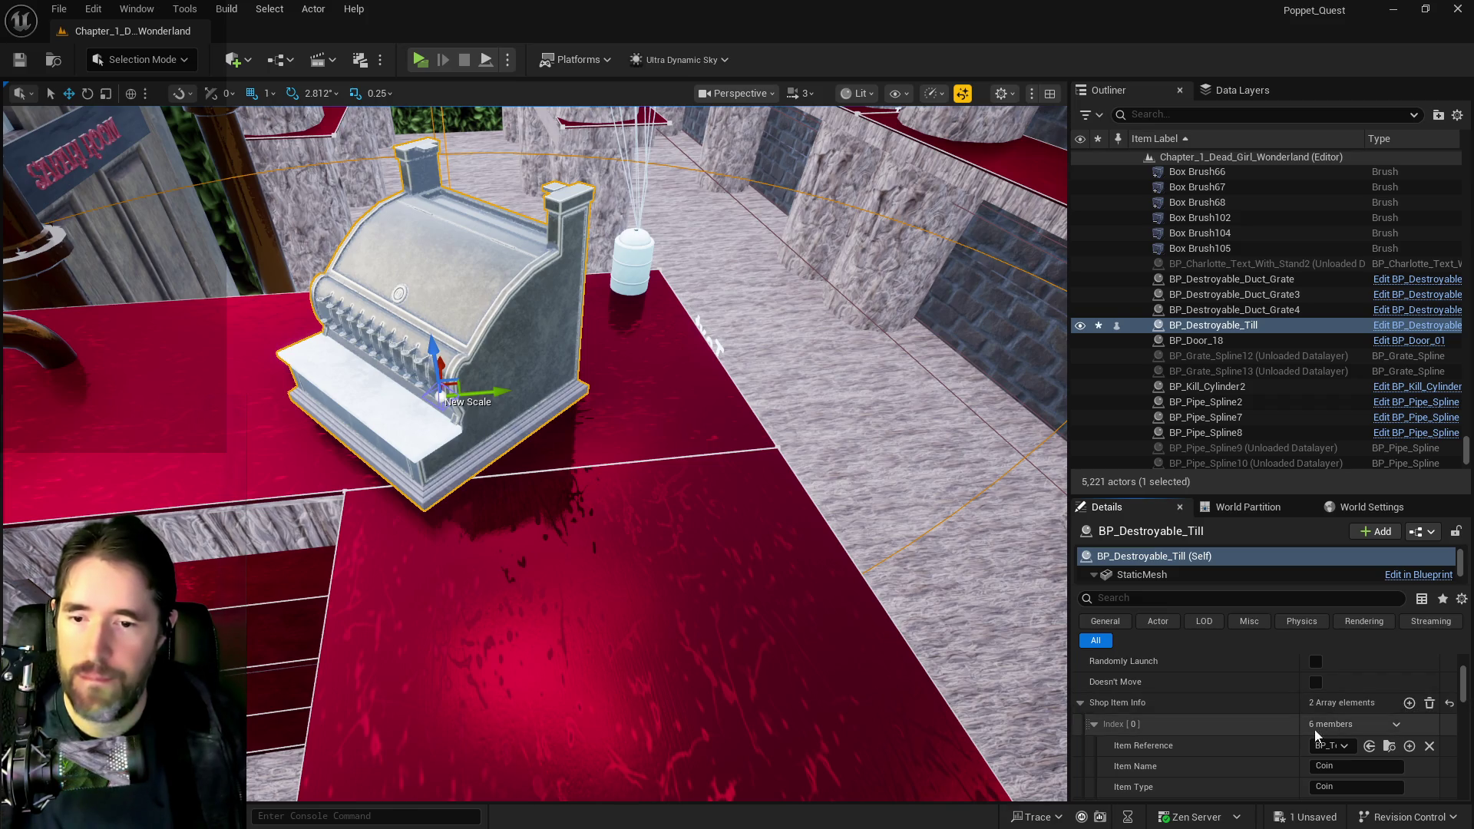
- Copy the Coin entry's settings into the second element and save the level
right_click(1209, 731)
click(1257, 669)
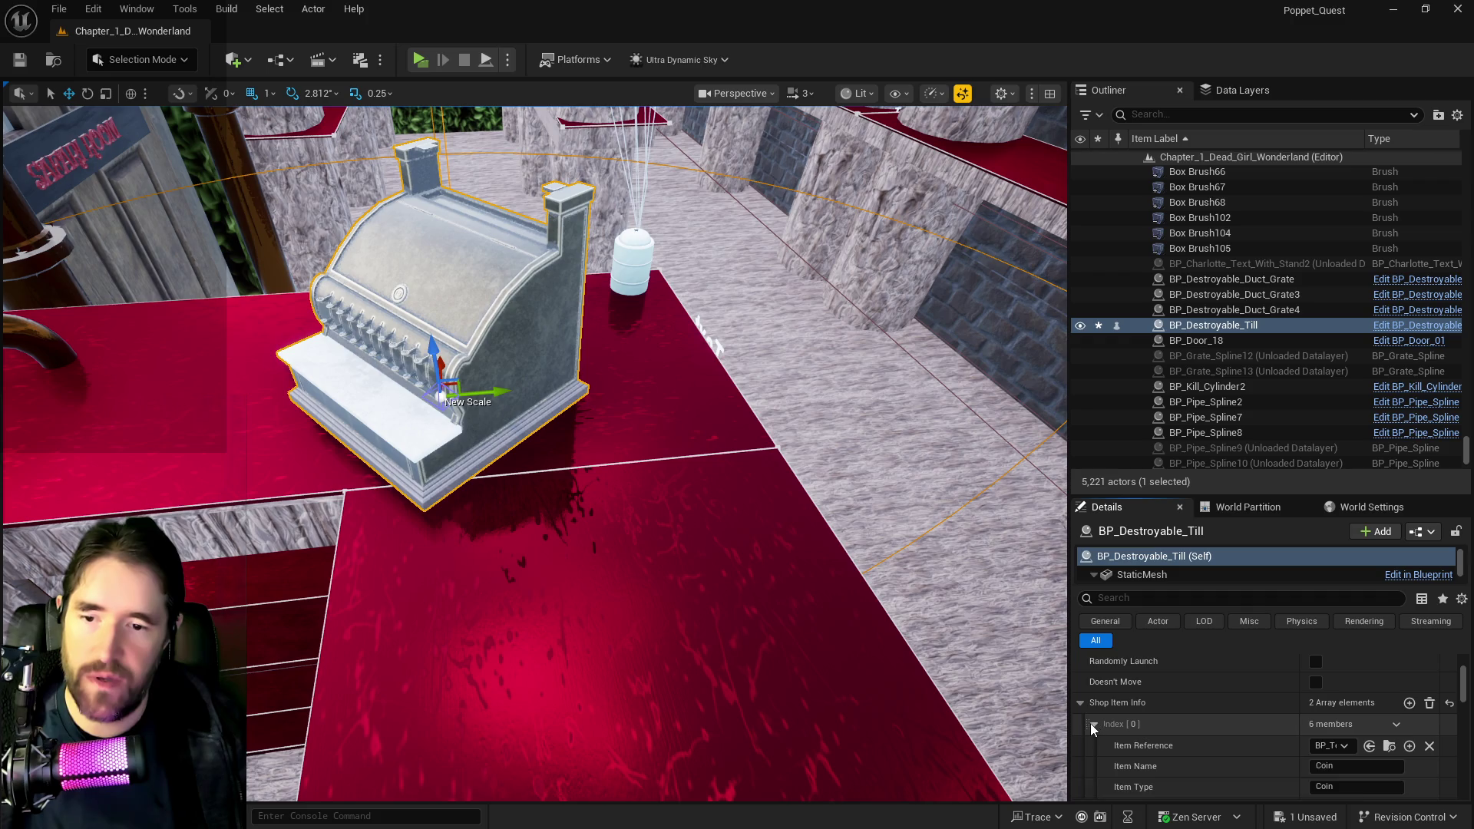
right_click(1160, 744)
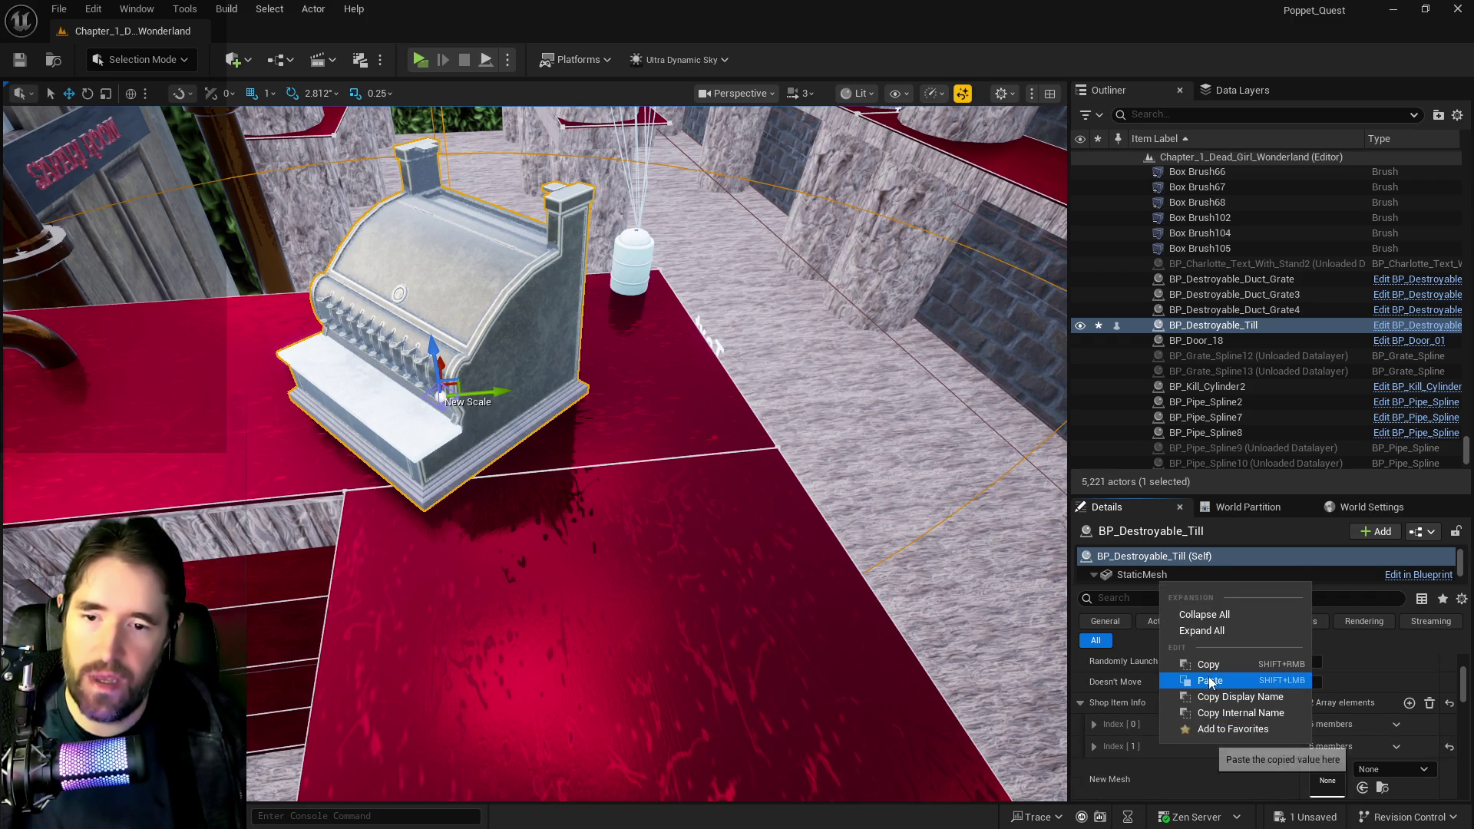
click(1187, 679)
click(1093, 747)
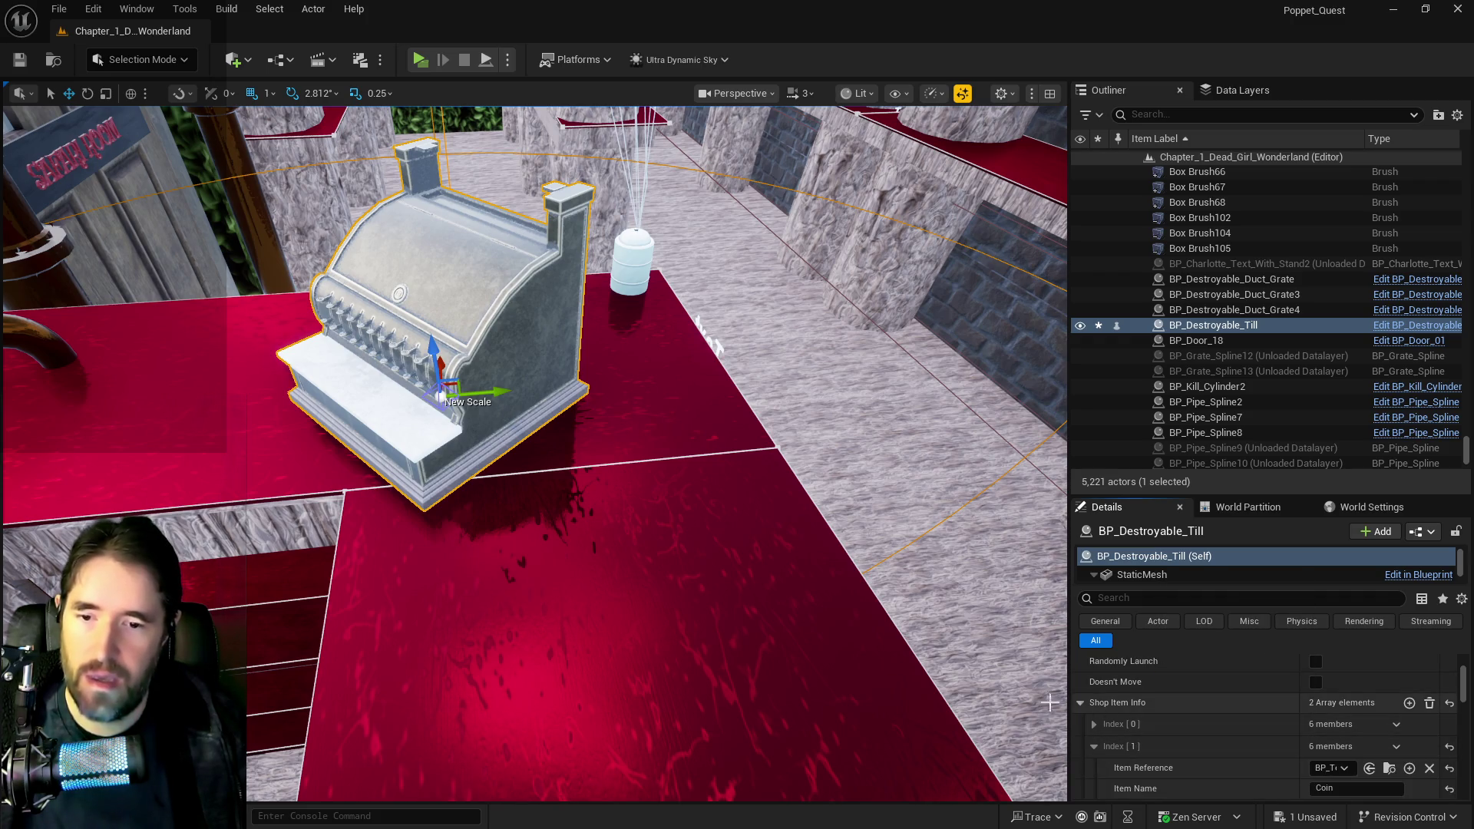
key(ctrl+s)
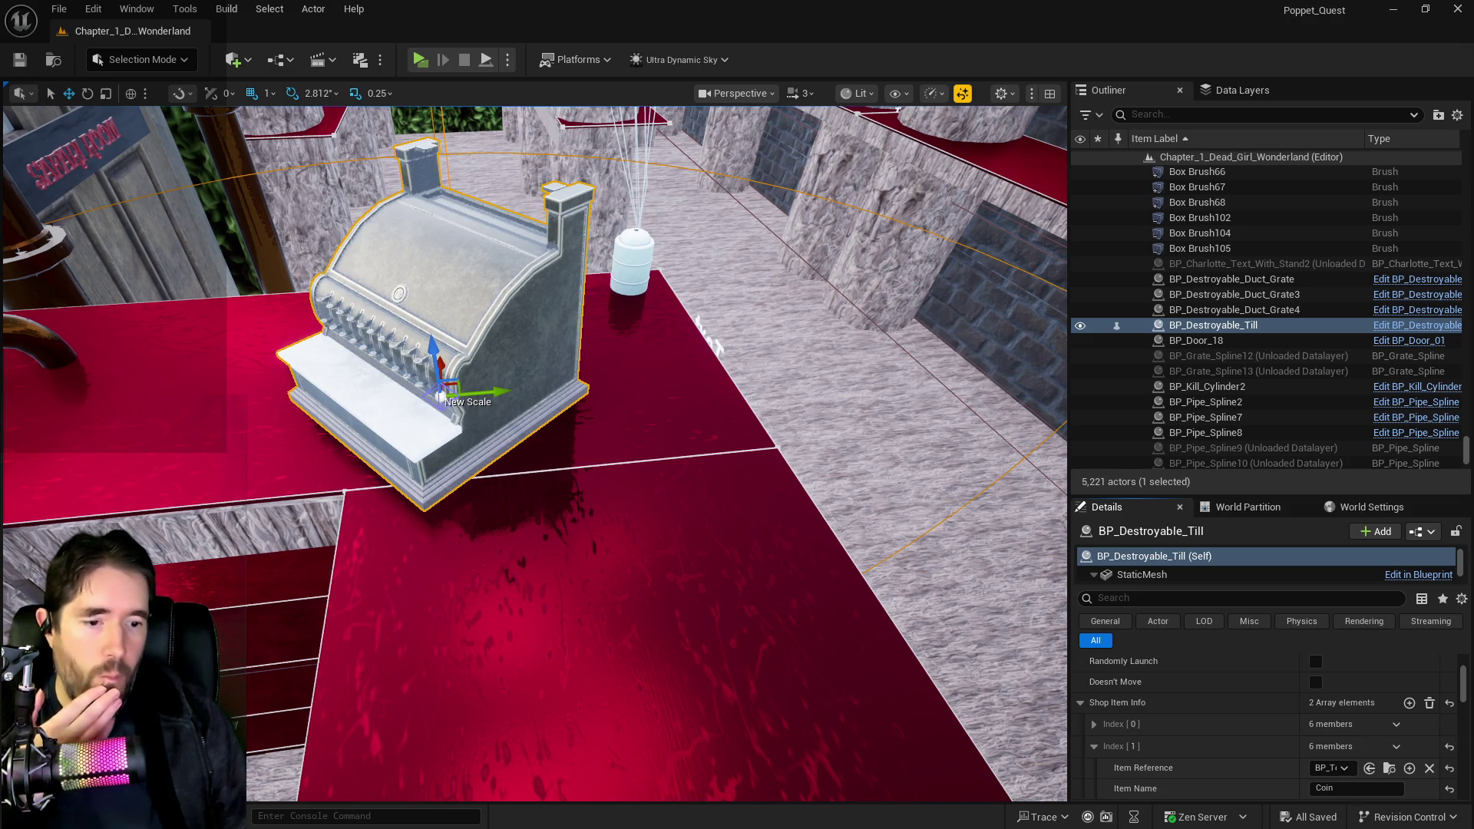
- In the PQ Scratch Board, clear item 35's text and delete lines 42 and 43
key(alt+Tab)
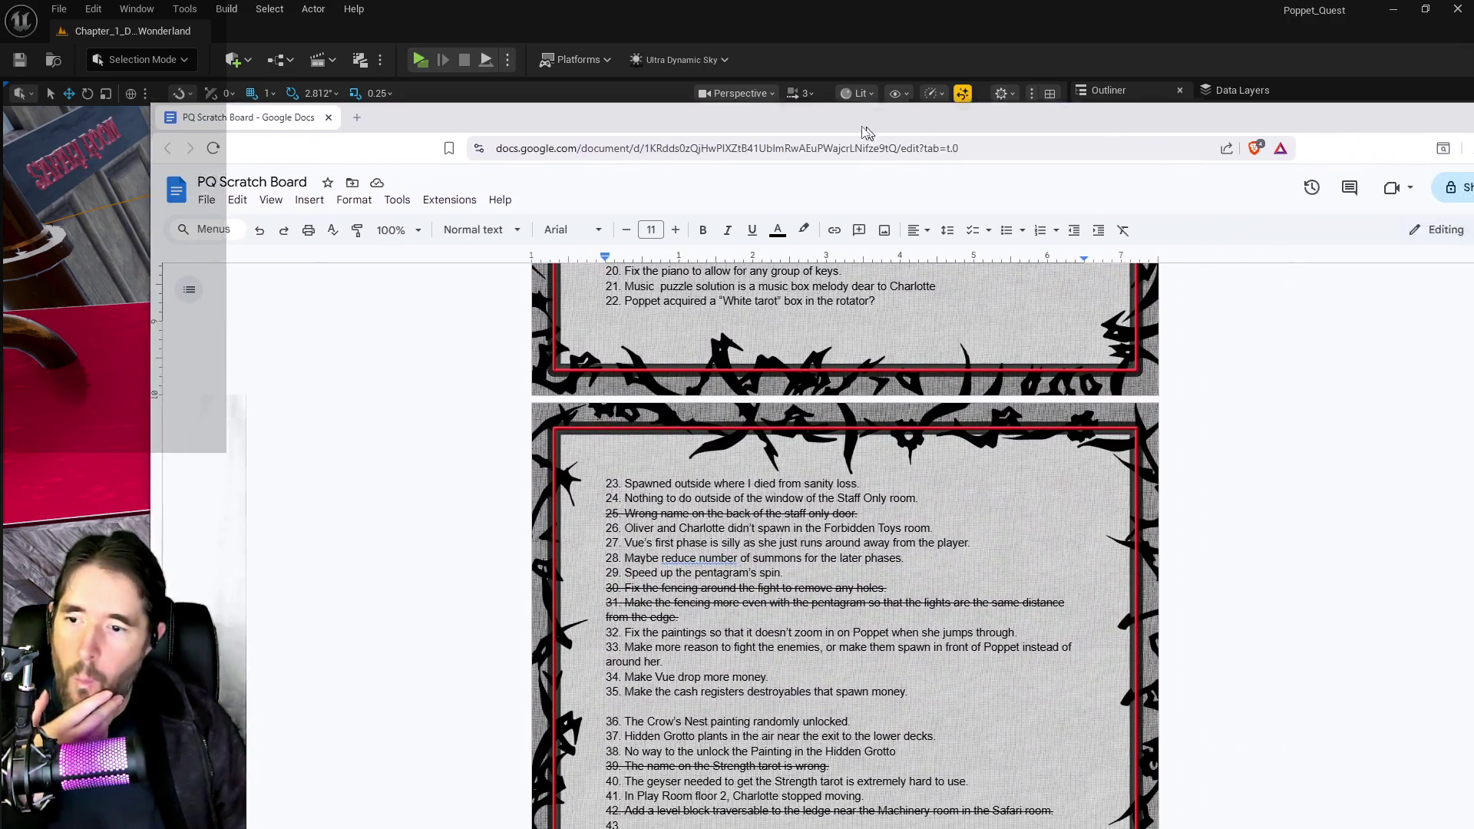
scroll(735, 615, down, 2)
scroll(736, 615, down, 1)
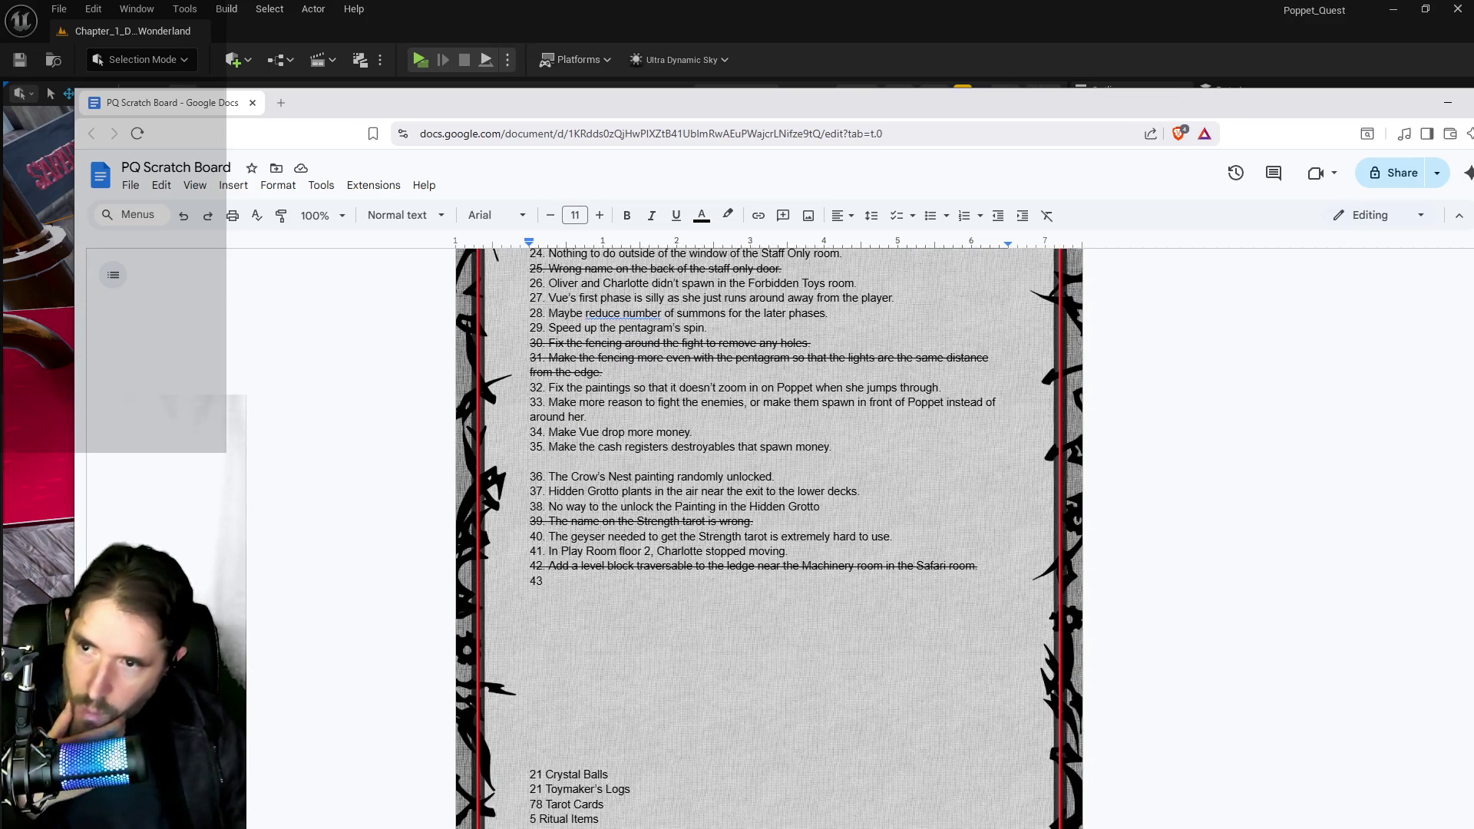
drag(831, 447, 548, 447)
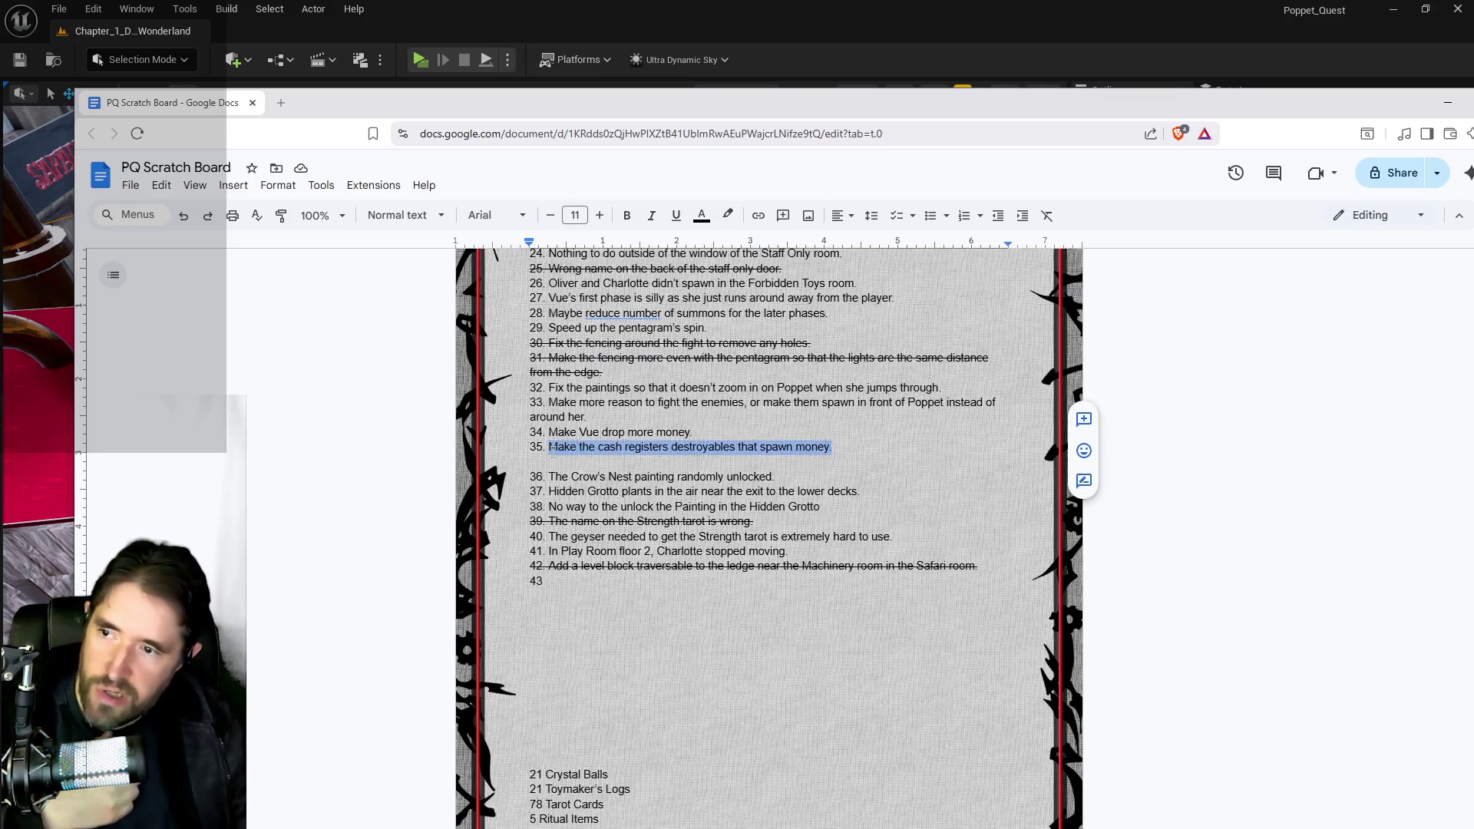
key(BackSpace)
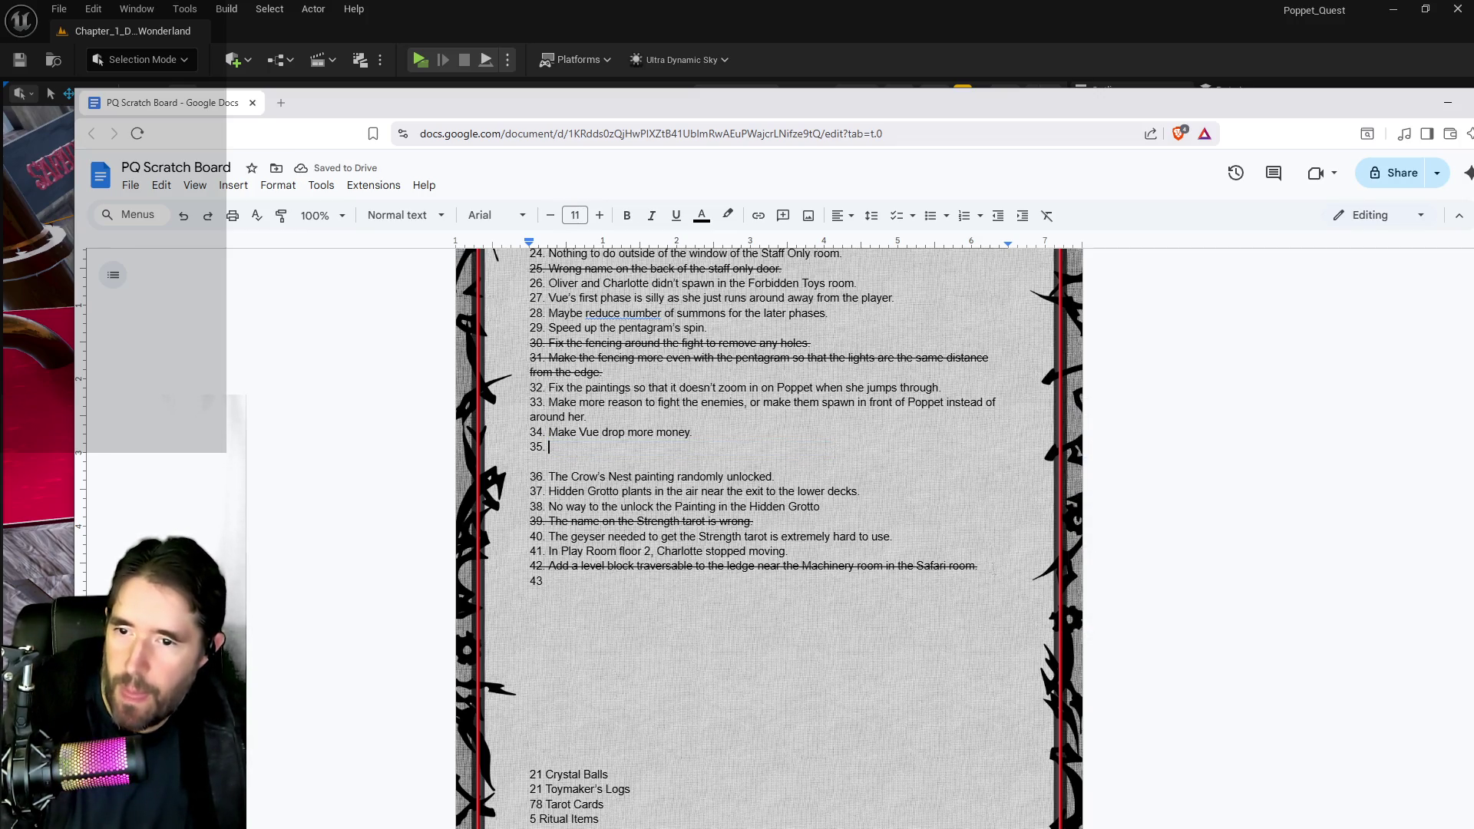
mouse_move(544, 582)
mouse_down()
mouse_move(372, 580)
mouse_move(382, 572)
mouse_up()
key(BackSpace)
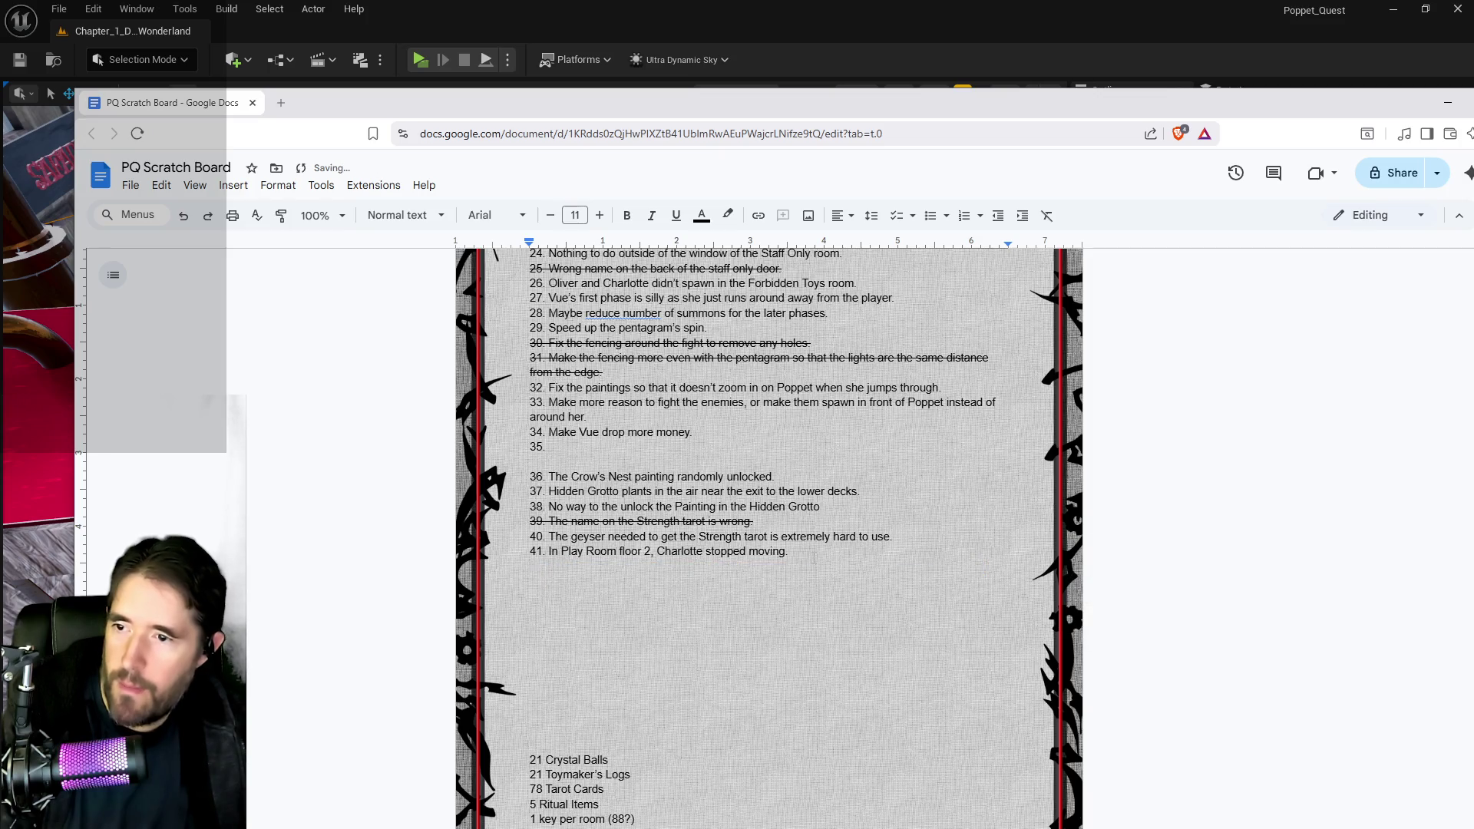
- Move the Play Room floor 2 note from item 41 into item 35
key(ctrl+shift+Left)
key(ctrl+shift+Left)
key(ctrl+shift+Left)
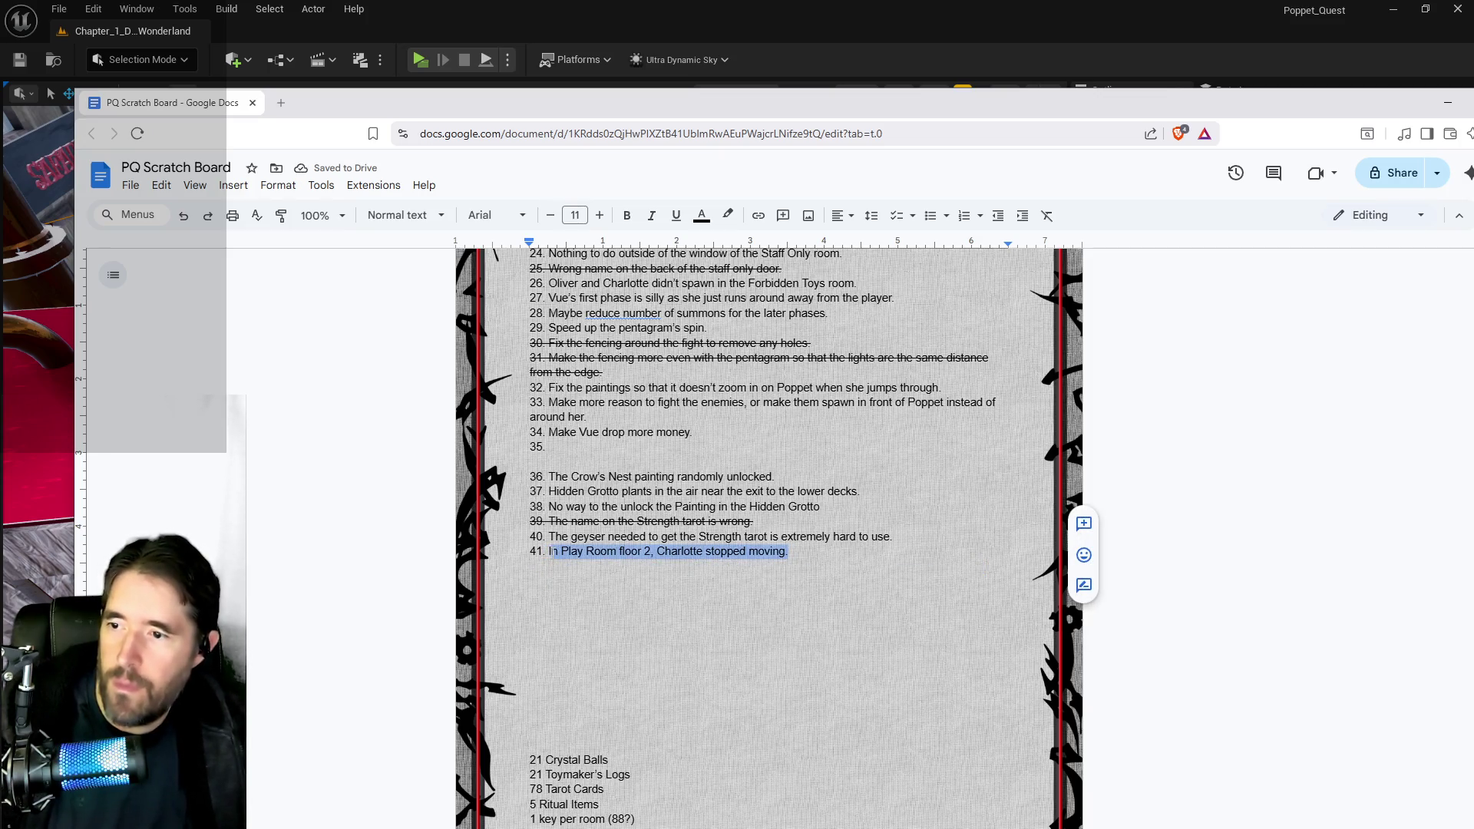
key(BackSpace)
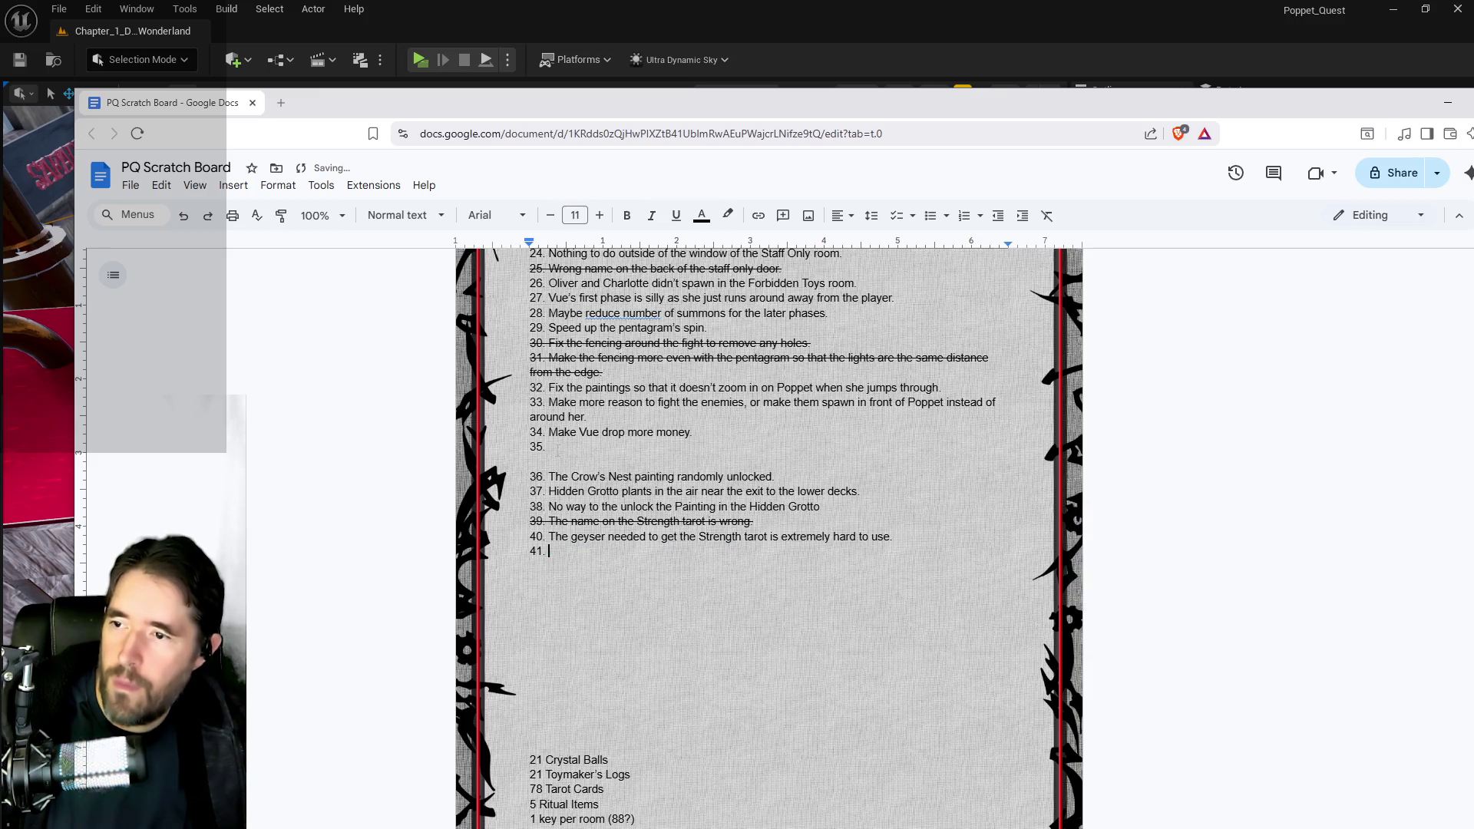
text(In Play Room floor 2, Charlotte stopped moving.)
scroll(768, 538, up, 15)
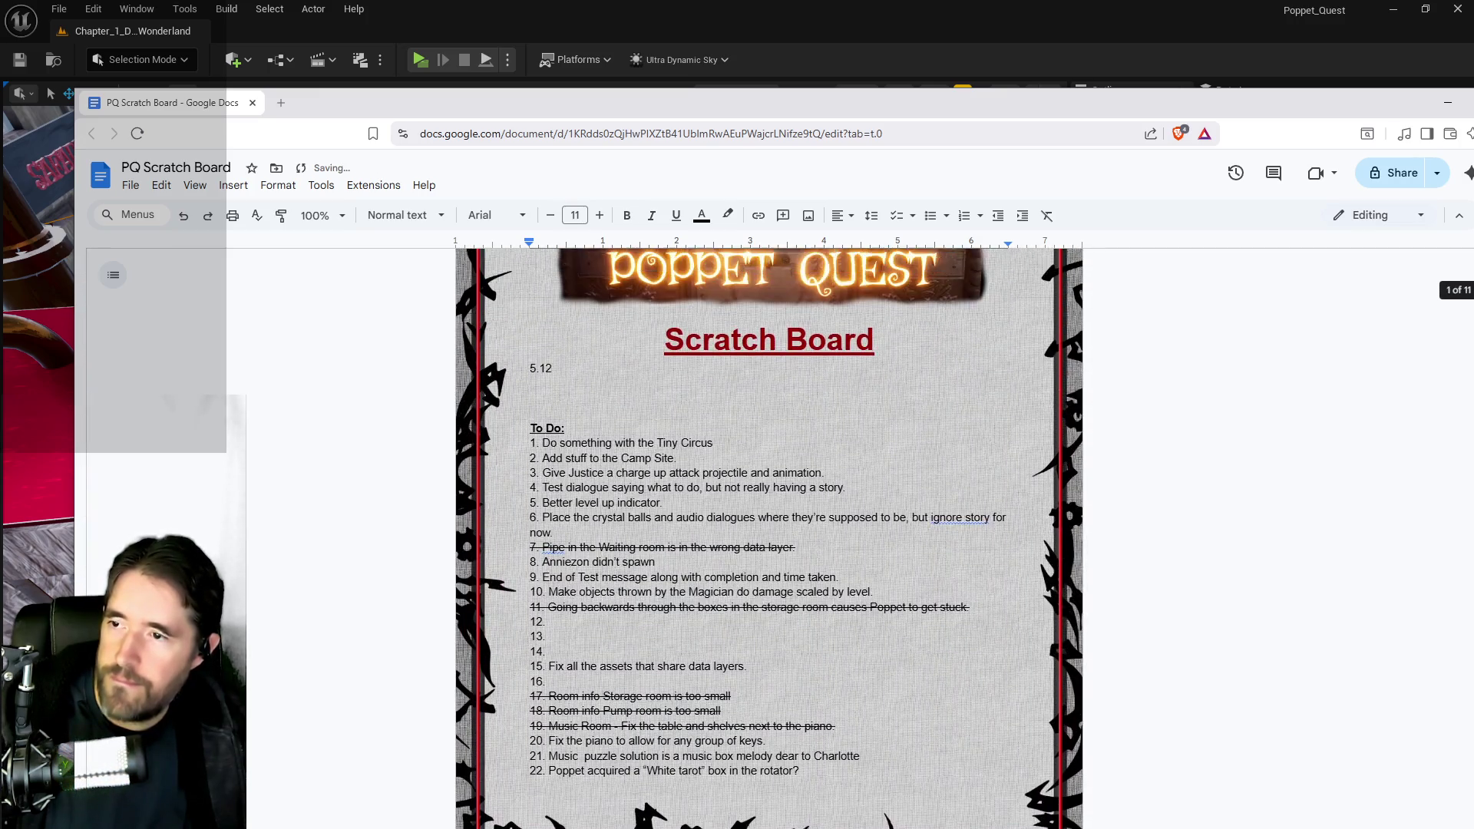
scroll(634, 794, down, 10)
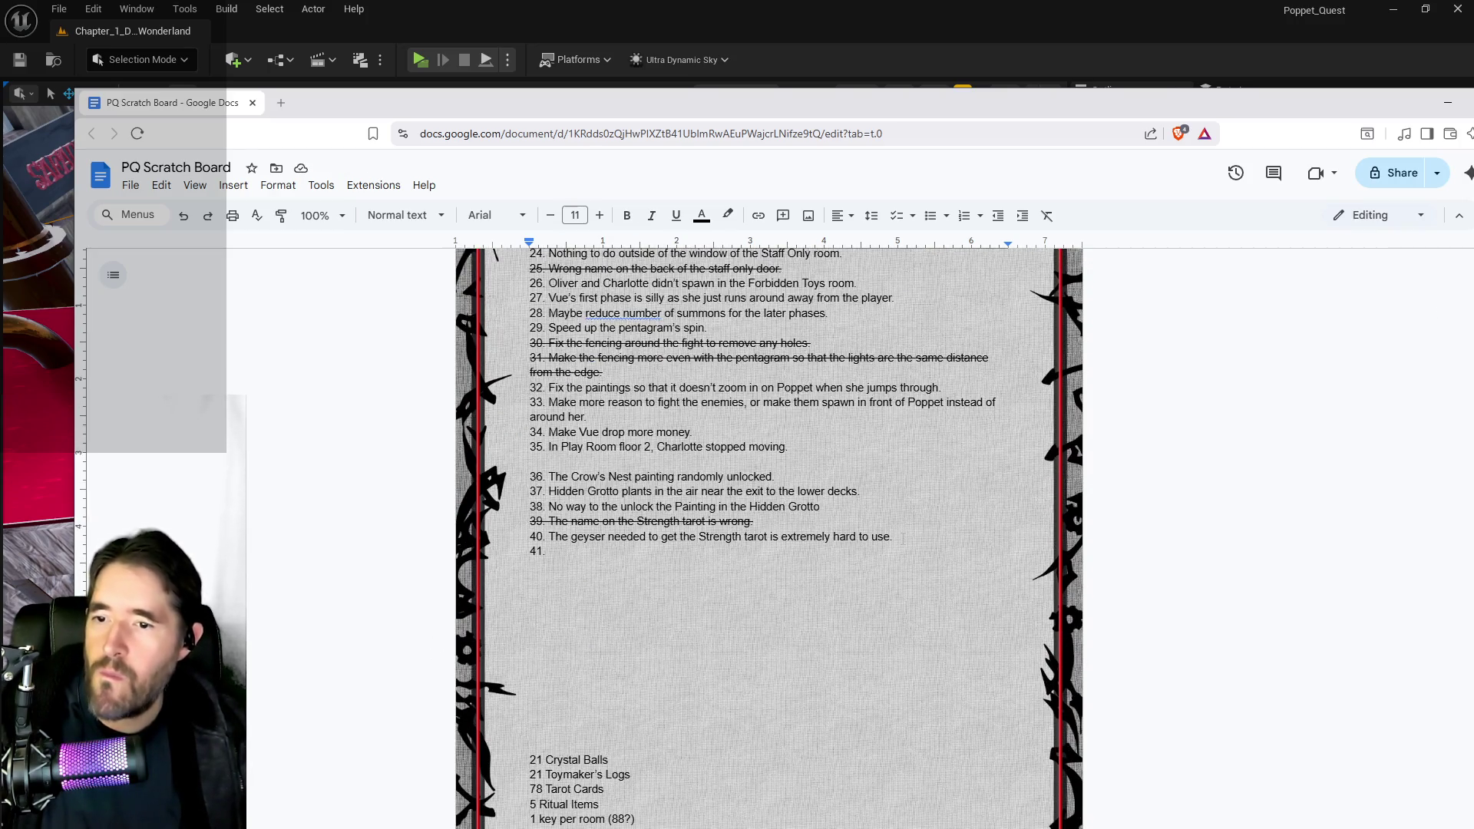
- Delete the geyser note and items 39 through 41, then return to Unreal
drag(903, 538, 601, 538)
key(BackSpace)
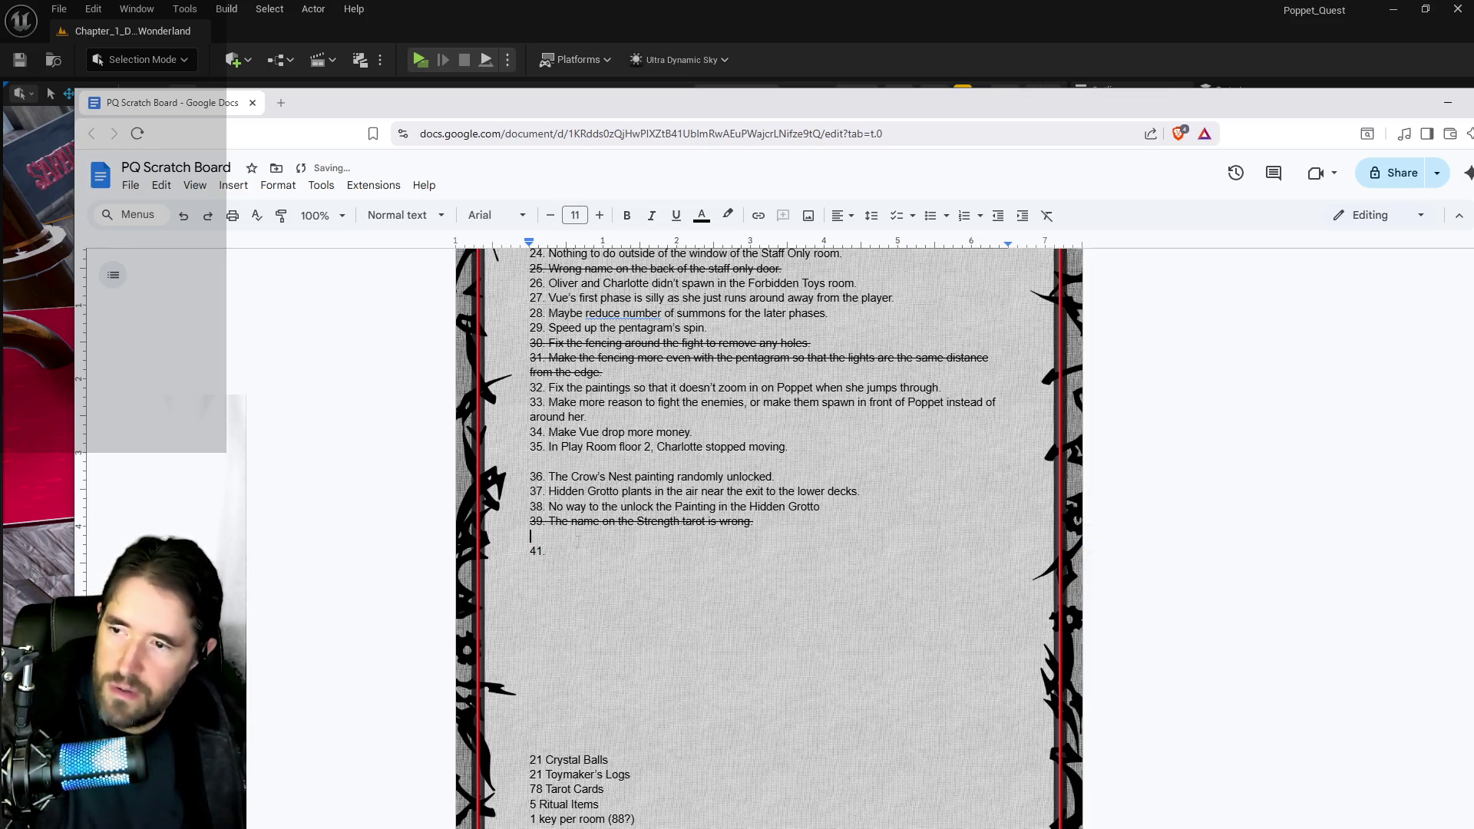
key(shift+Down)
key(shift+Up)
key(BackSpace)
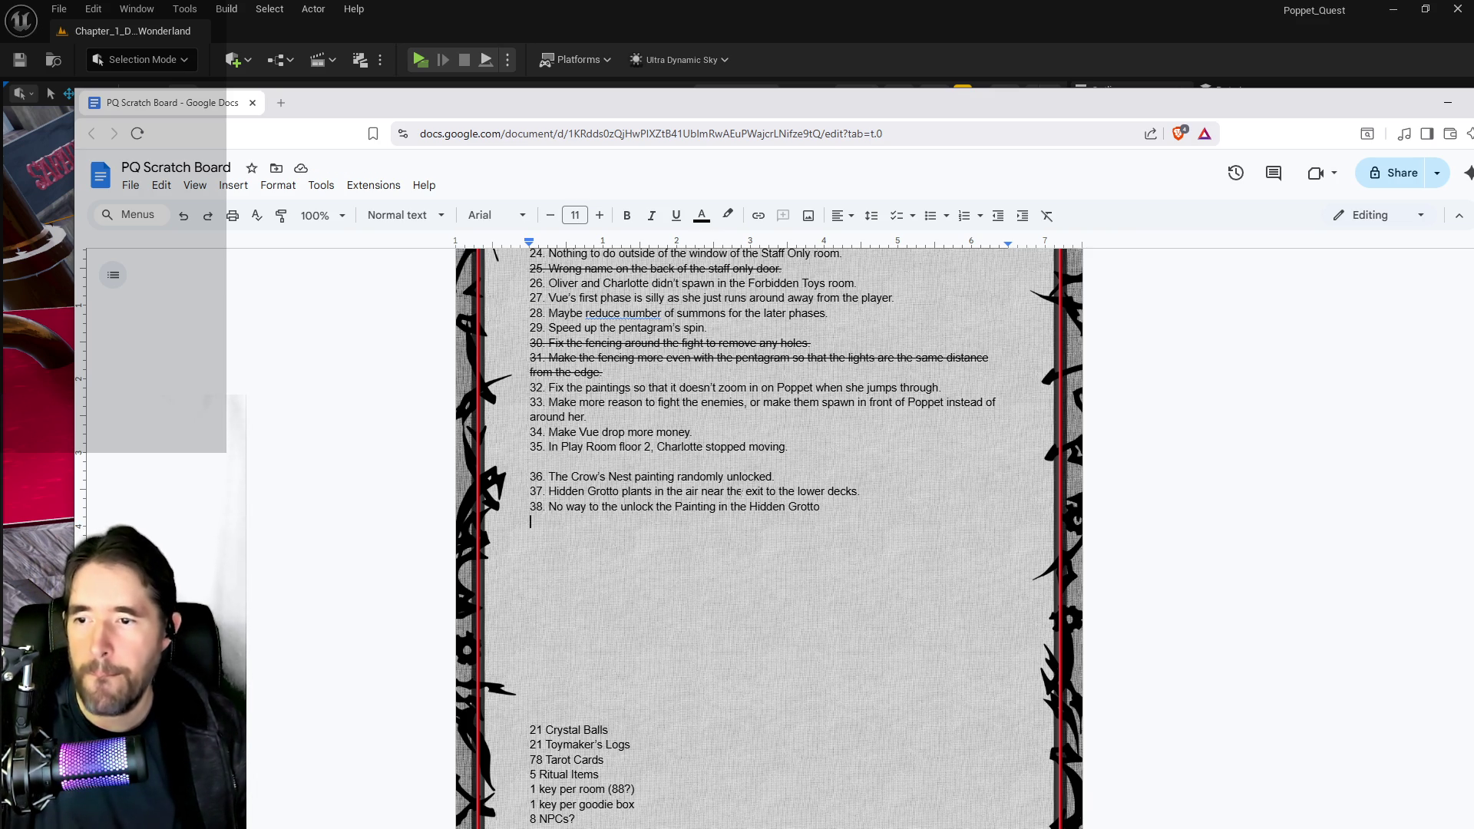
key(alt+Tab)
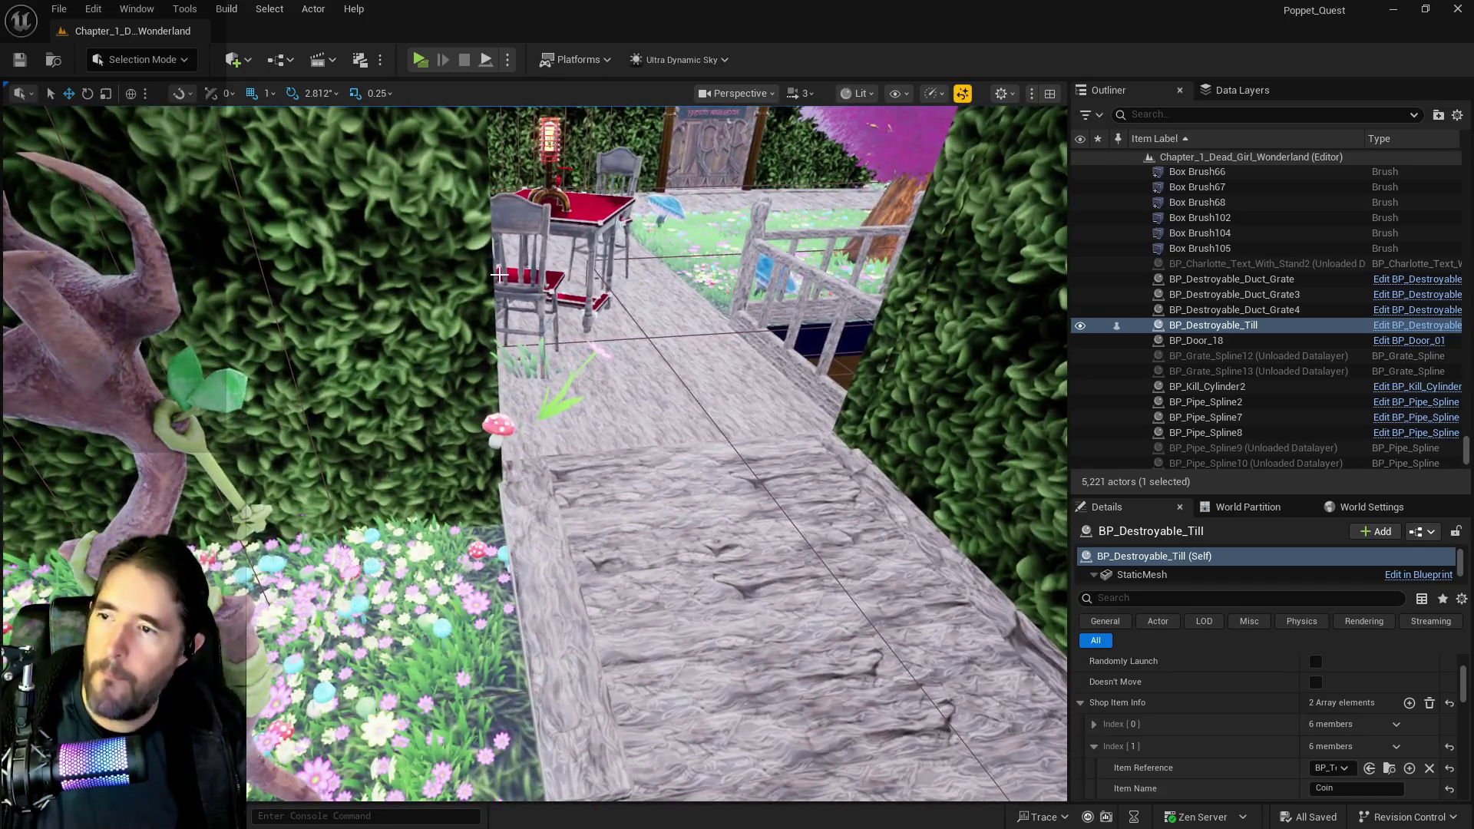
- Delete the floating plant instance using Foliage mode's Select tool
click(142, 59)
click(123, 117)
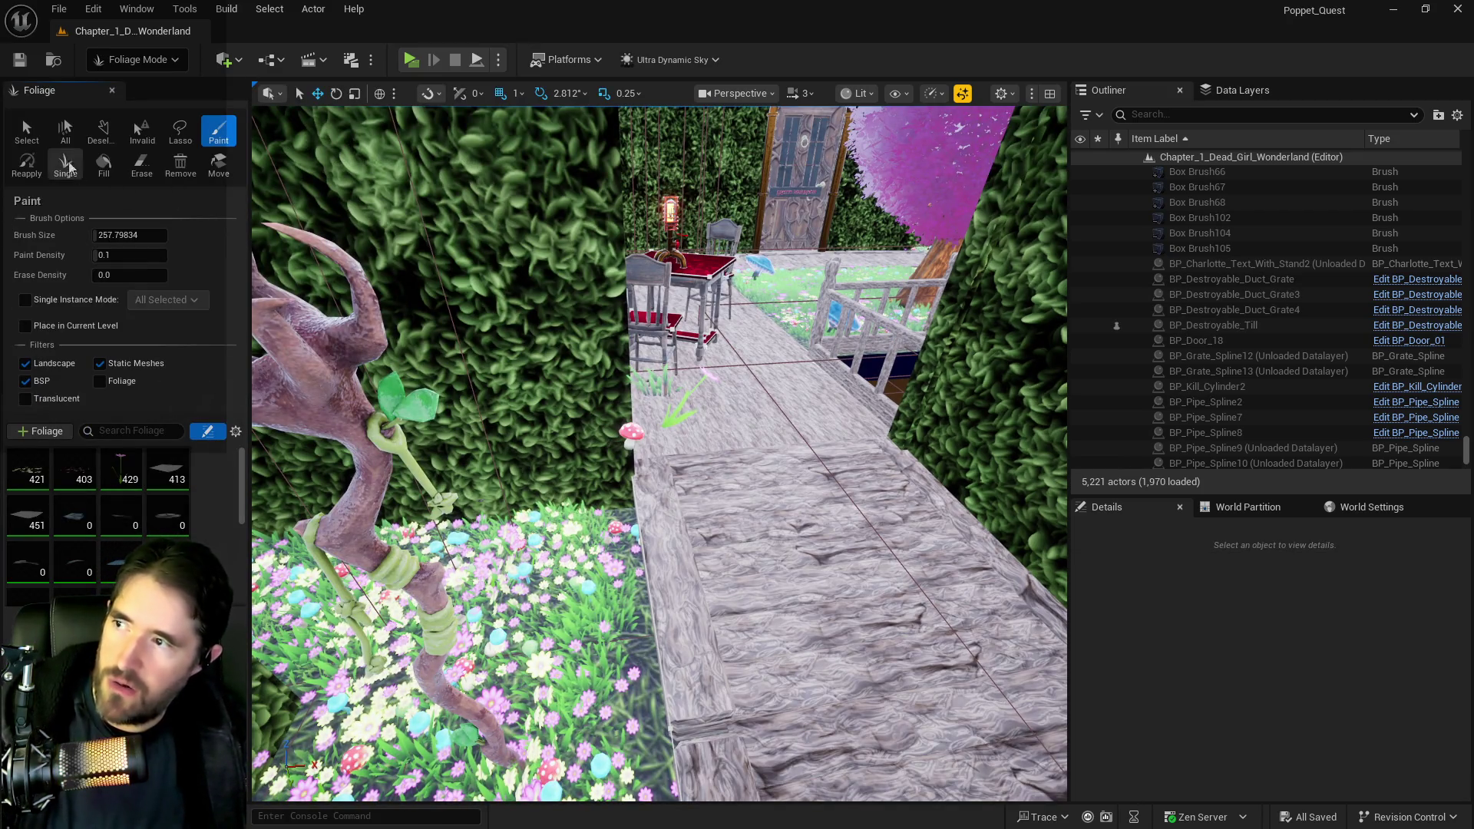
click(27, 132)
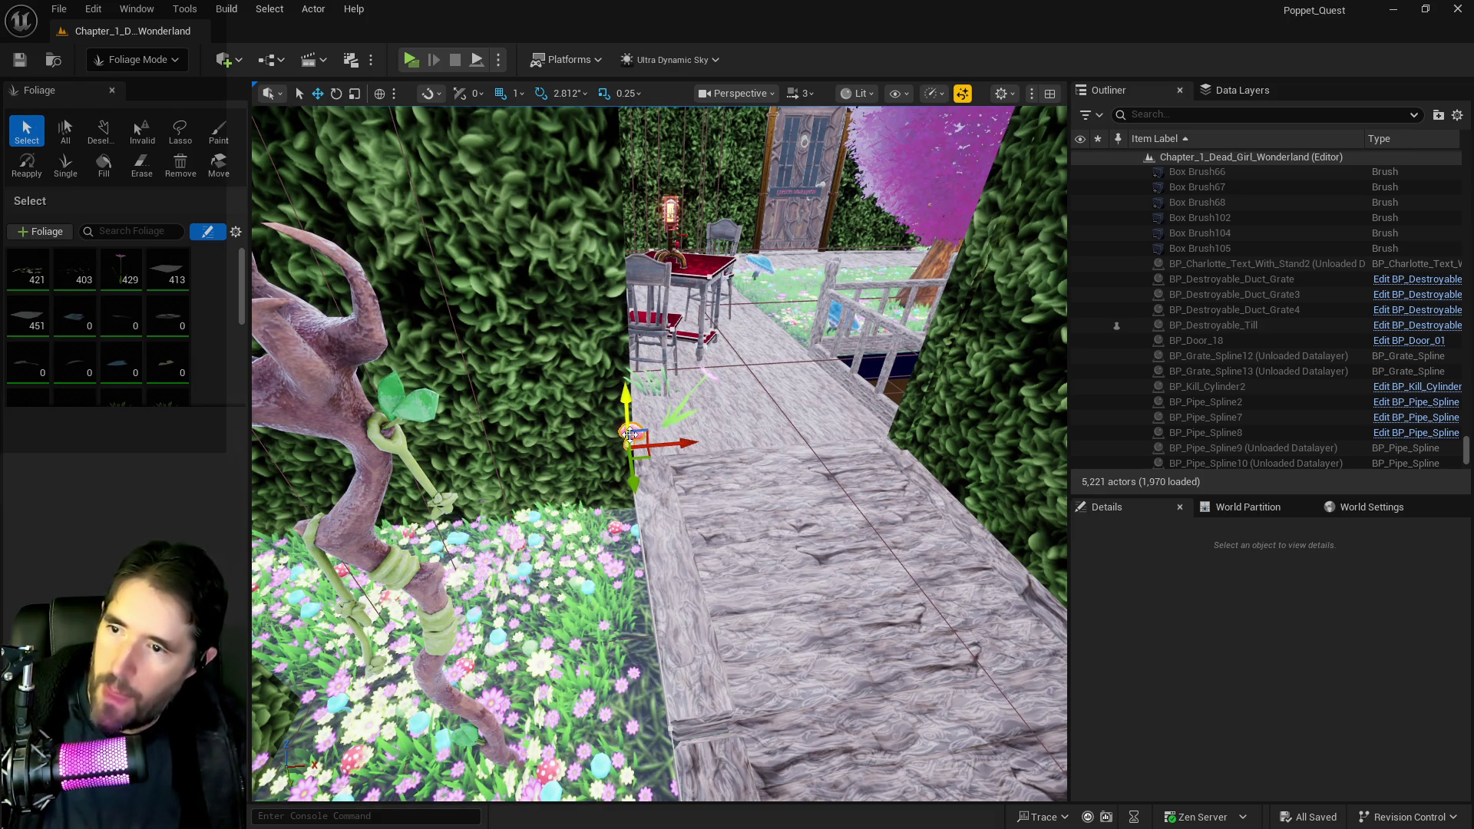
key(Delete)
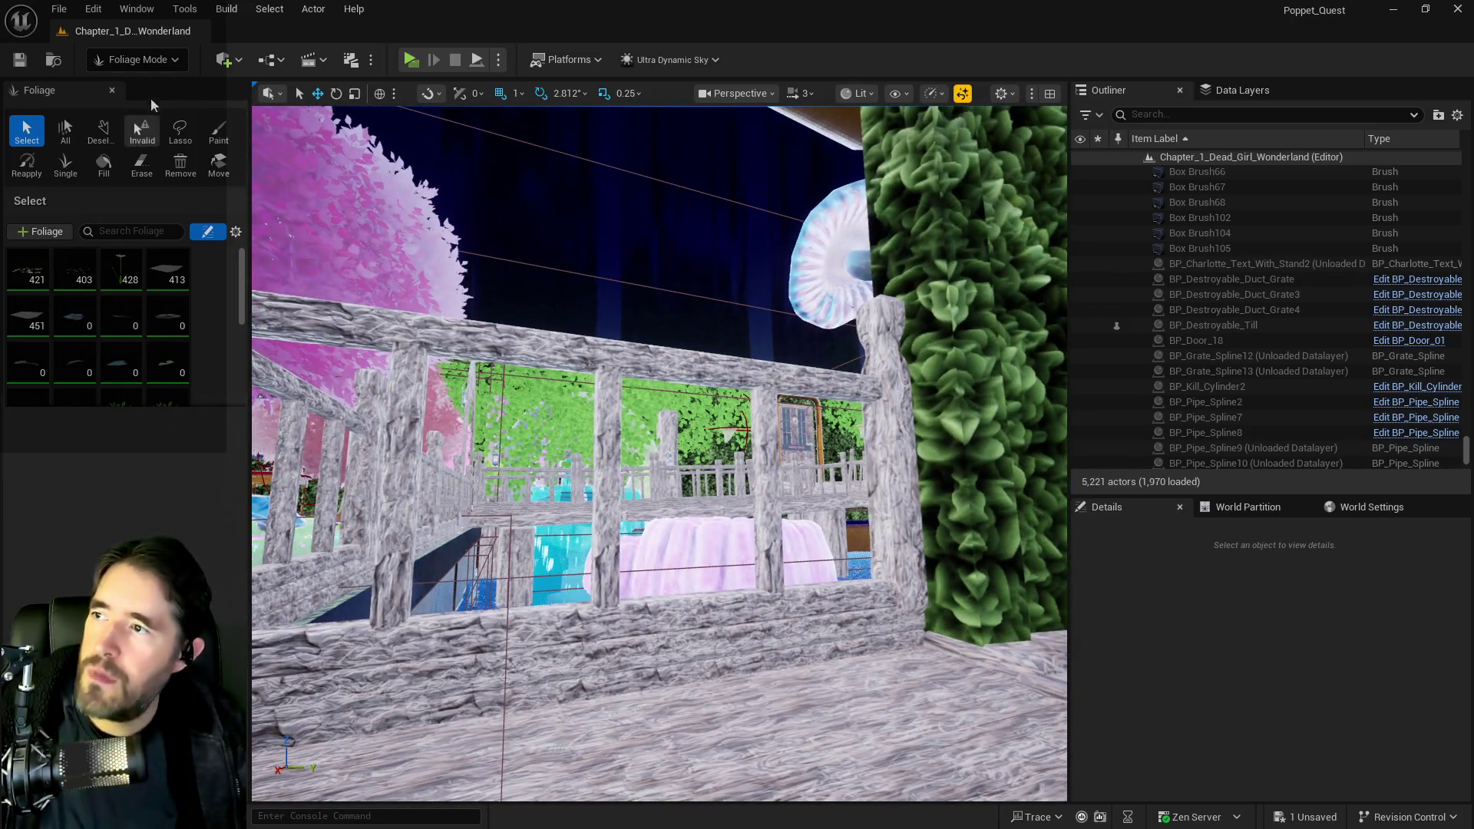
- Return to Selection Mode and bring the scratch board notes forward
click(138, 60)
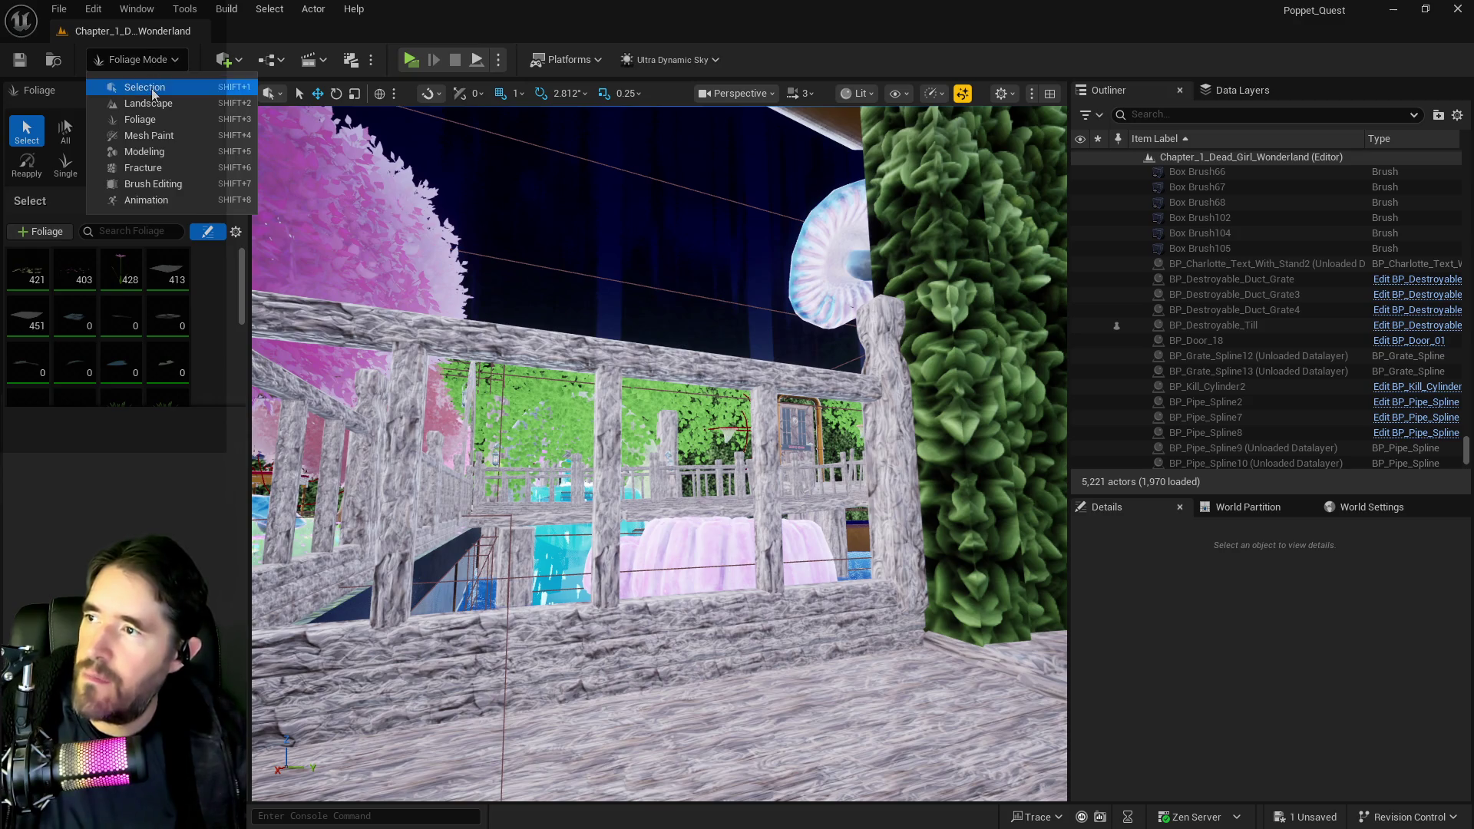
click(130, 81)
key(alt+Tab)
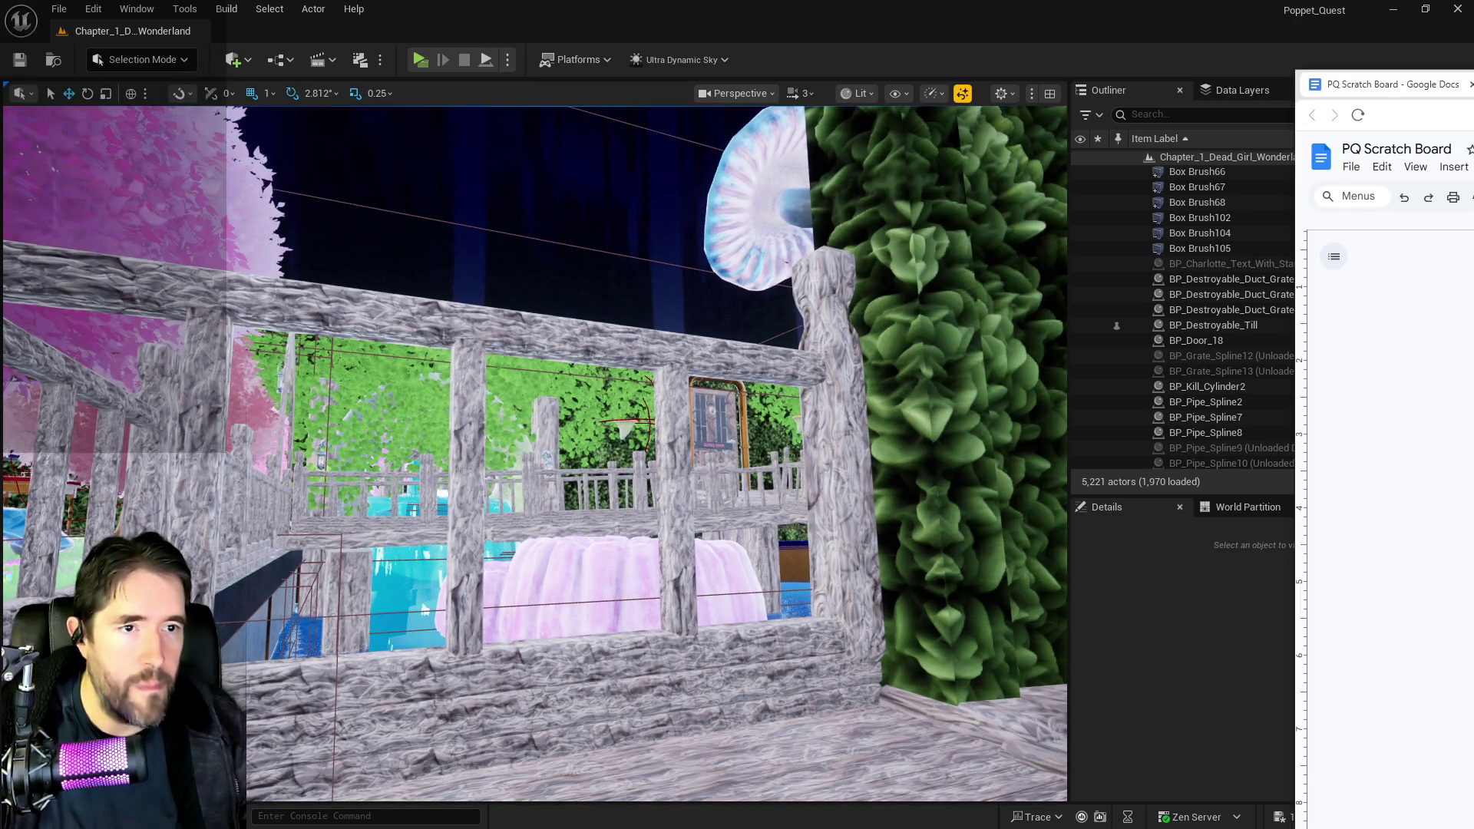
- Delete item 37's Hidden Grotto floating-plants note and move the Docs window to the other monitor
mouse_move(1382, 84)
mouse_down()
mouse_move(1097, 240)
mouse_move(956, 206)
mouse_up()
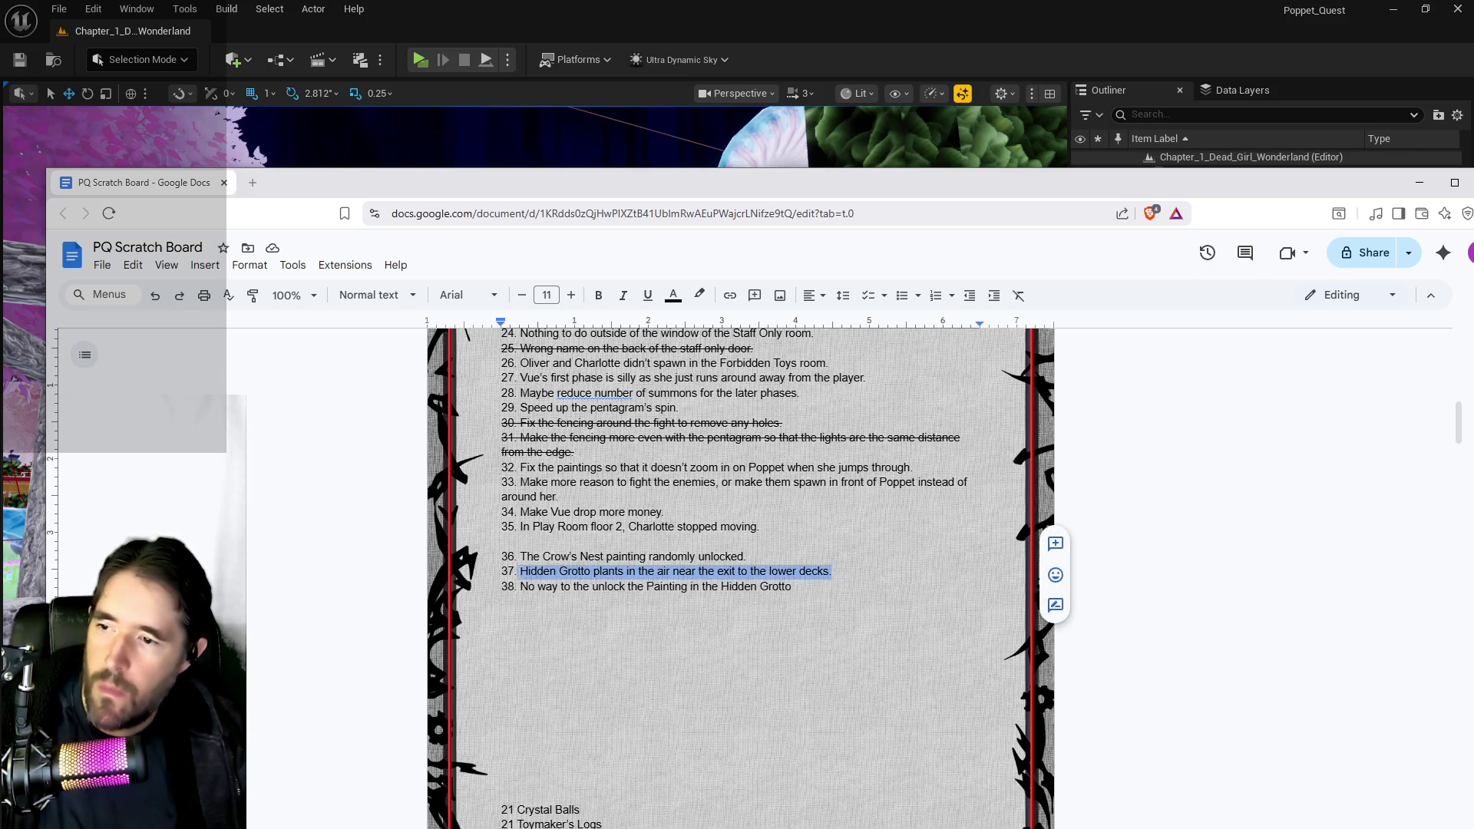
key(BackSpace)
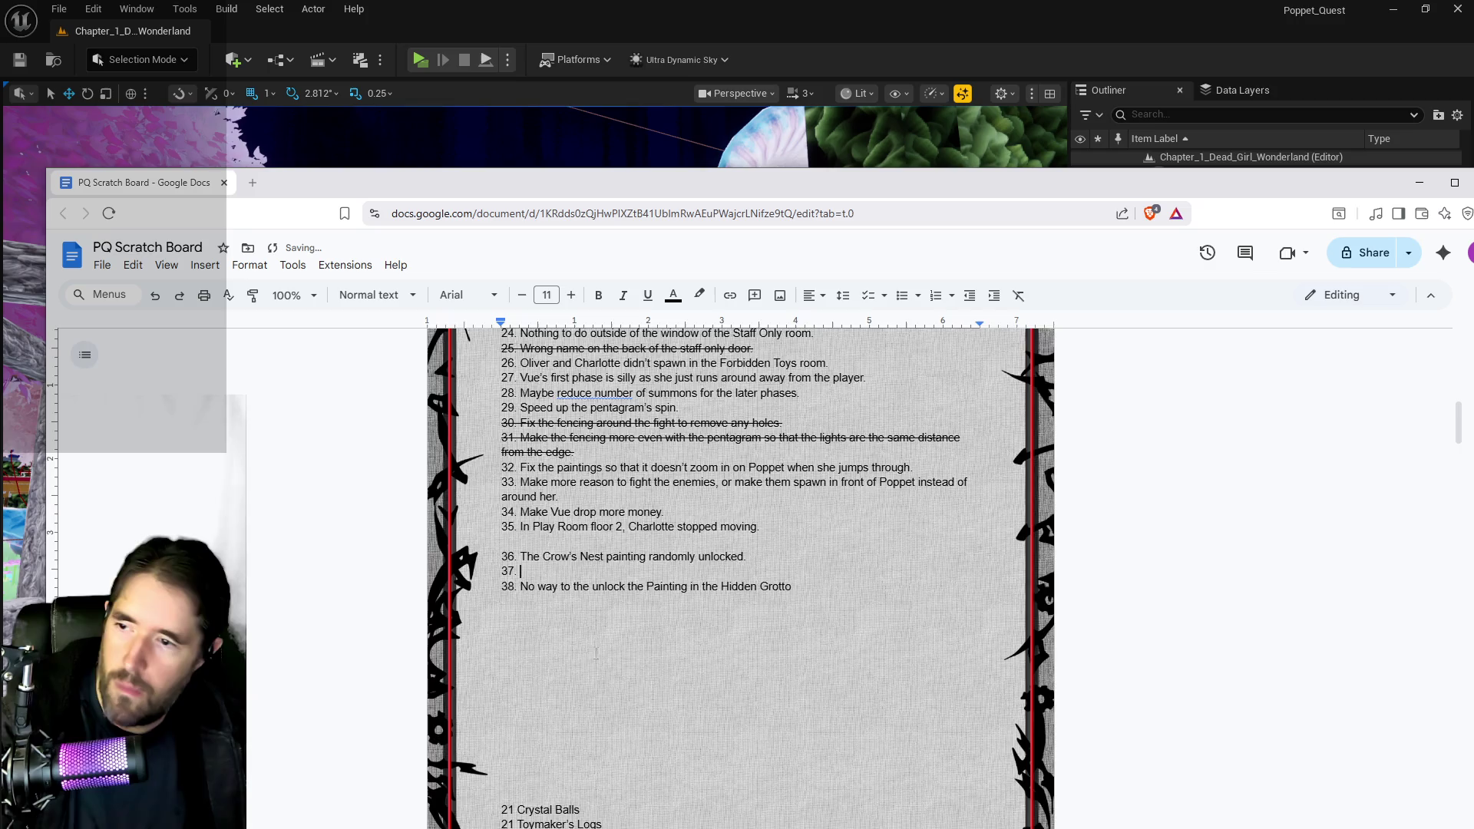
scroll(740, 578, up, 5)
scroll(740, 578, down, 3)
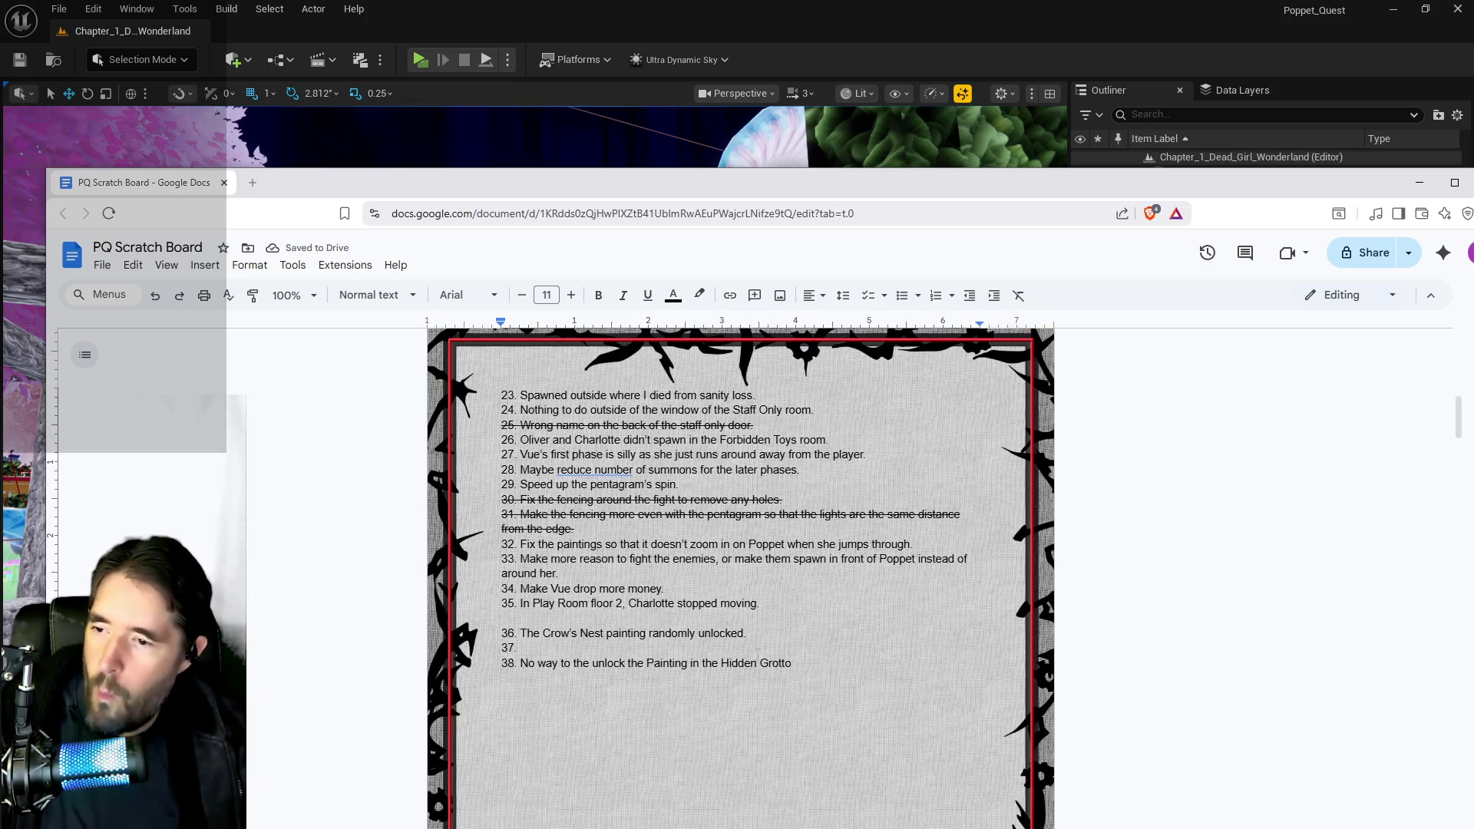
drag(889, 181, 1473, 219)
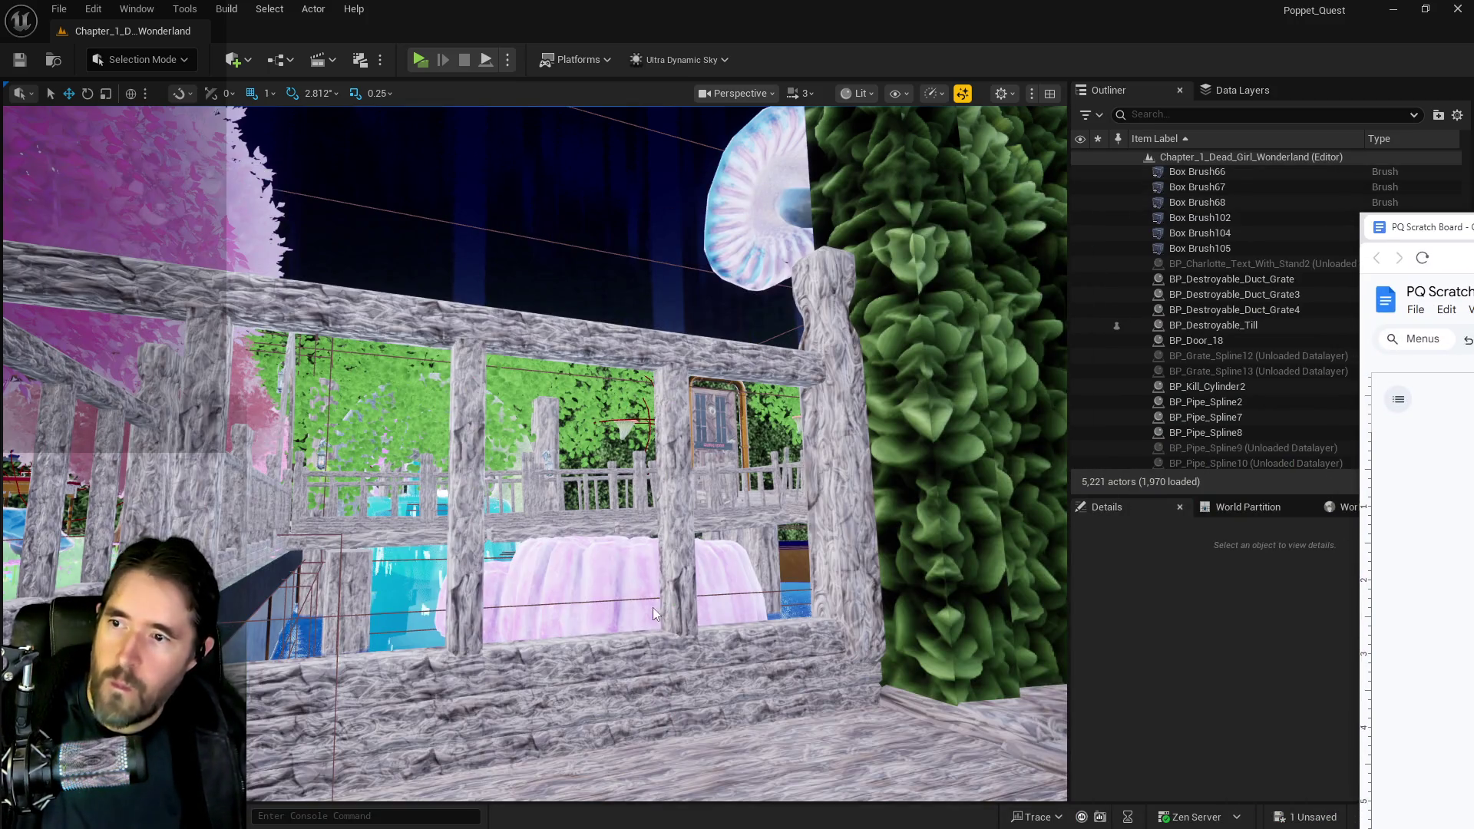
- Fly the viewport into the brick room and open the floating Content Browser on the Collectibles folder
key(w)
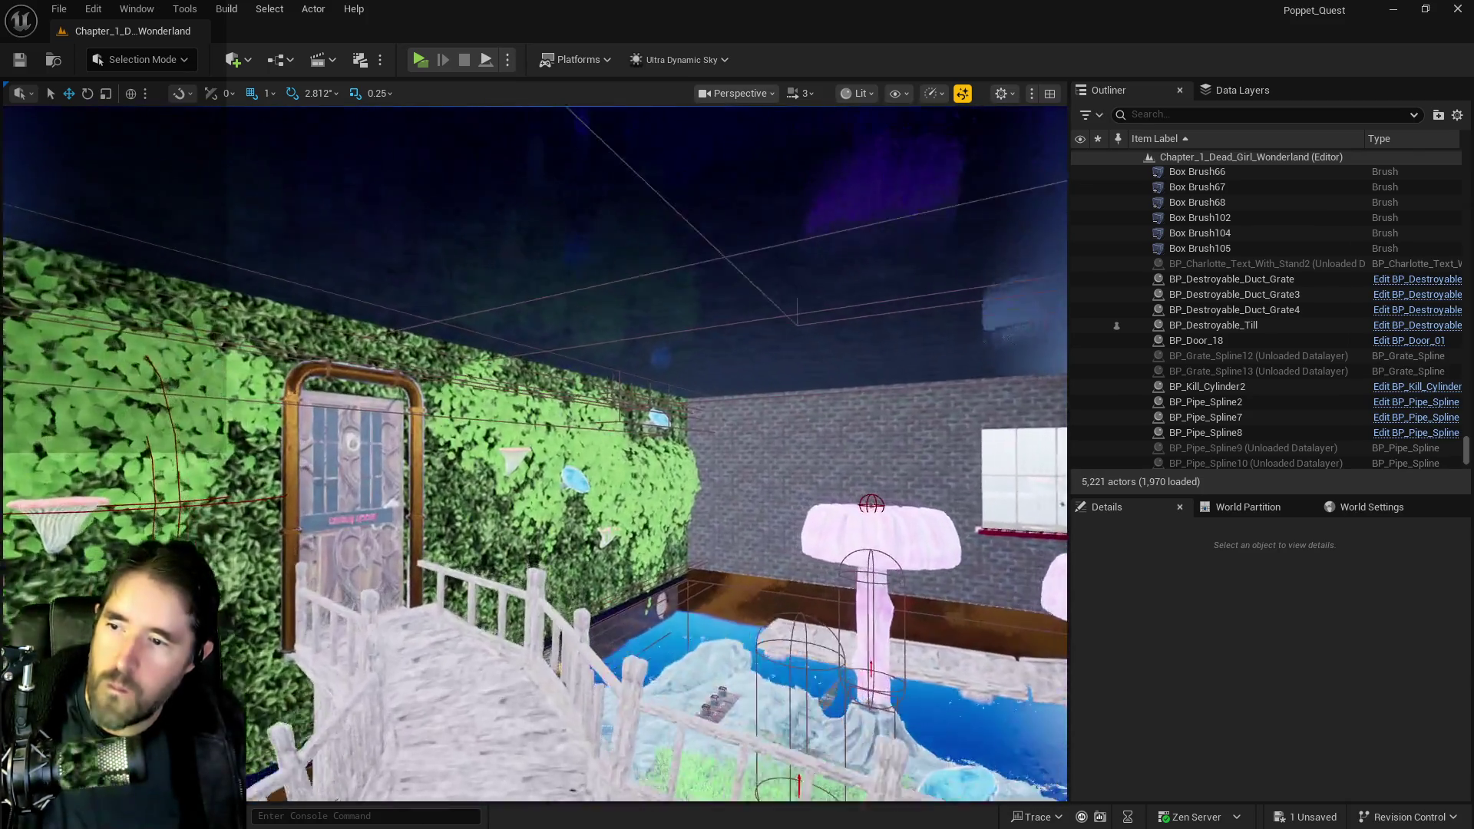
key(w)
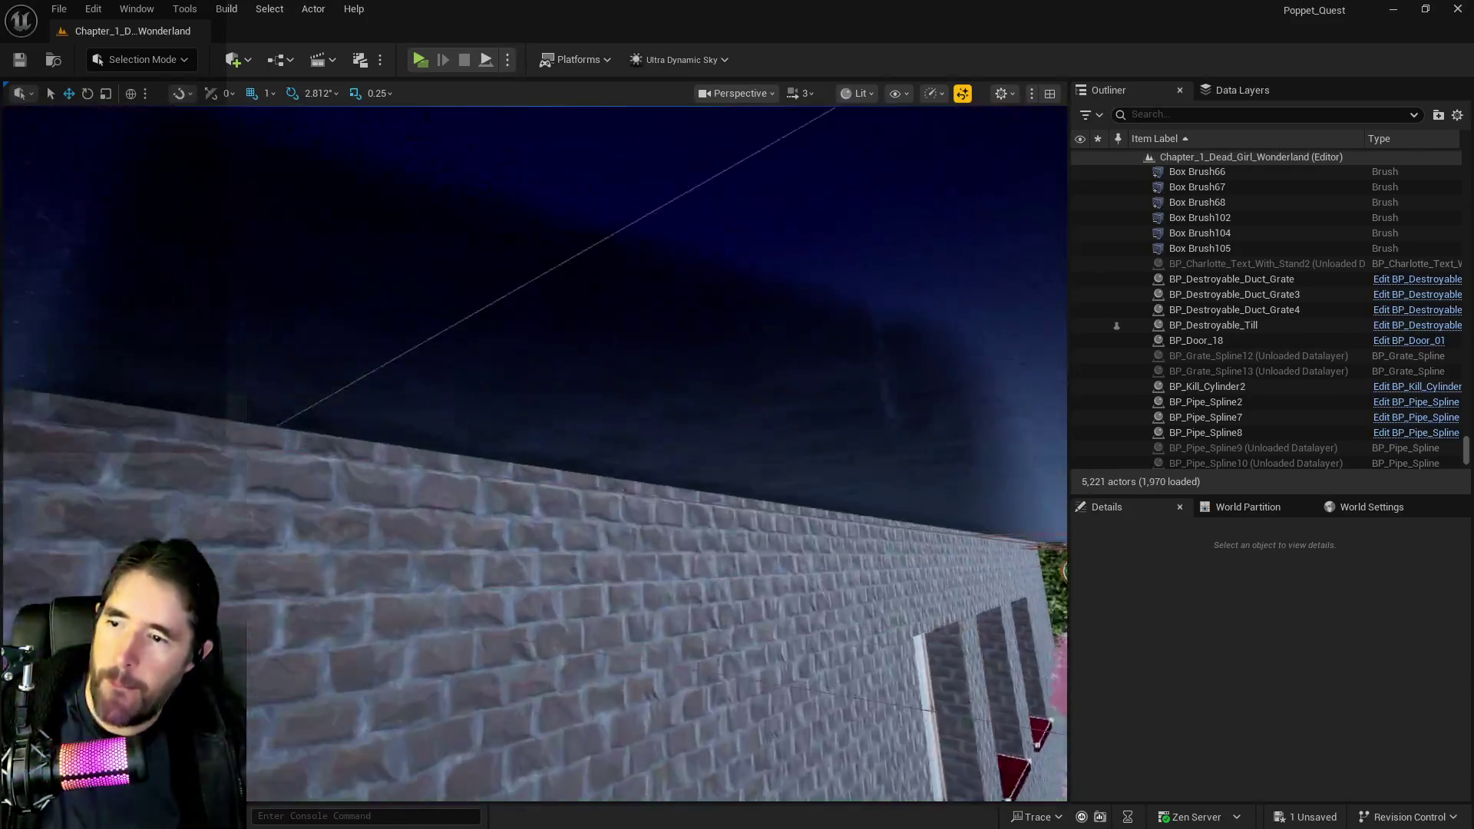
key(s)
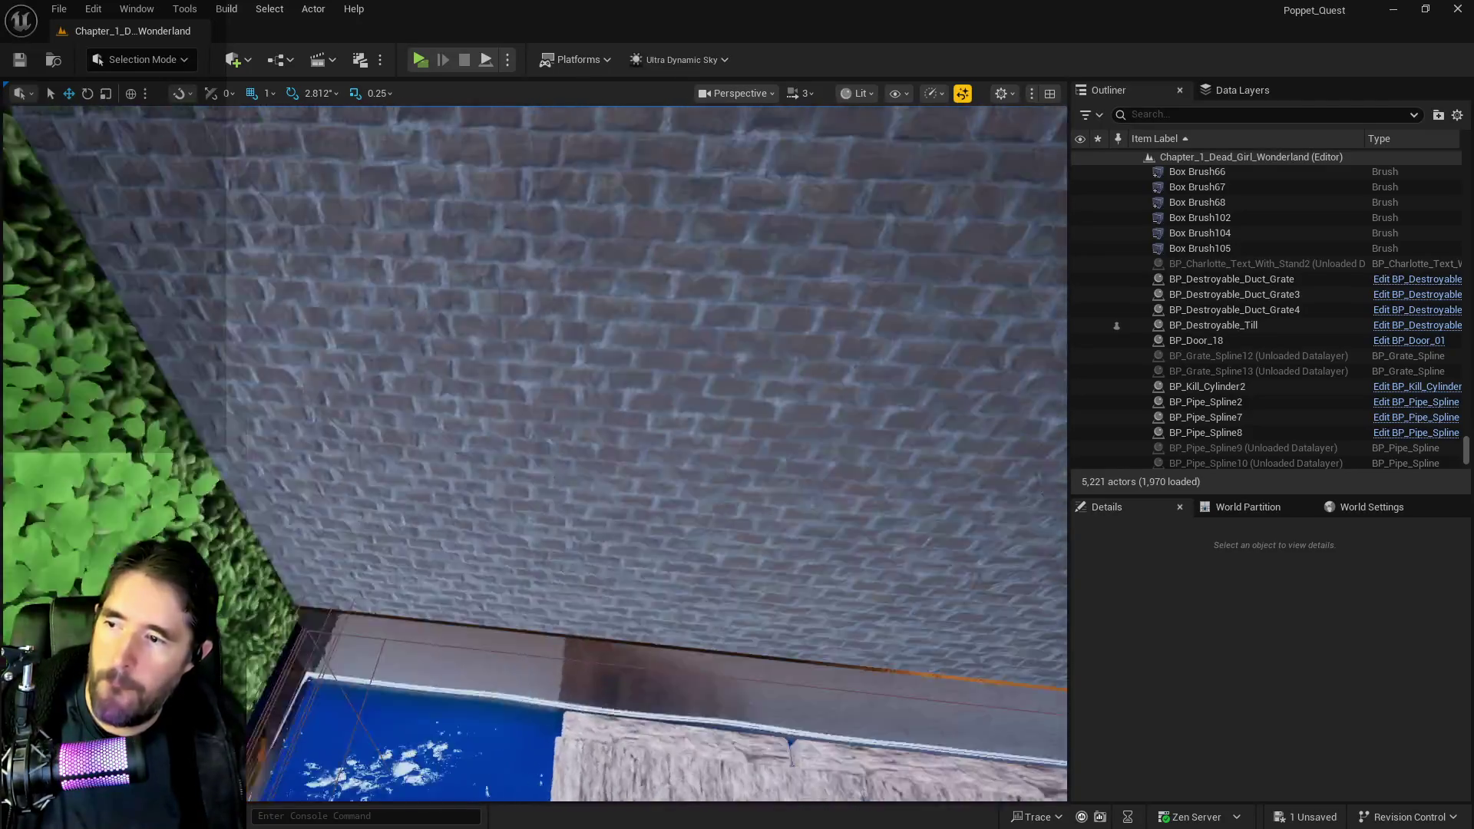
key(w)
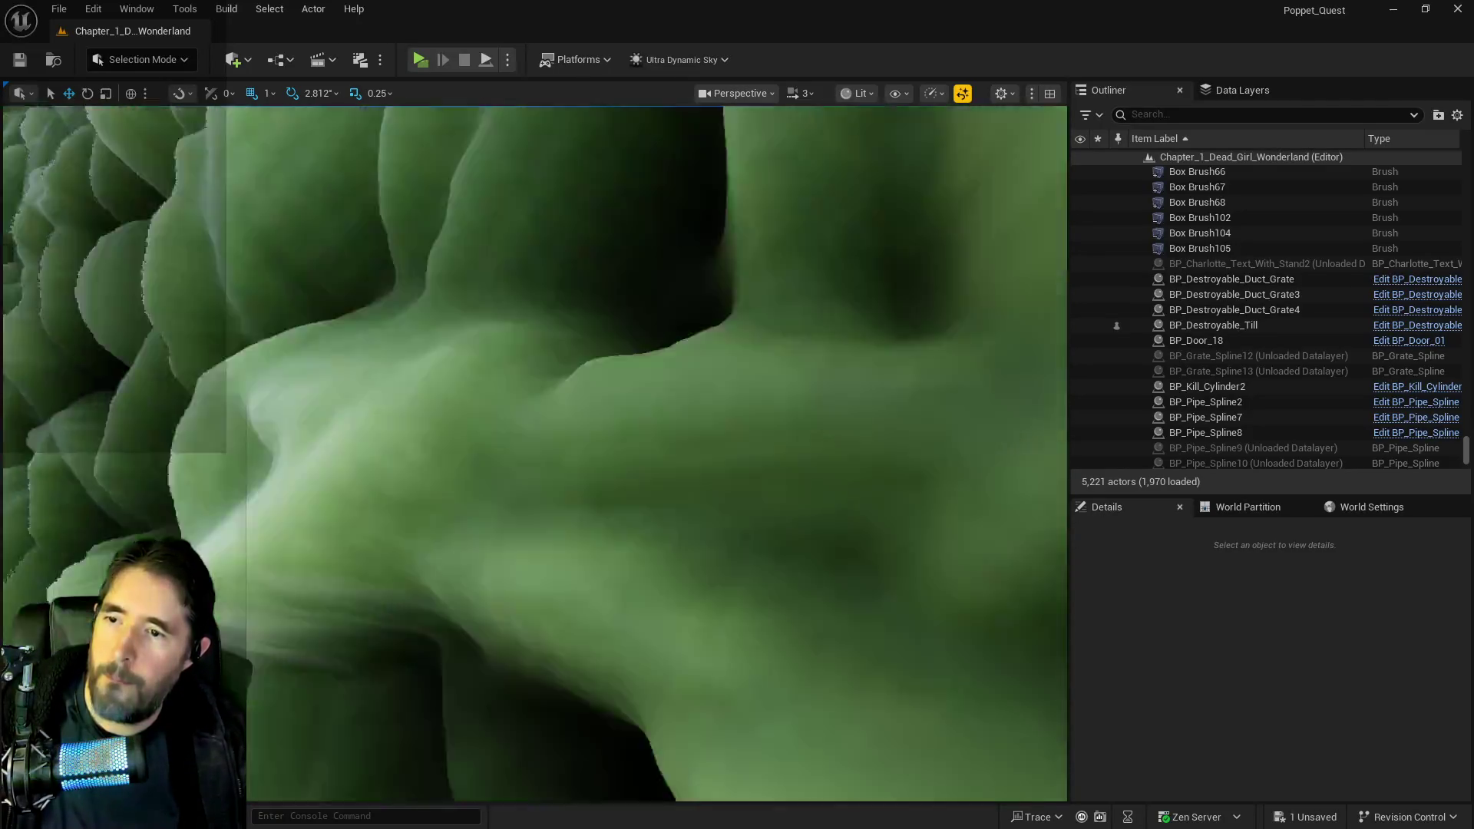
key(w)
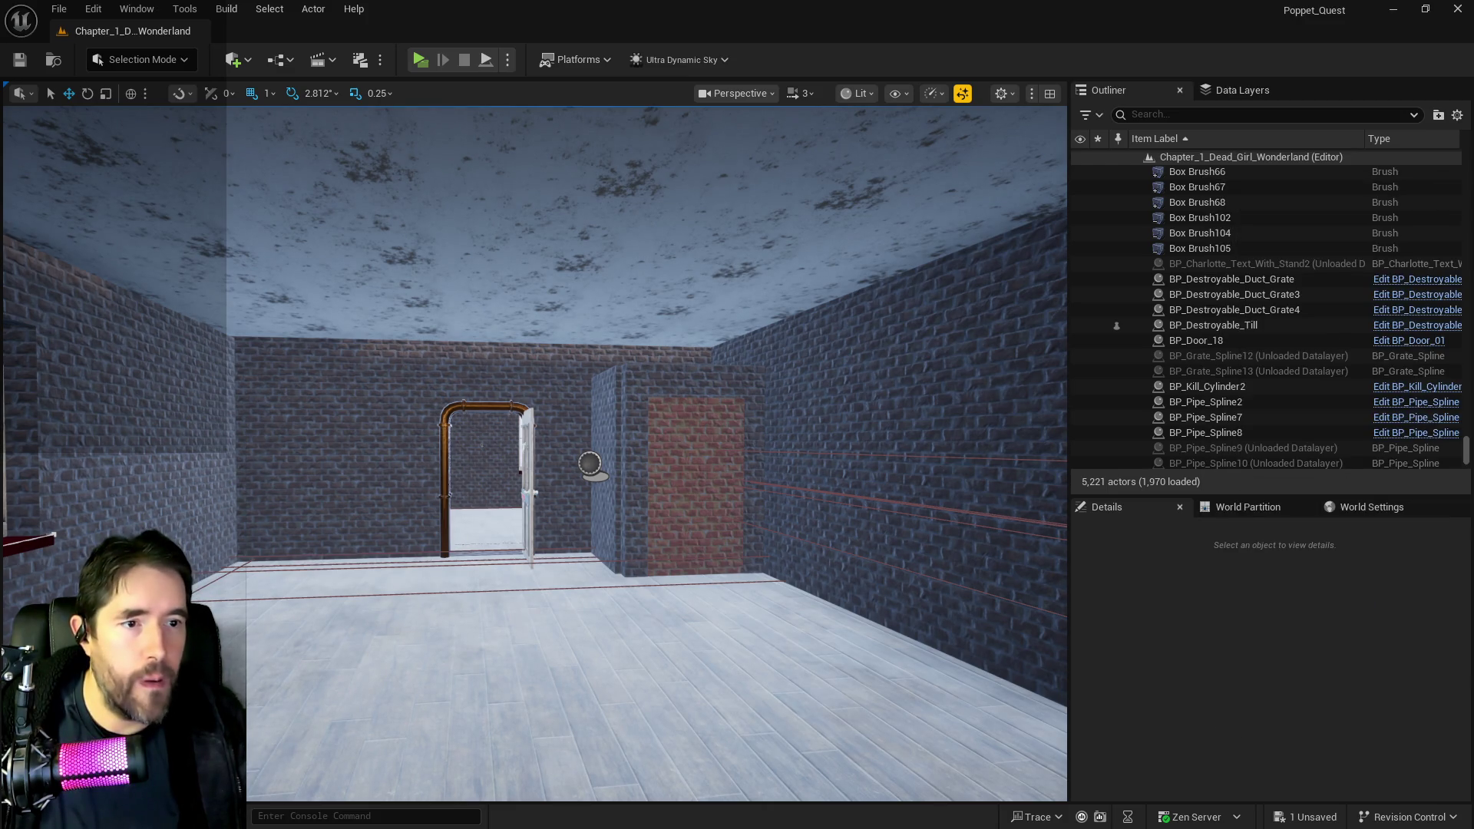
key(ctrl+shift+f)
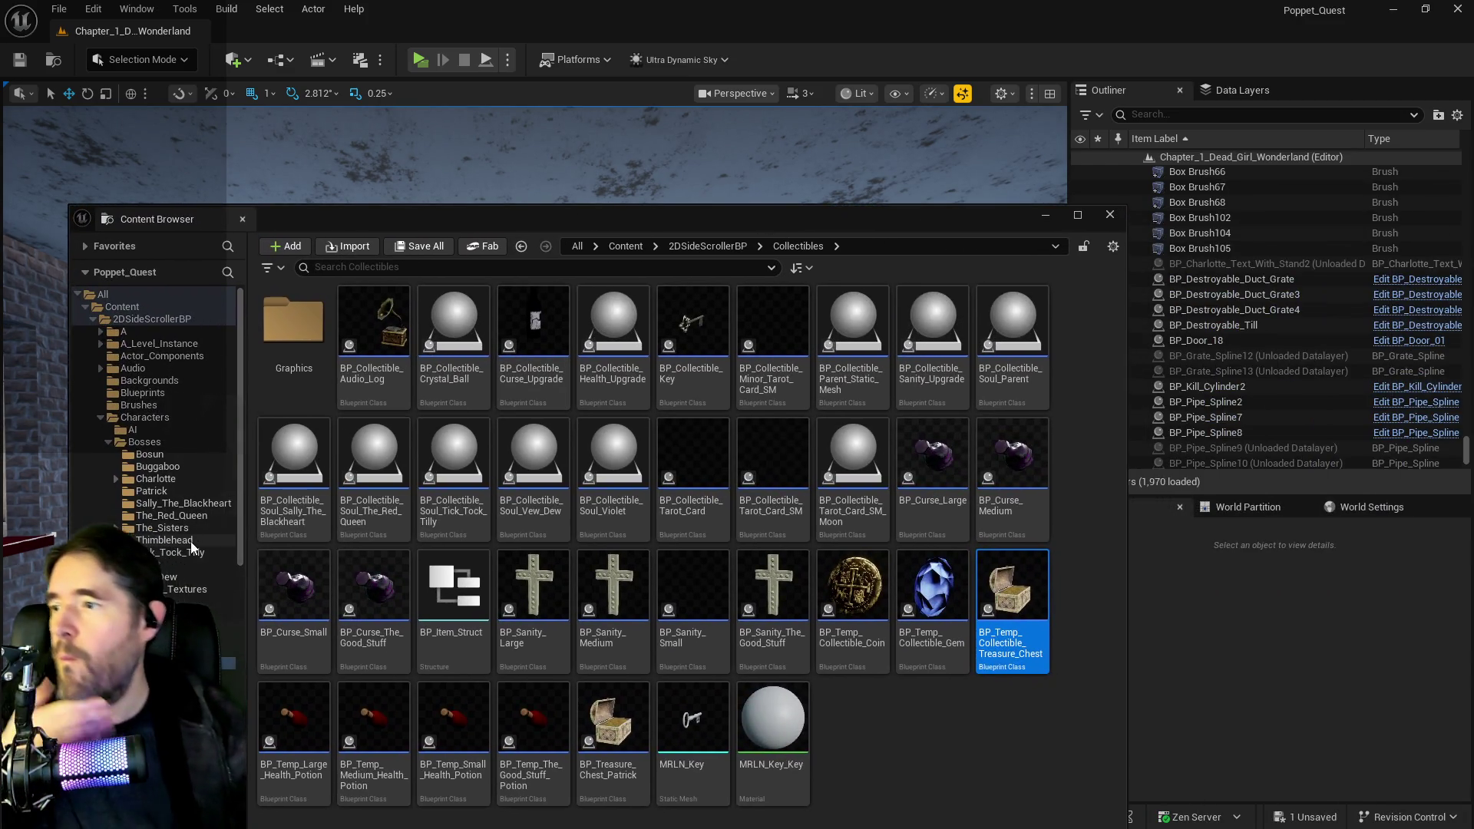
- In the Characters folder, open BP_Puppet_Master and choose Delete on BP_NPC_Paper_ZD
click(164, 421)
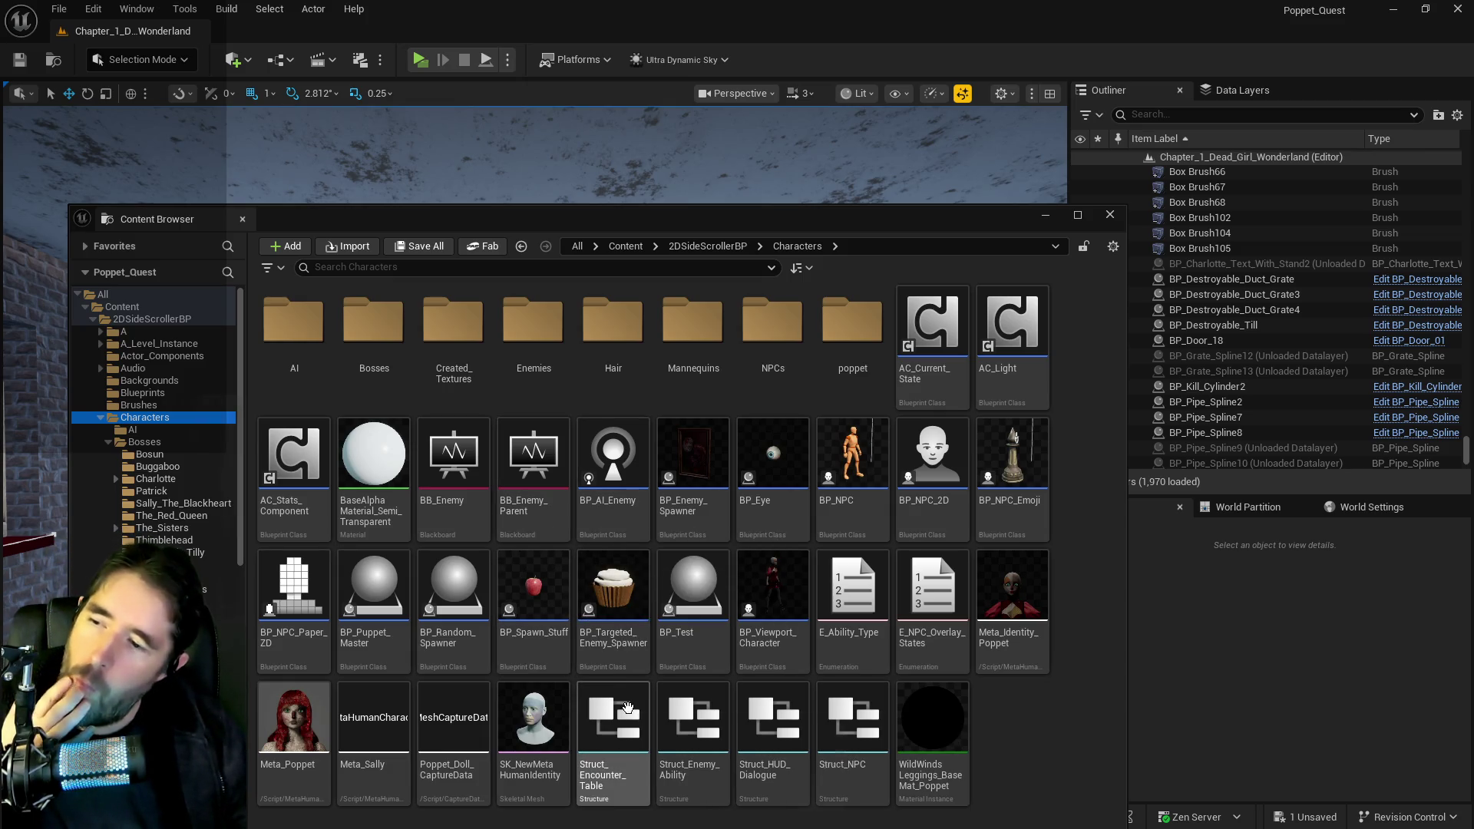
double_click(383, 656)
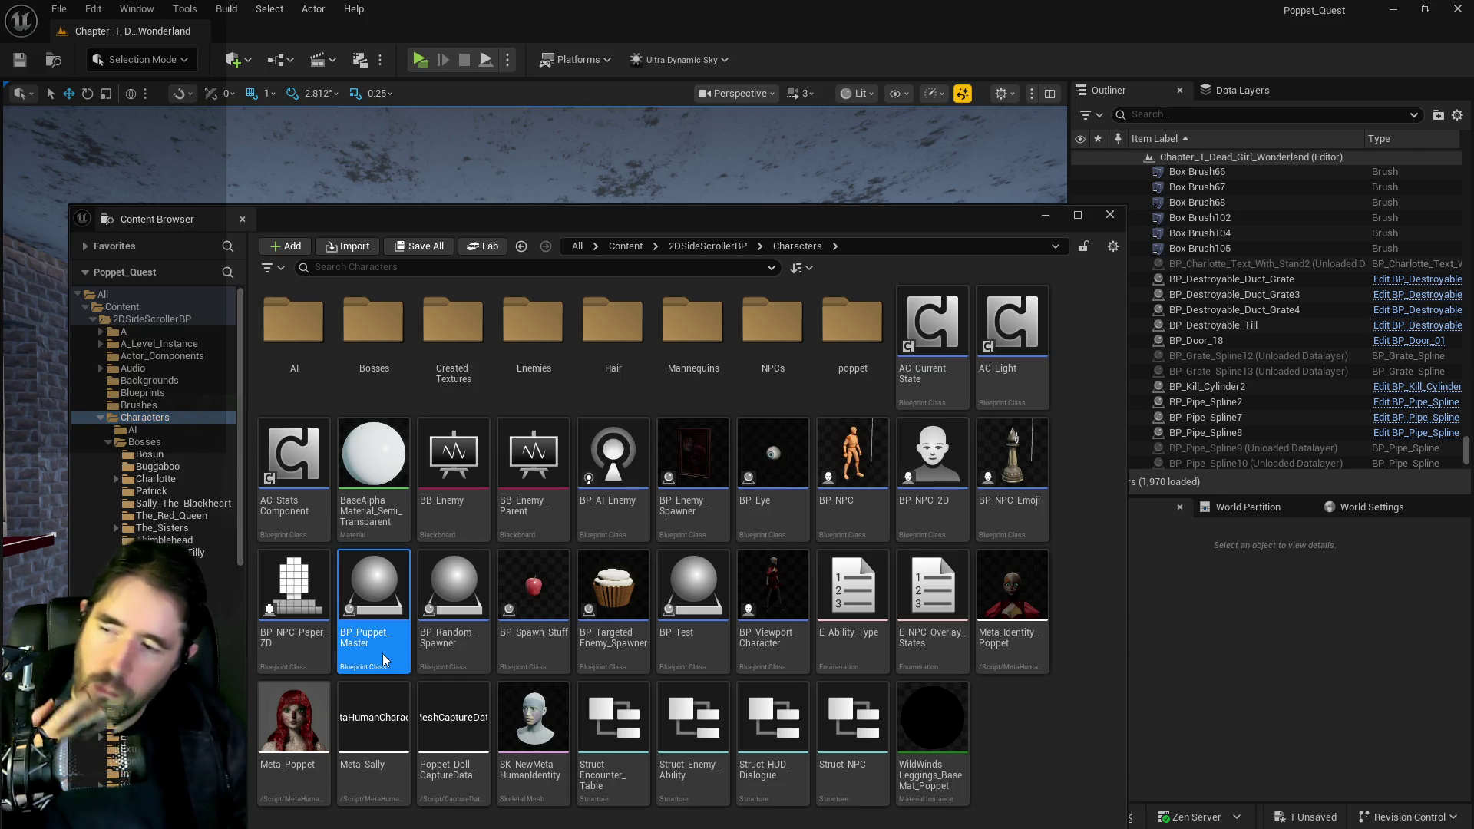
right_click(283, 657)
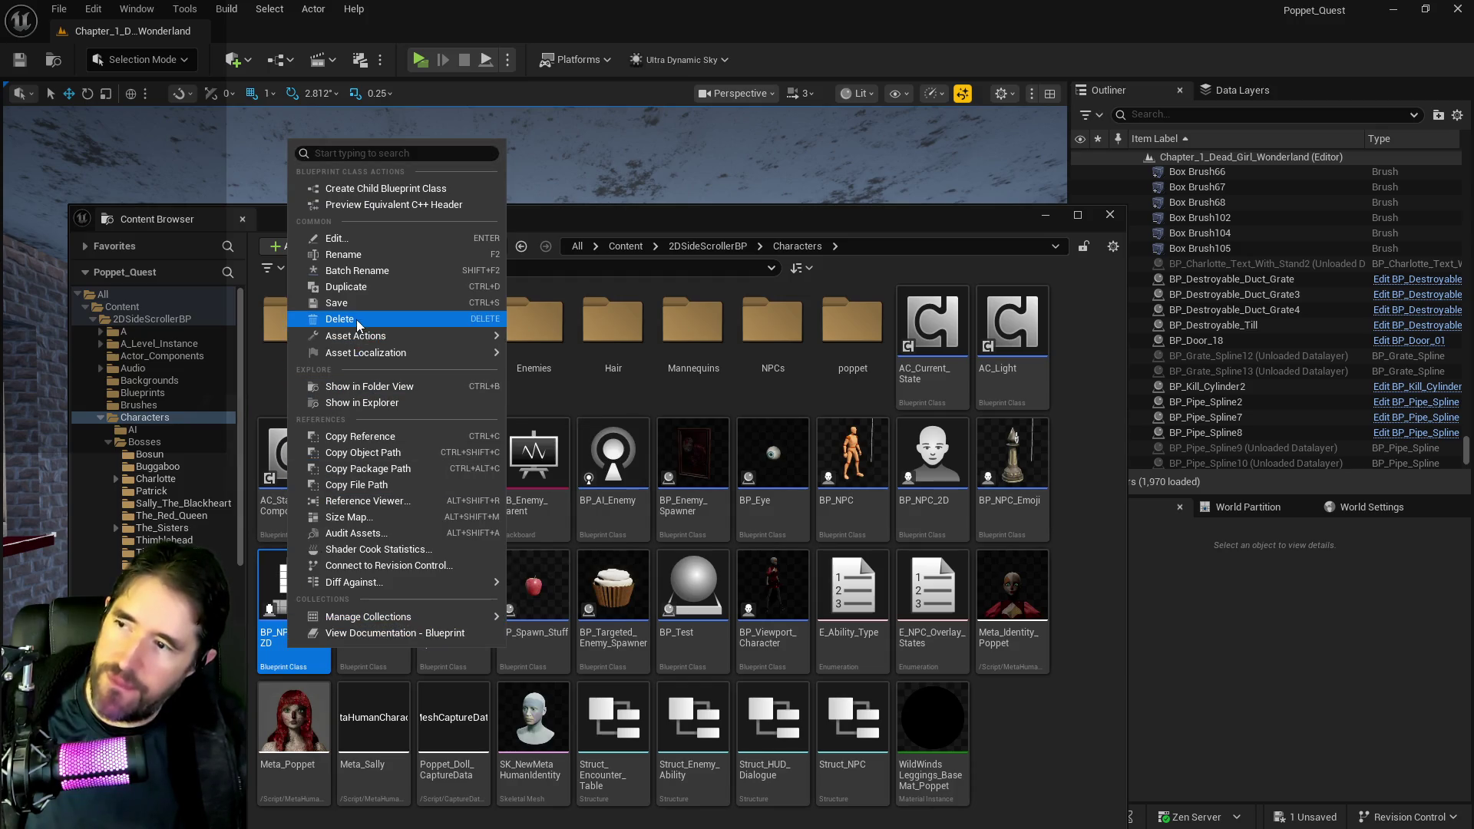
click(357, 319)
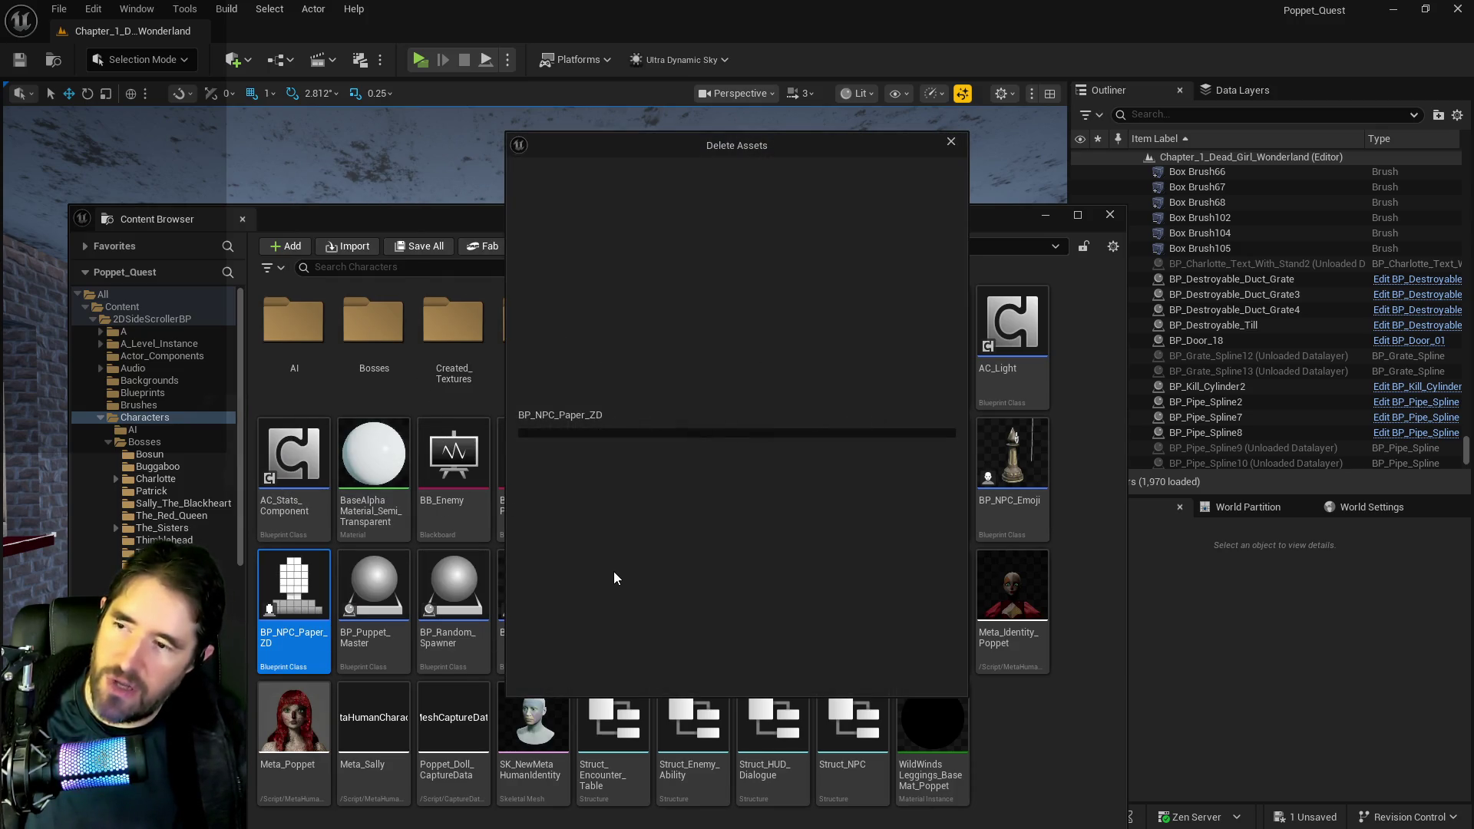
- Confirm removal of BP_NPC_Paper_ZD in the Delete Assets dialog
click(628, 668)
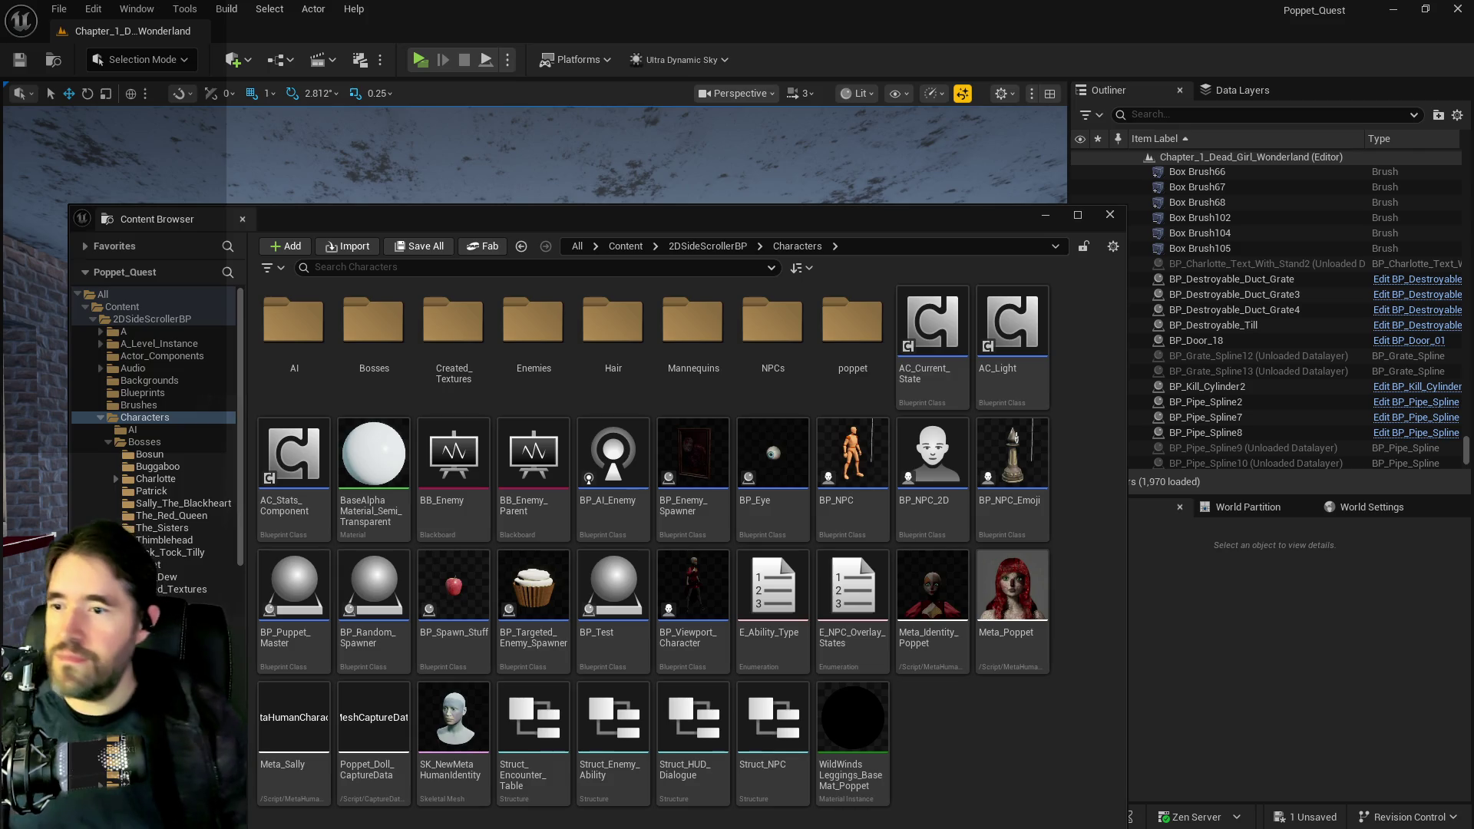
- Open BP_Puppet_Master full-screen and select the Chapter 1 Encounter Table variable via 'enco' search
double_click(294, 584)
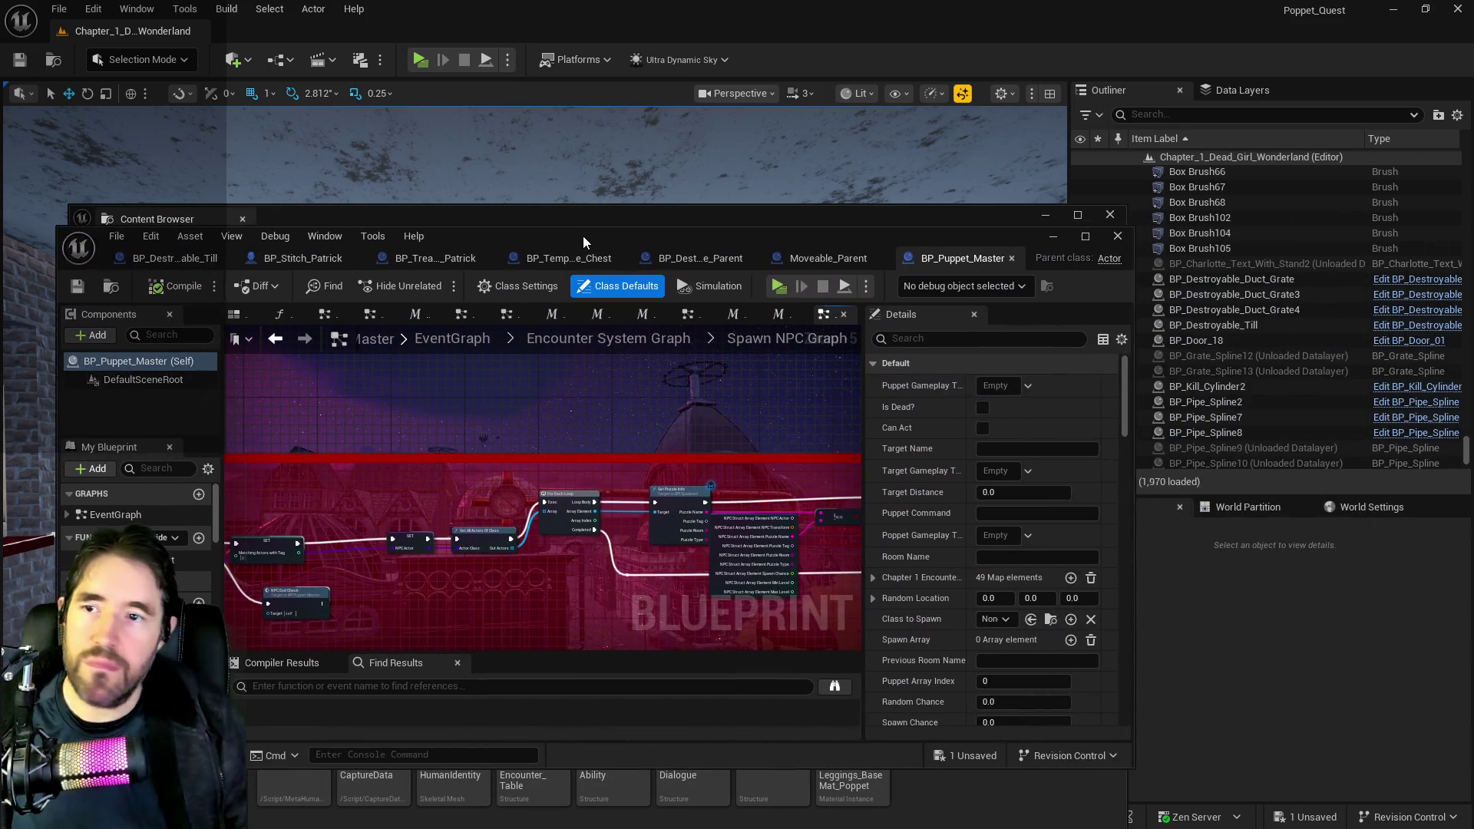
double_click(583, 236)
click(105, 329)
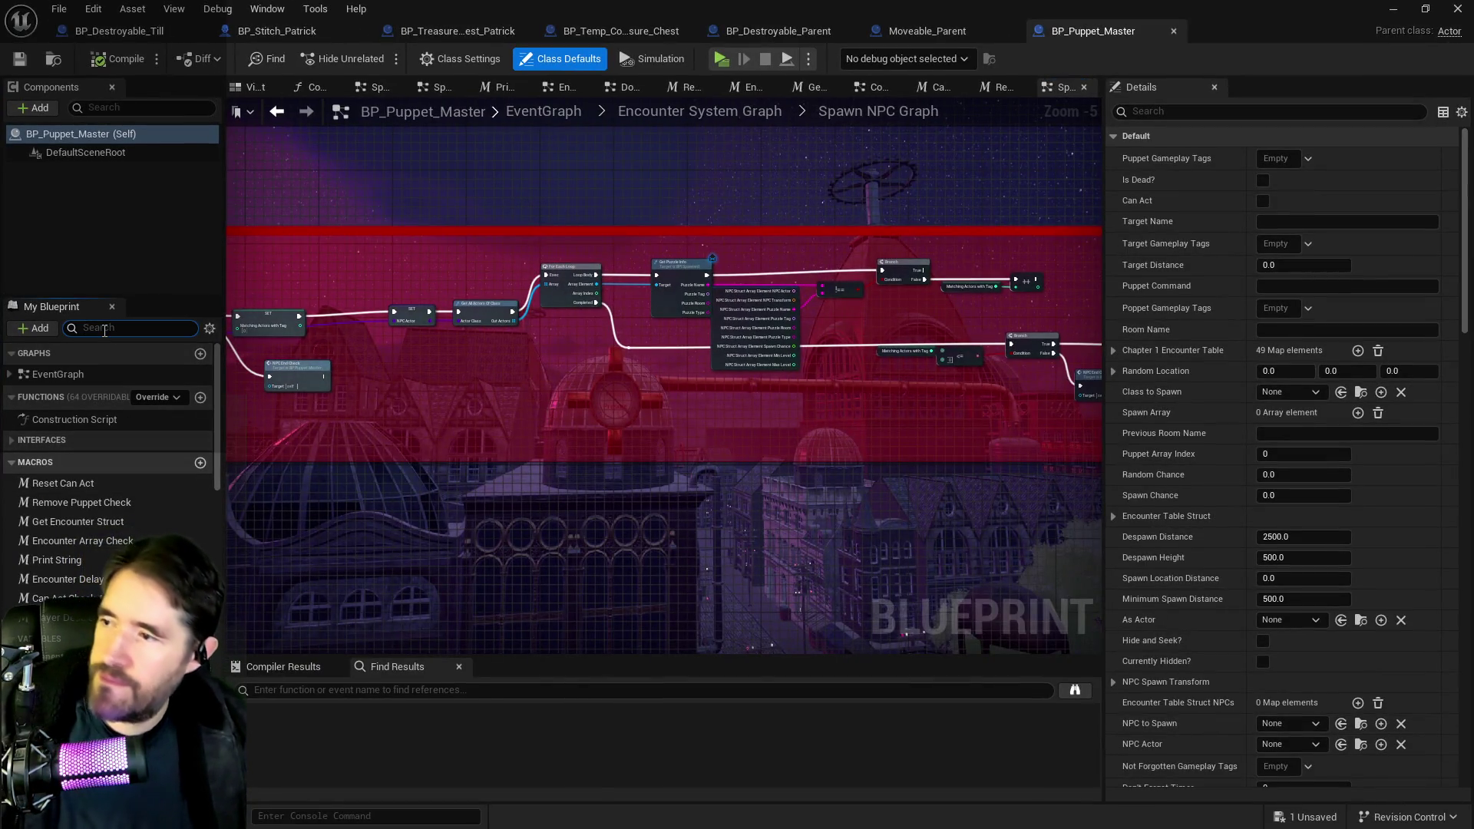
text(enco)
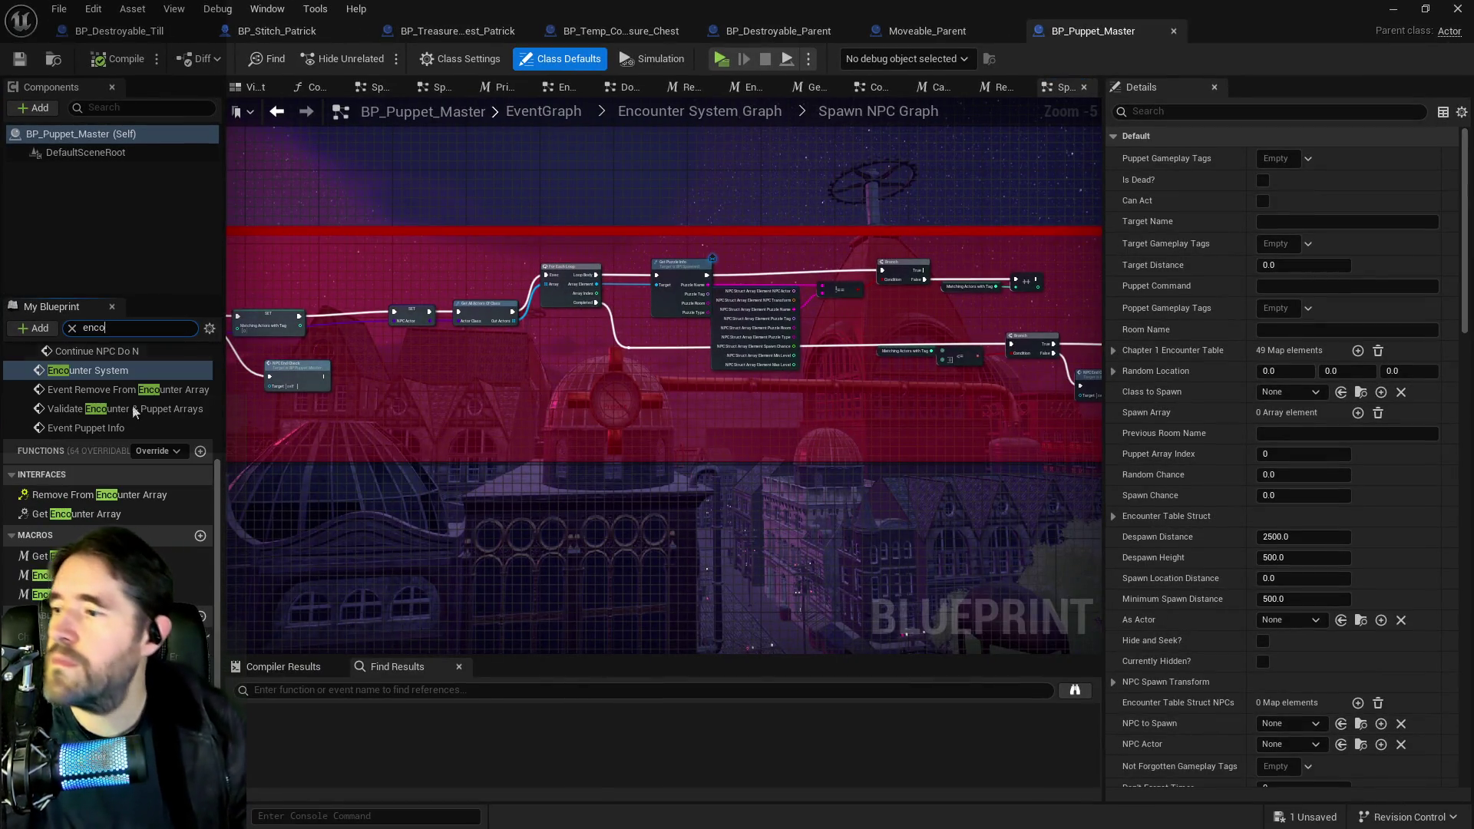
click(107, 636)
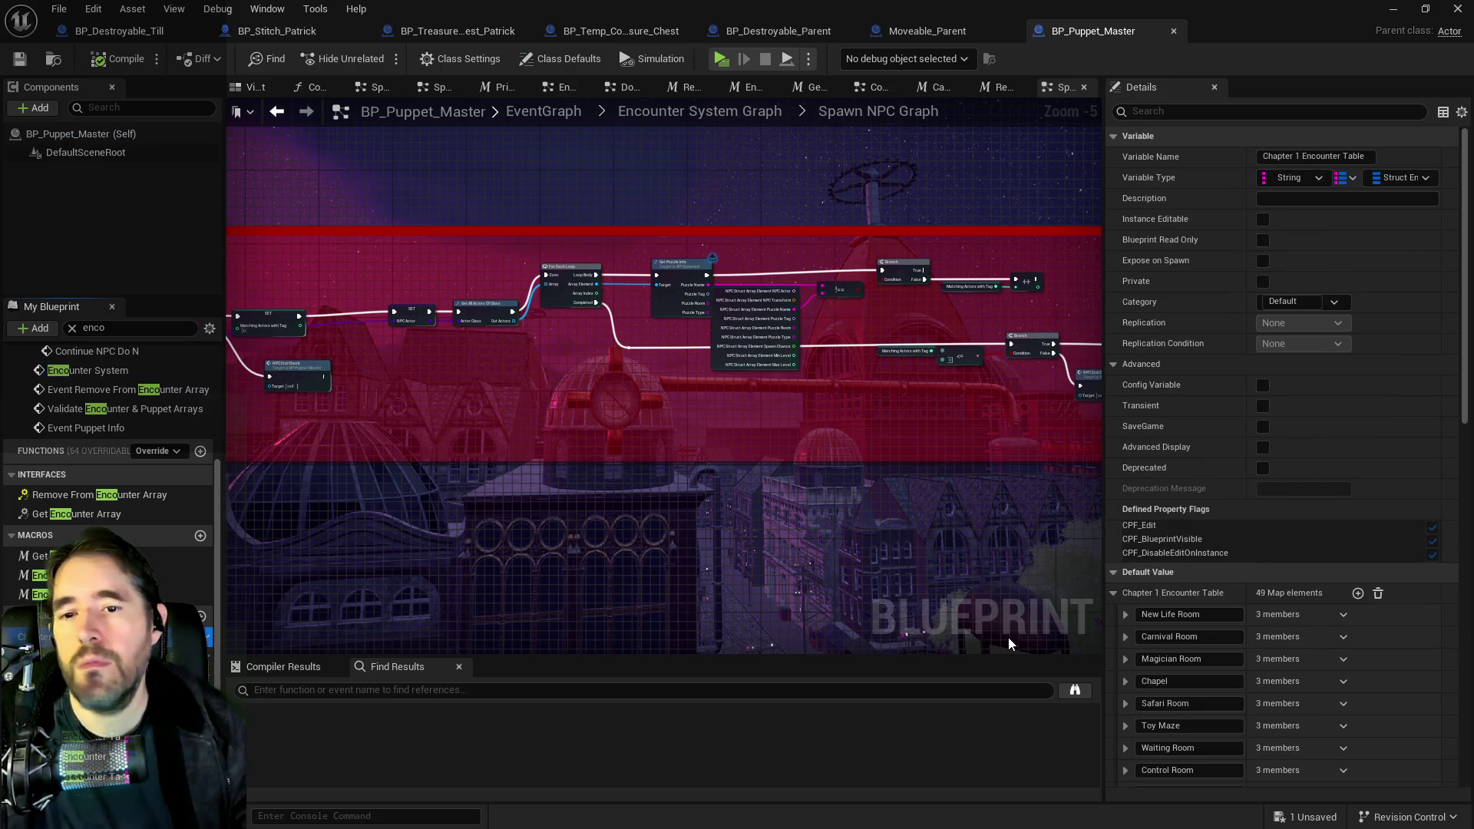
- Expand the Toy Maze entry's NPCs, Spawn Table and first spawn entry fields
scroll(1165, 685, down, 4)
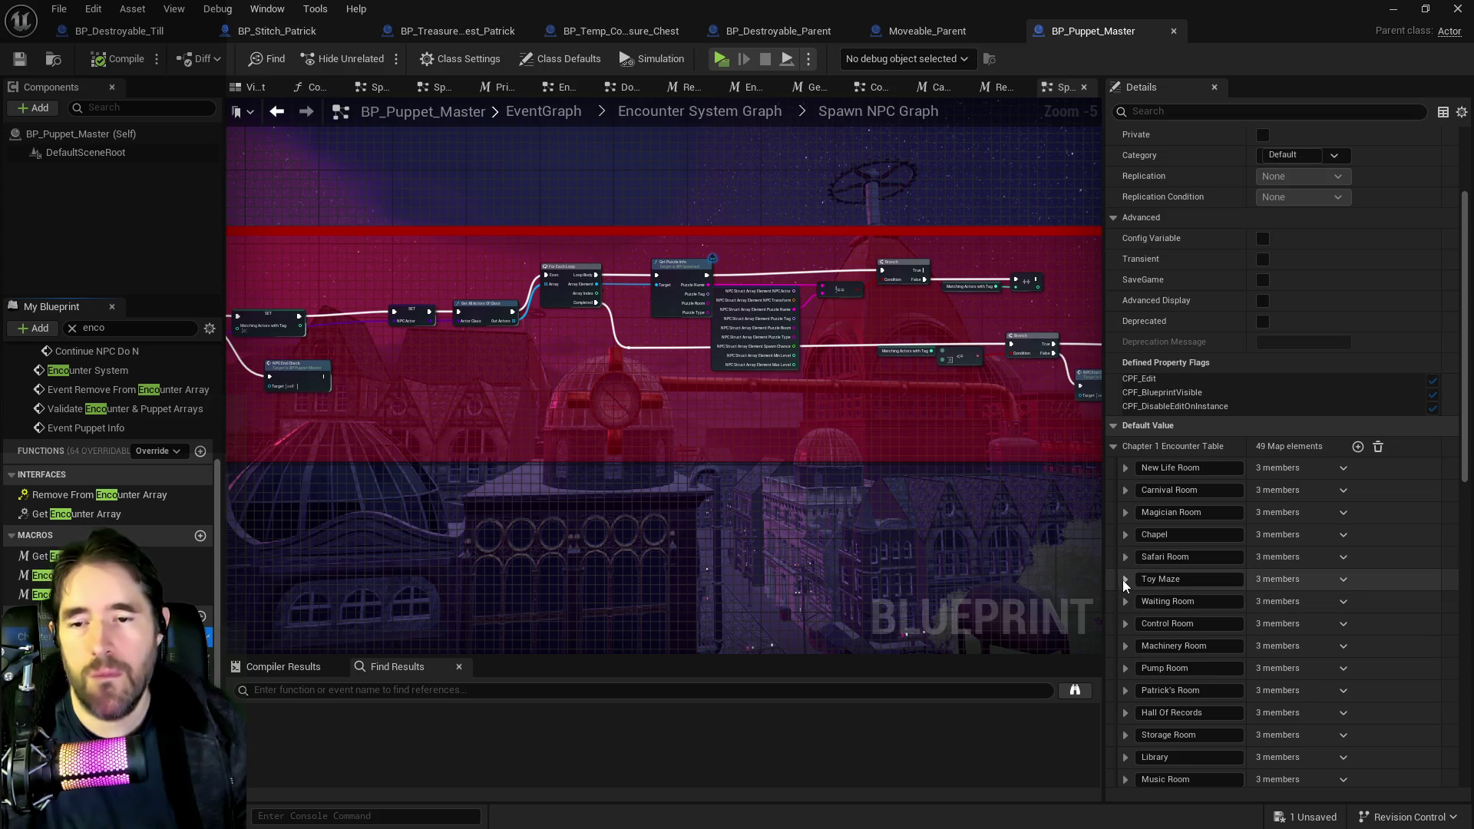
click(1125, 578)
click(1137, 621)
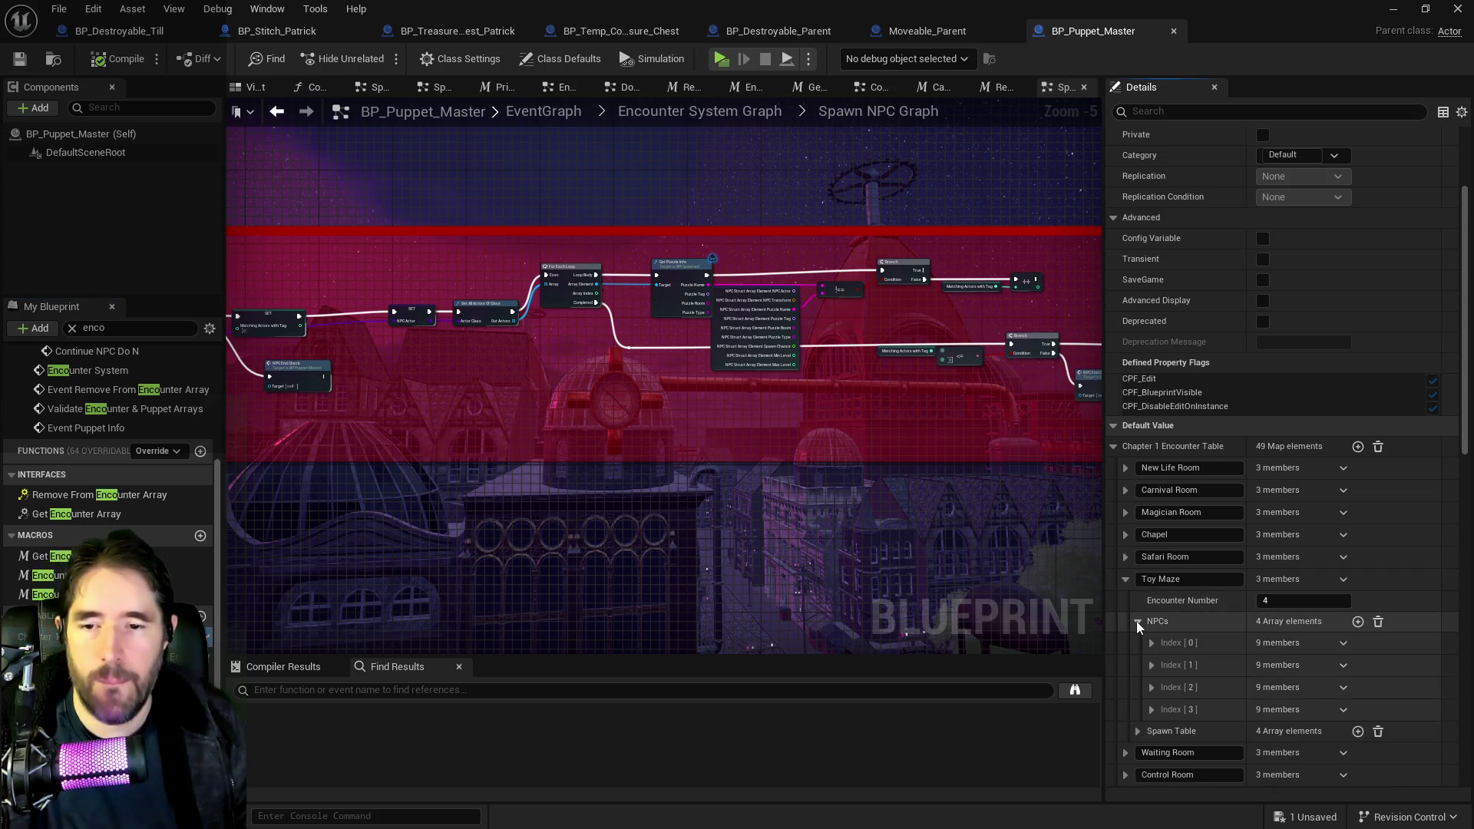
click(1139, 731)
scroll(1142, 735, down, 3)
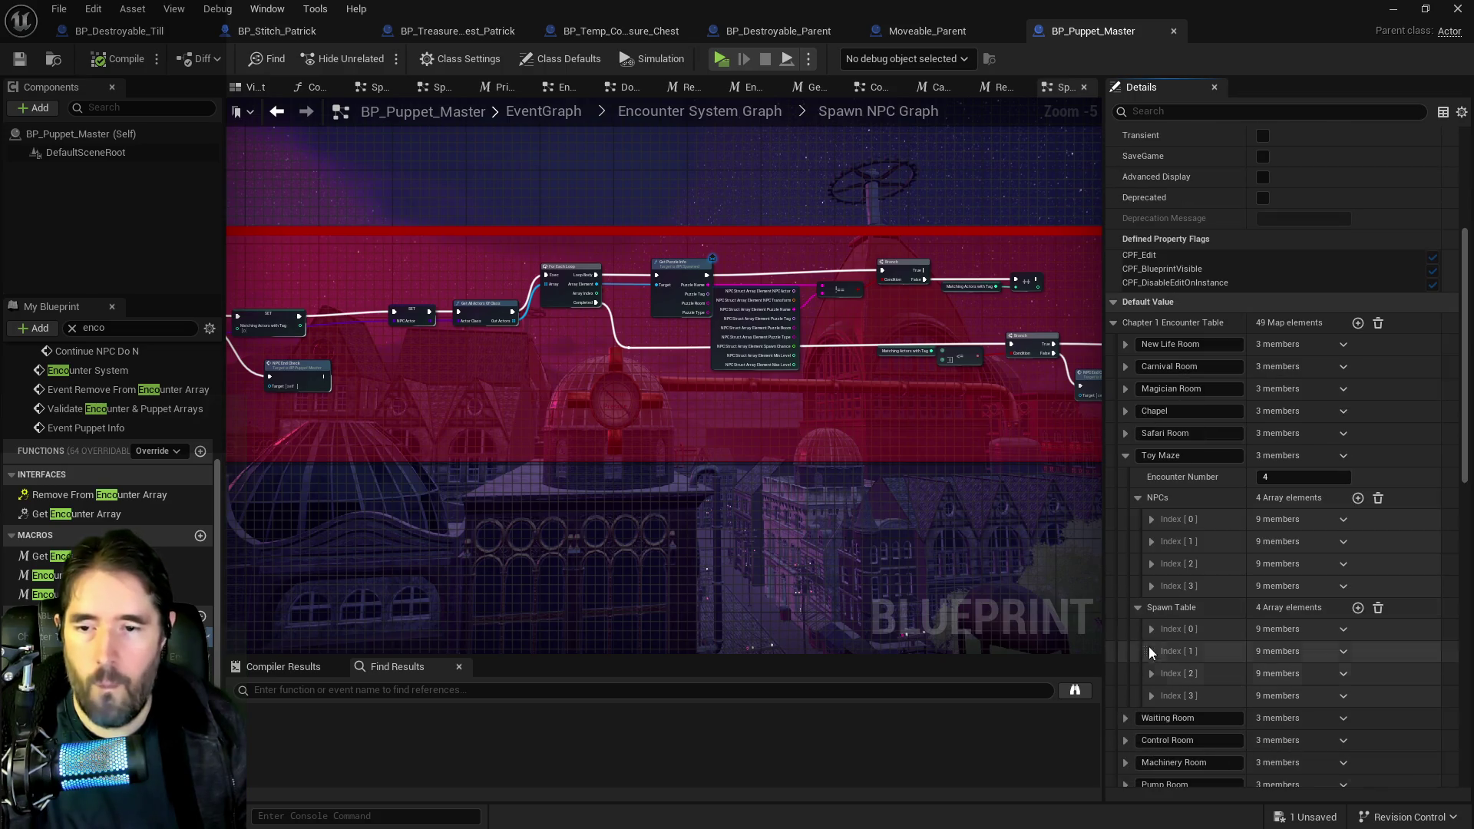
click(1152, 630)
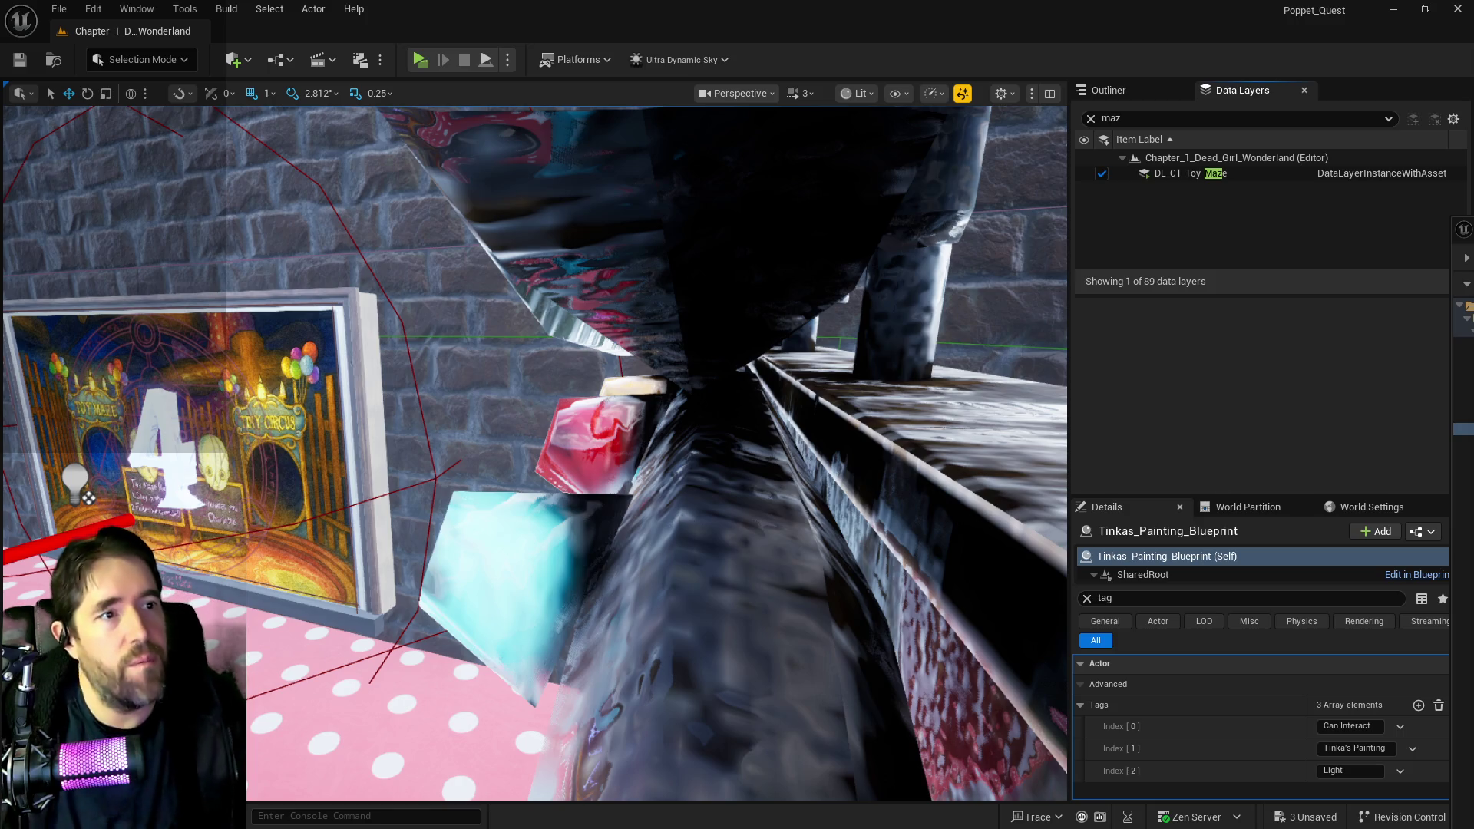
- Frame the painting, then find and select Ultra_Dynamic_Sky in the Outliner by searching 'ultra'
key(f)
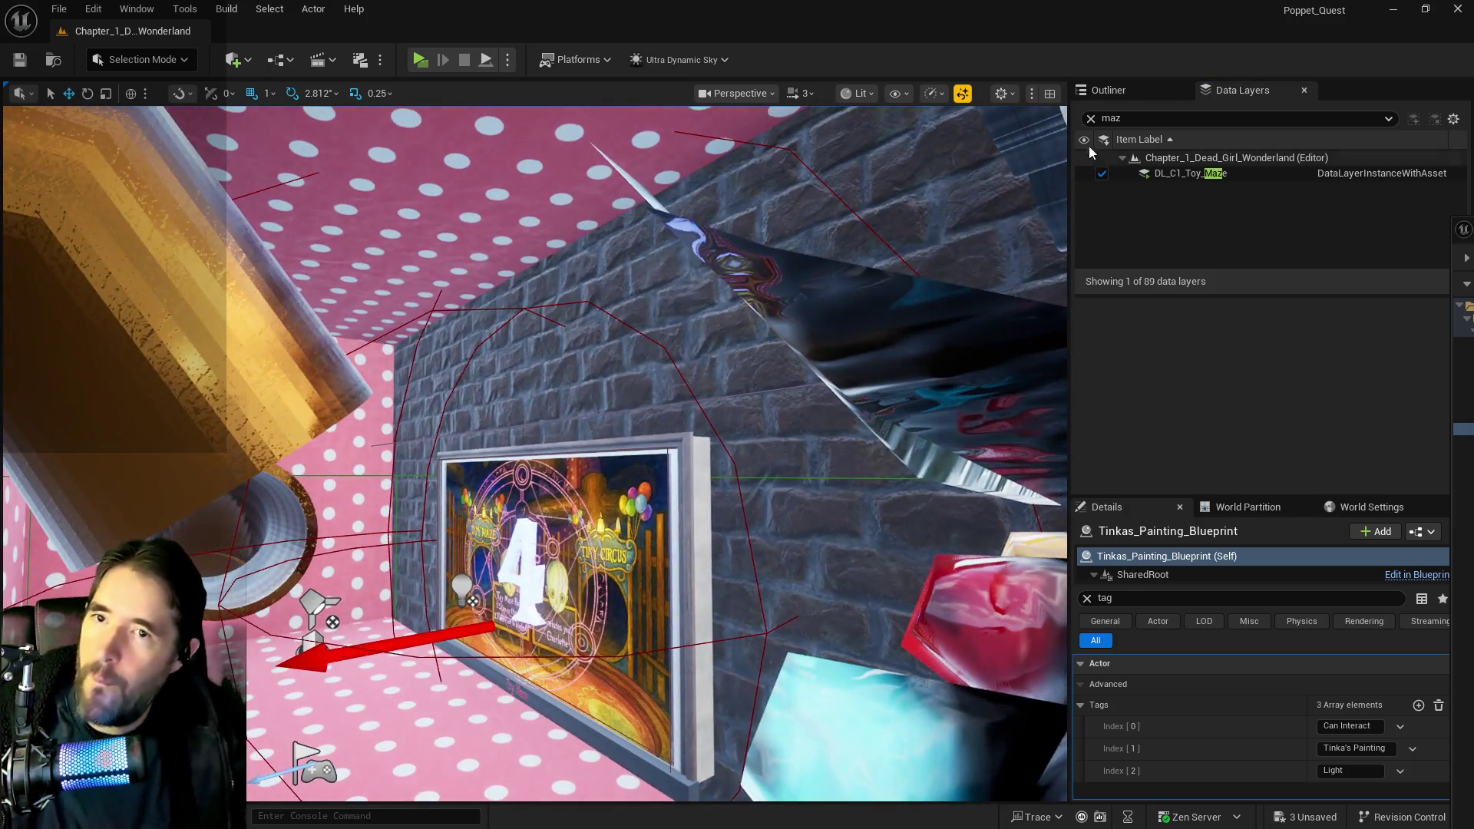
click(1109, 90)
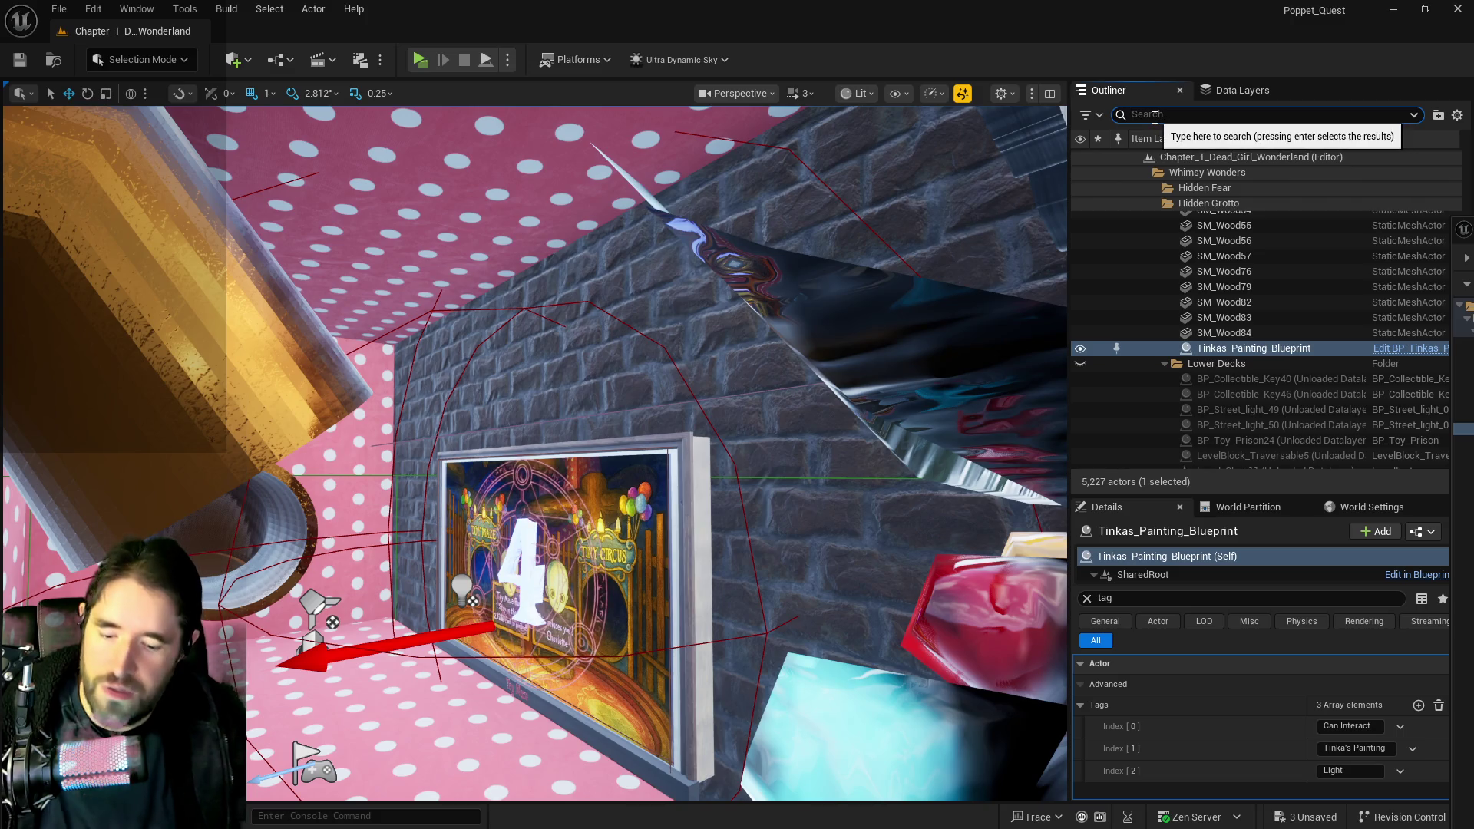
click(1156, 115)
text(ultra)
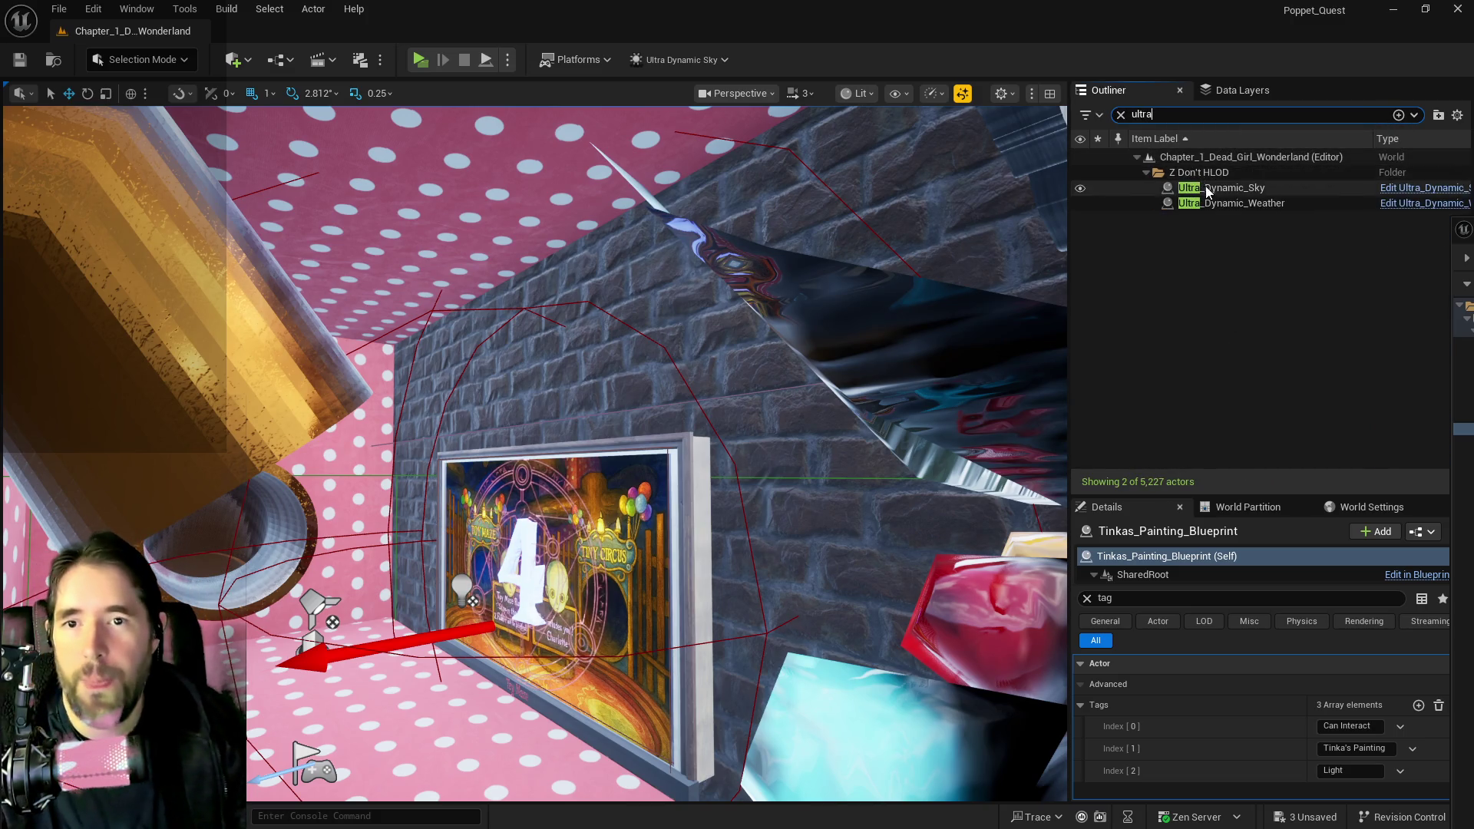
click(1221, 187)
- Browse the sky's settings and filter its Details down to the intensity properties
click(1087, 599)
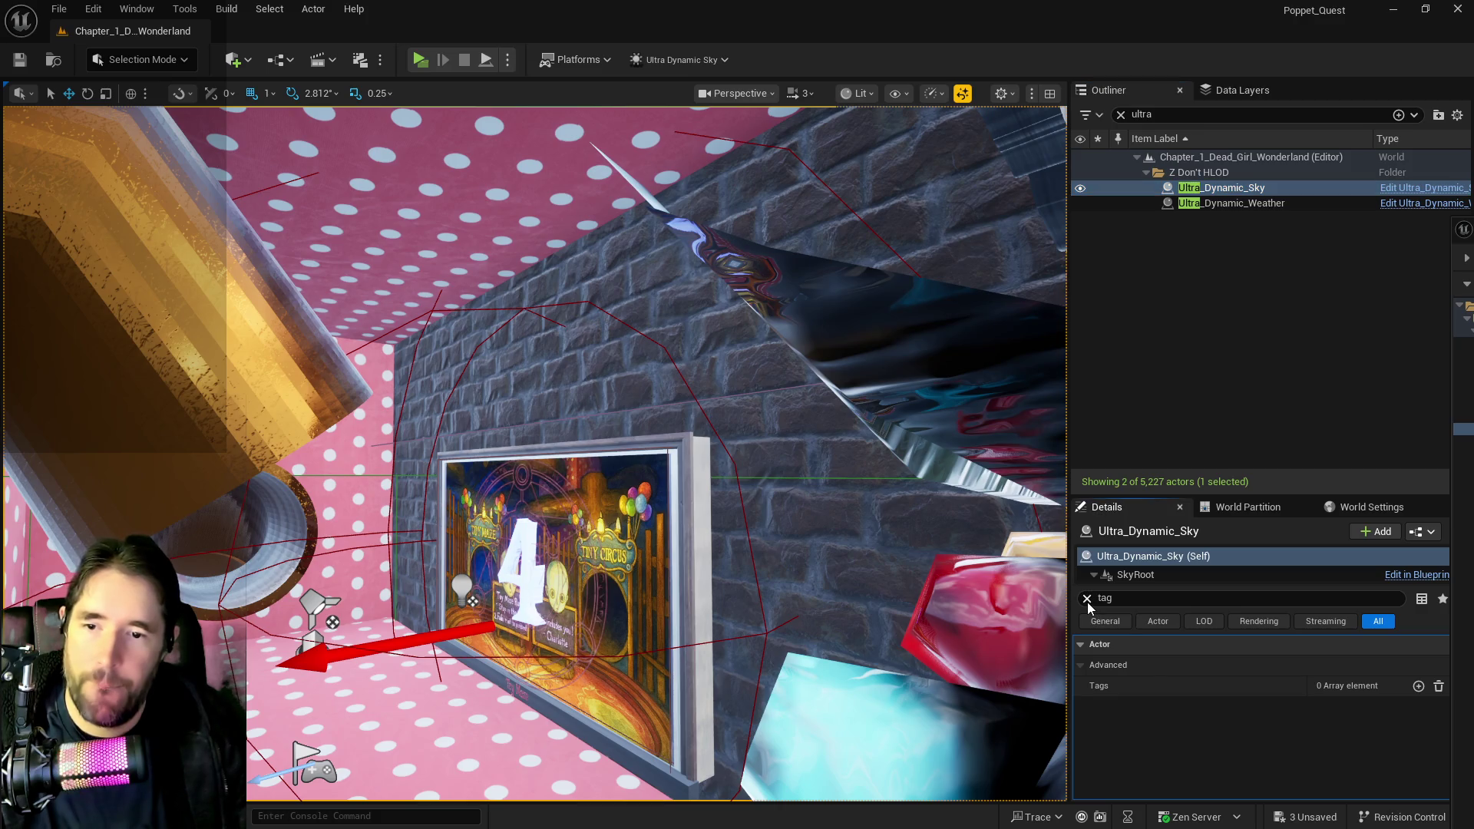
scroll(1222, 733, down, 10)
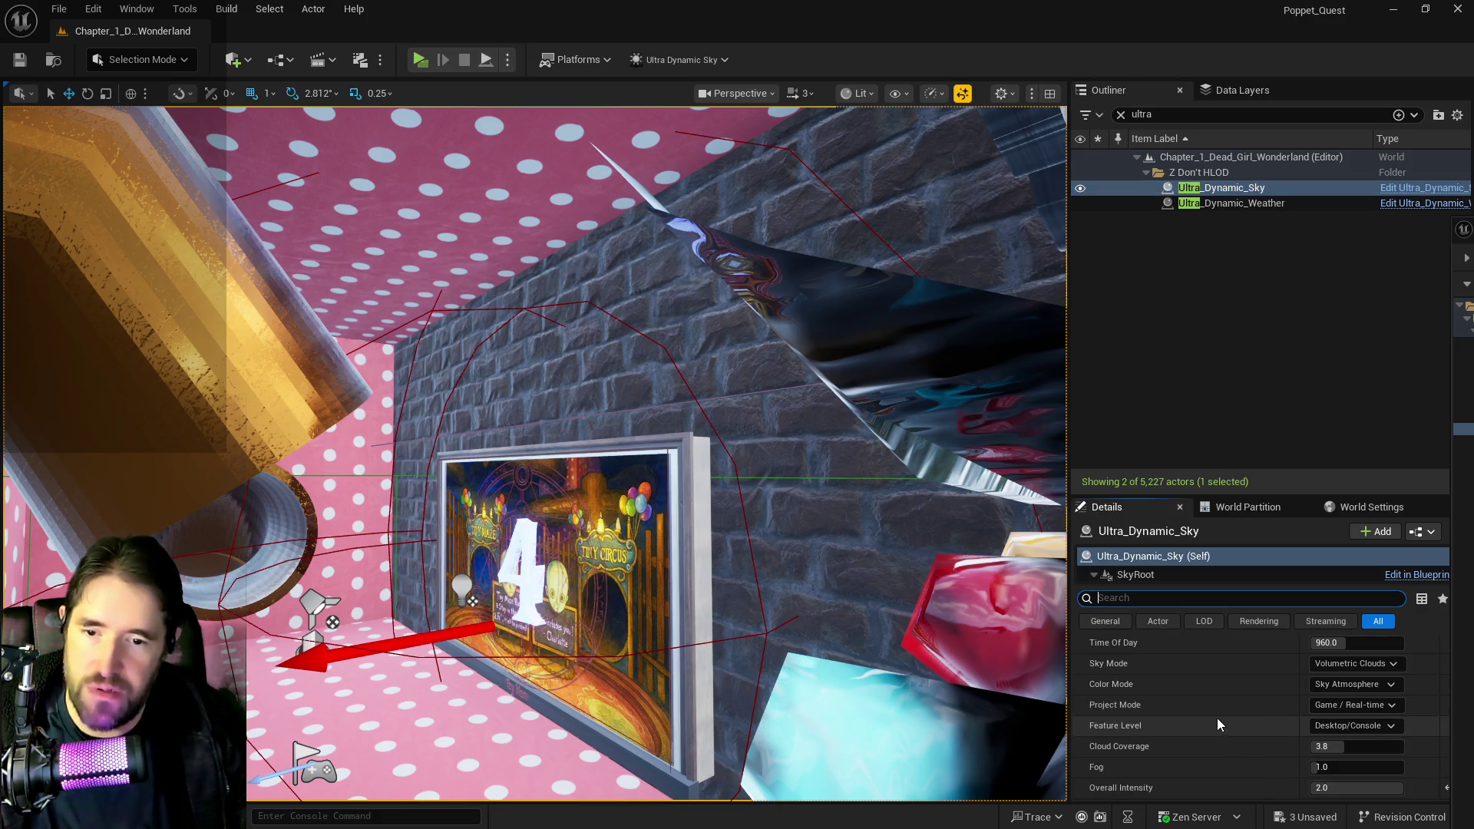
scroll(1238, 733, down, 5)
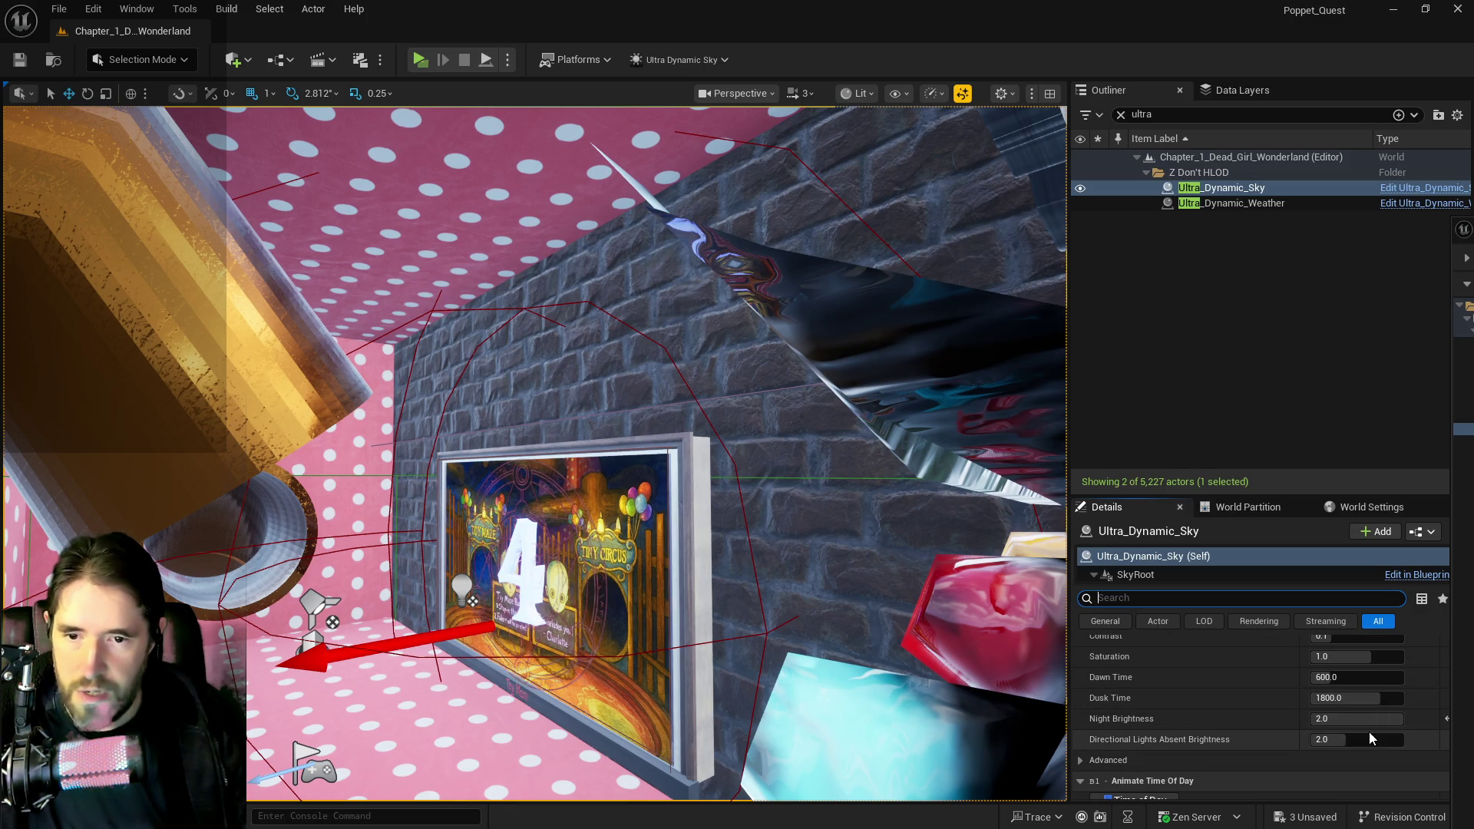
scroll(1347, 749, up, 6)
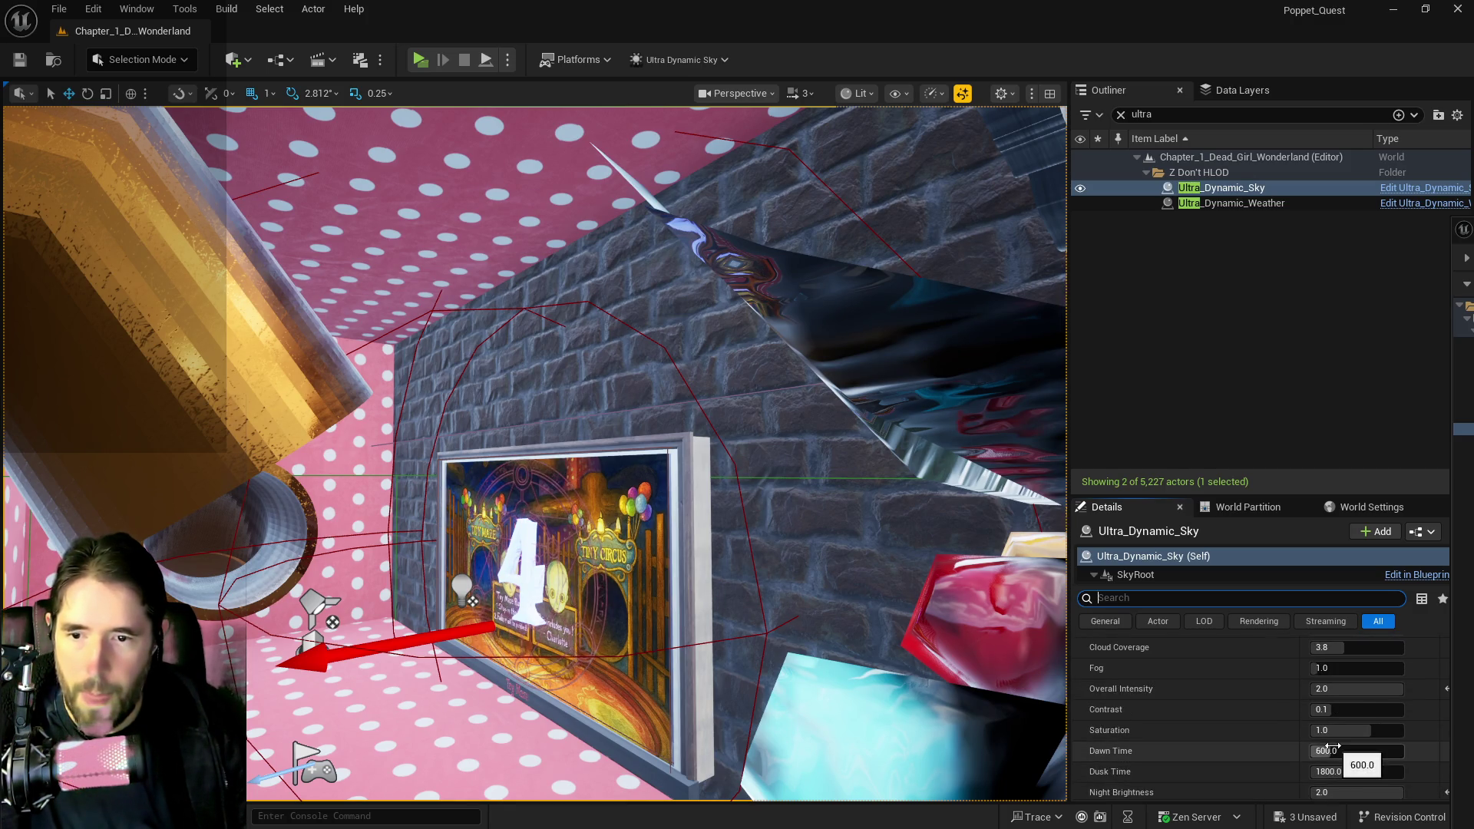
scroll(1332, 745, up, 5)
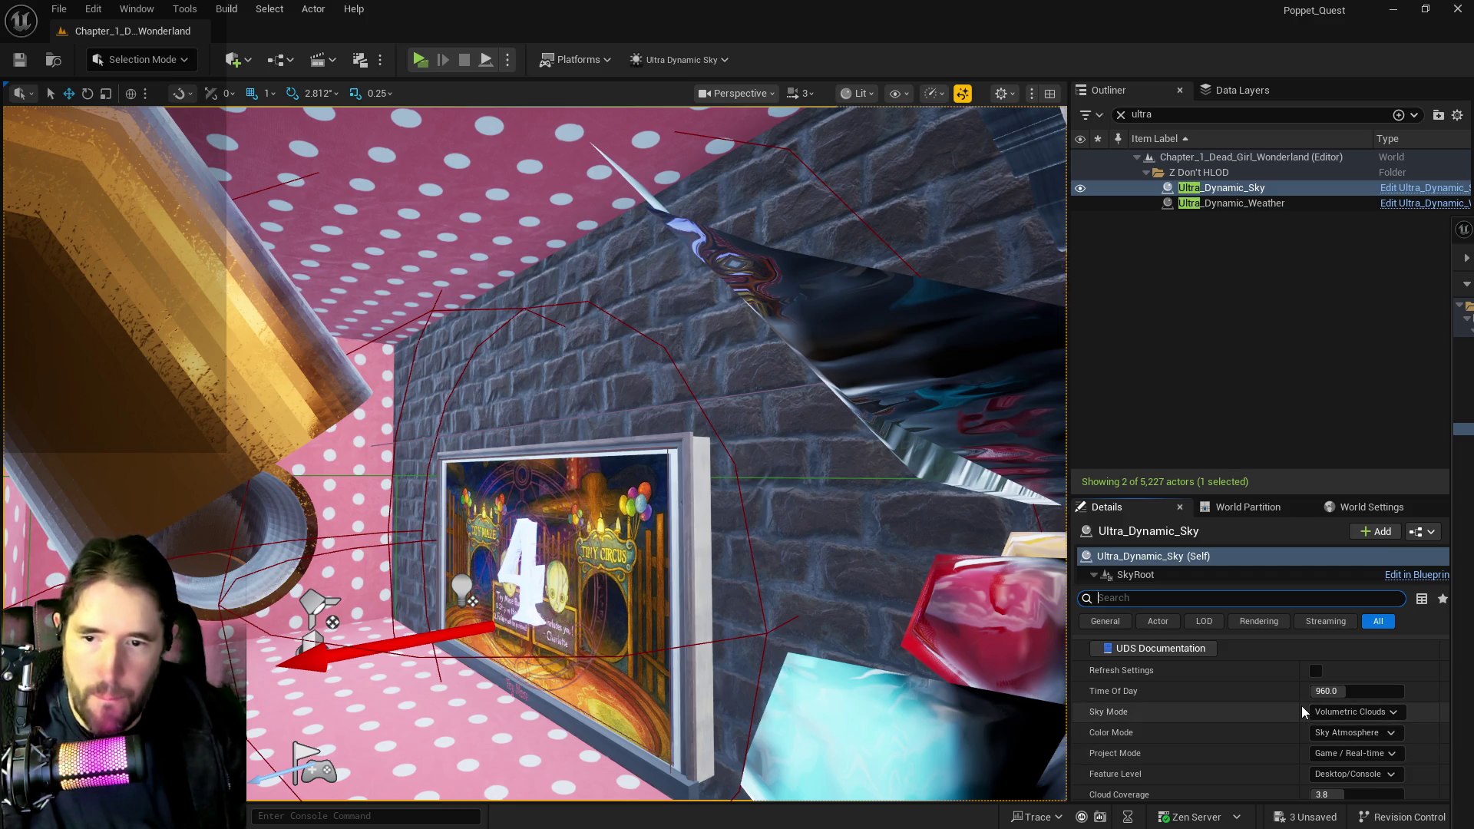
scroll(1299, 716, down, 8)
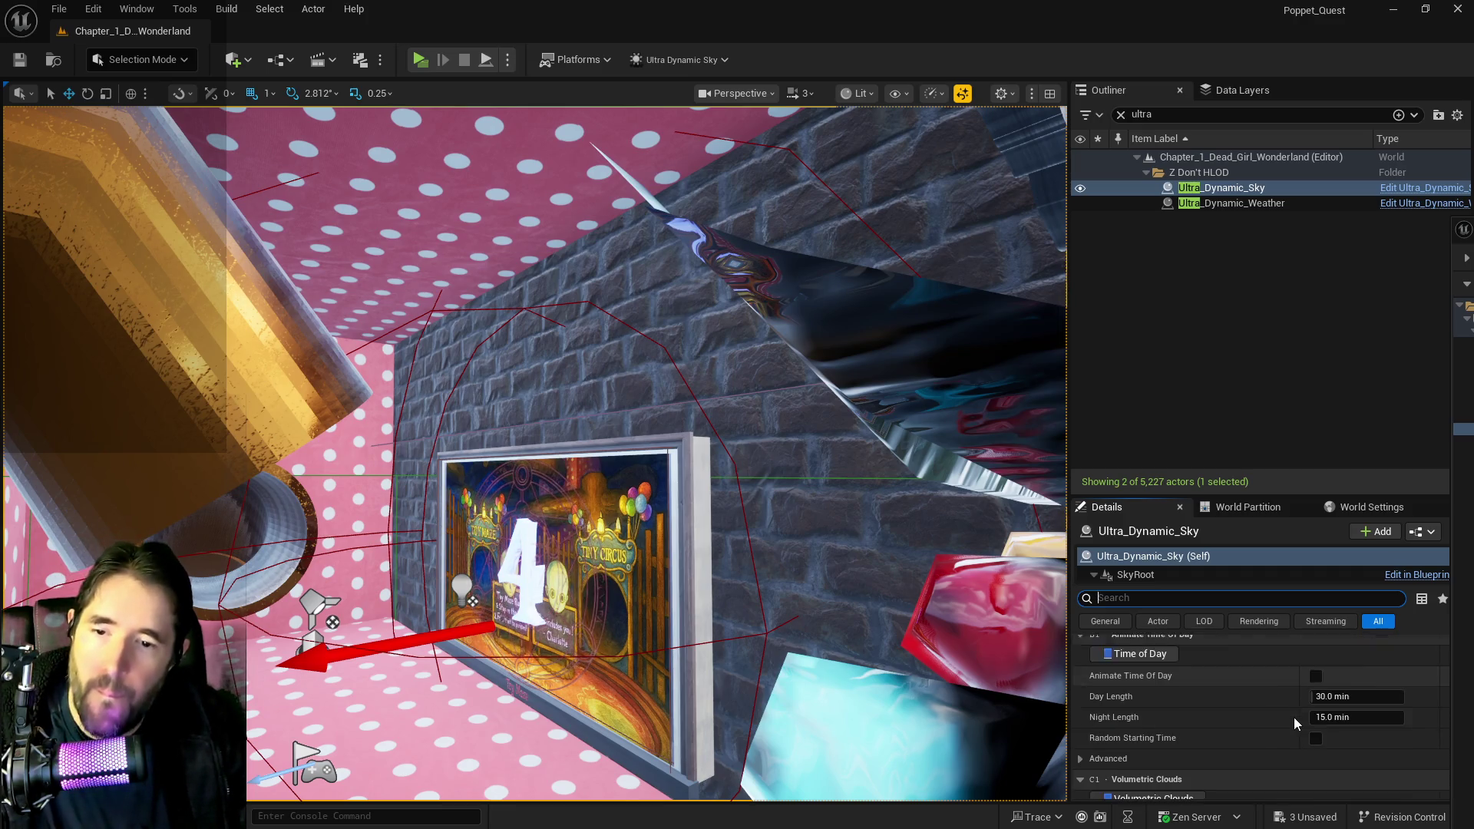
scroll(1293, 718, down, 10)
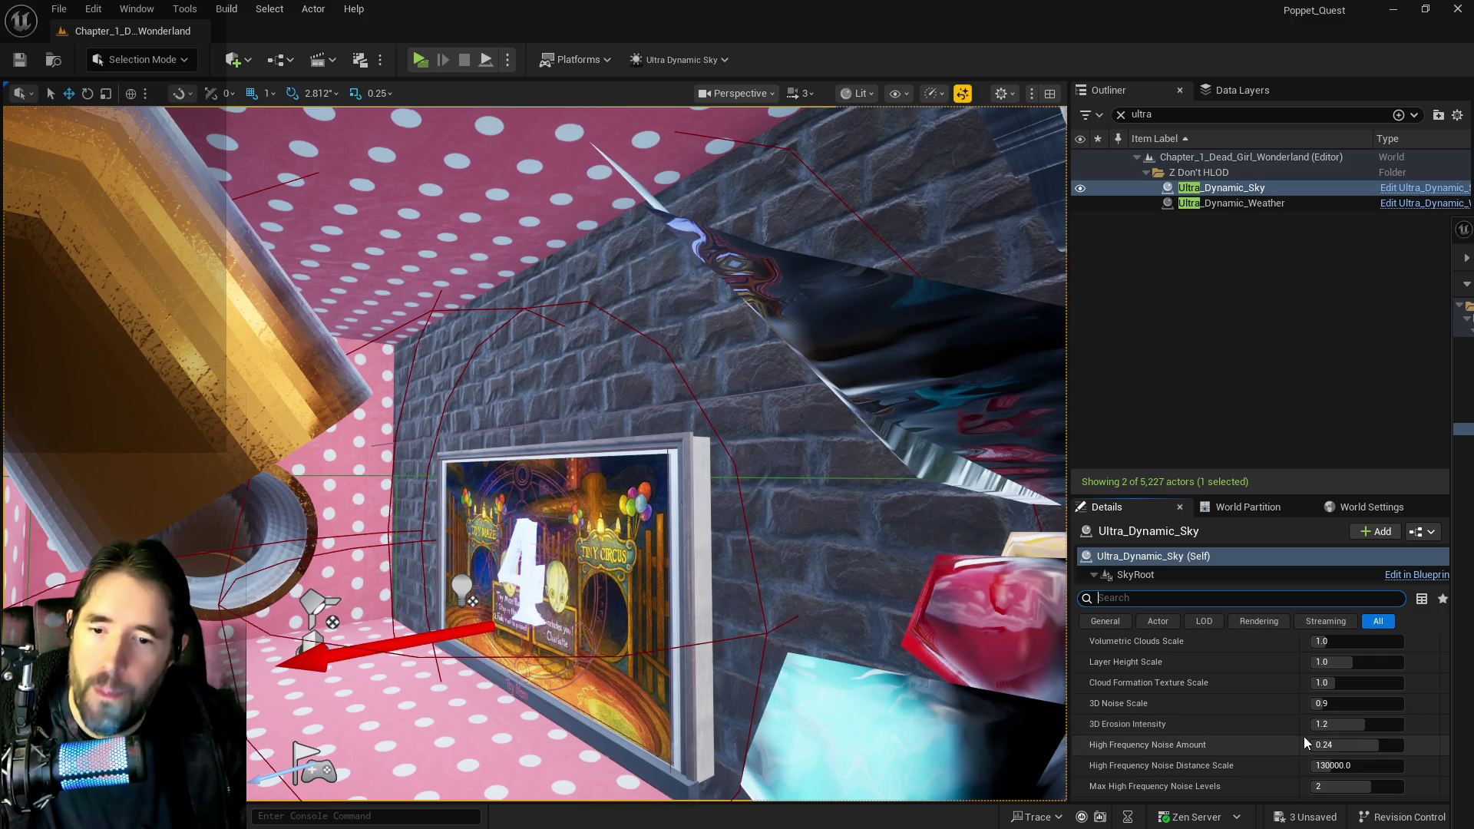
scroll(1294, 727, down, 3)
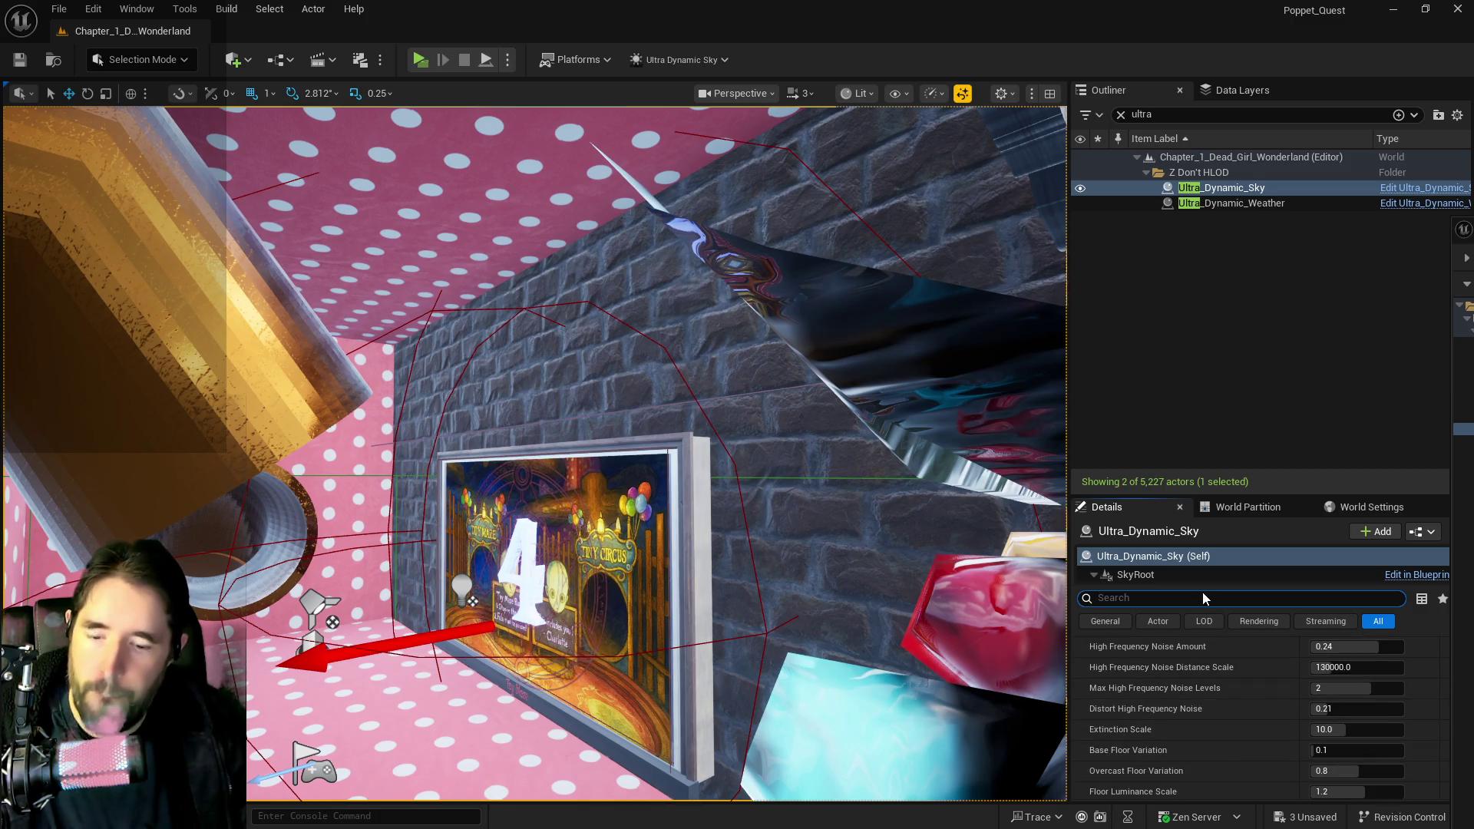
text(intensit)
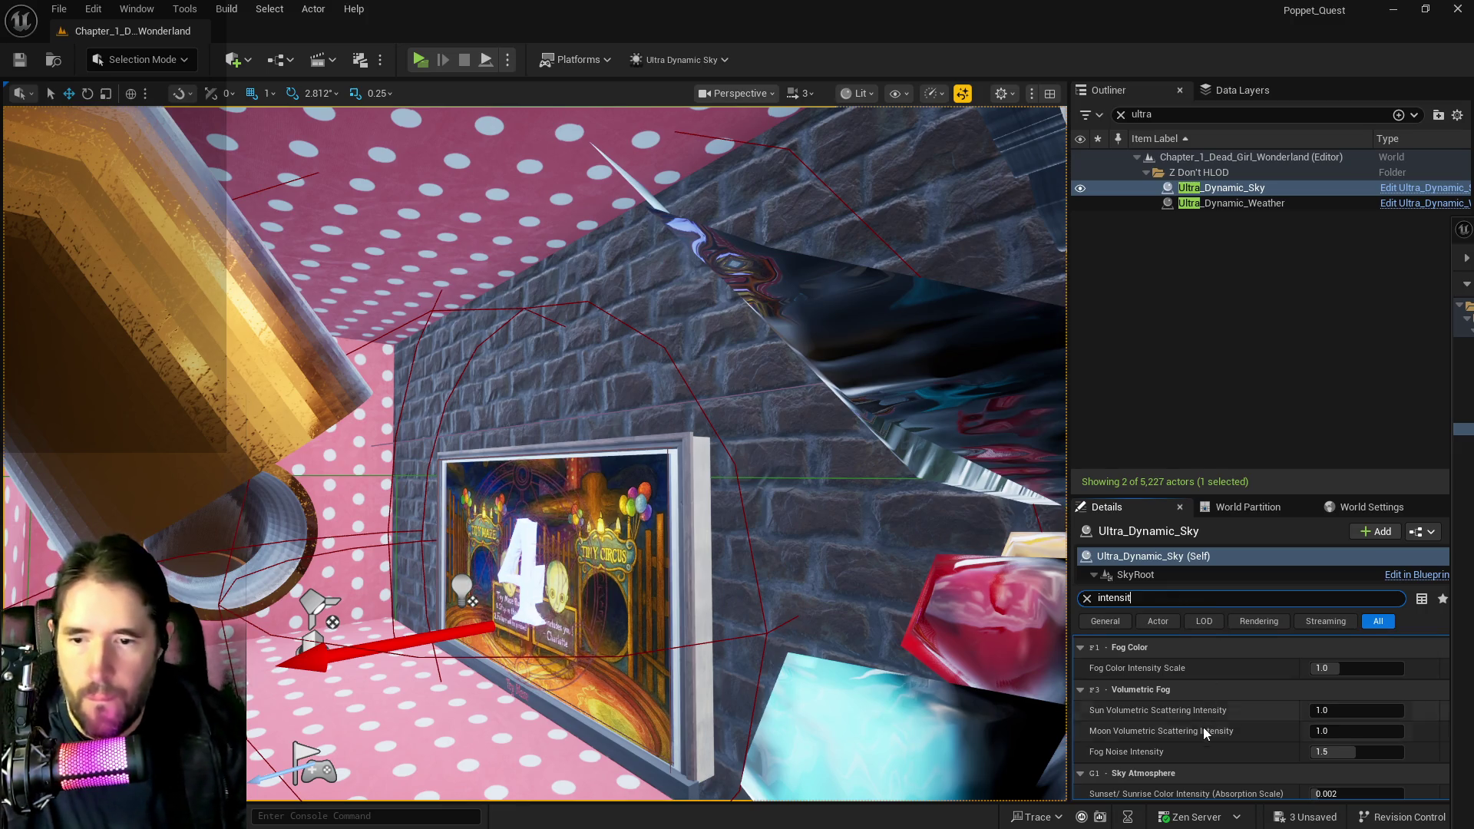
scroll(1204, 726, up, 4)
scroll(1204, 727, up, 2)
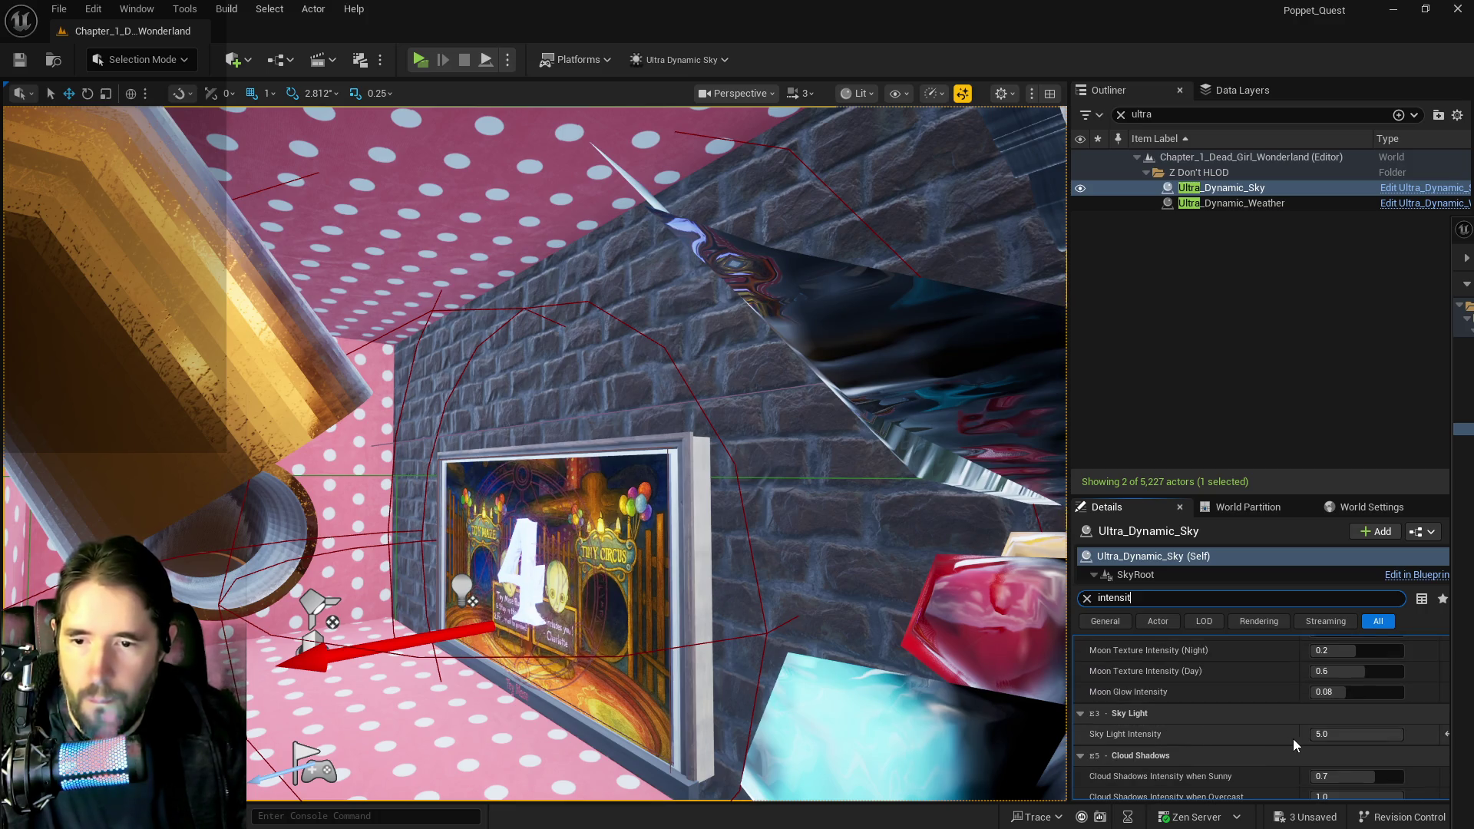
- Reset Sky Light Intensity to 1.0 and fly the view up to the Toy Maze door
click(1446, 735)
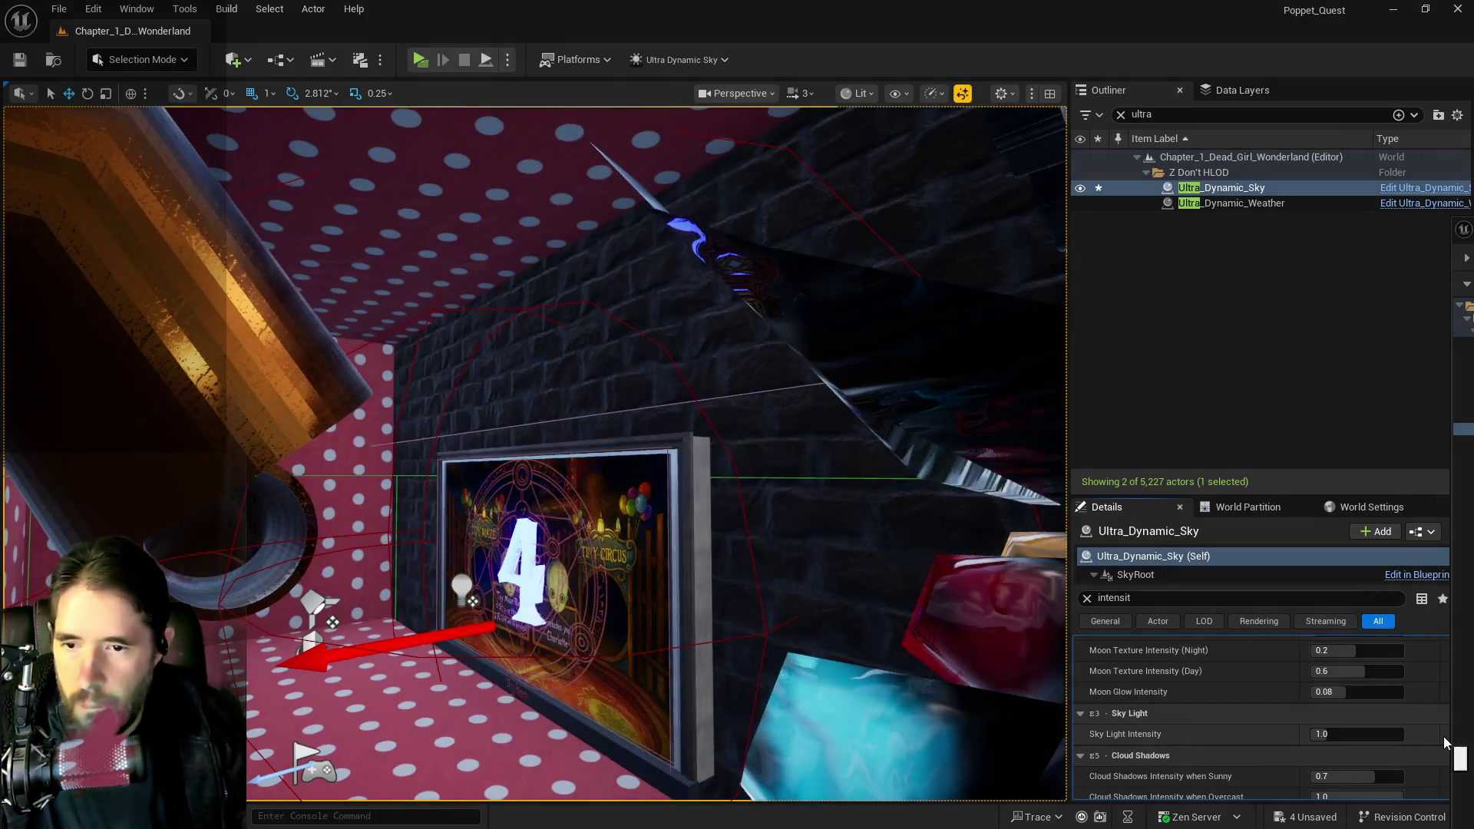
drag(916, 668, 676, 596)
drag(765, 648, 823, 667)
scroll(1290, 690, up, 10)
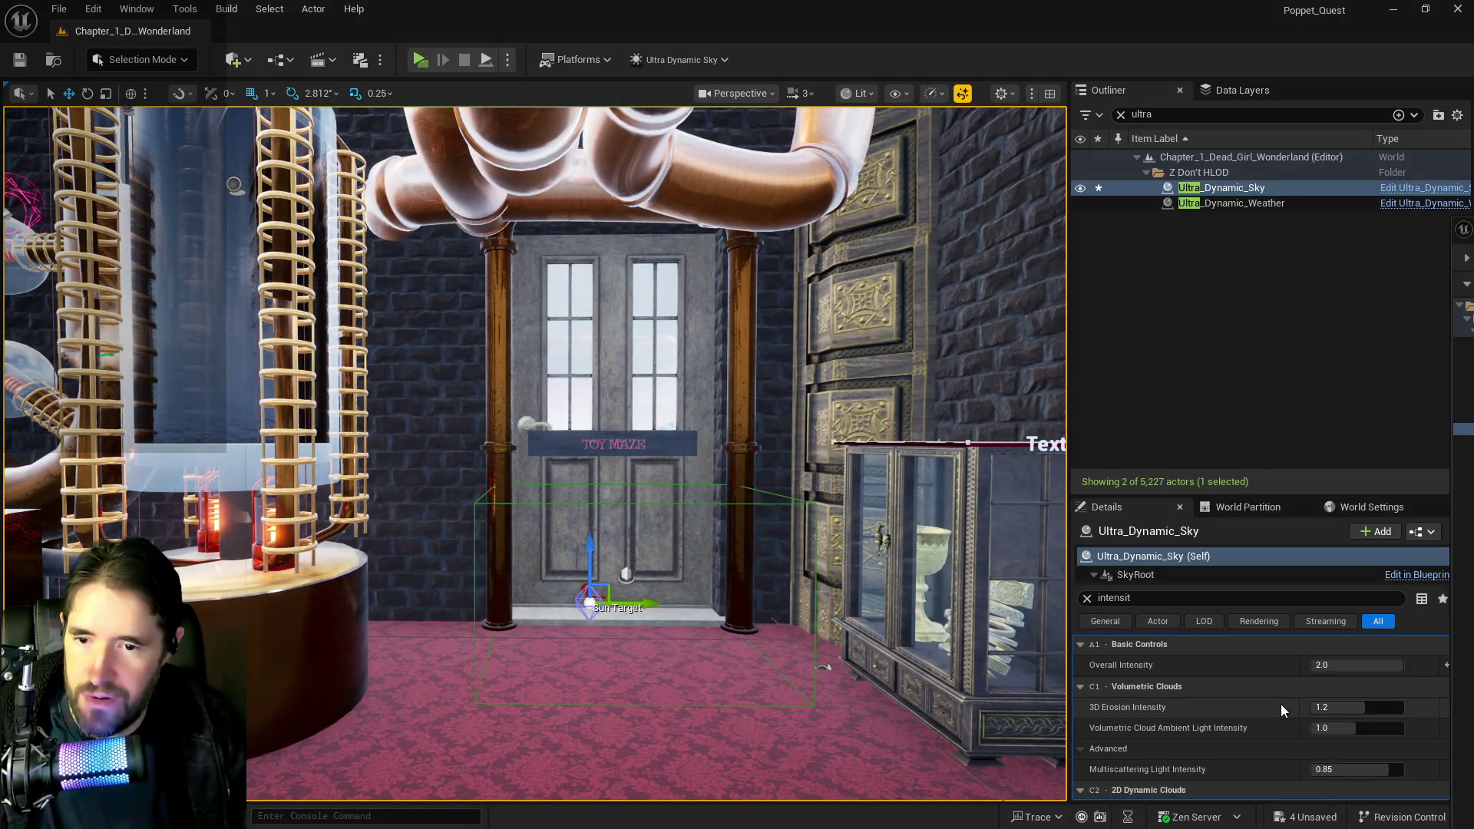
- Set Time Of Day to 2400 and check the night lighting inside the room
click(1086, 602)
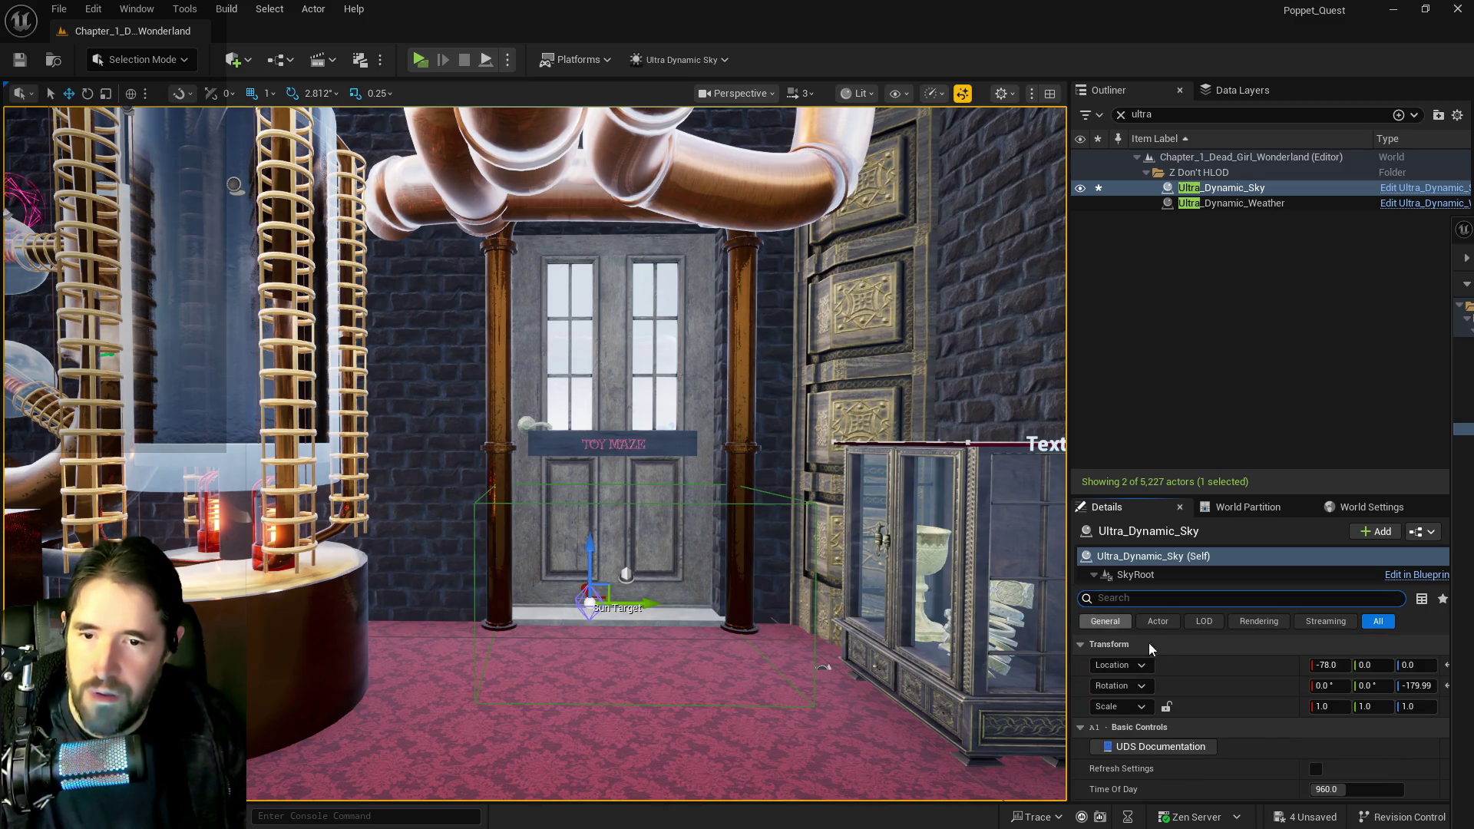
scroll(1309, 760, down, 1)
text(2400)
key(Return)
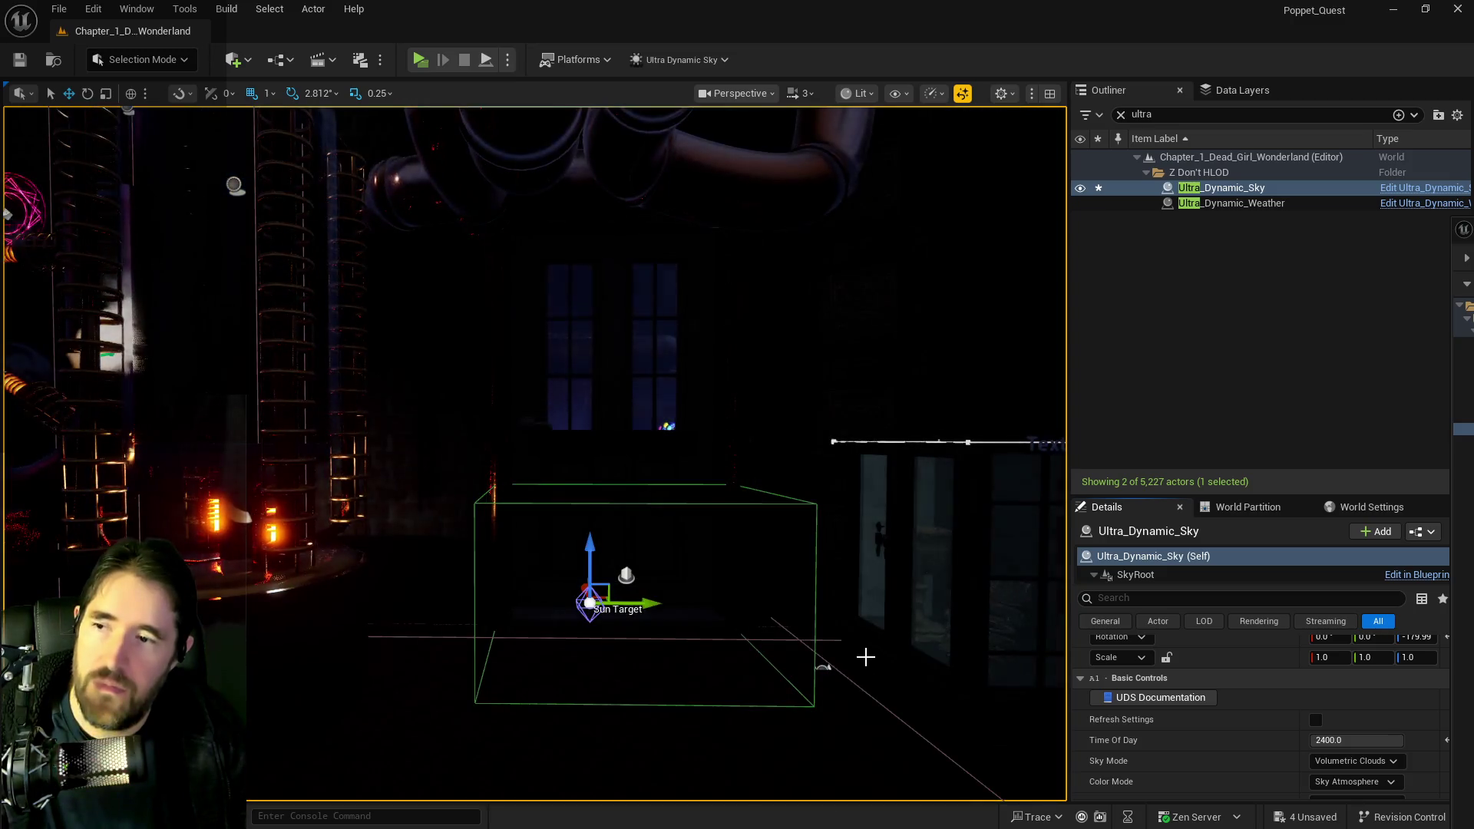
mouse_move(866, 656)
mouse_down()
mouse_move(821, 622)
mouse_move(290, 550)
mouse_move(461, 630)
mouse_move(706, 679)
mouse_up()
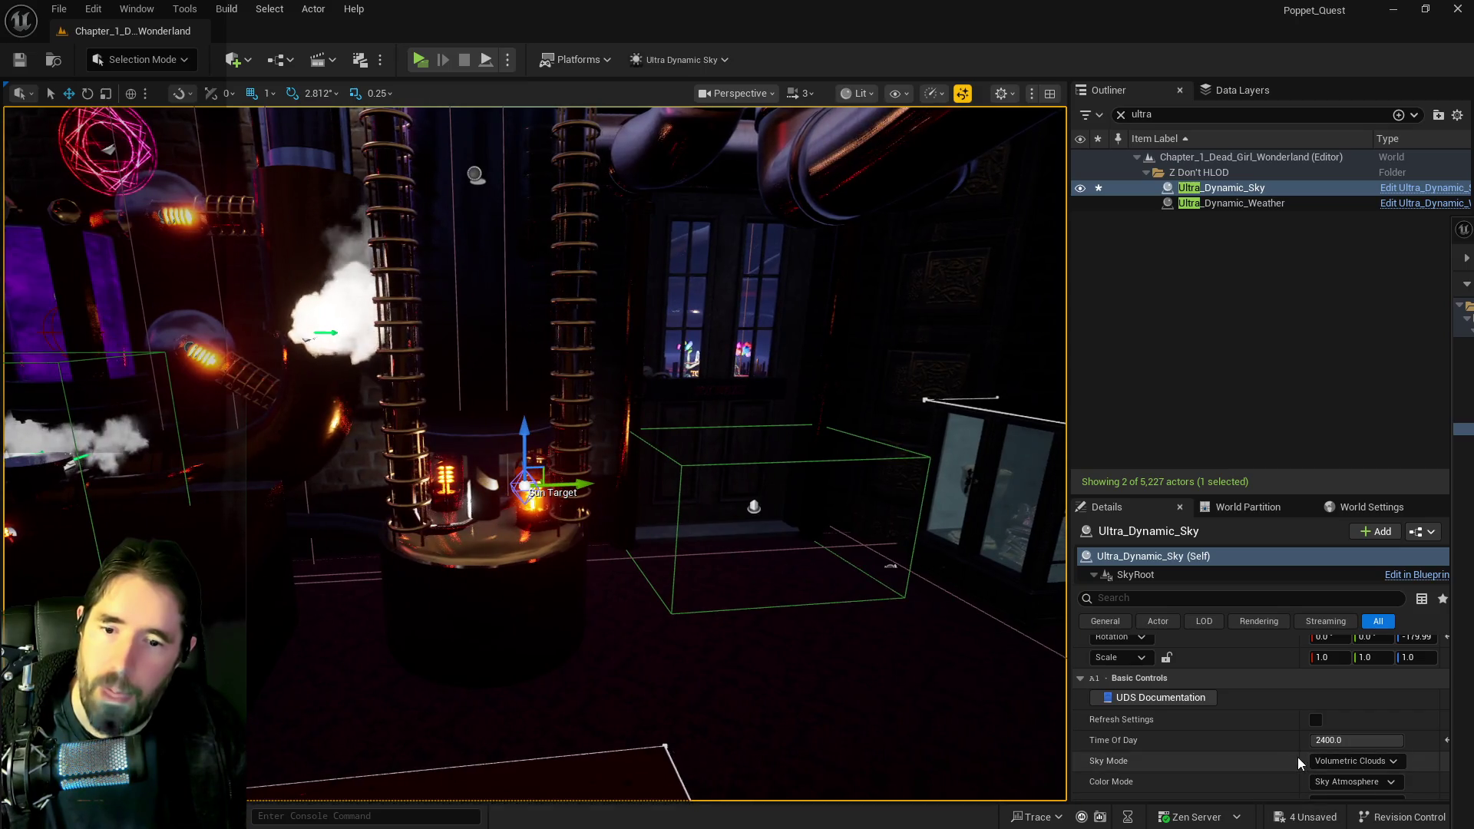
- Scroll through the Ultra_Dynamic_Sky Details to reach the Sky Light settings
scroll(1341, 748, down, 5)
scroll(1341, 749, down, 6)
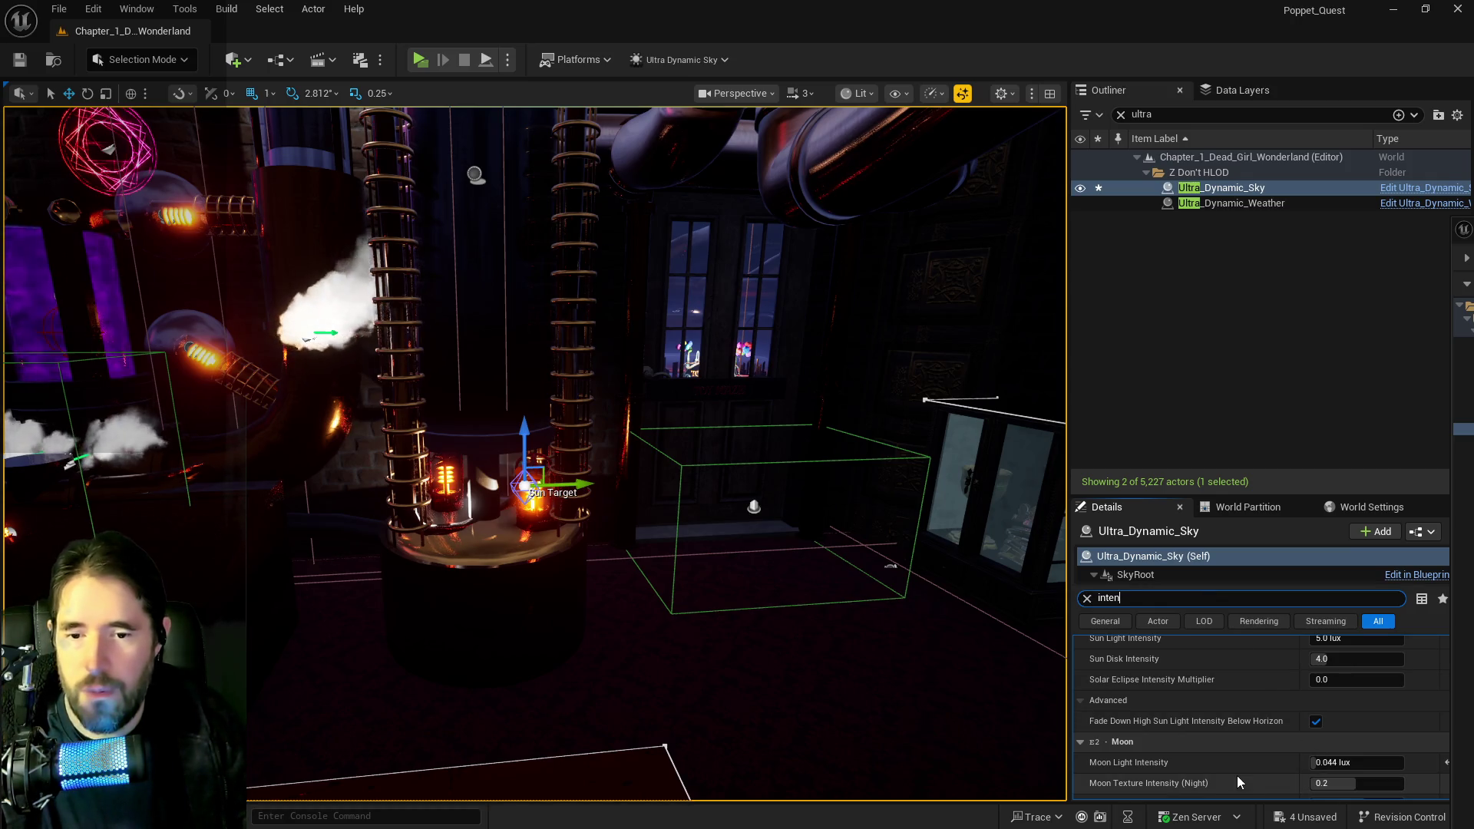
scroll(1241, 775, down, 2)
scroll(1229, 752, down, 3)
text(ova)
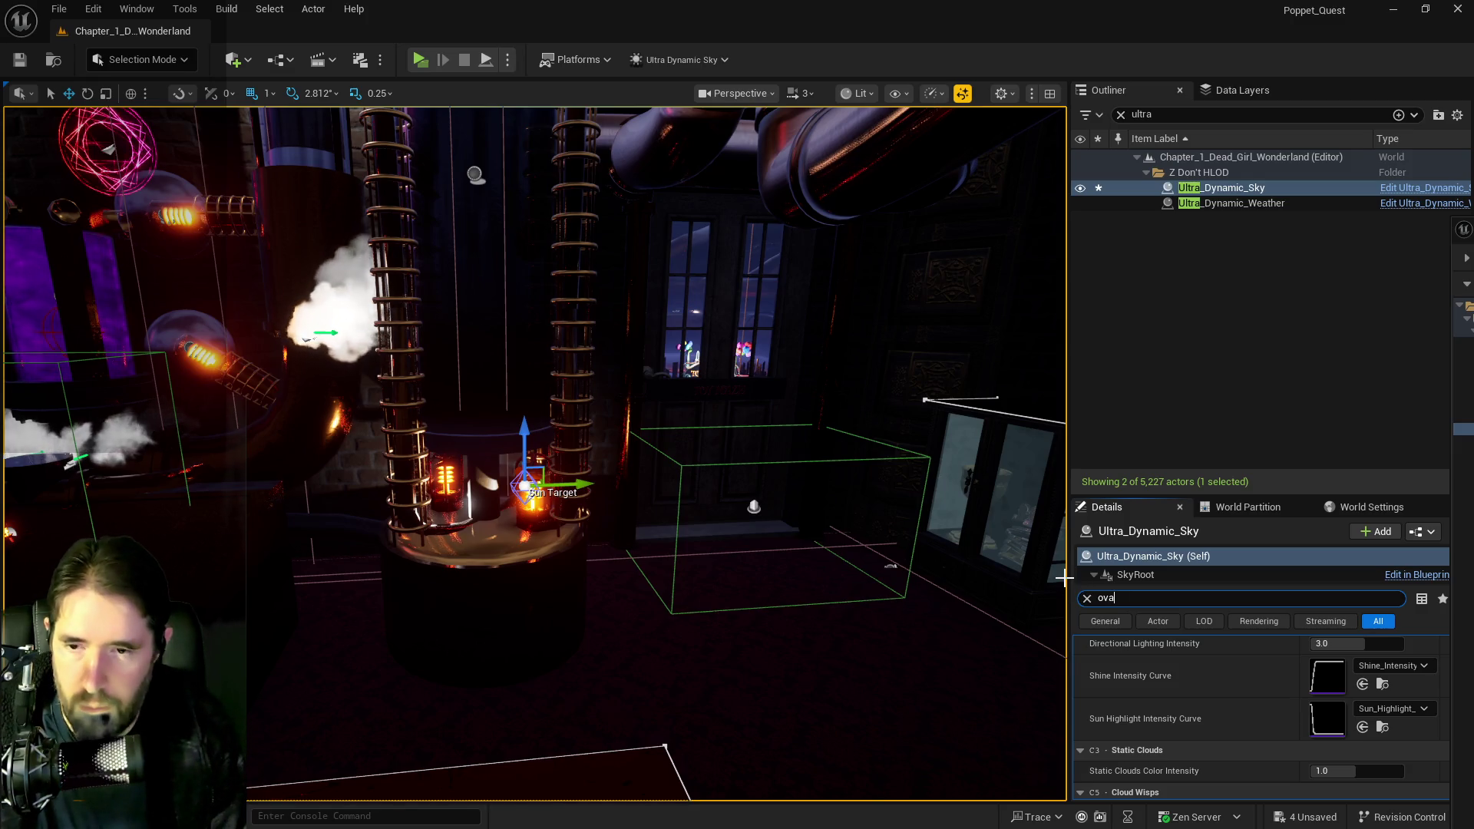
text(rall)
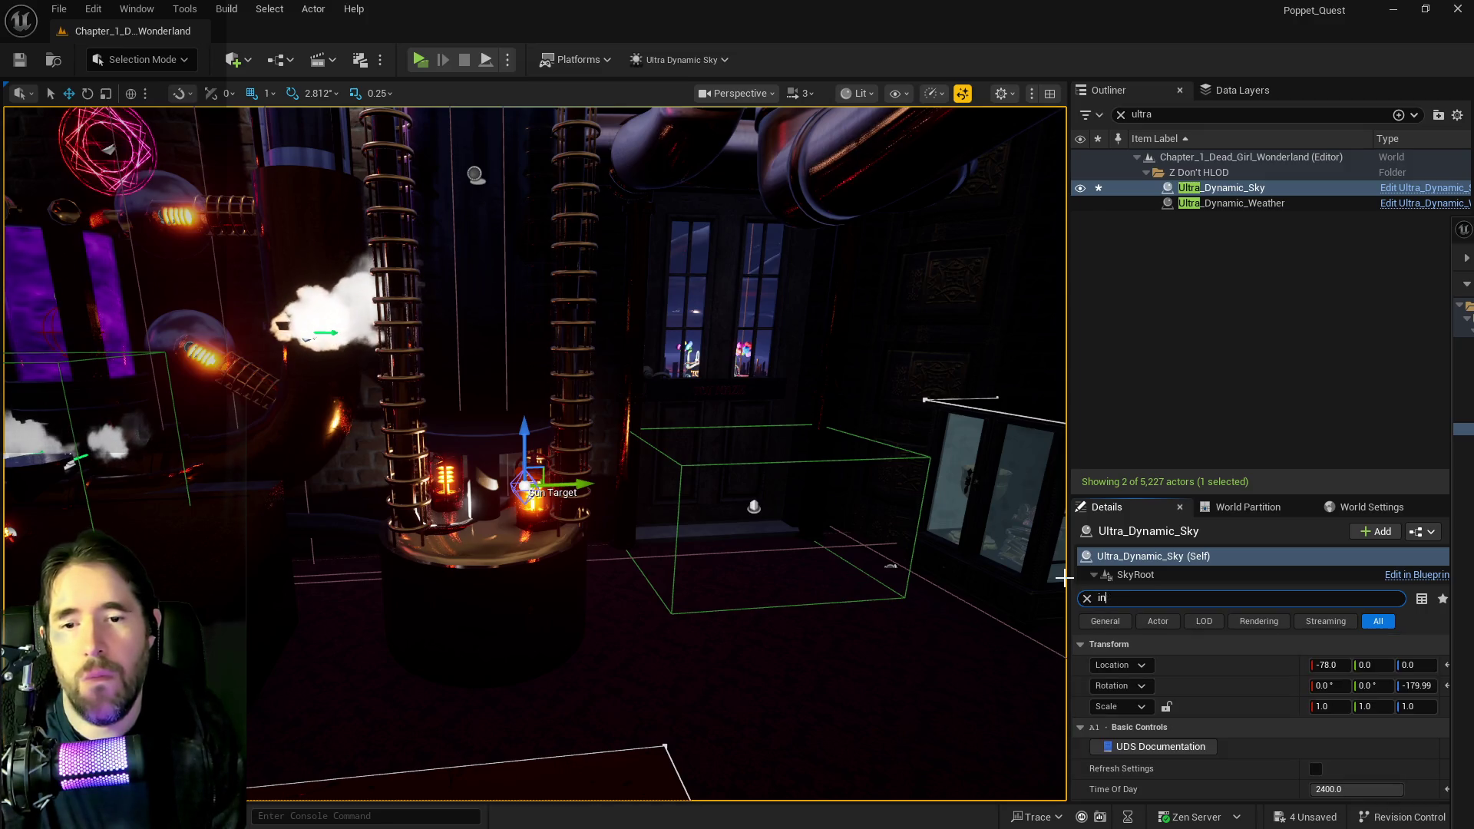
text(s)
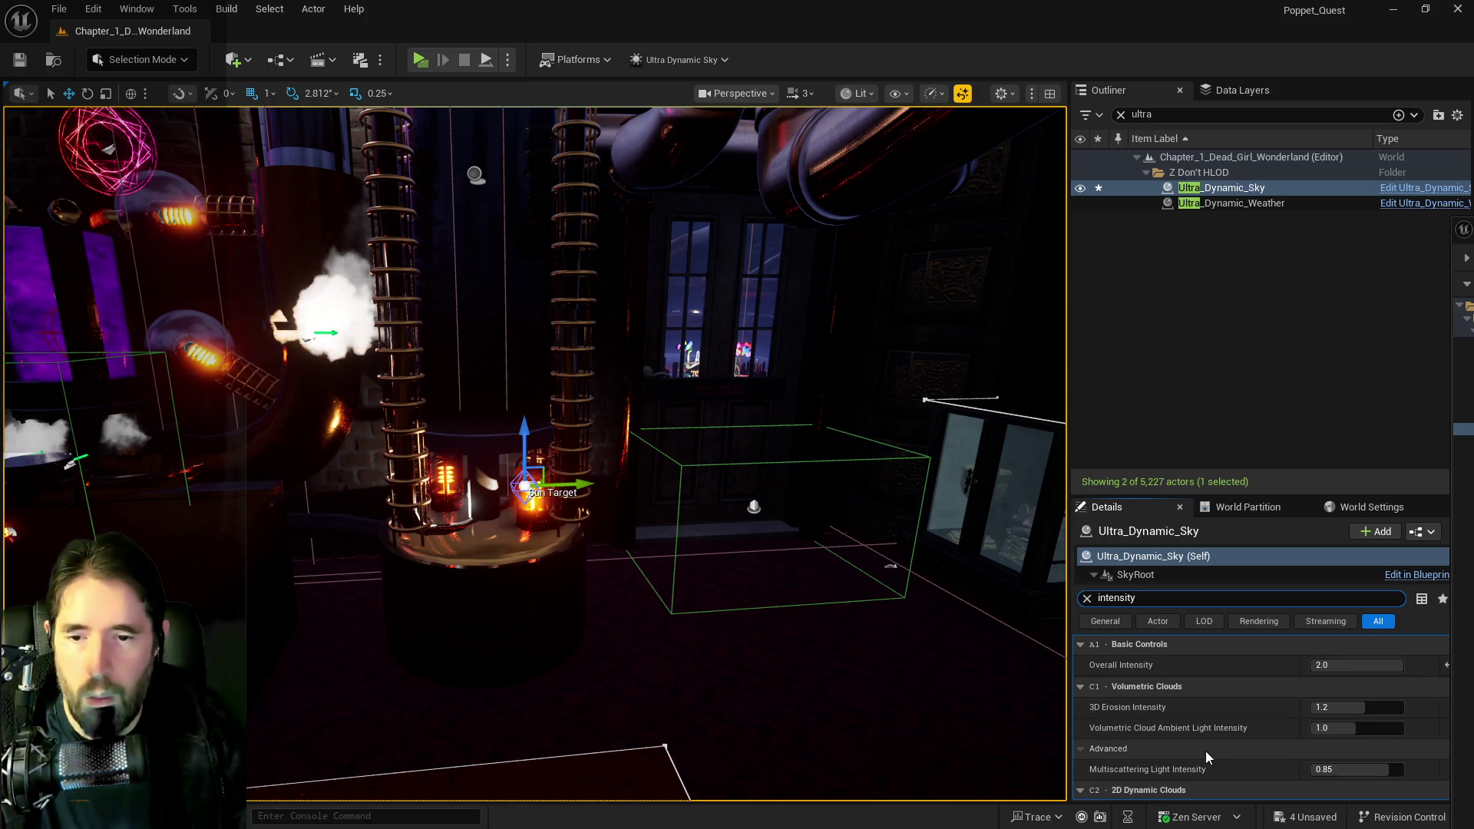
scroll(1245, 746, down, 3)
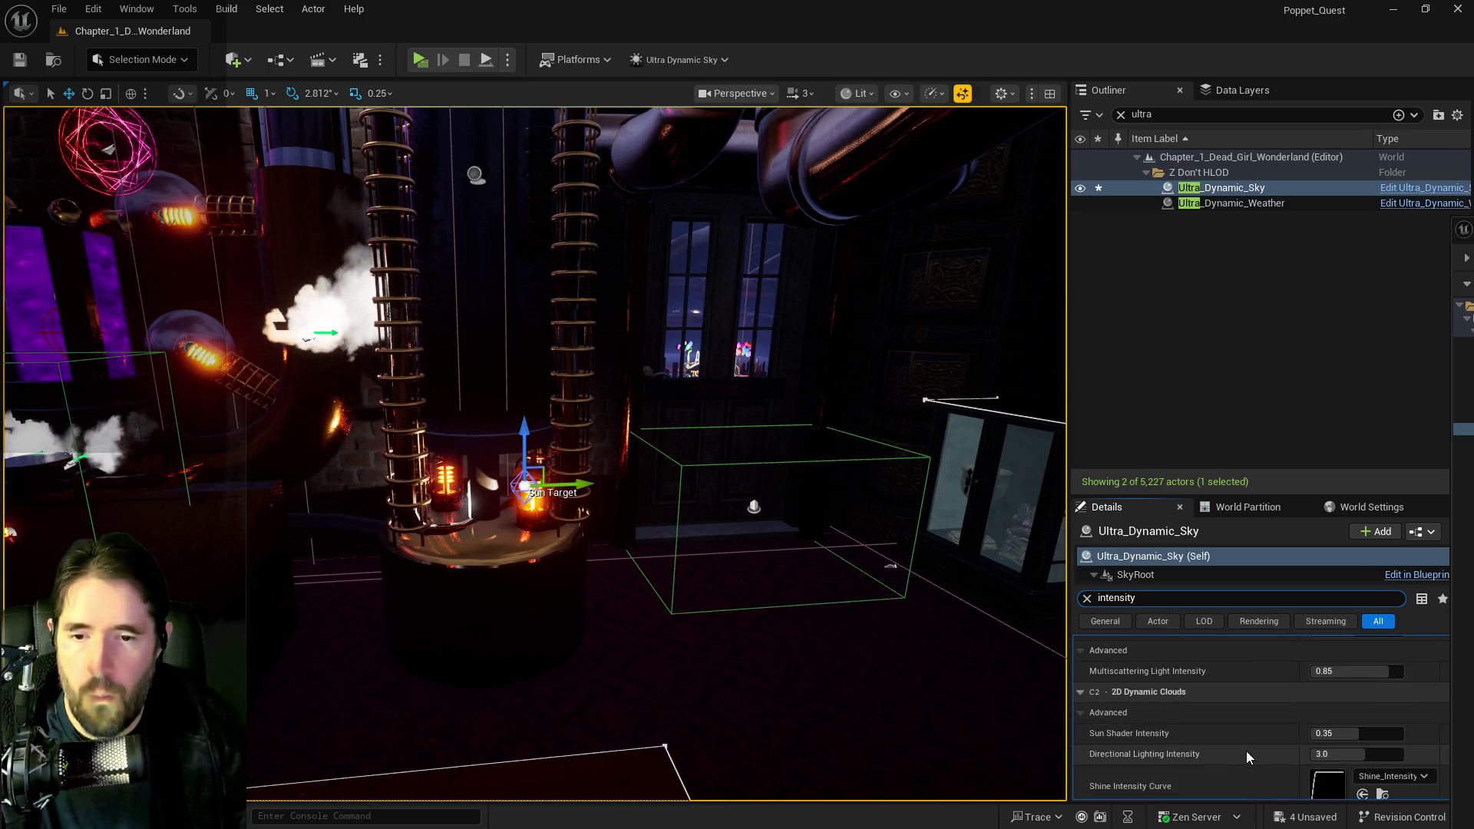
scroll(1246, 751, down, 3)
scroll(1247, 759, down, 3)
scroll(1247, 754, down, 3)
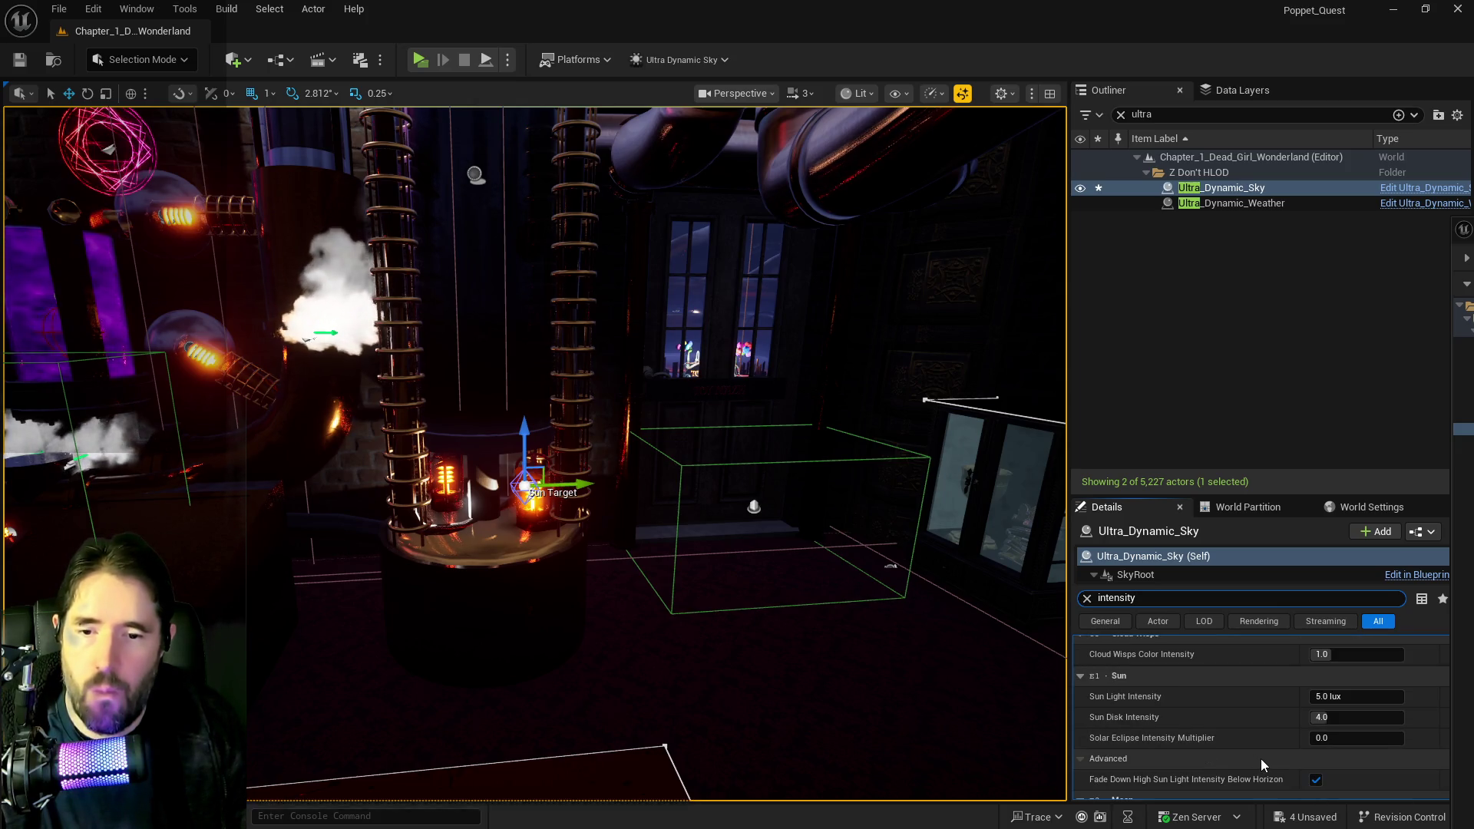
scroll(1251, 754, down, 4)
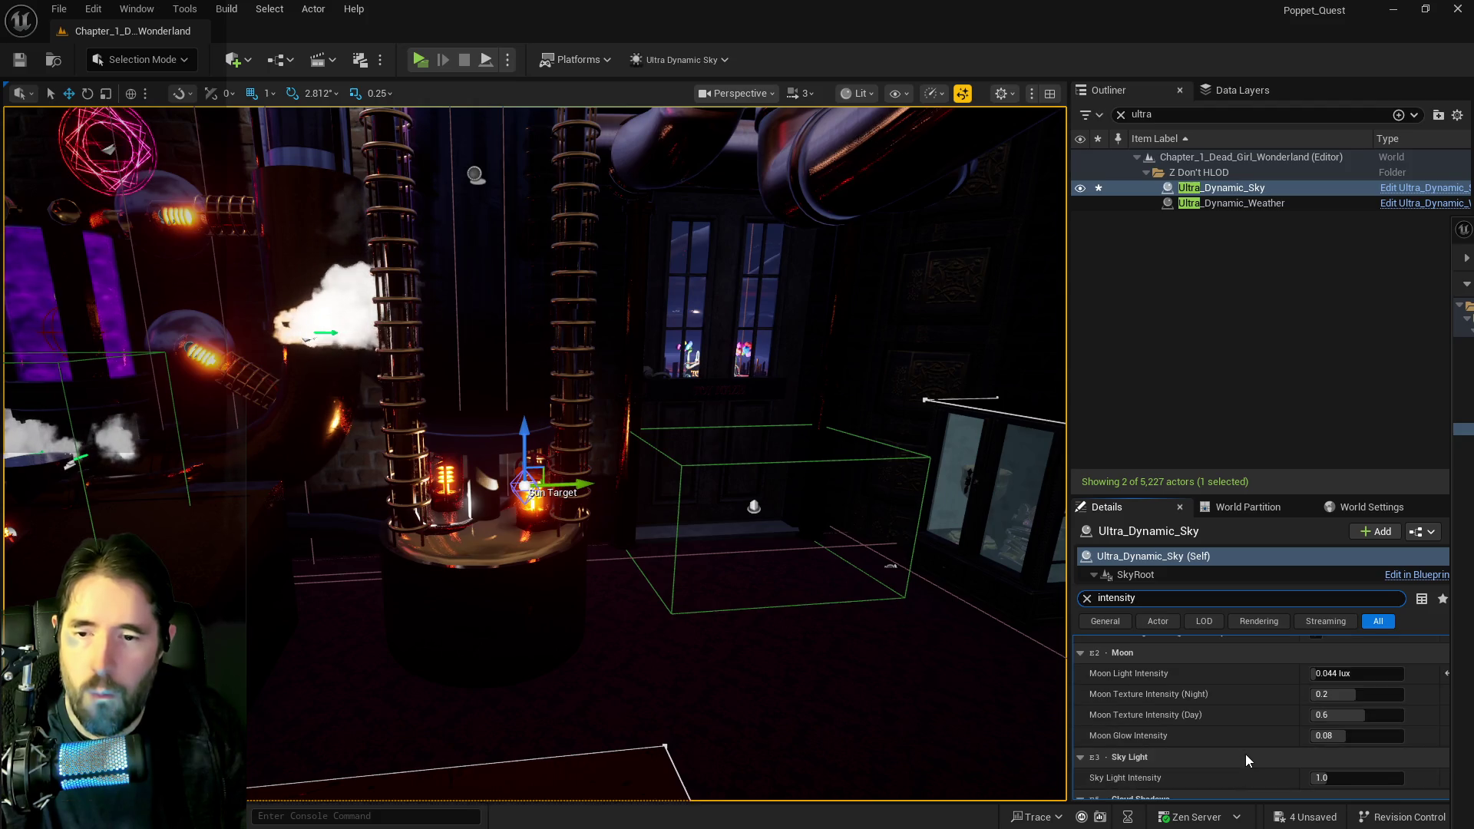
scroll(1245, 753, down, 3)
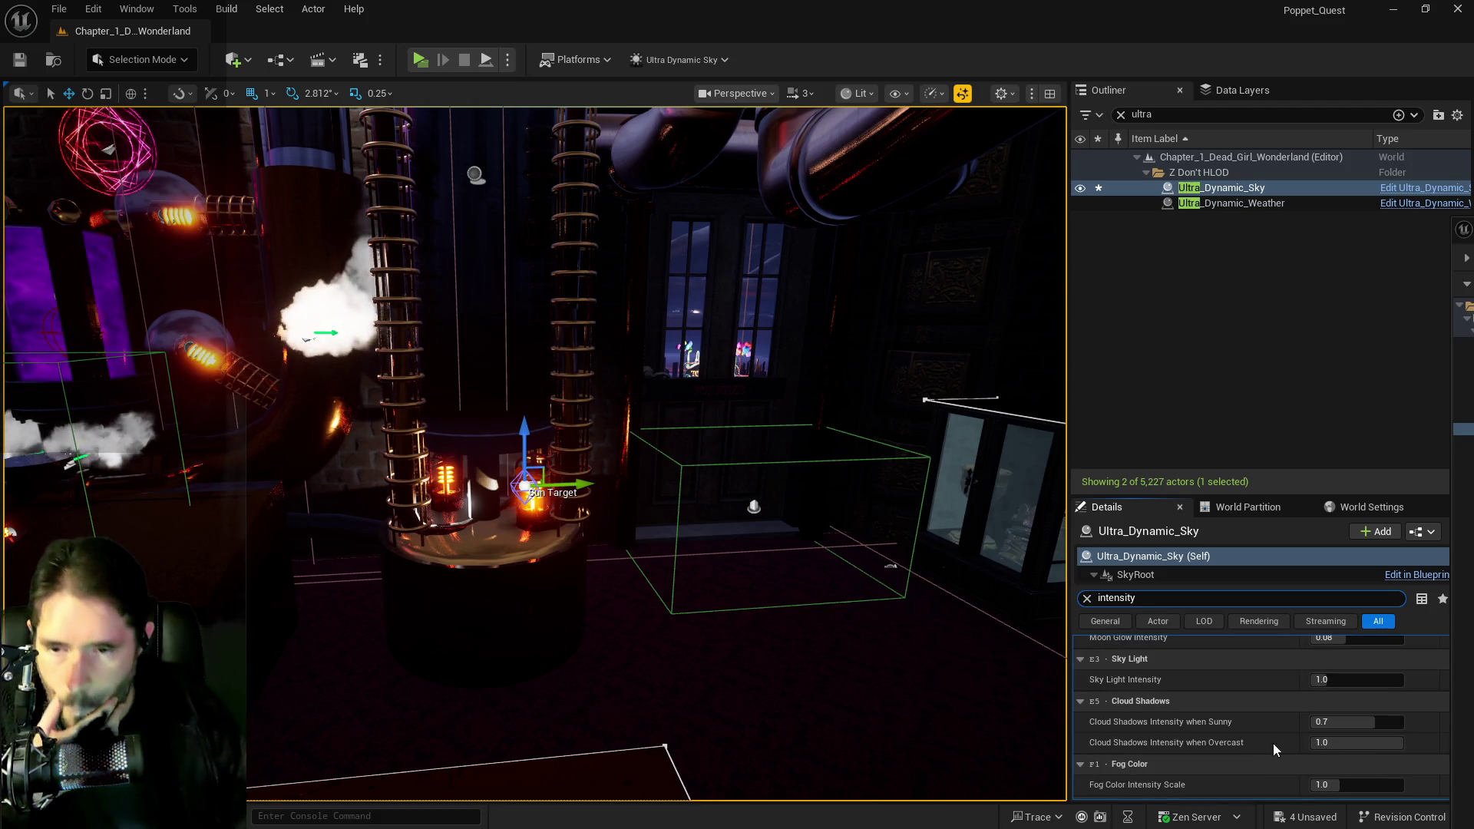
- Set Sky Light Intensity to 2.0 and look around the brighter room
click(1318, 680)
mouse_move(1318, 680)
mouse_down()
mouse_move(1380, 681)
mouse_move(1329, 686)
mouse_up()
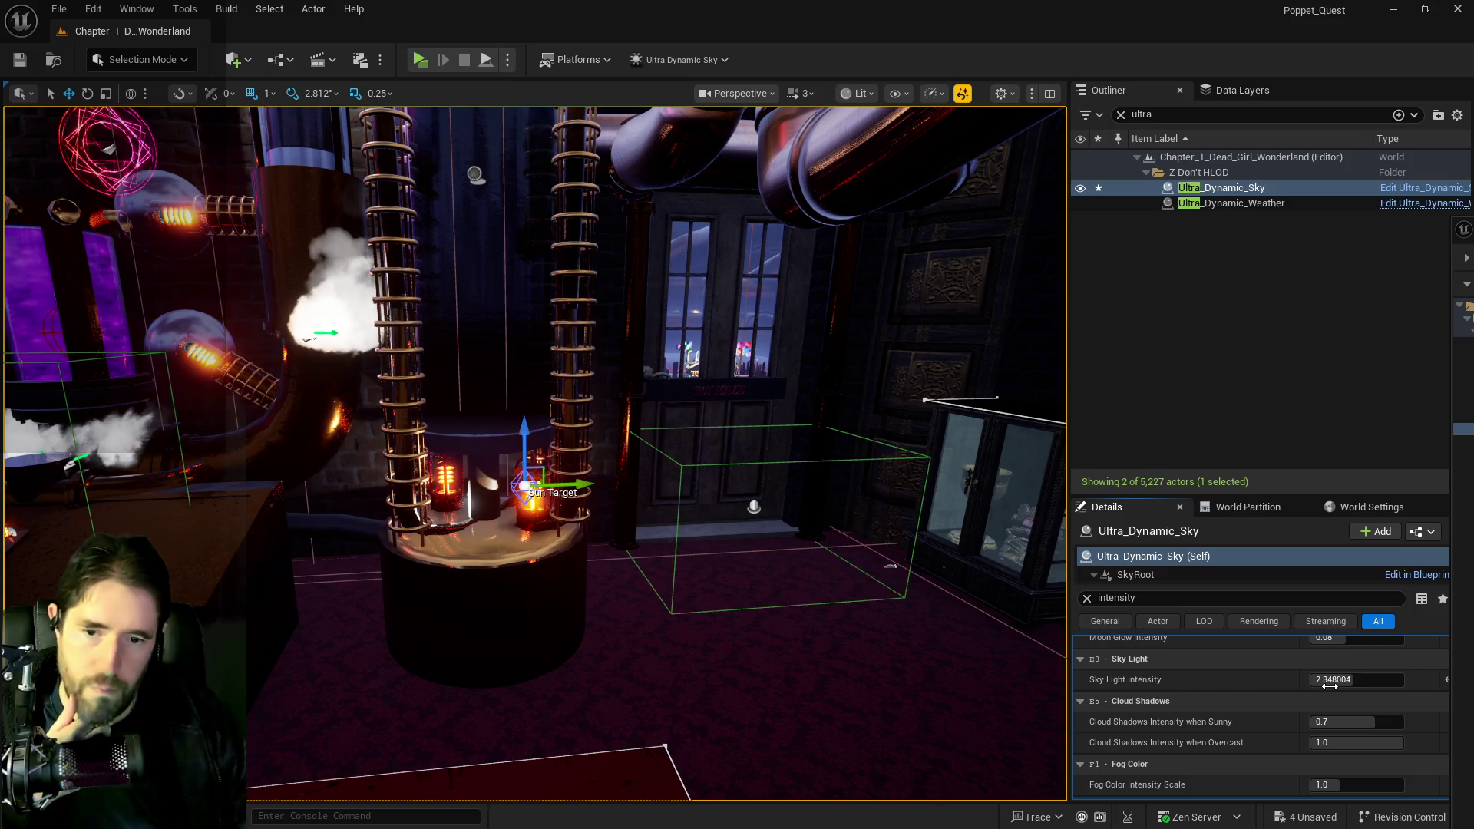
text(2)
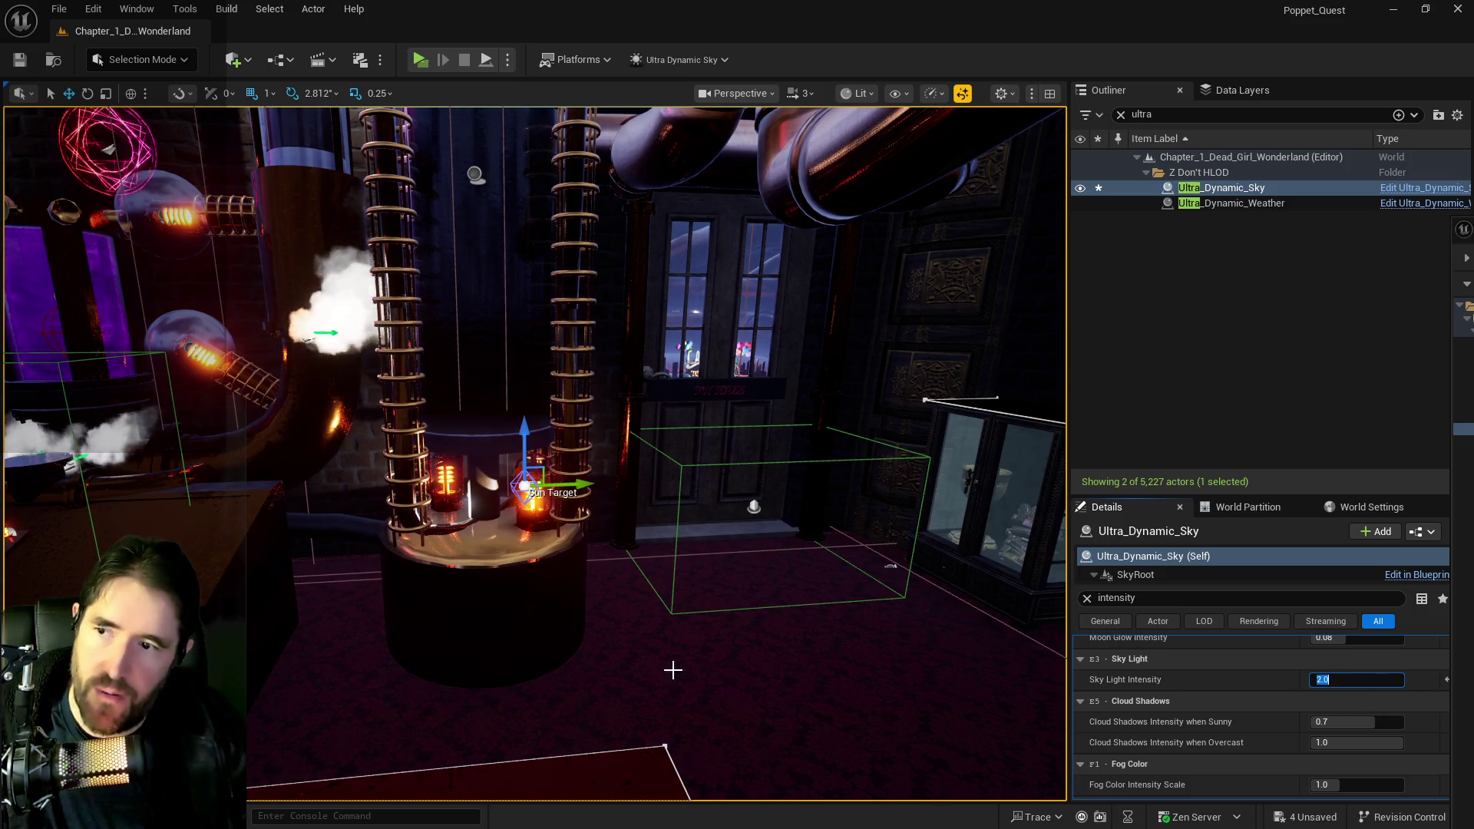
drag(671, 671, 745, 576)
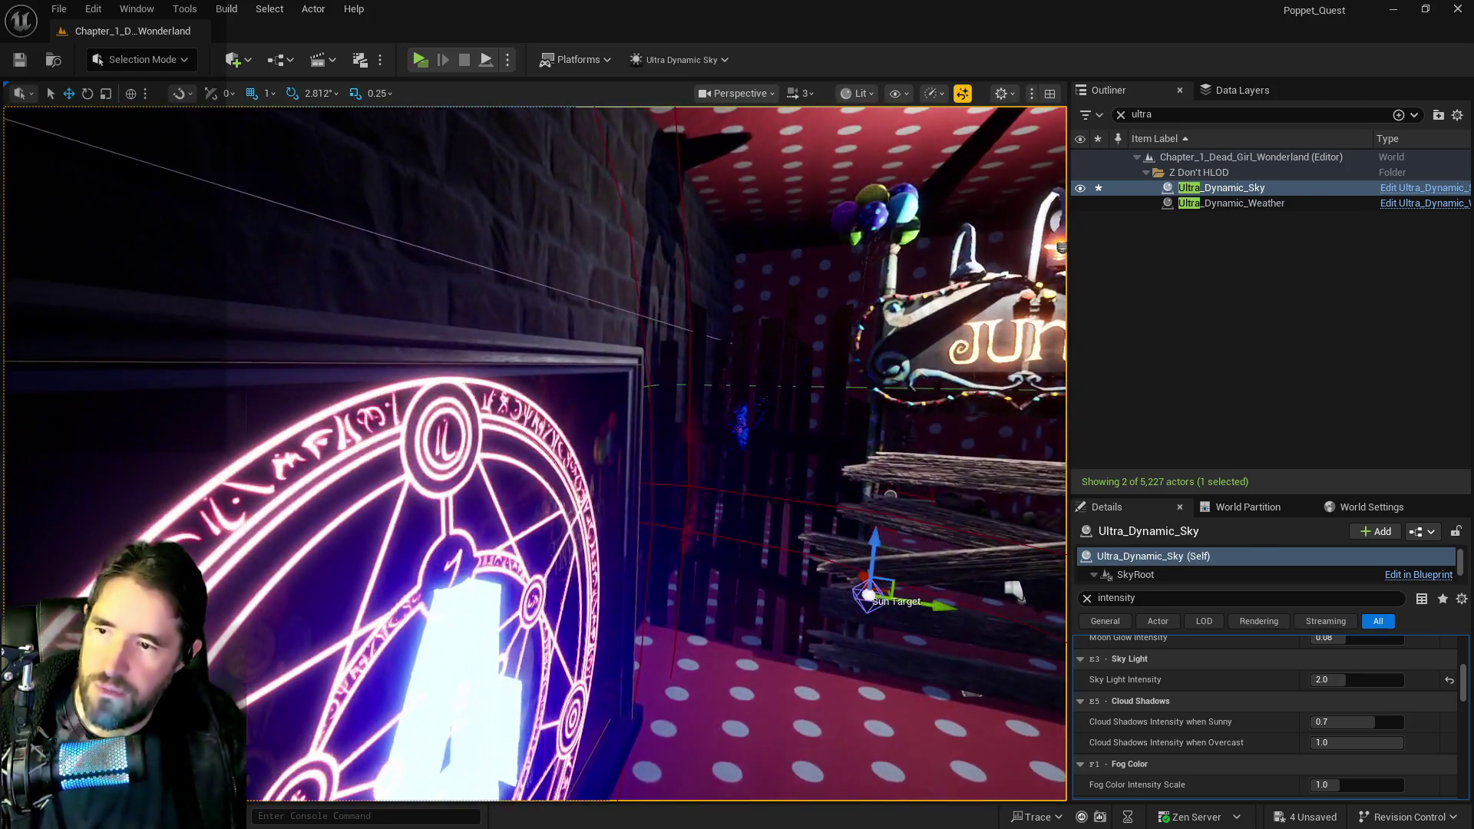
- Add a fourth tag 'Hidden Grotto Painting' to Tinkas_Painting_Blueprint and copy the tag text
click(928, 597)
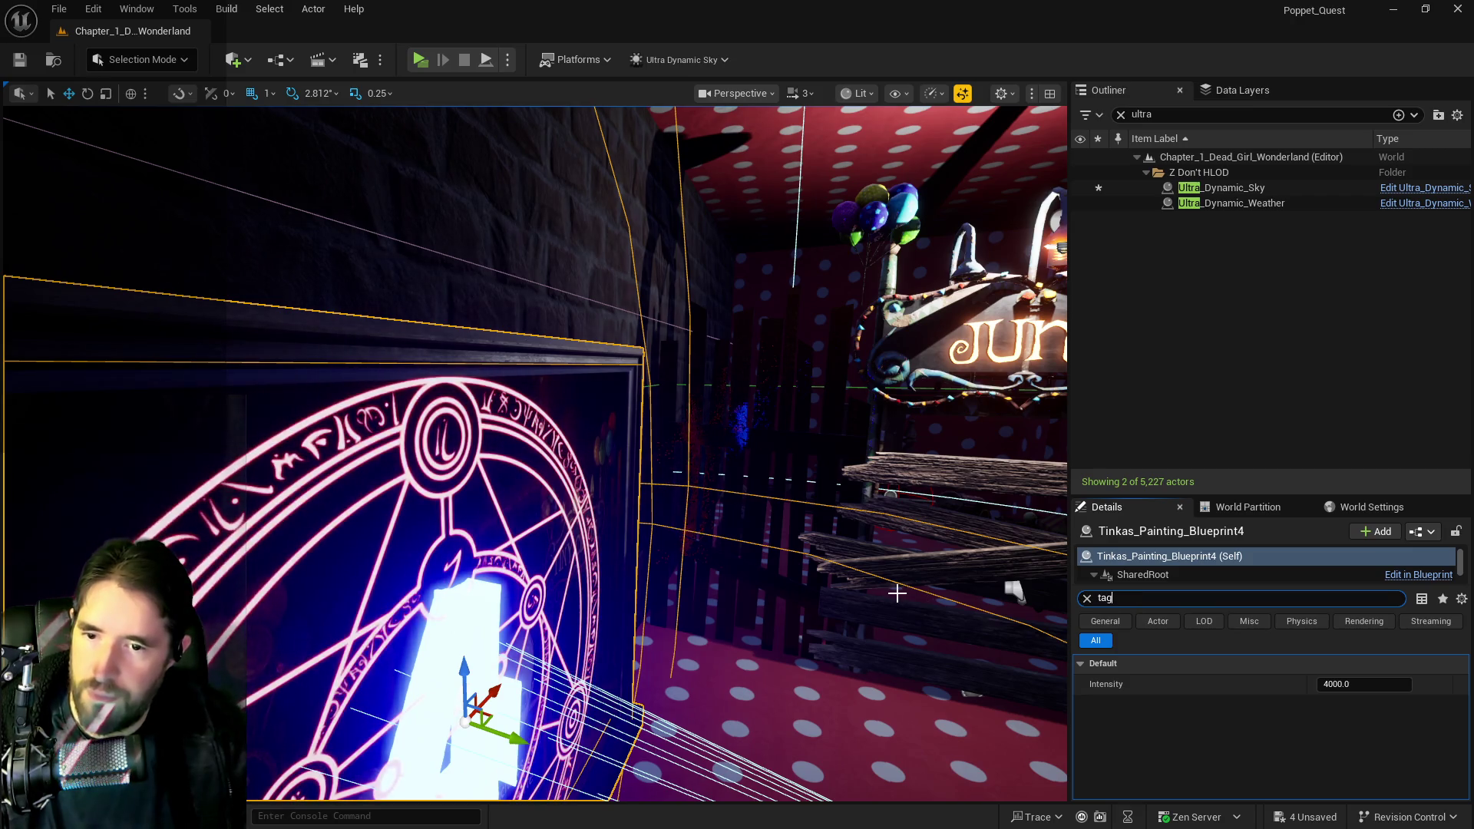
text(tag)
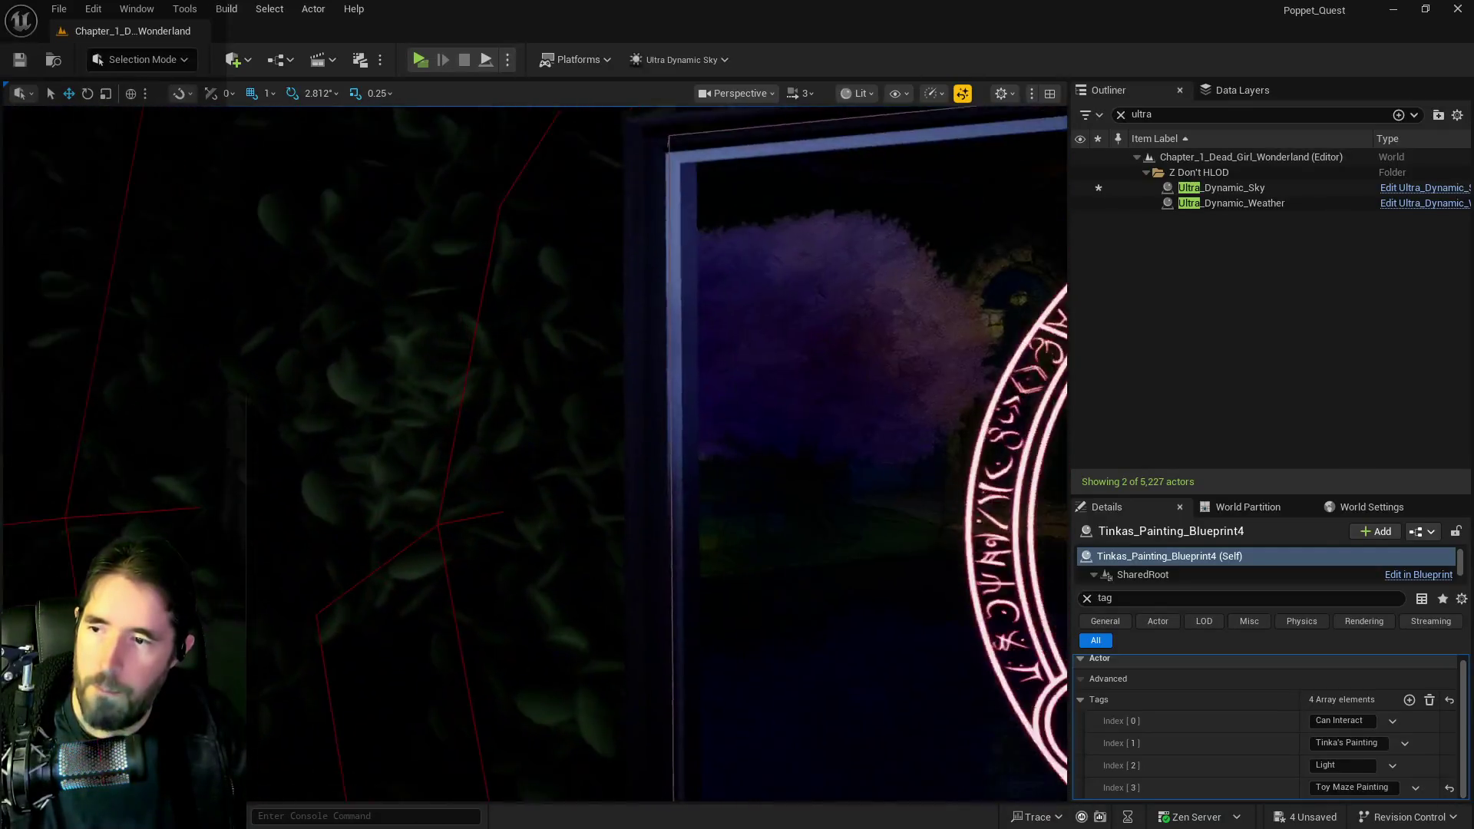
click(768, 584)
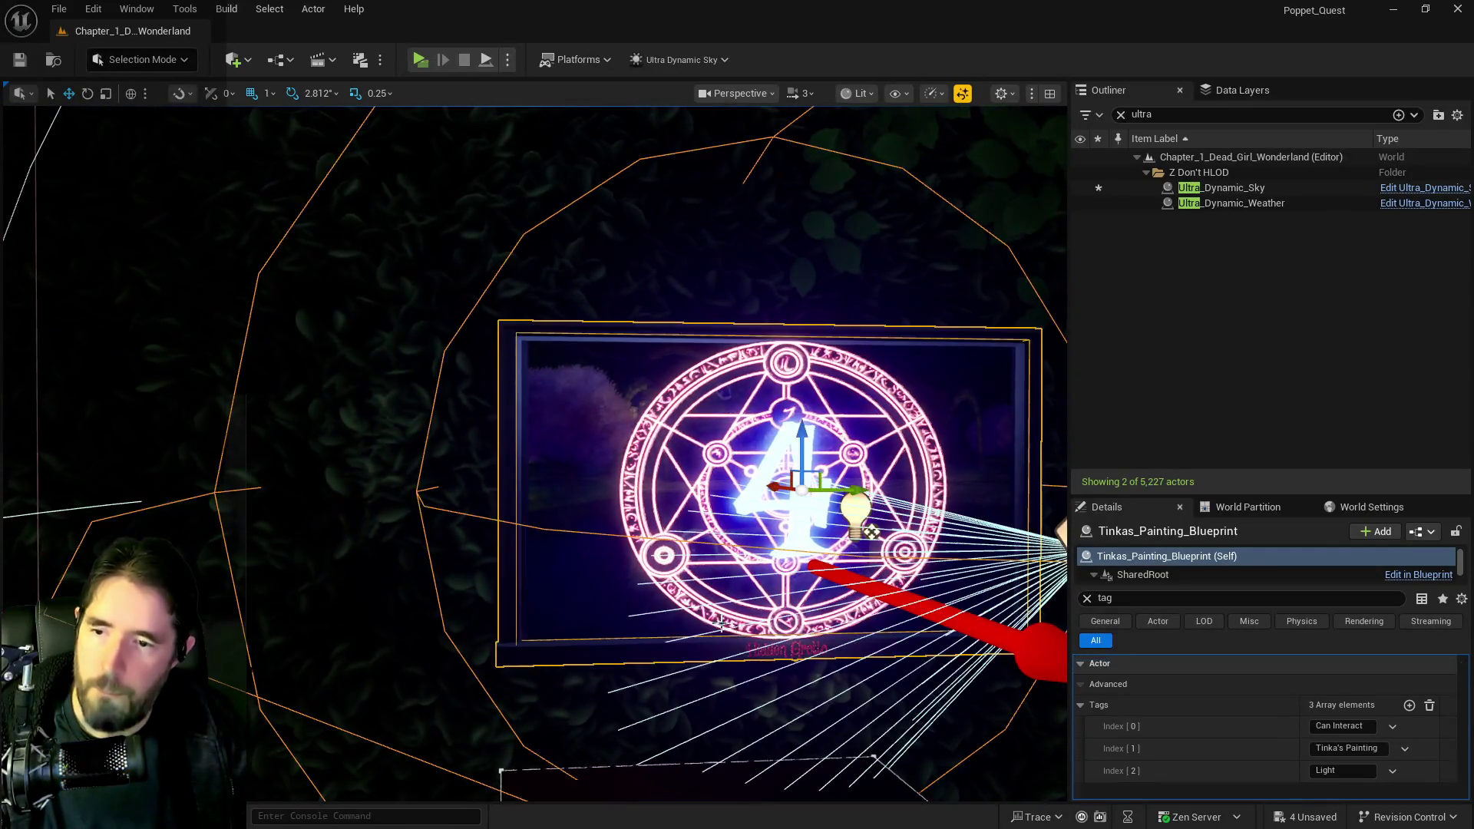
click(1419, 705)
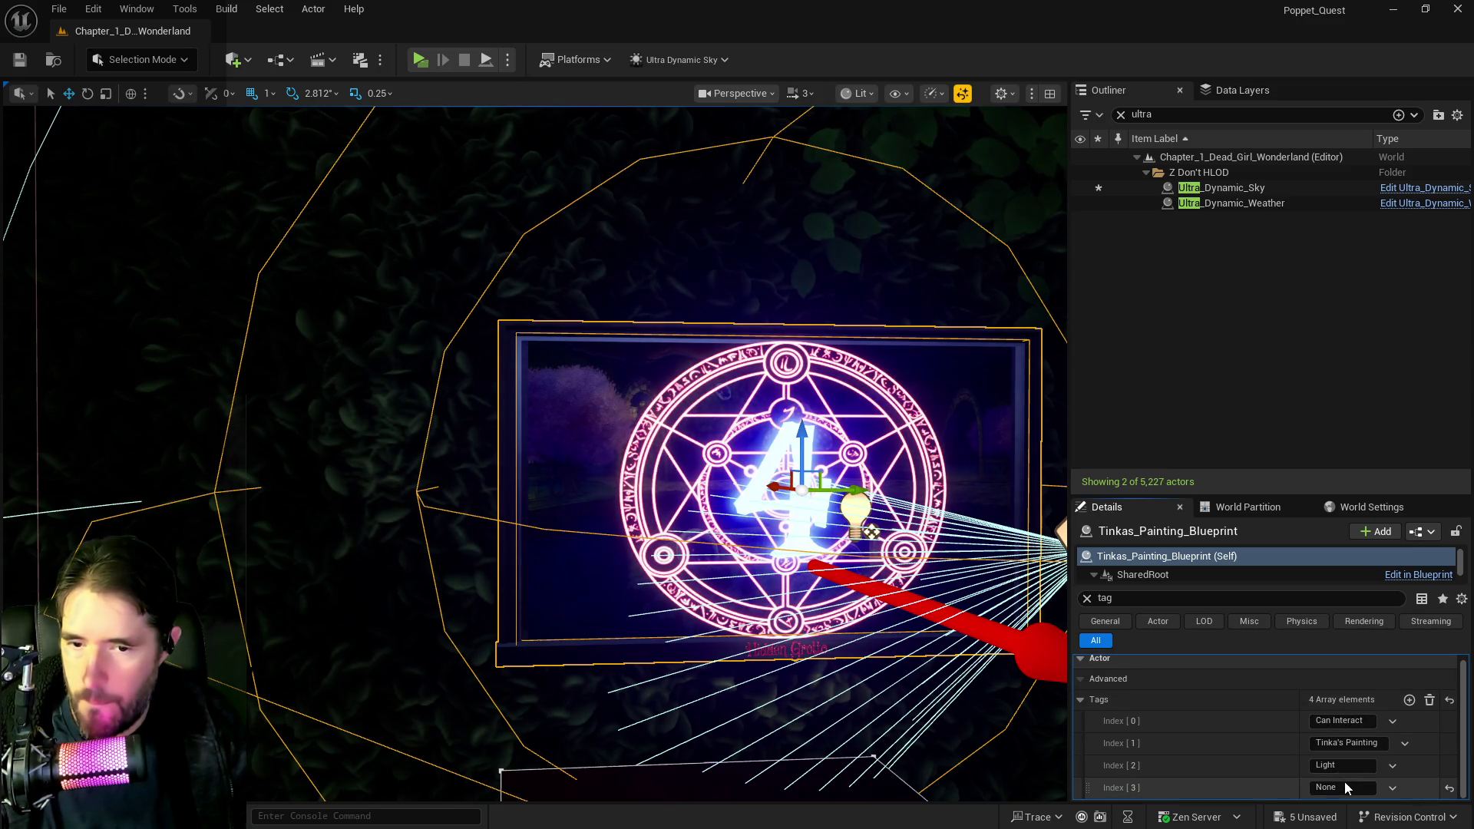
click(1342, 783)
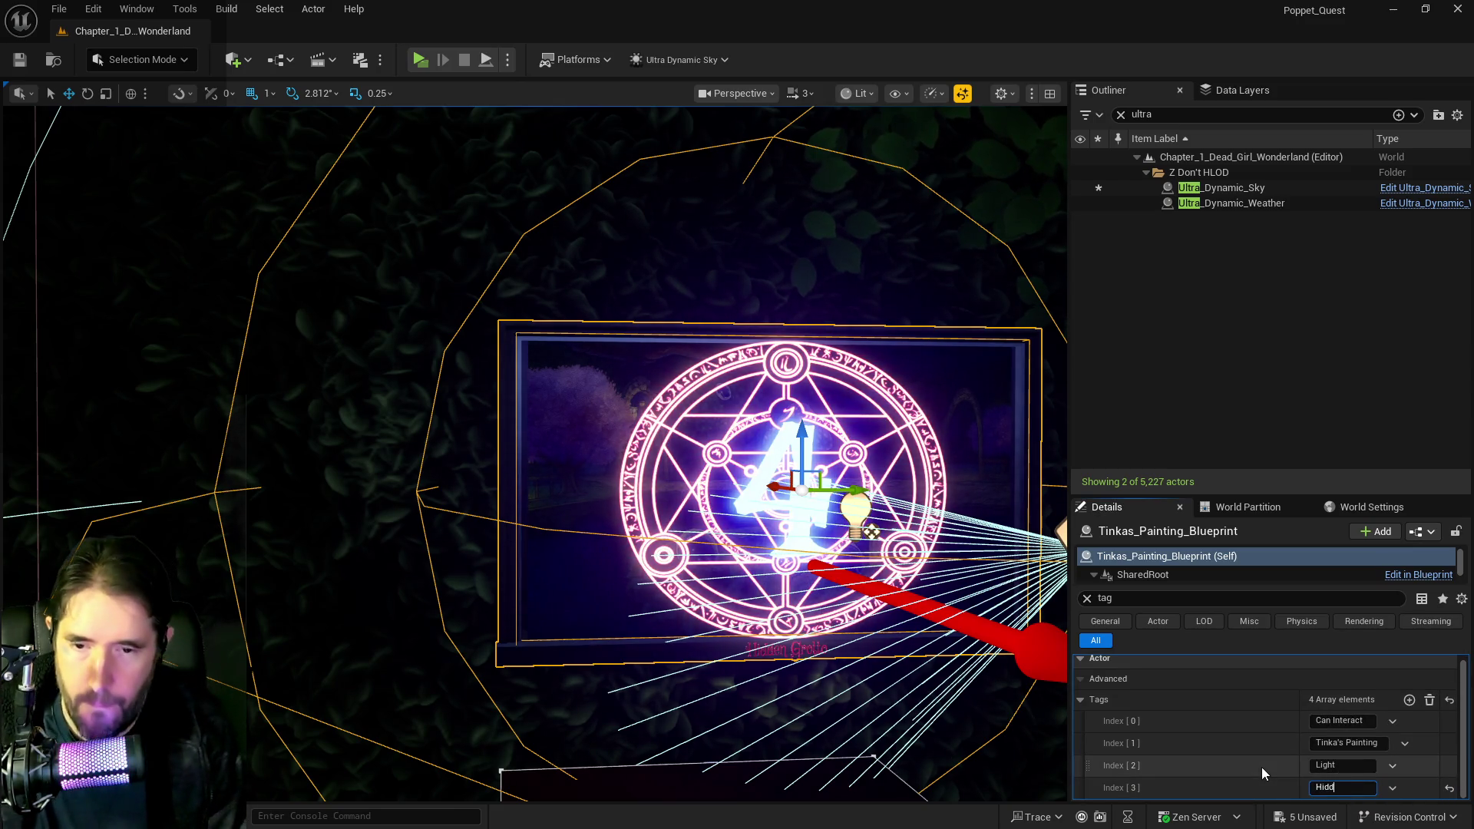
text(Hidden Grotto)
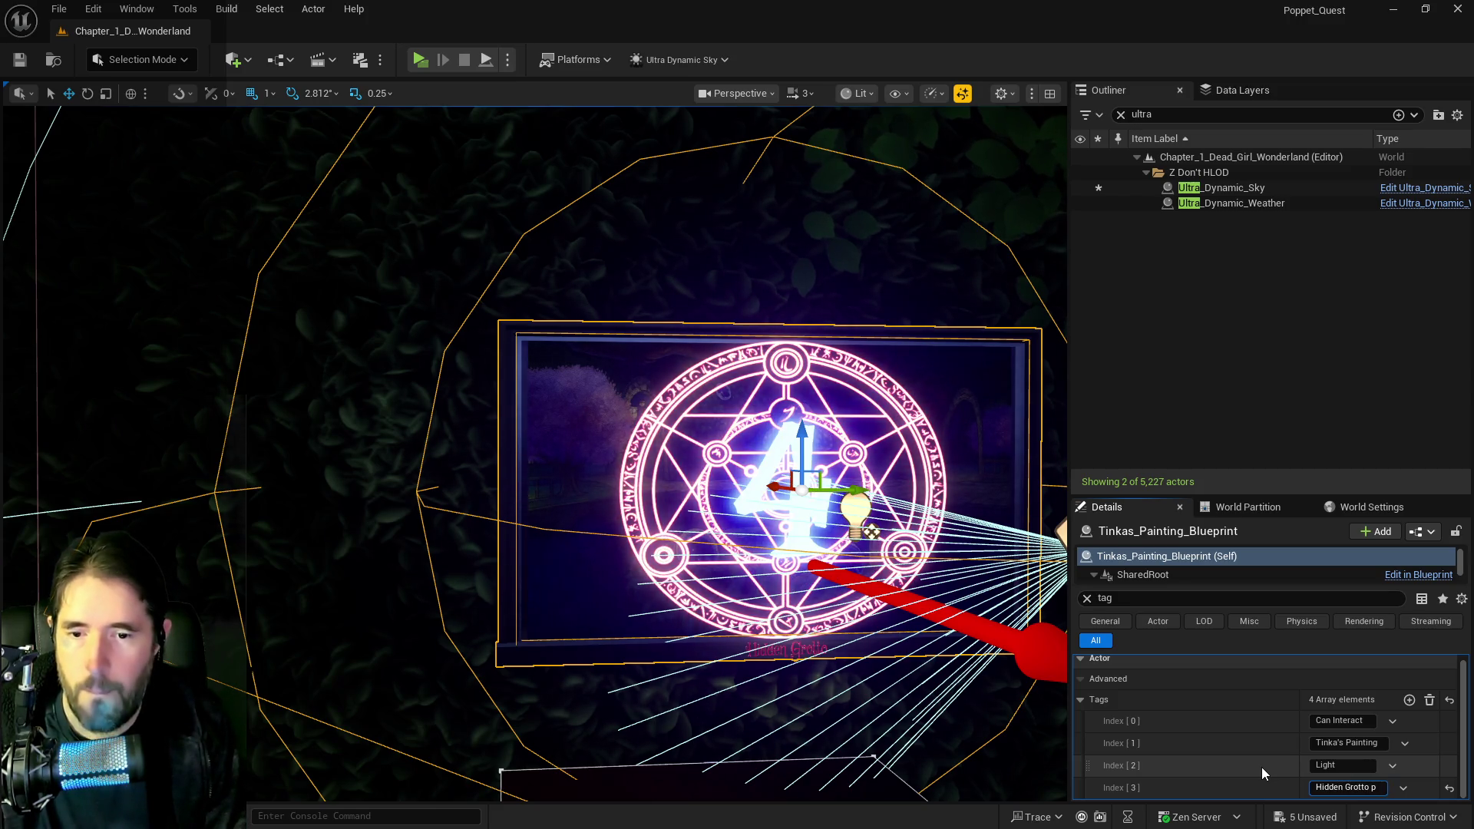
text( Painting)
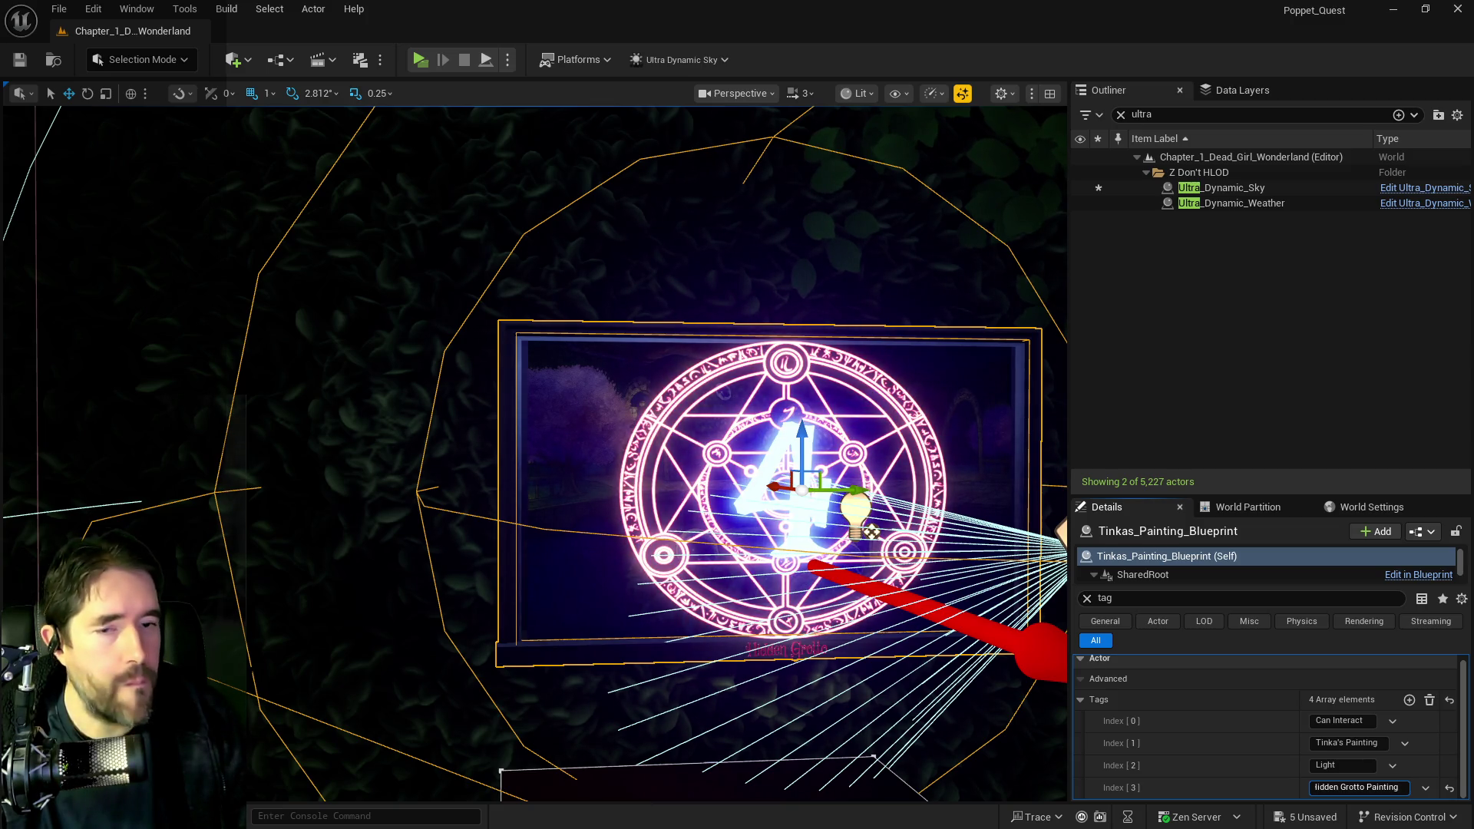
click(1364, 787)
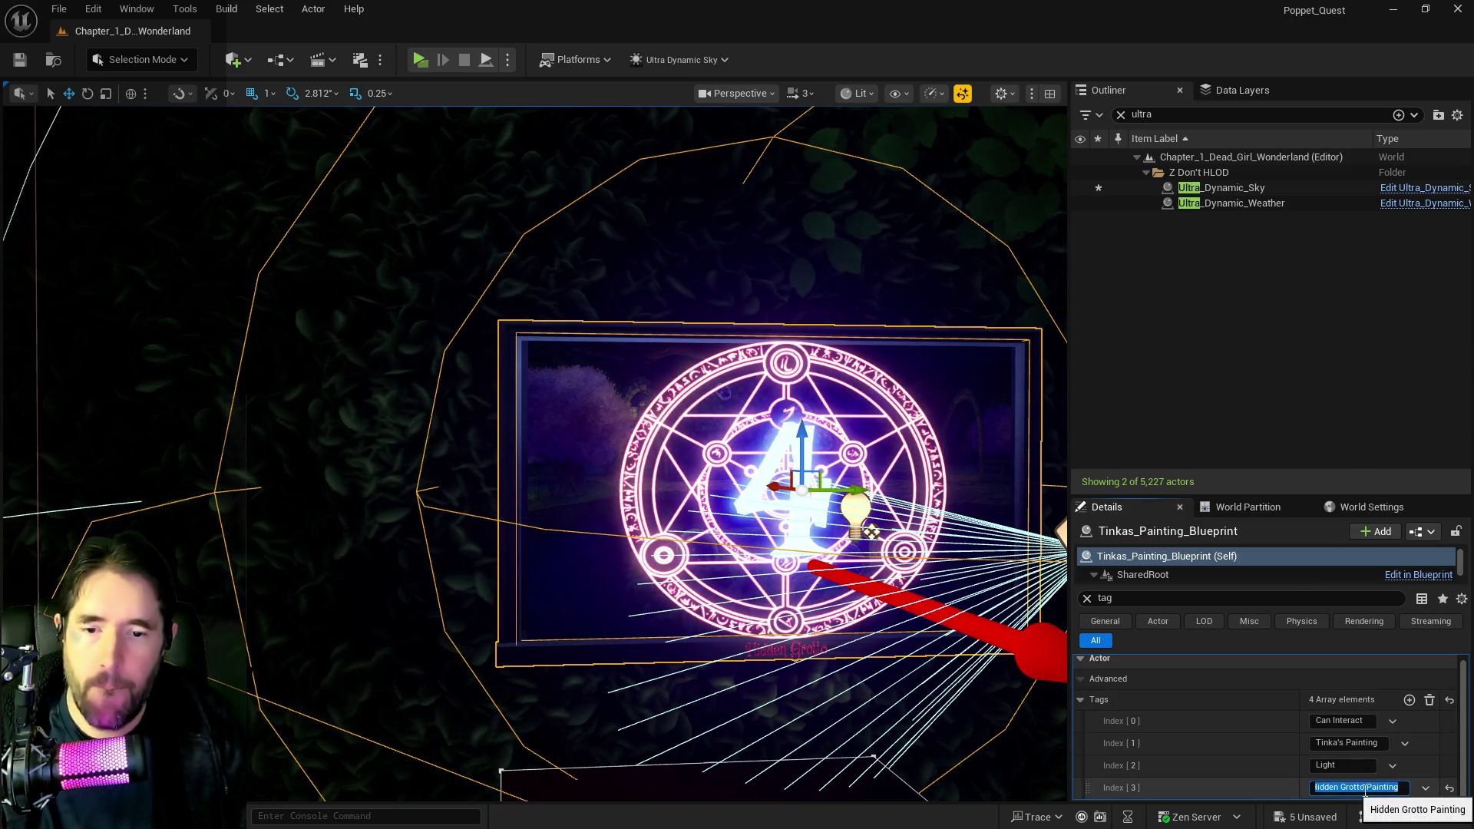
key(alt+Tab)
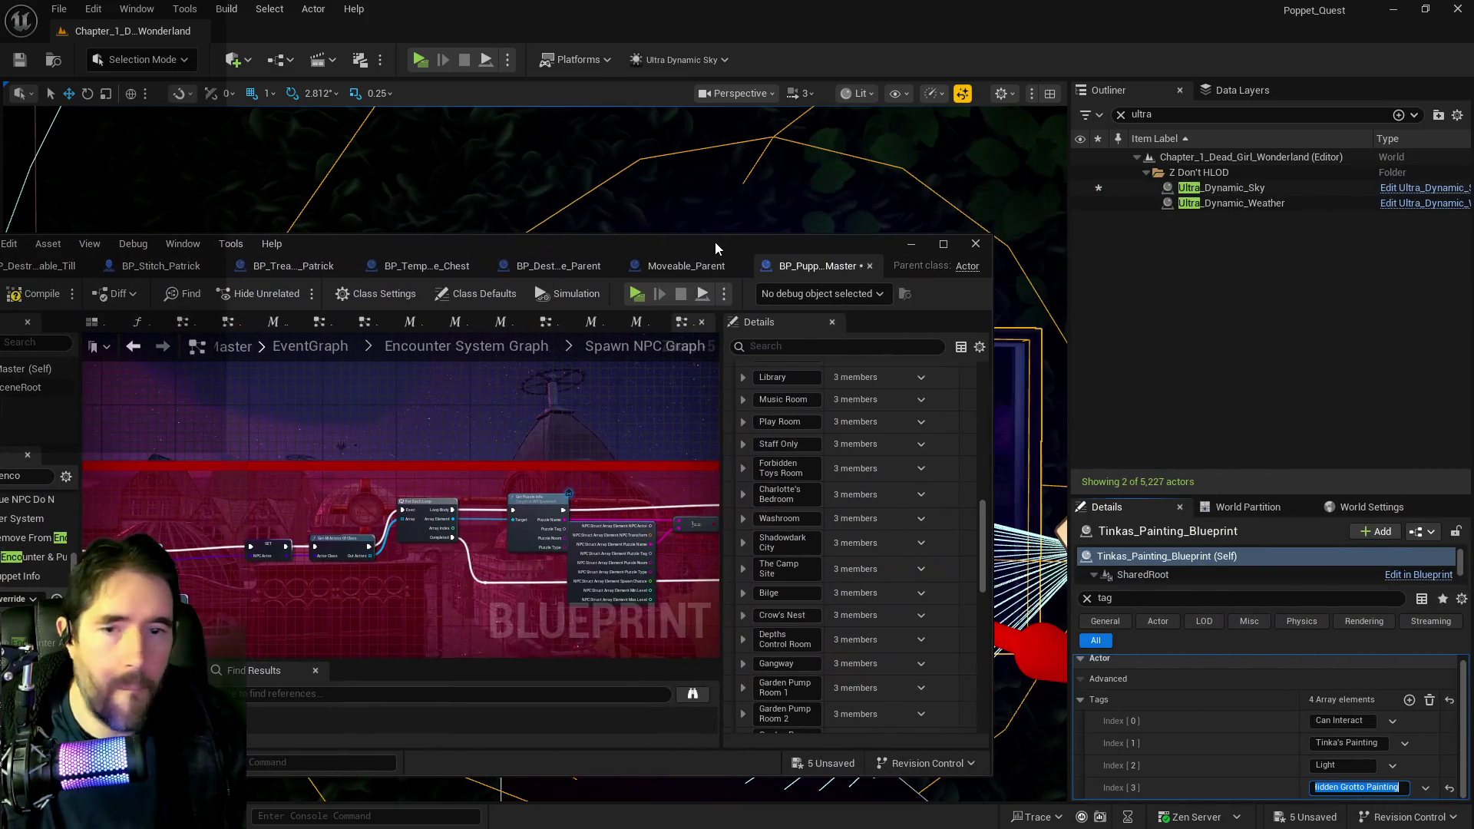
- In Index [0], paste Hidden Grotto Painting as Puzzle Tag, set room Hidden Grotto, levels 15–20
scroll(1200, 682, down, 5)
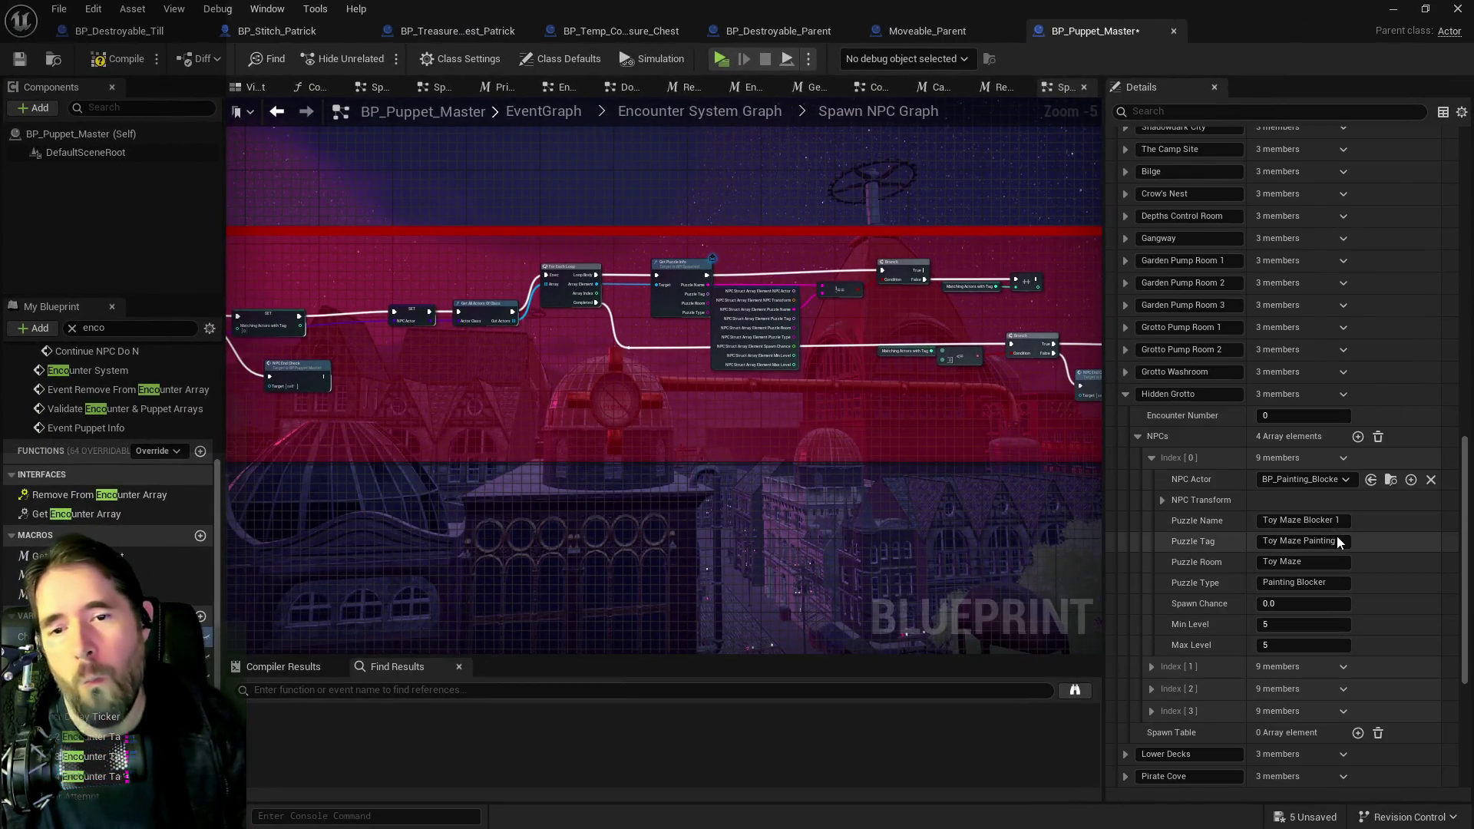
click(1312, 540)
text(Hidden Grotto Painting)
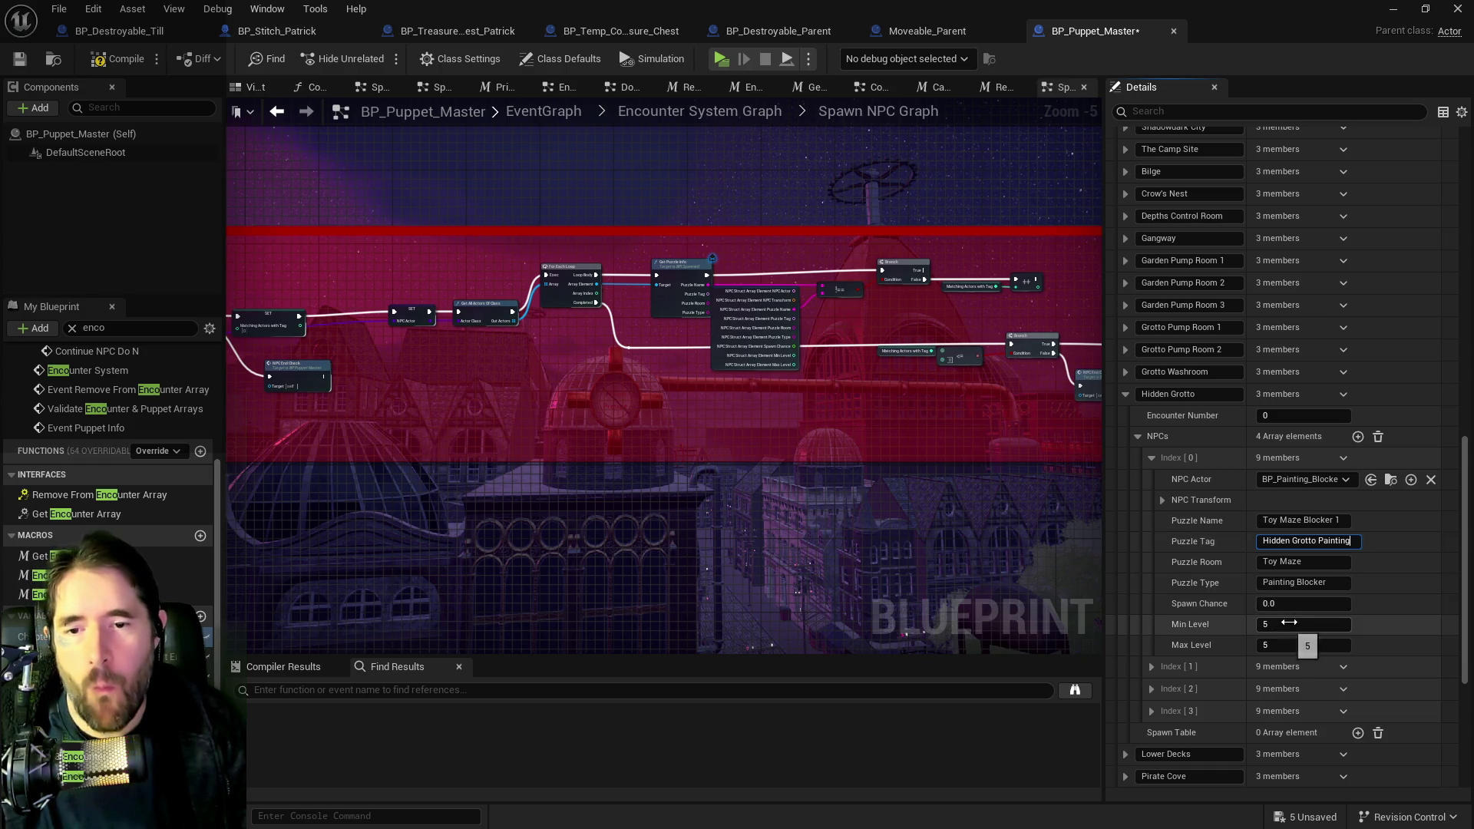
click(1309, 561)
text(Hi)
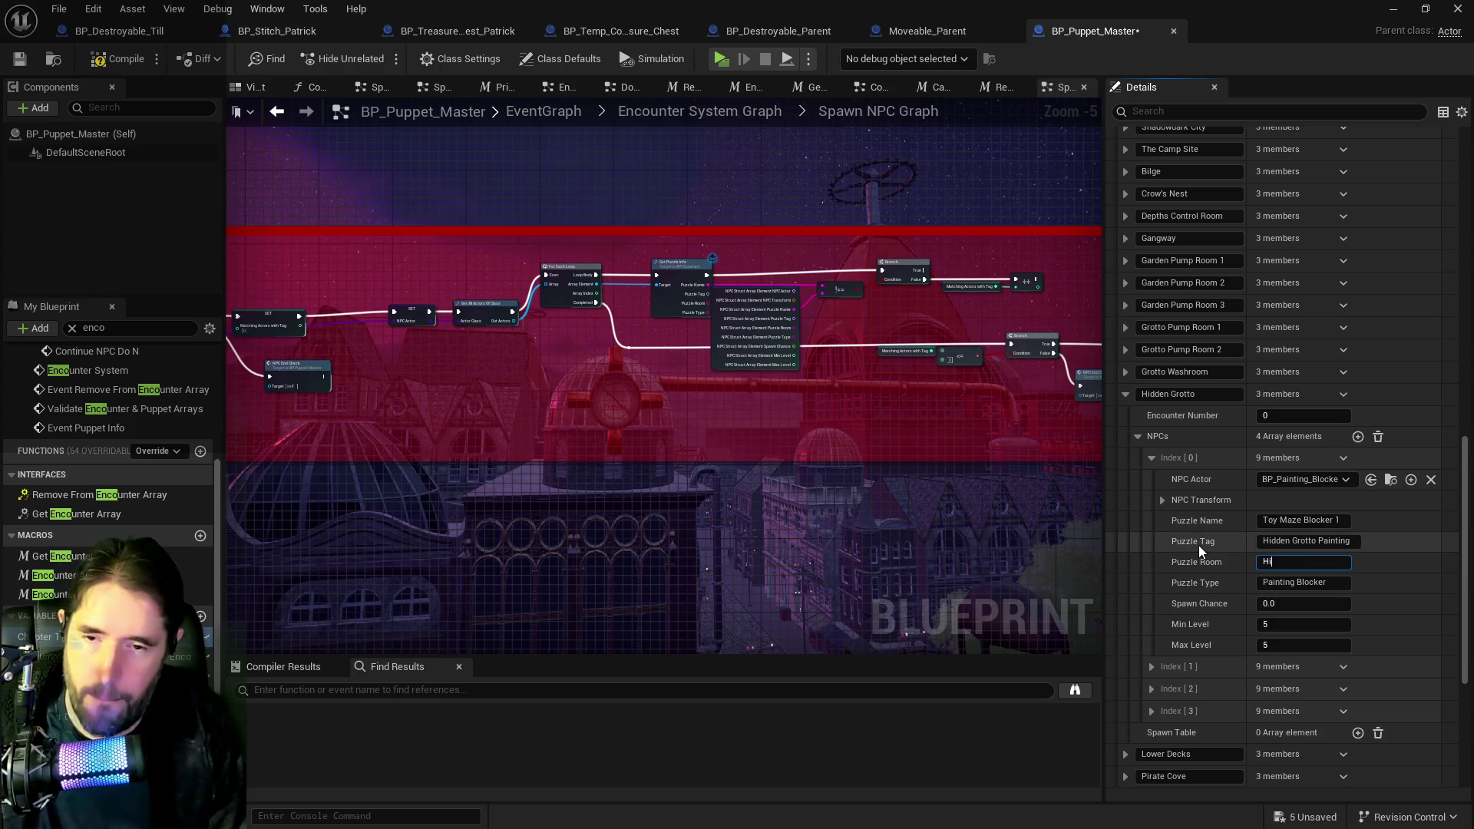
text(dden Grotto)
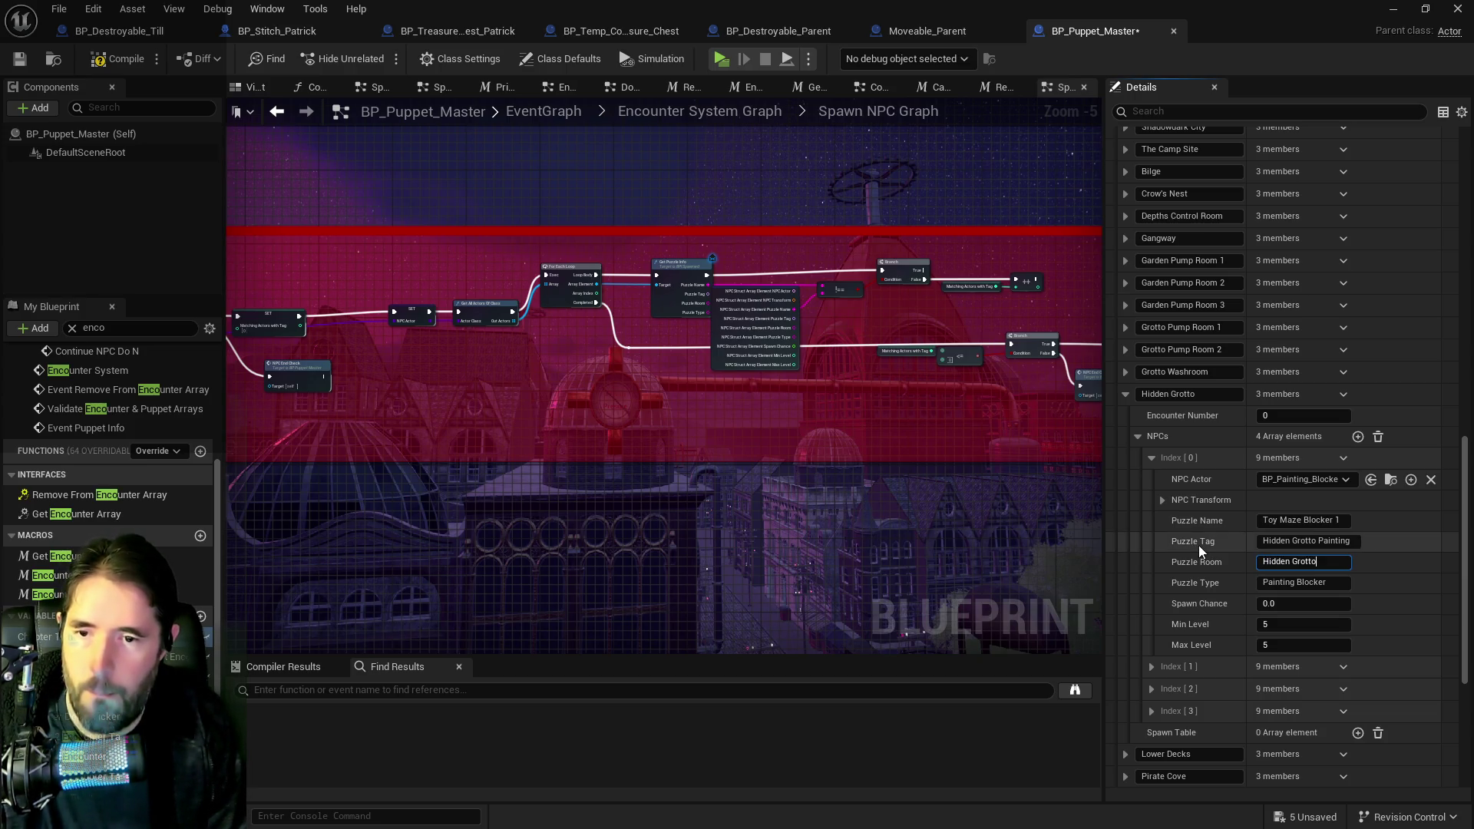
click(1284, 626)
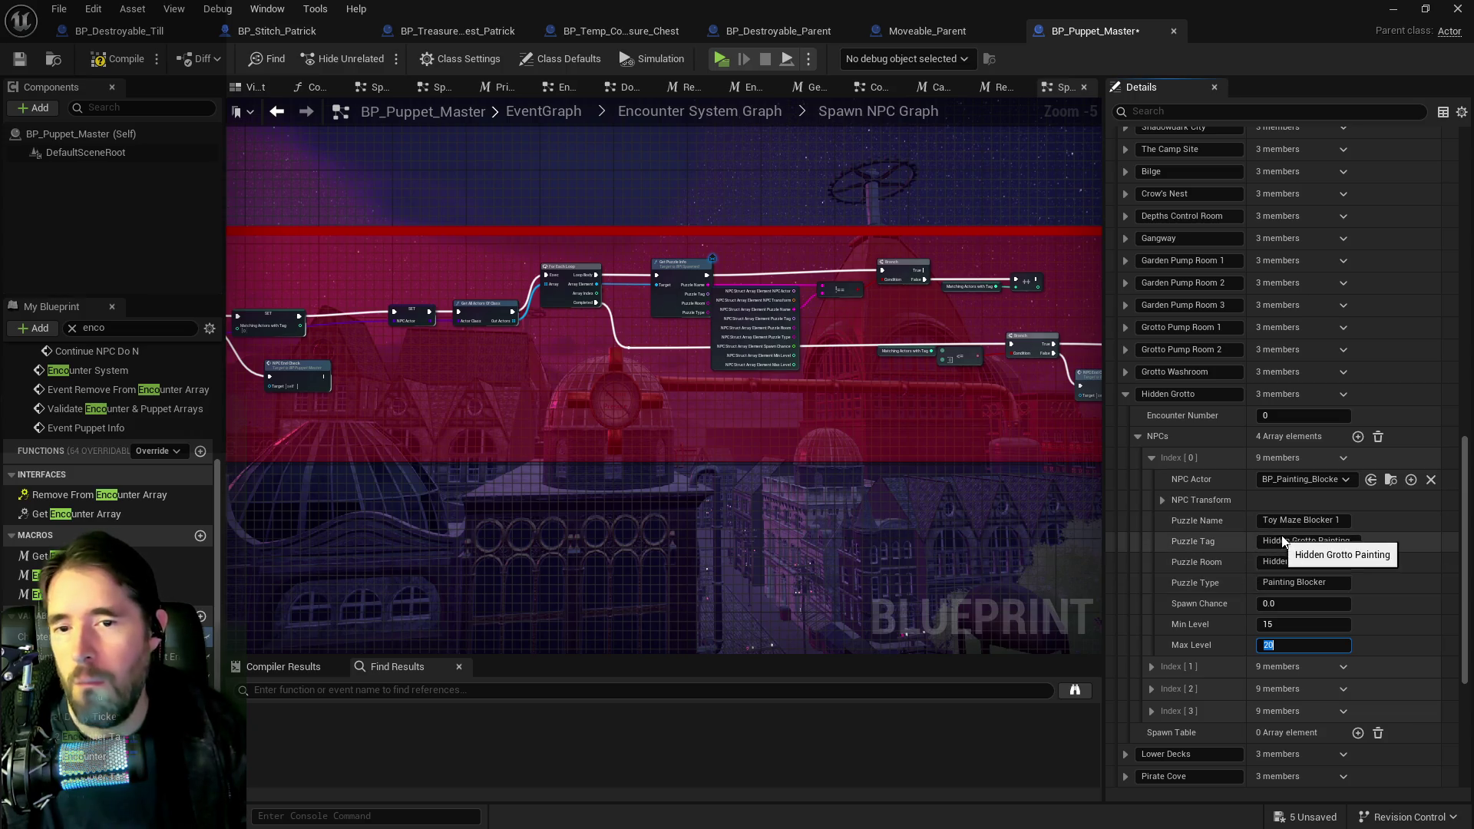
- Rename the entry's Puzzle Name to Hidden Grotto Blocker 1 and copy the whole element
click(1301, 520)
click(1301, 521)
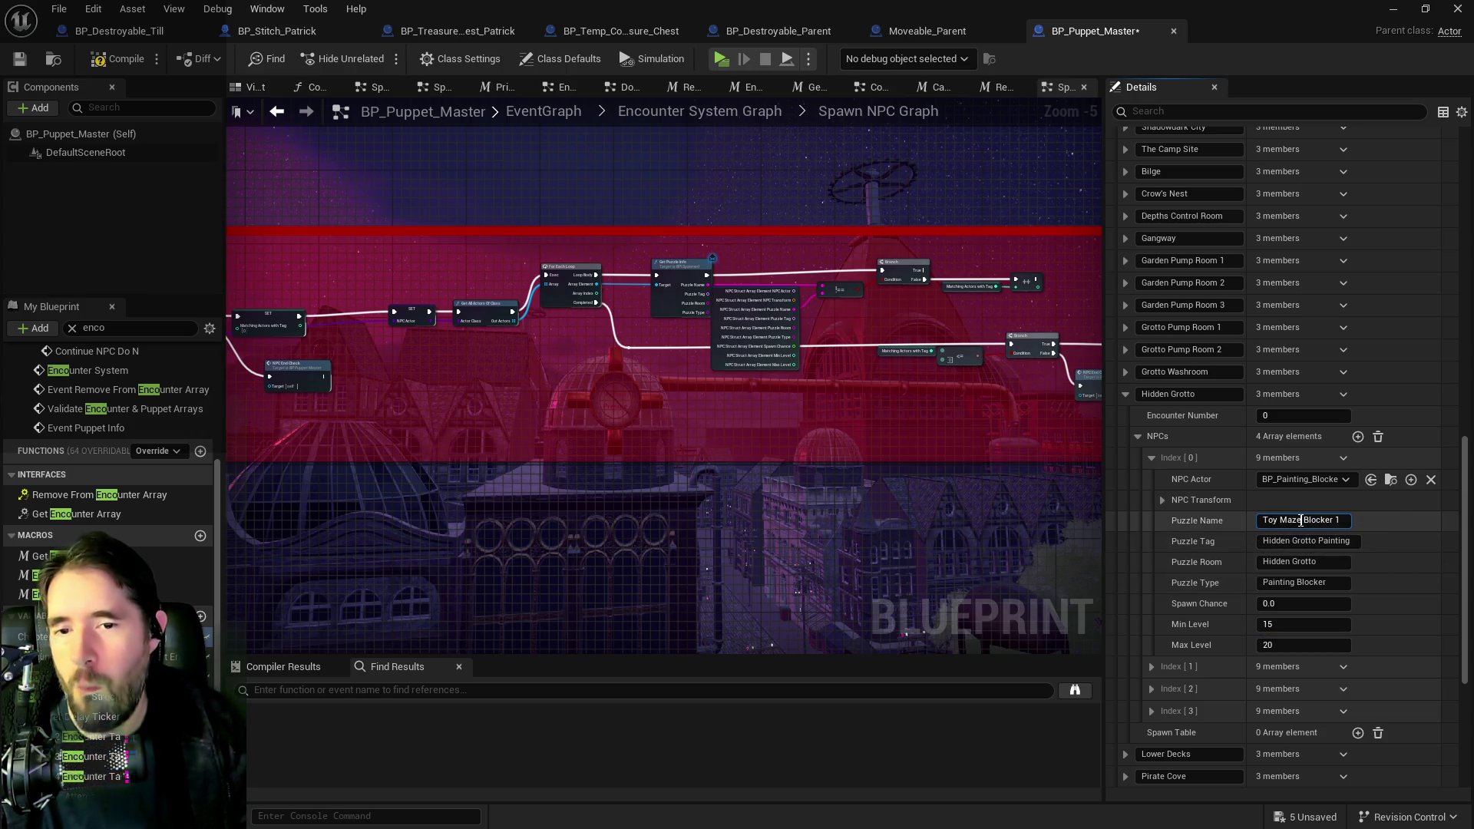
text(Hidden )
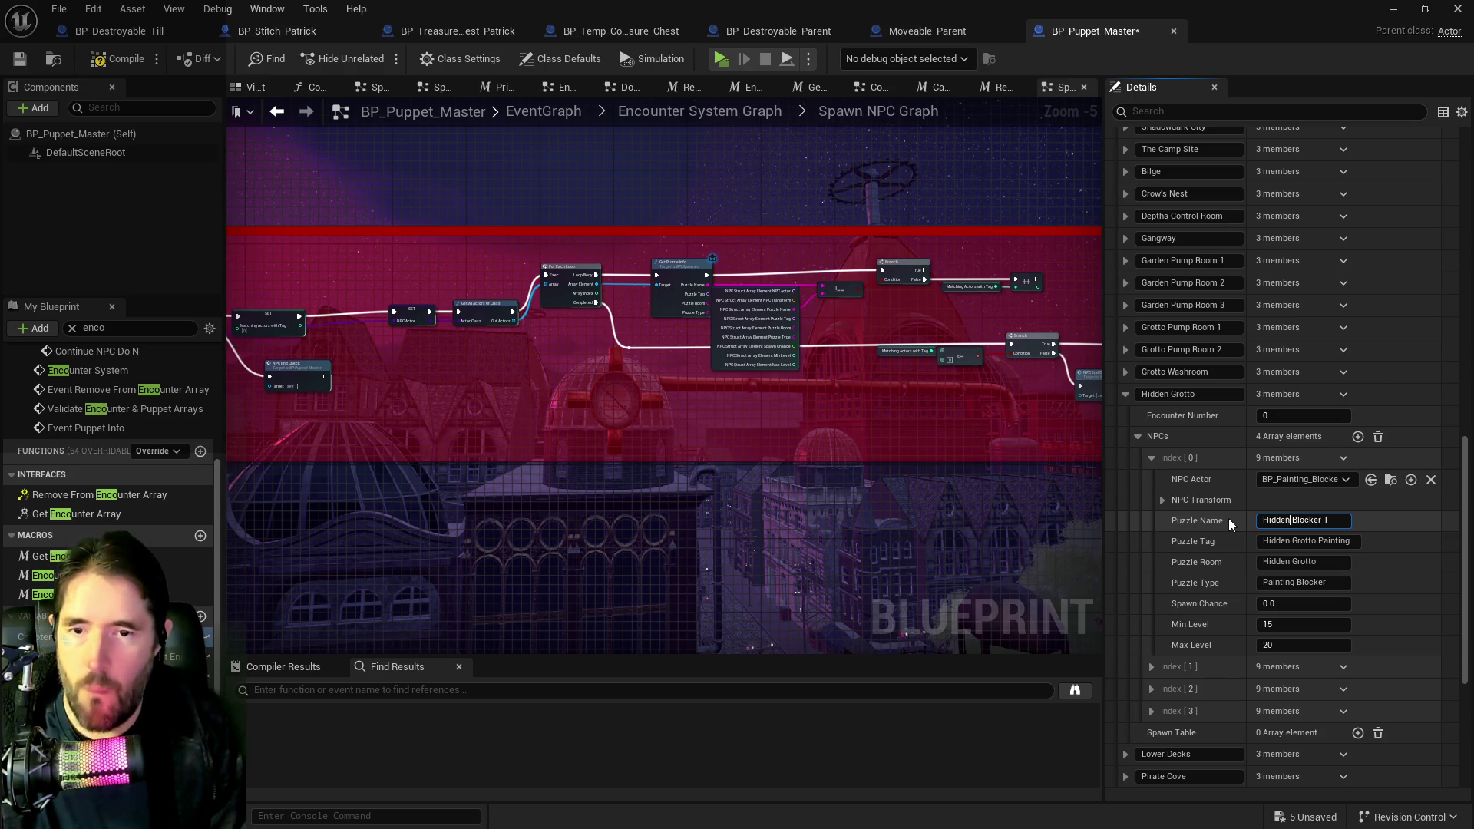
text(Grotto)
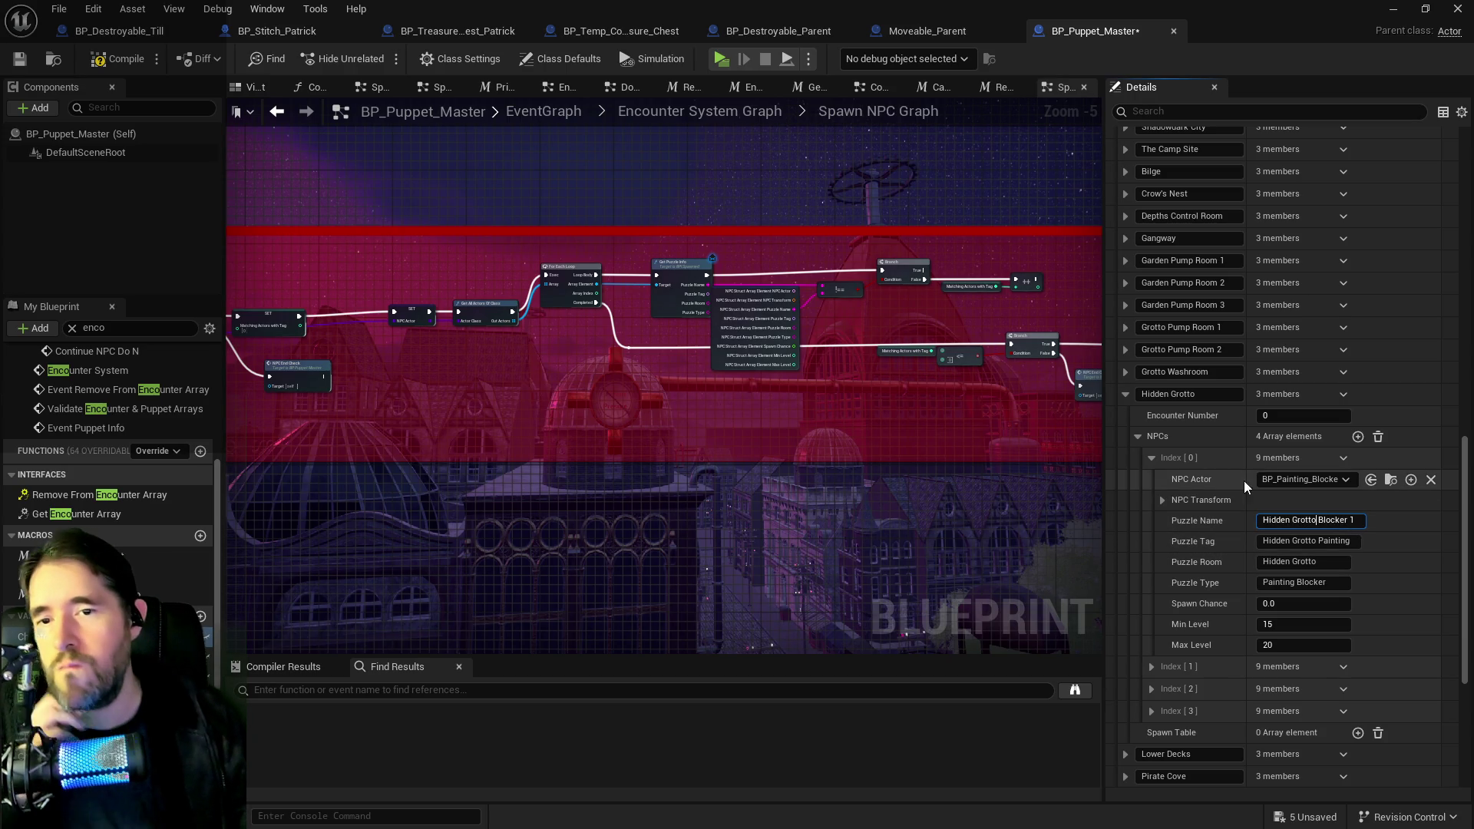
right_click(1220, 463)
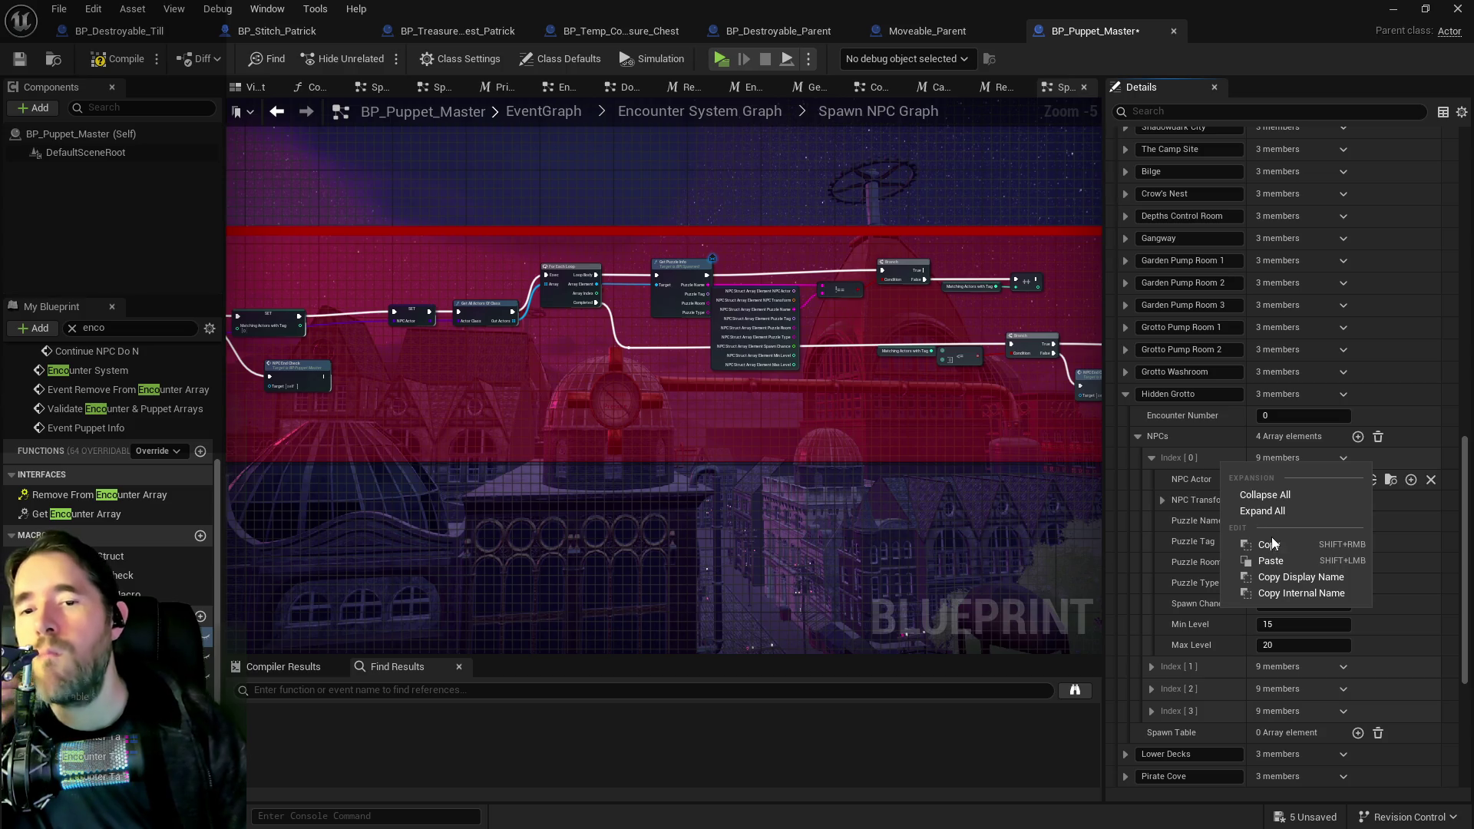
click(1272, 543)
- Paste the blocker settings into Index [1], naming it Hidden Grotto Blocker 2
click(1151, 666)
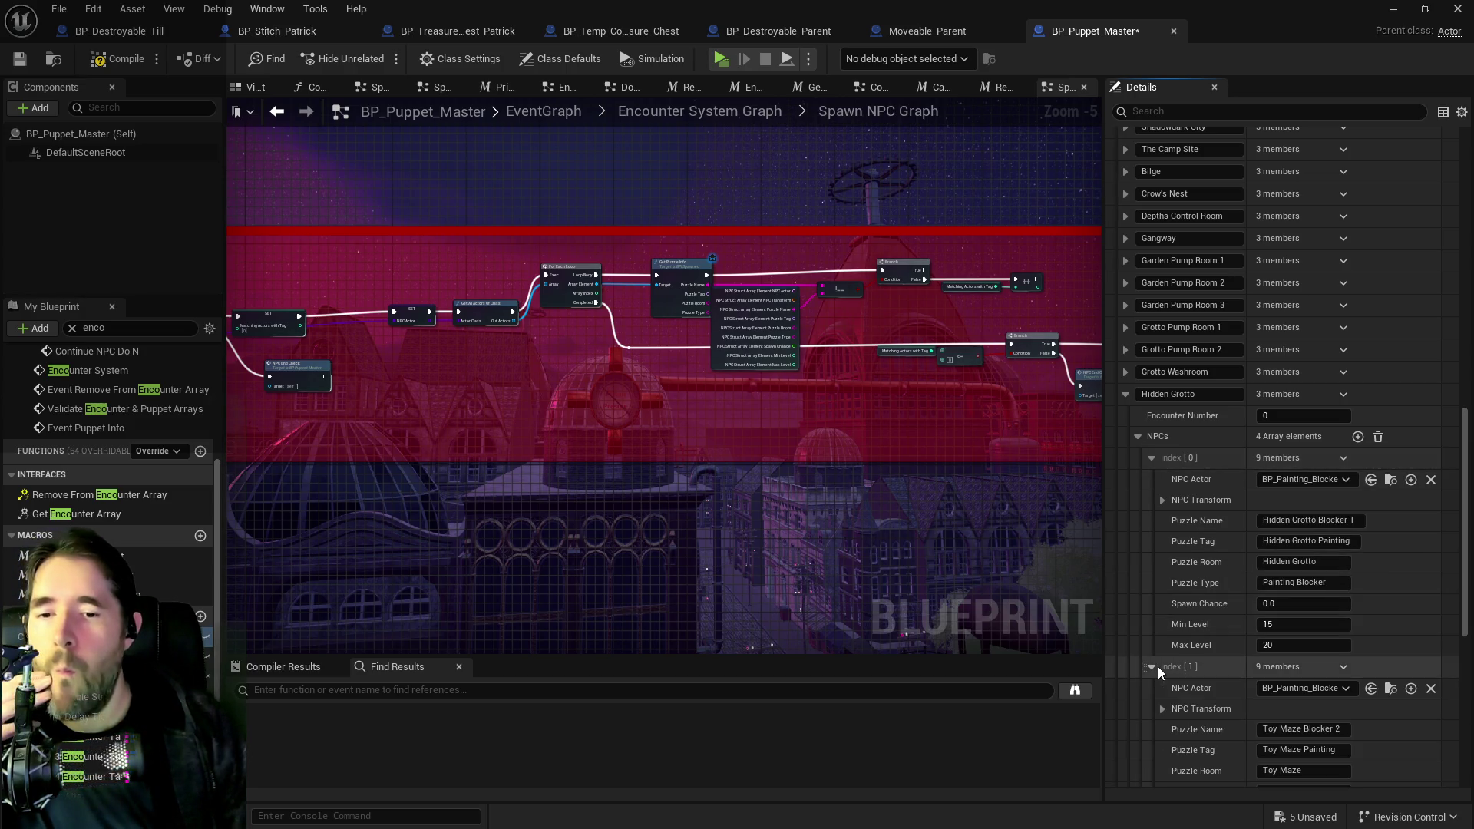
scroll(1204, 661, down, 2)
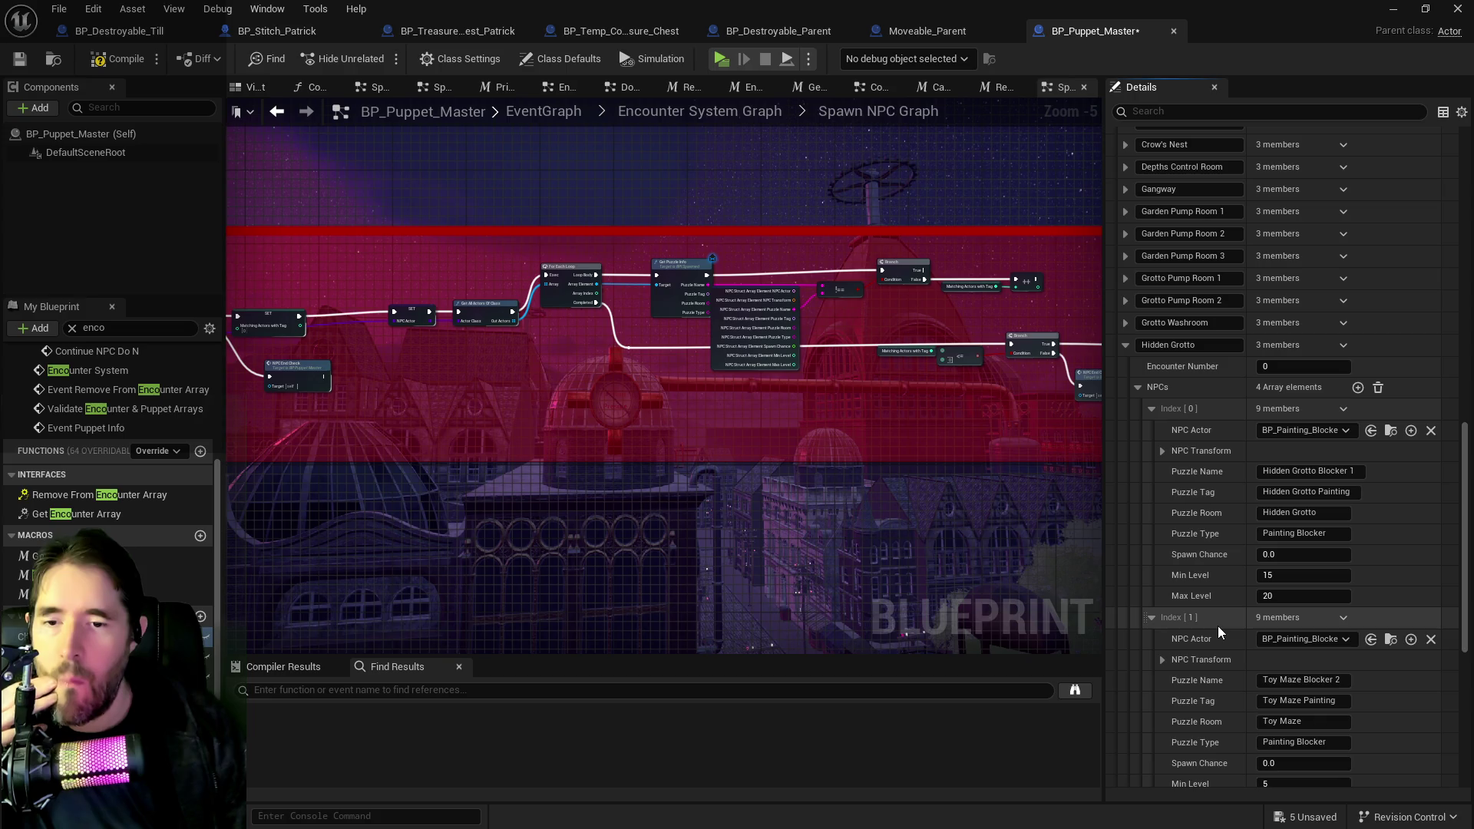
right_click(1218, 625)
click(1259, 722)
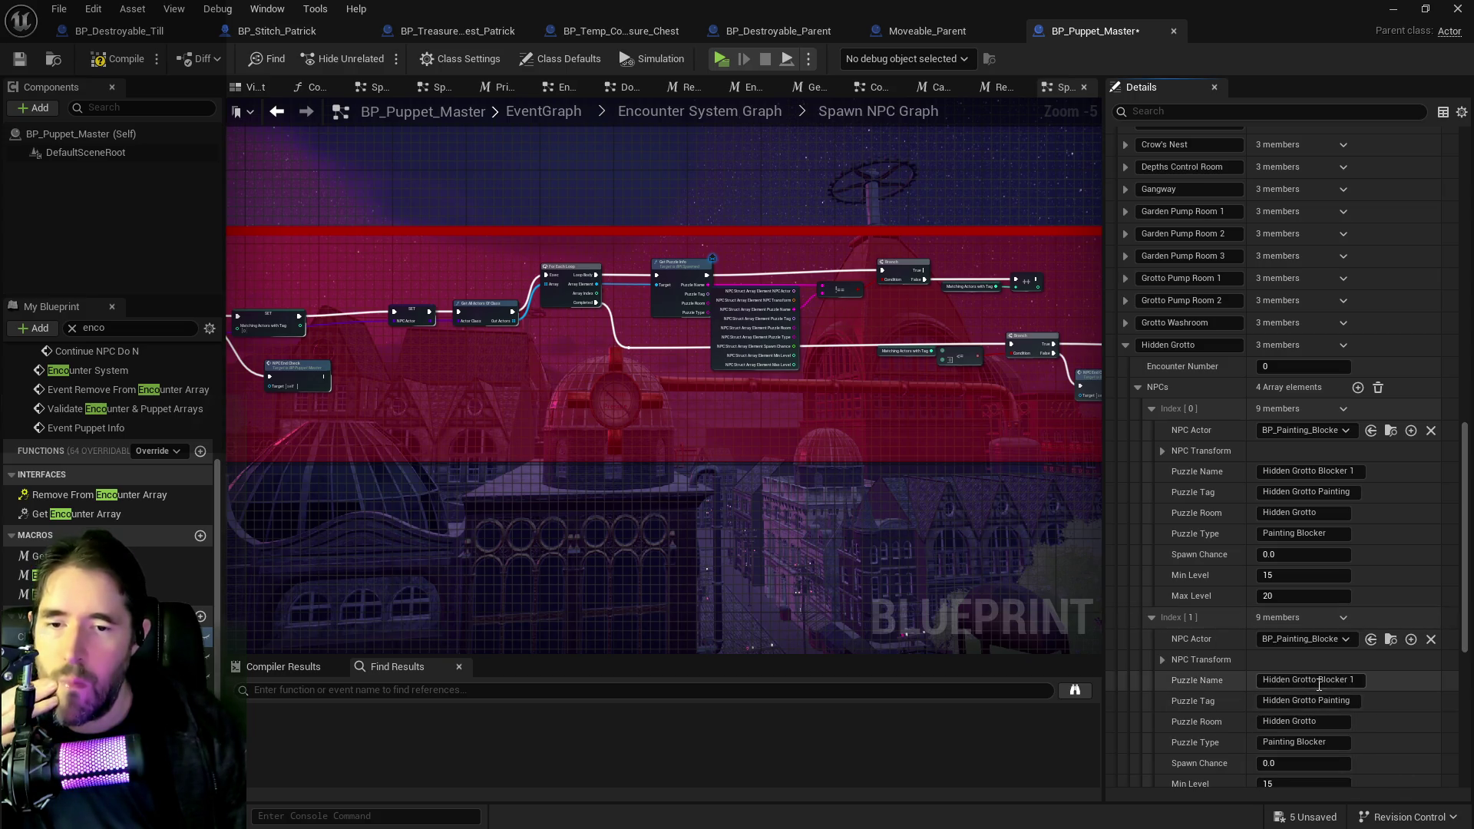
double_click(1353, 681)
text(2)
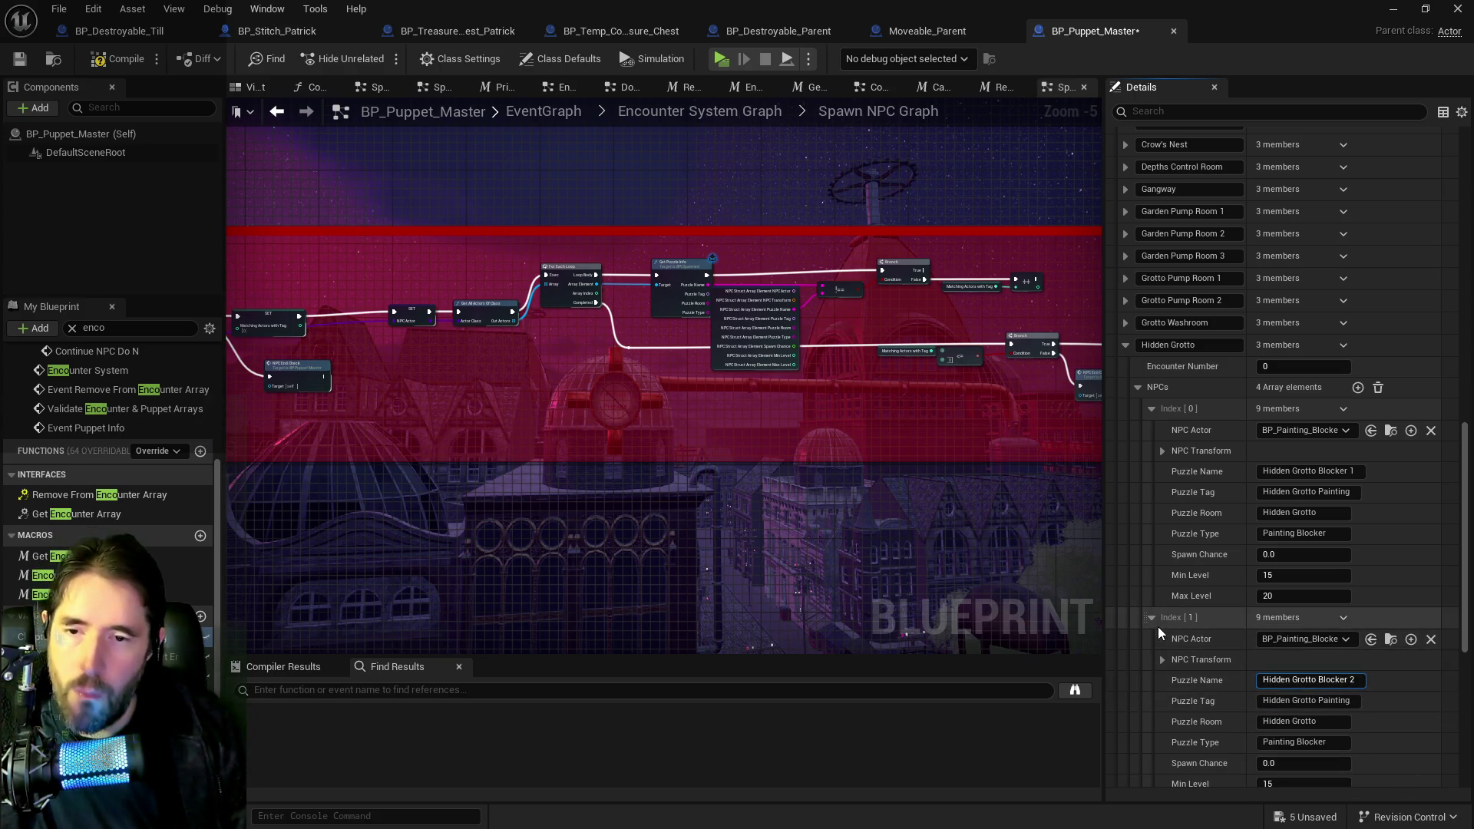
click(1154, 621)
- Paste the blocker settings into Index [2], naming it Hidden Grotto Blocker 3
click(1153, 642)
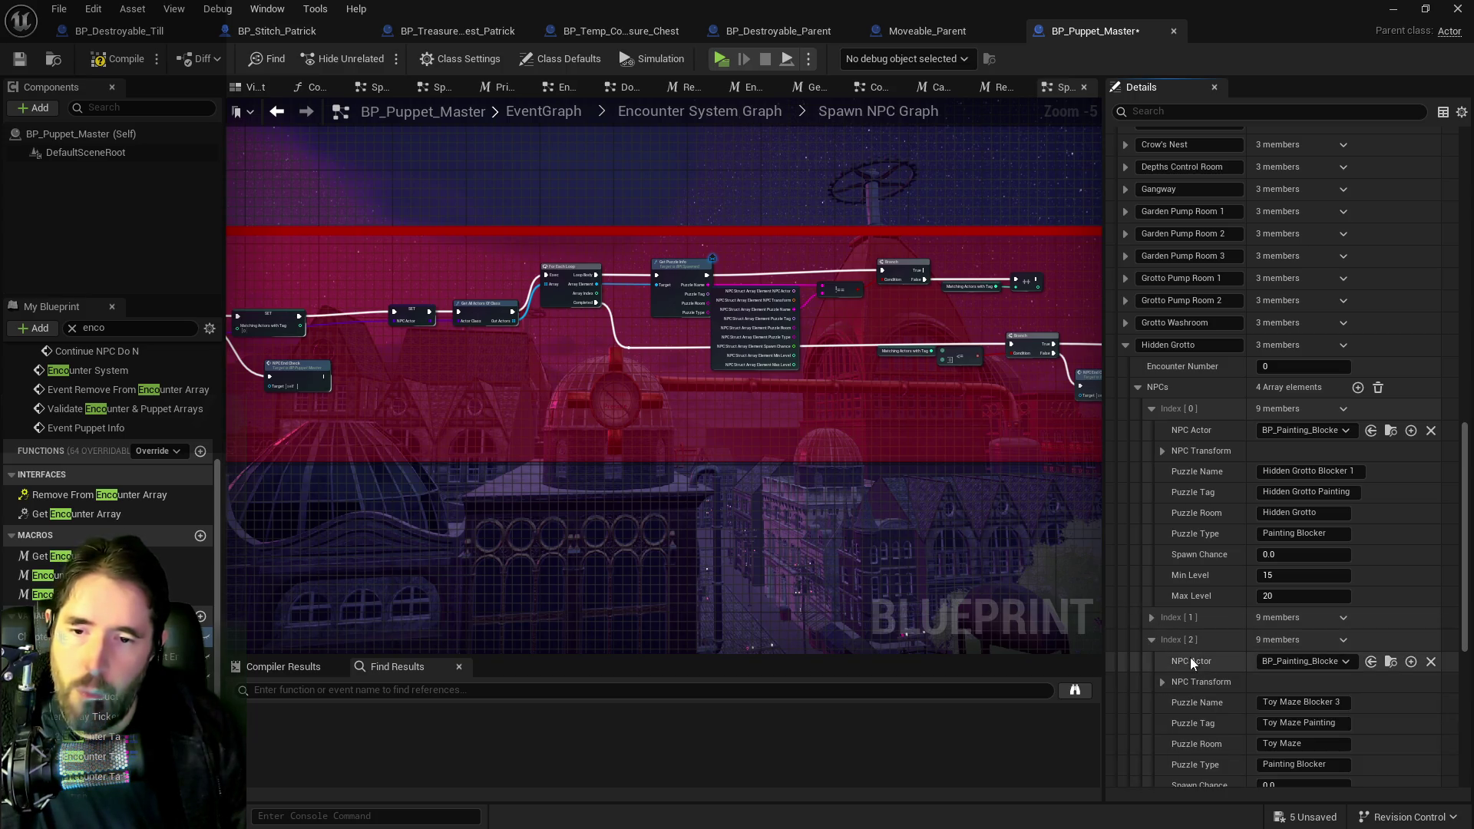
right_click(1212, 649)
click(1245, 739)
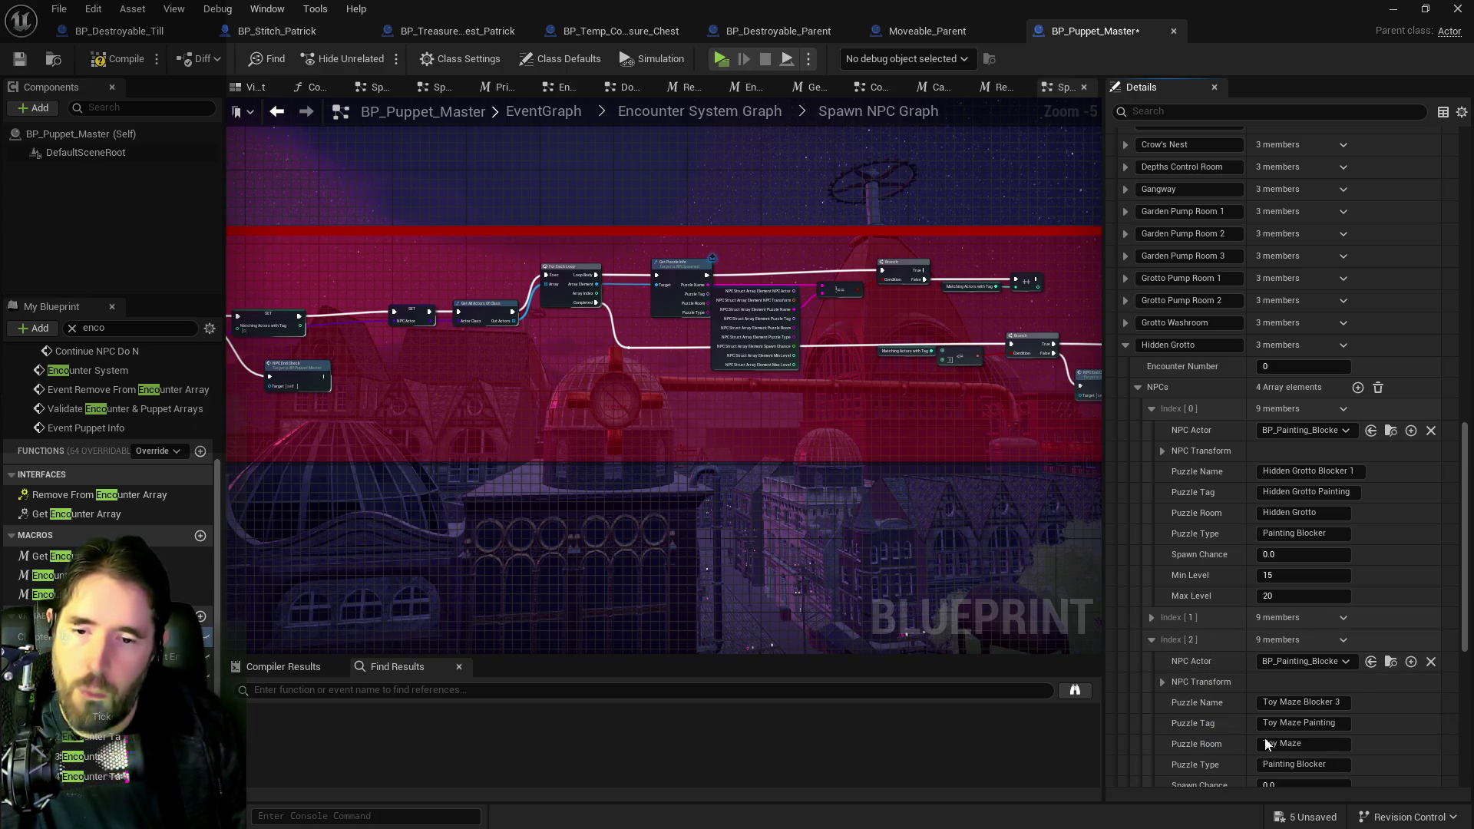
double_click(1350, 704)
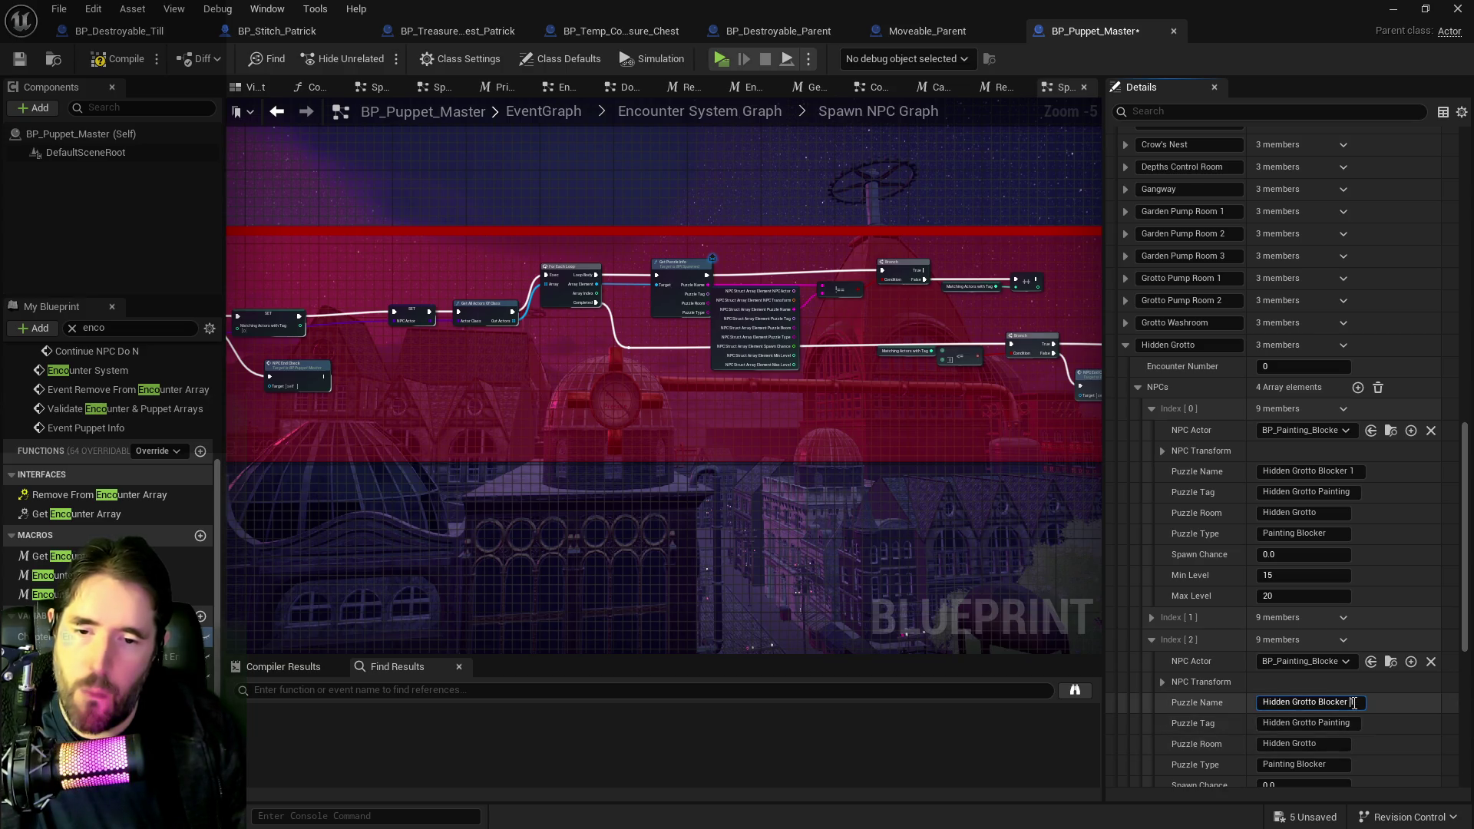
text(3)
scroll(1221, 743, down, 4)
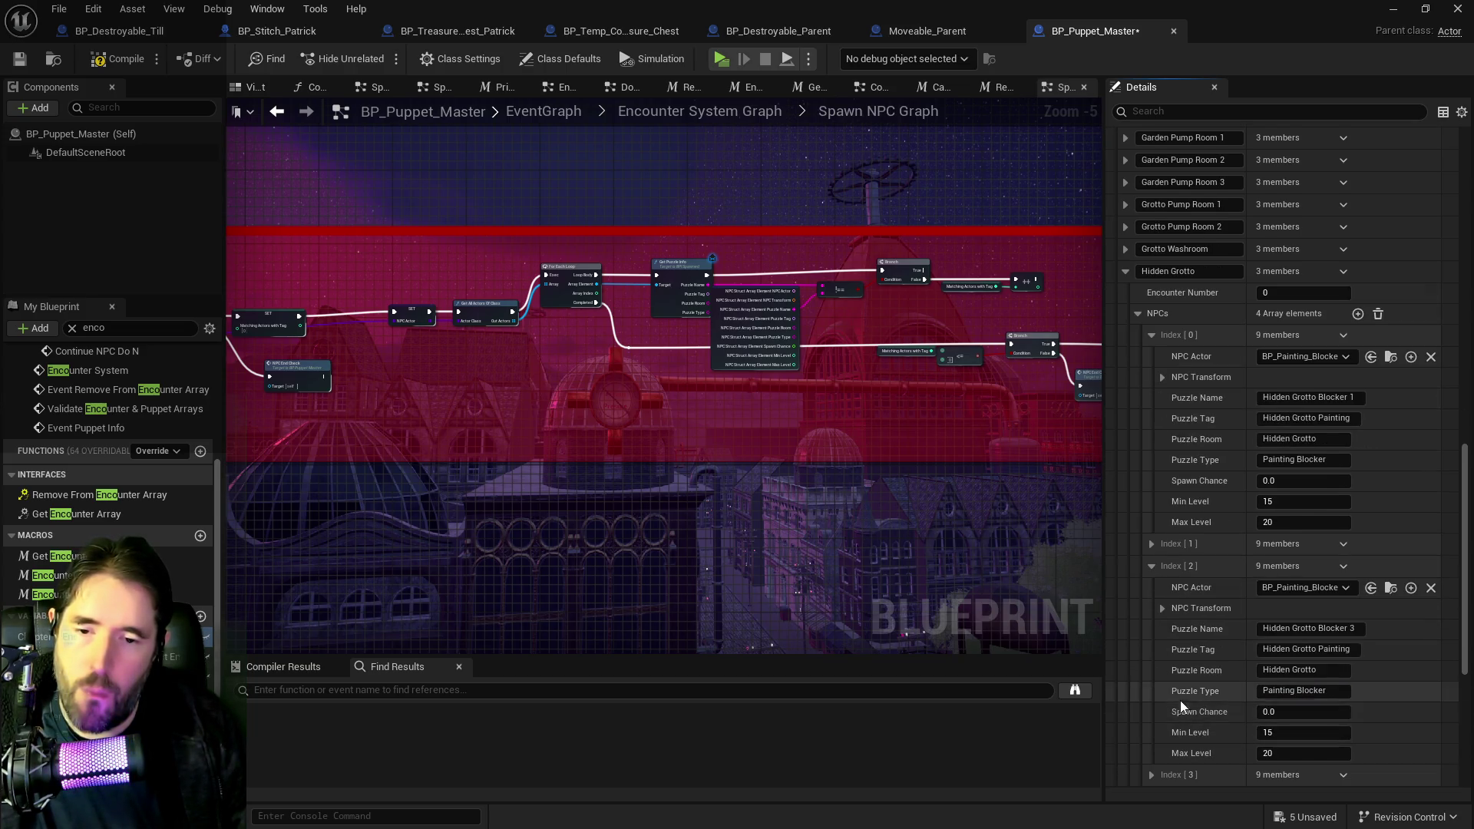
- Paste the blocker settings into Index [3] as Hidden Grotto Blocker 4 and save BP_Puppet_Master
click(1152, 701)
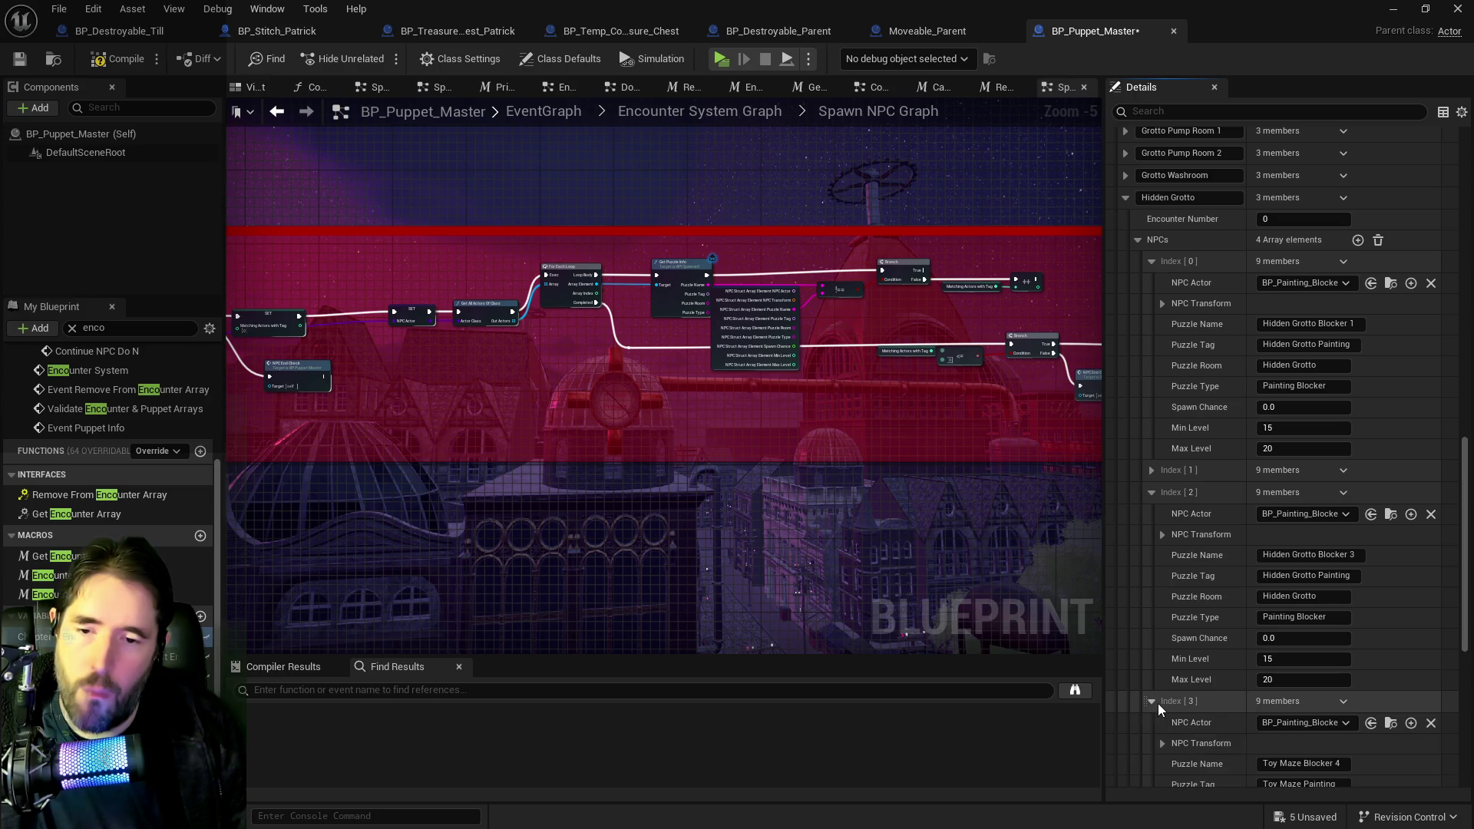
right_click(1219, 702)
click(1248, 656)
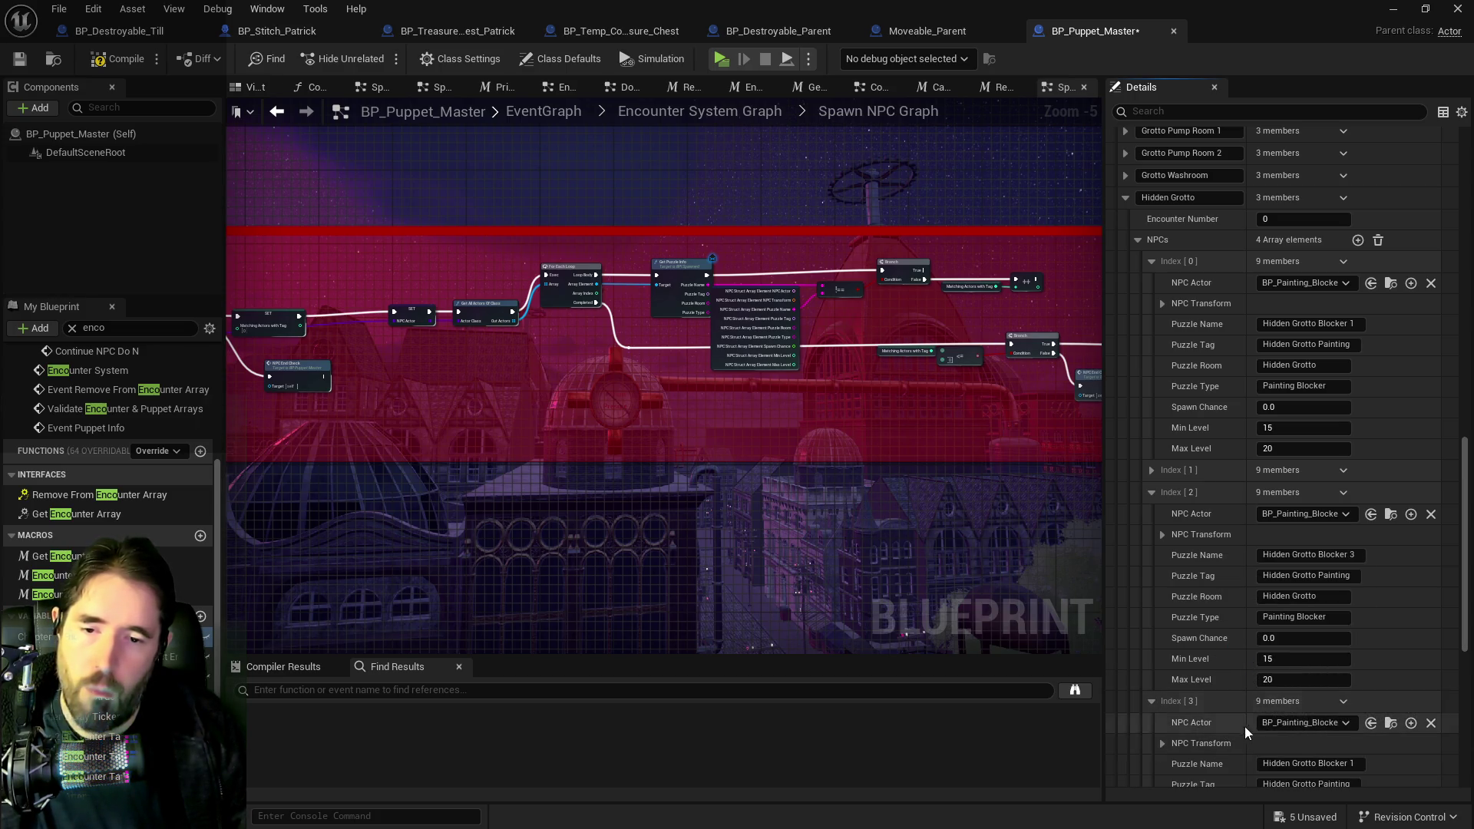
double_click(1349, 763)
text(4)
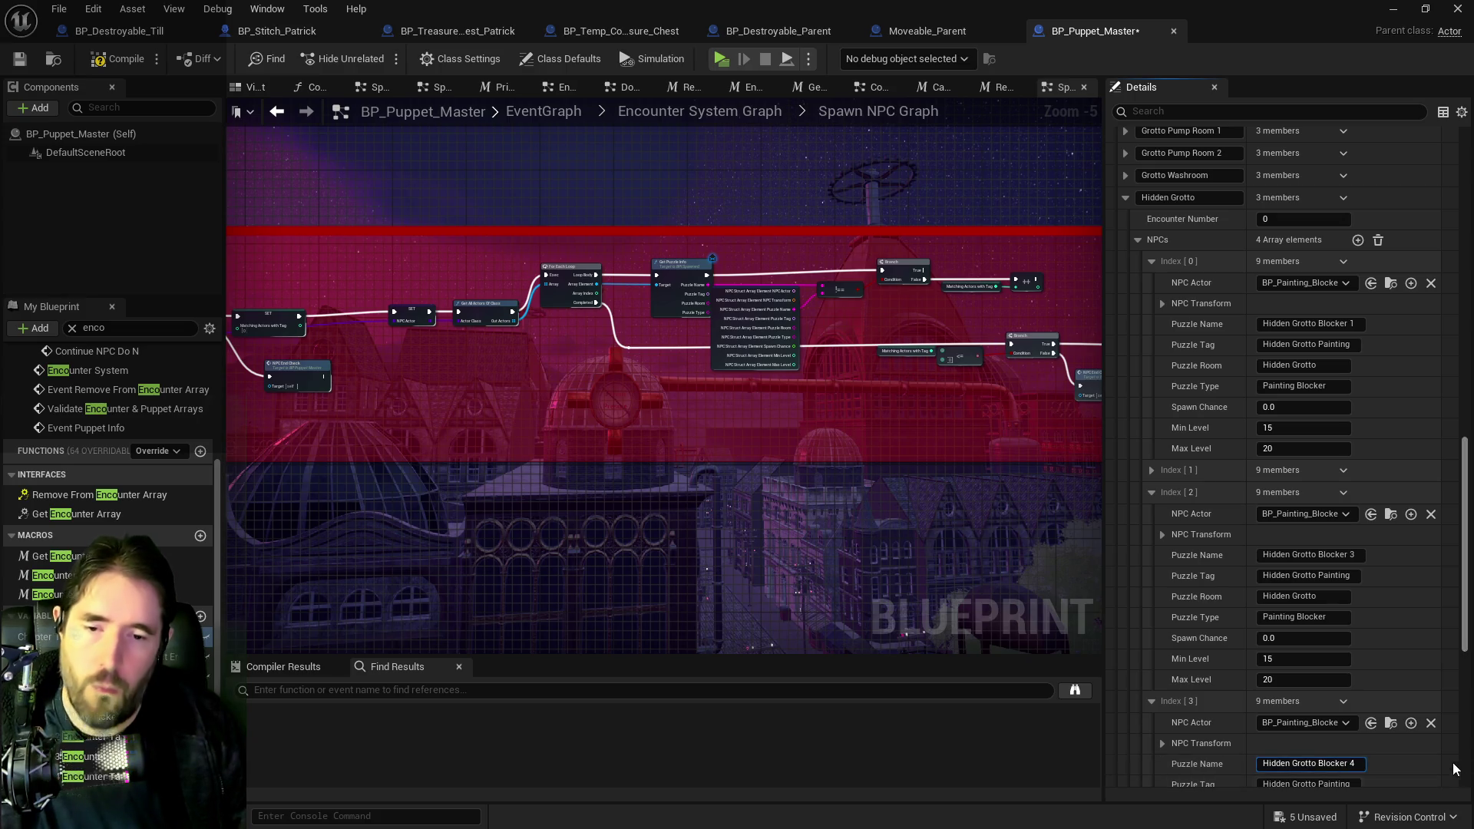
key(ctrl+s)
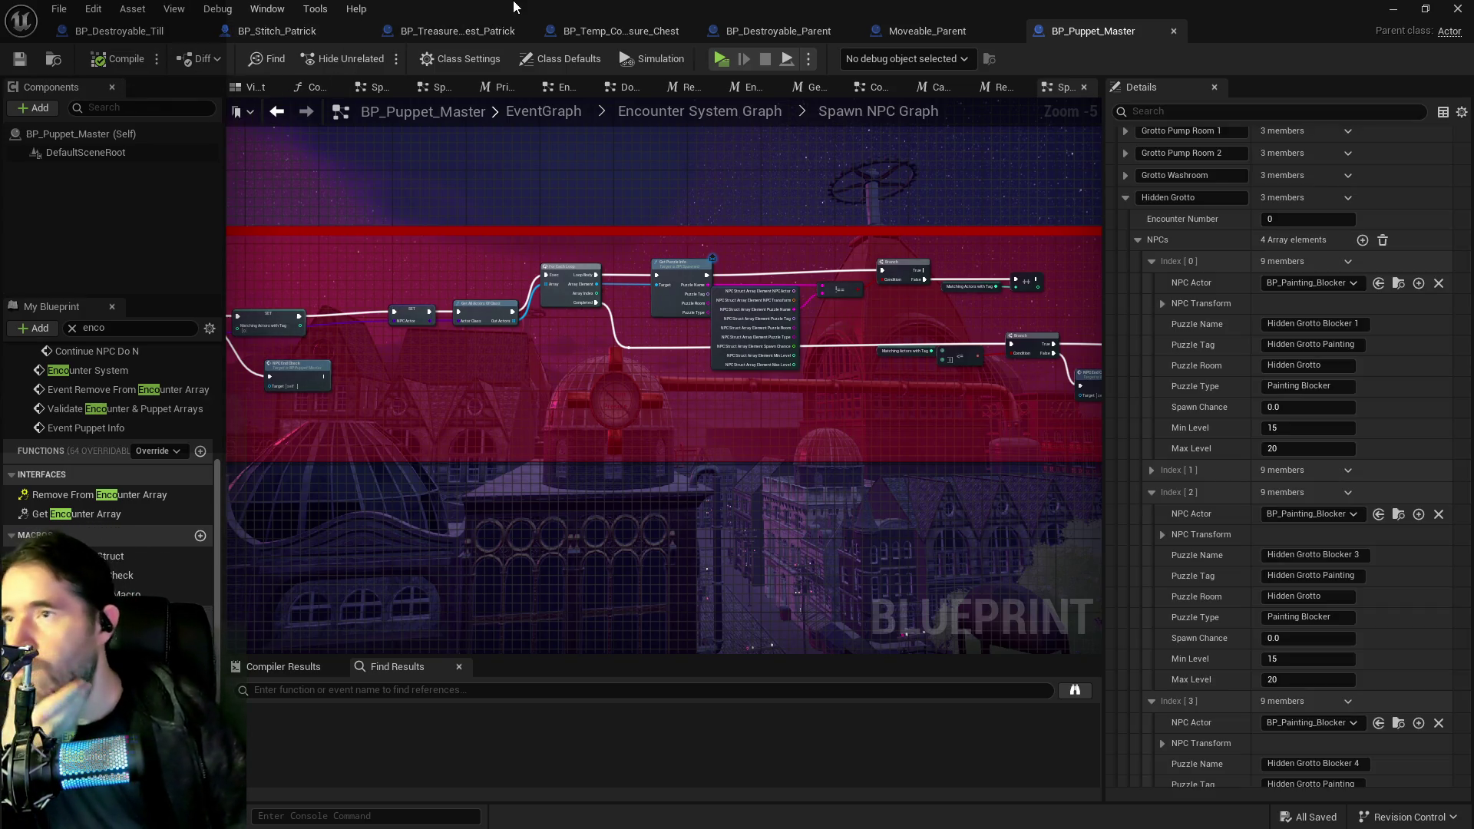
- Duplicate garden mushroom light Protector_Light_With_Mesh17, creating Protector_Light_With_Mesh27
key(alt+Tab)
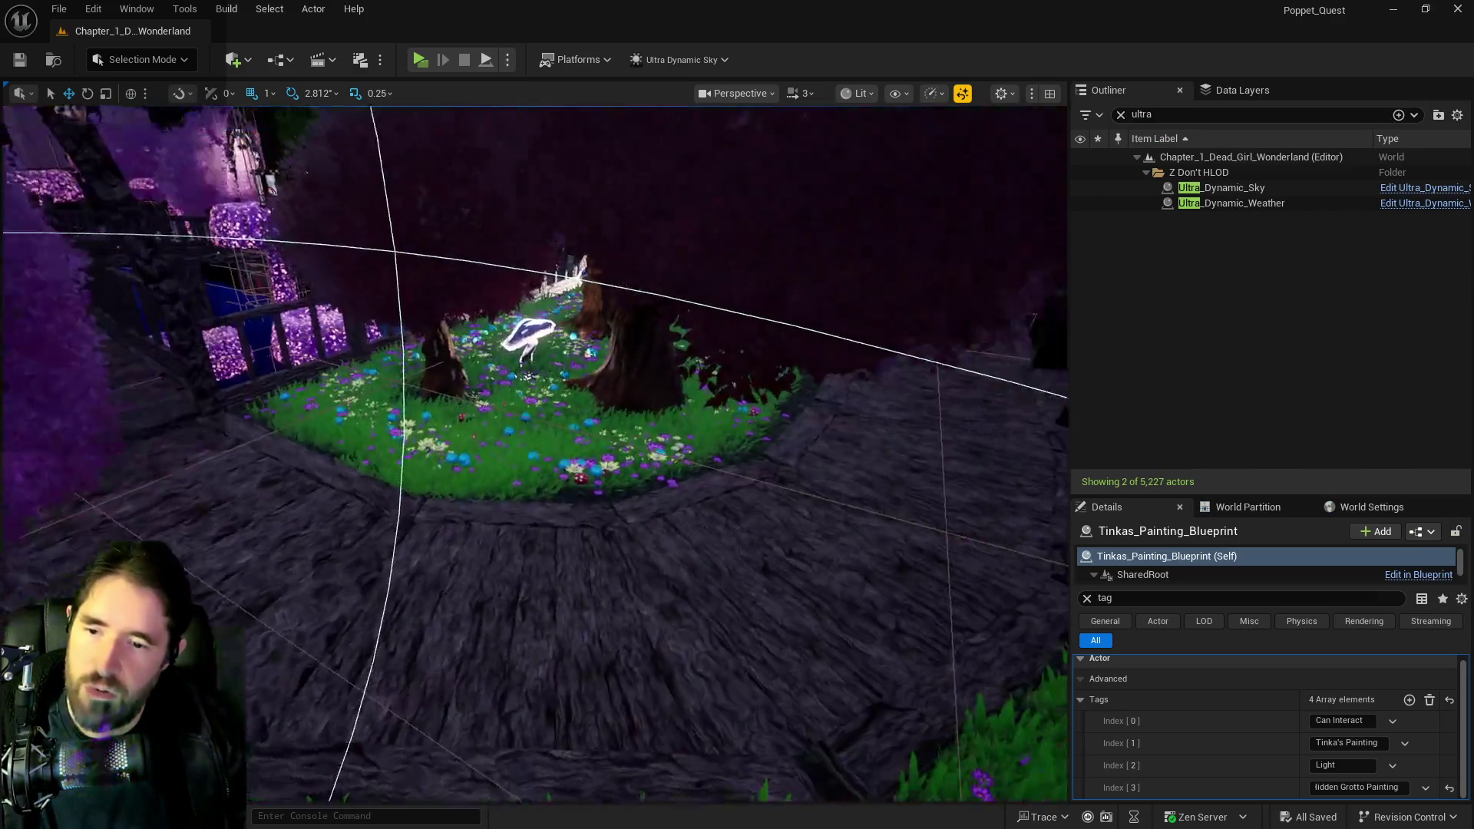
key(w)
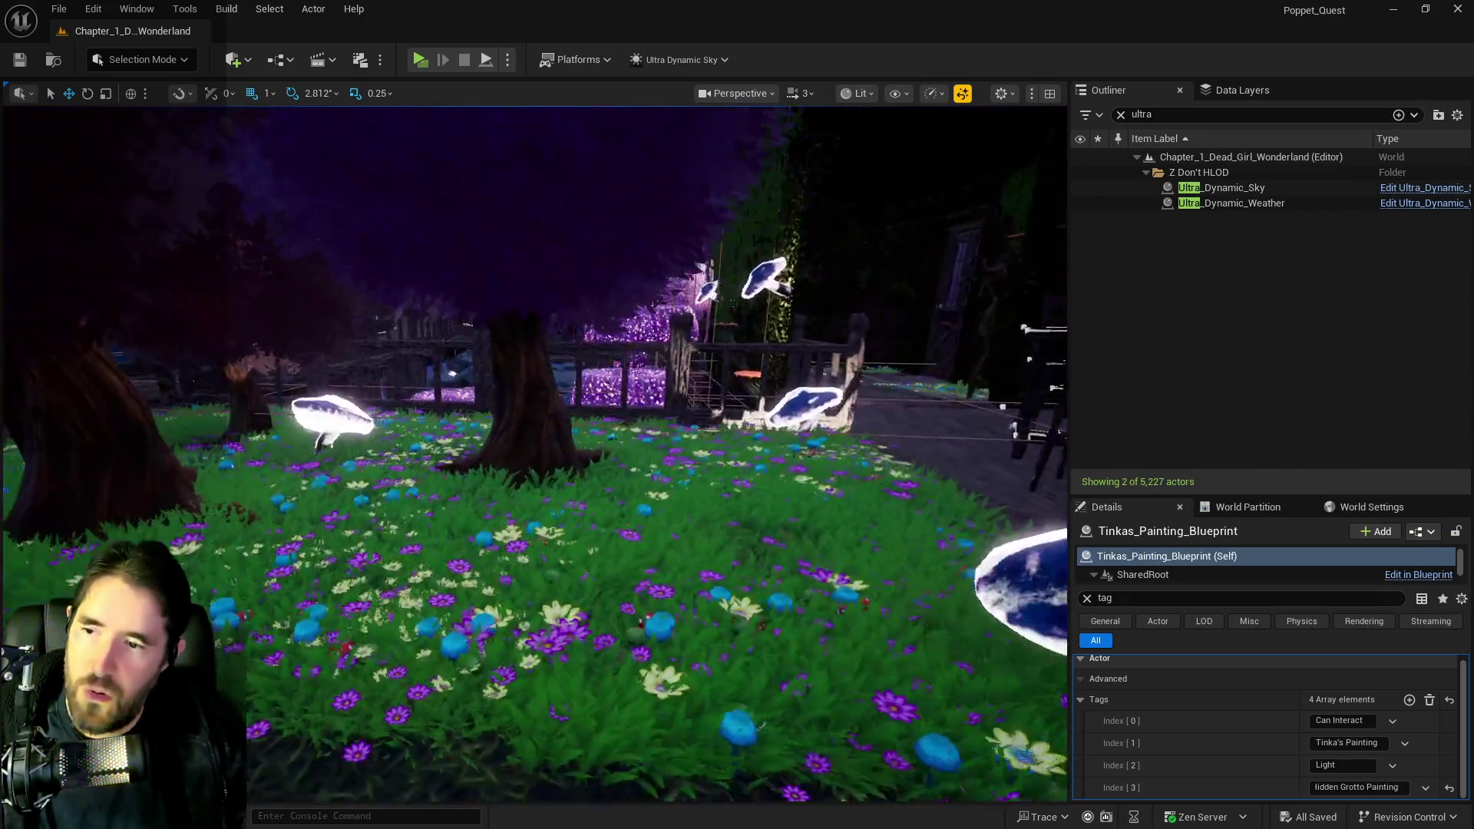
click(428, 494)
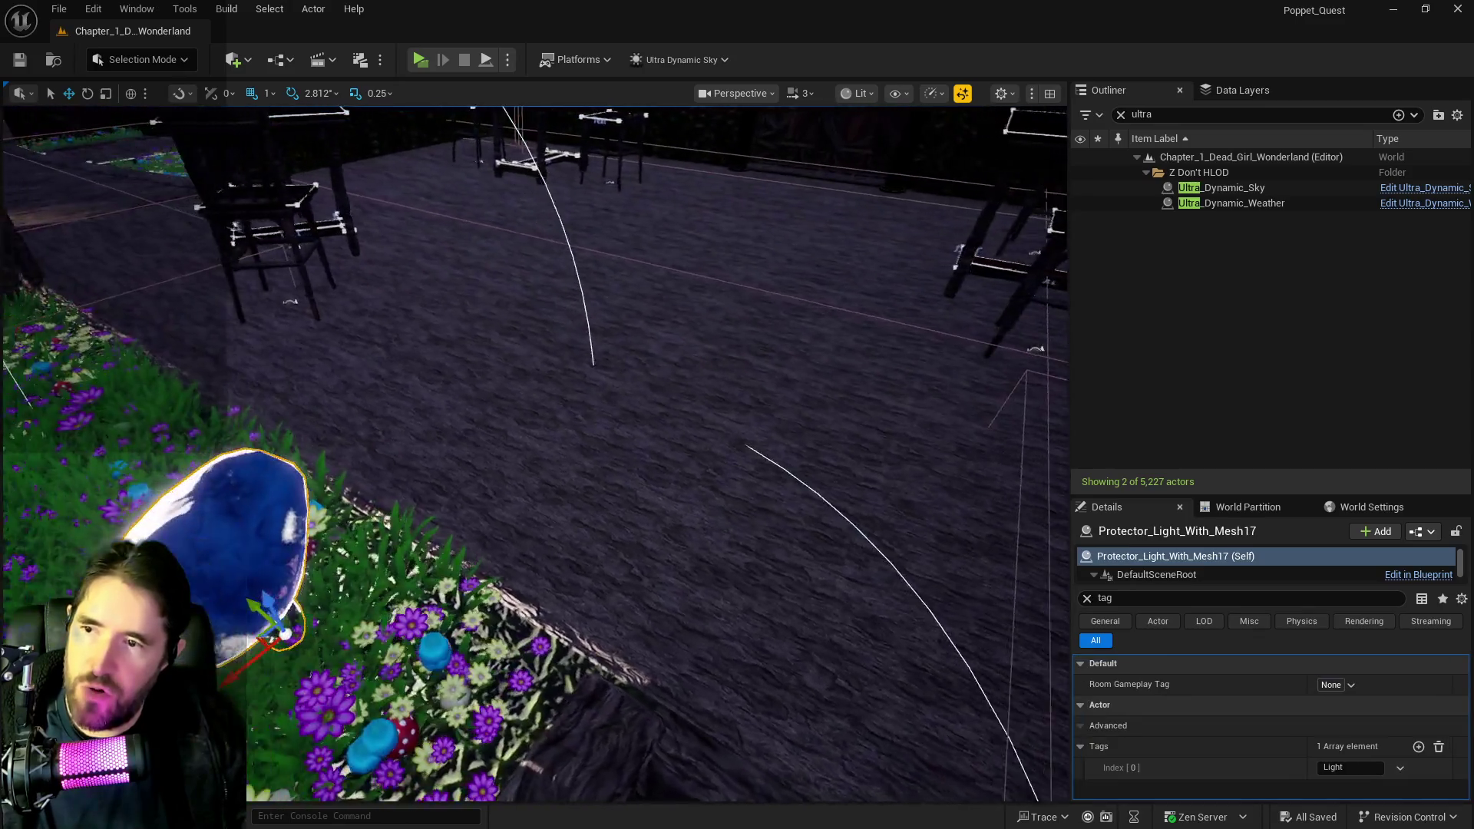
key(s)
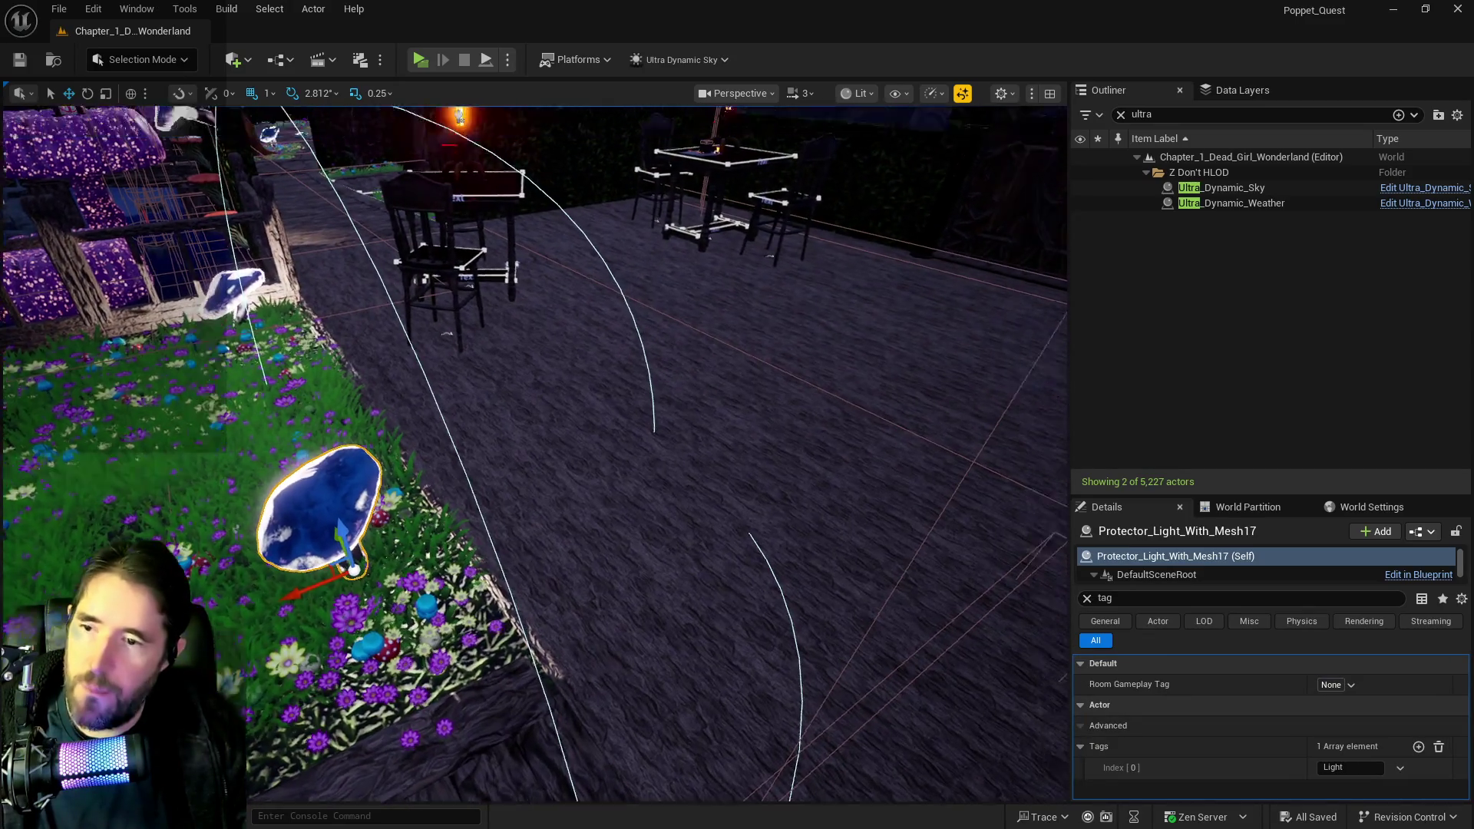
key(s)
key(ctrl+d)
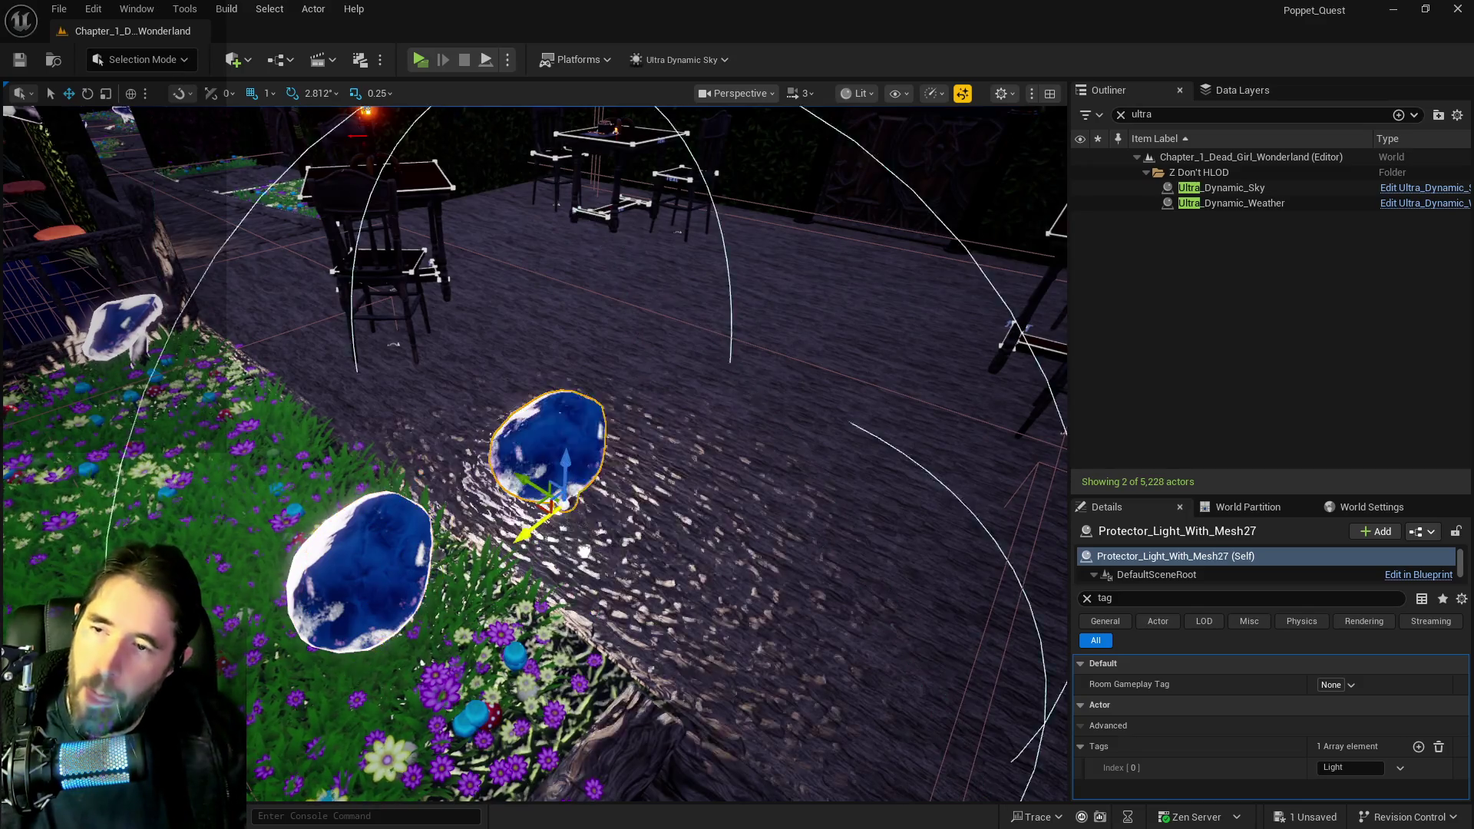
key(s)
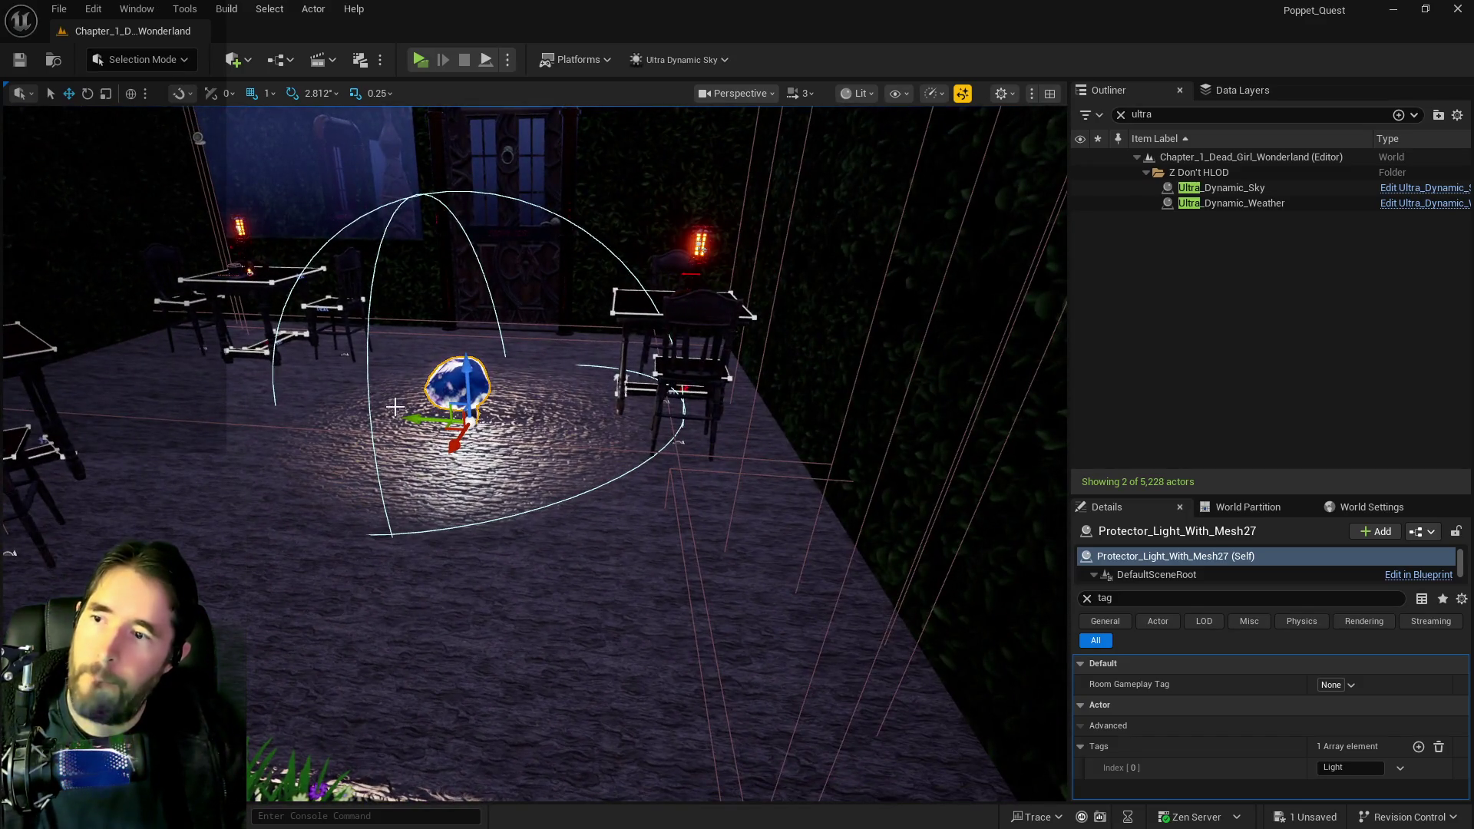
- Move the new protector light, Protector_Light_With_Mesh27, onto the table beside the lantern
drag(395, 407, 542, 476)
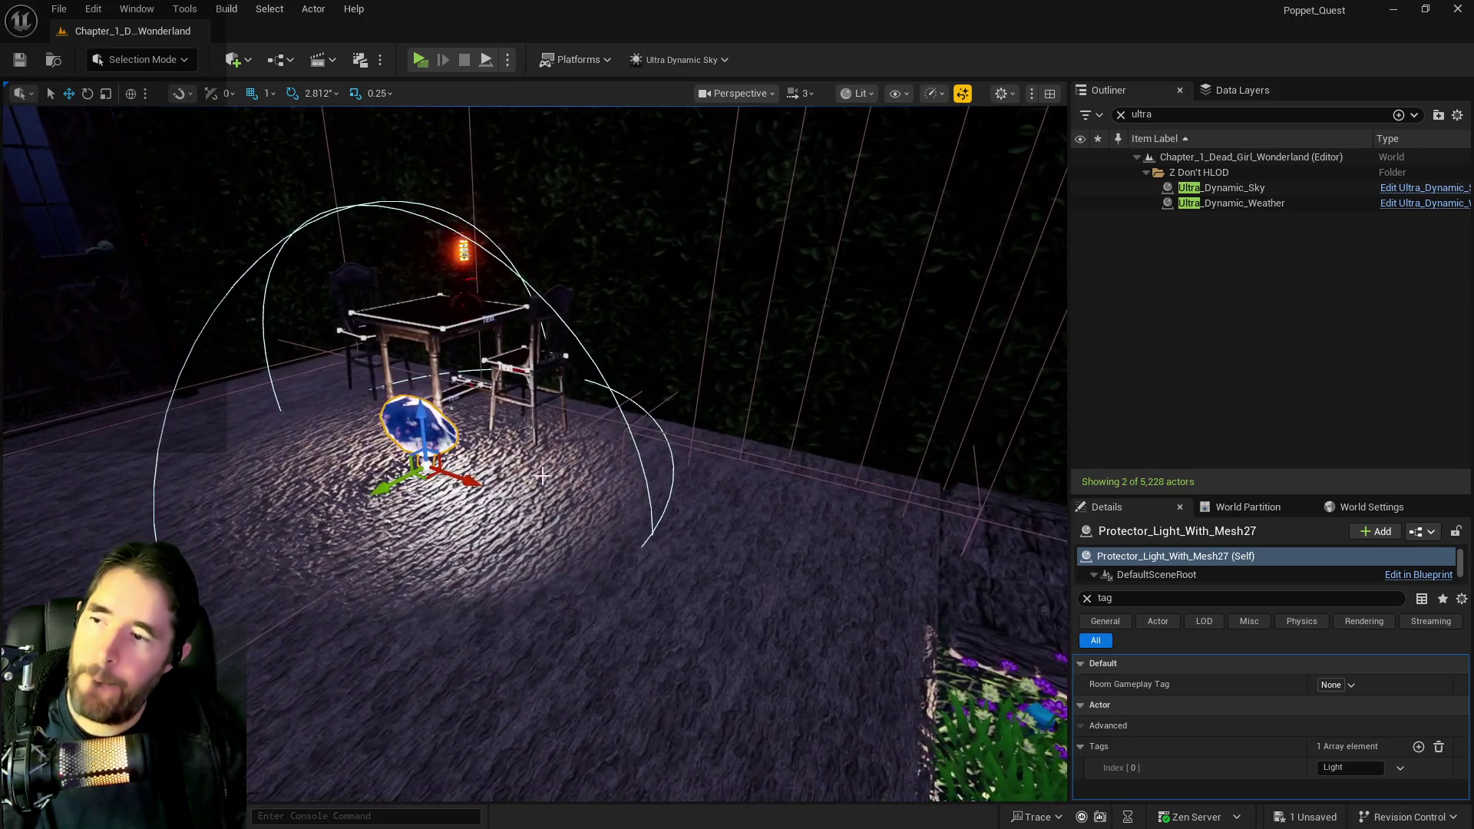
mouse_move(426, 464)
mouse_down()
mouse_move(246, 398)
mouse_move(196, 277)
mouse_move(323, 307)
mouse_move(458, 382)
mouse_move(361, 361)
mouse_move(395, 268)
mouse_up()
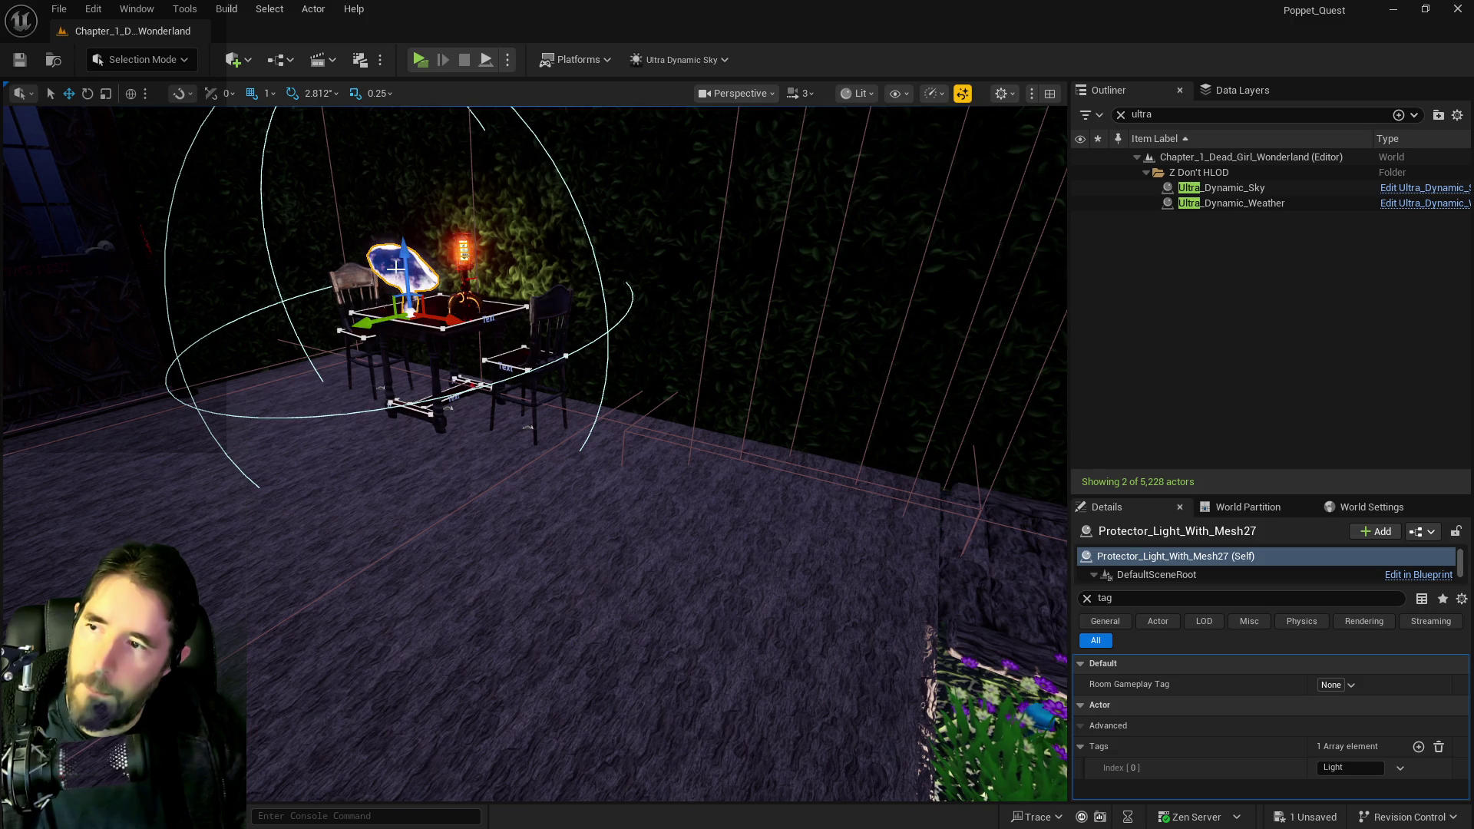
scroll(726, 480, down, 3)
scroll(726, 480, up, 8)
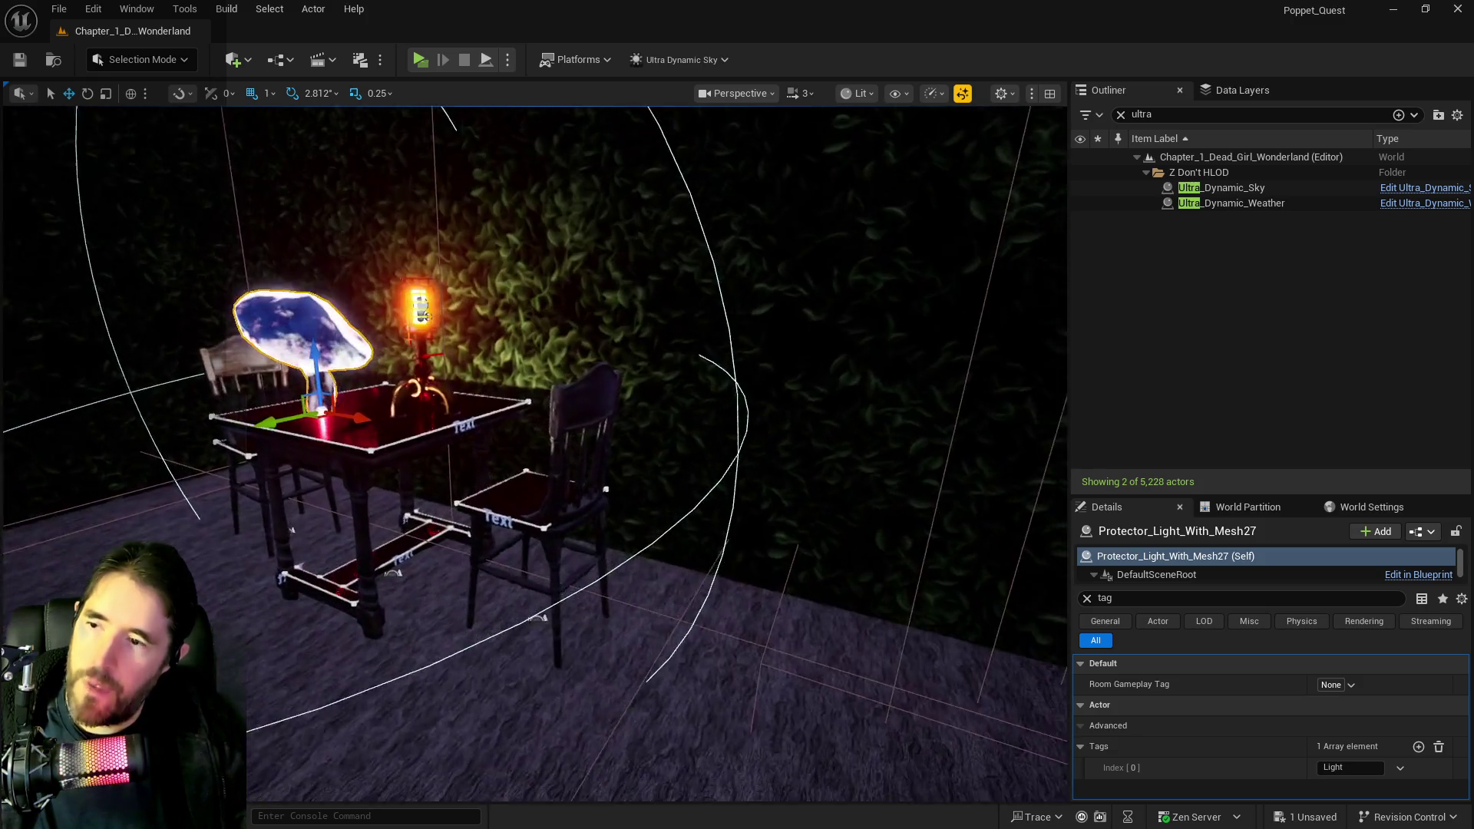
- Copy the light's Location from the unfiltered Details panel and bring BP_Puppet_Master back up
click(1087, 598)
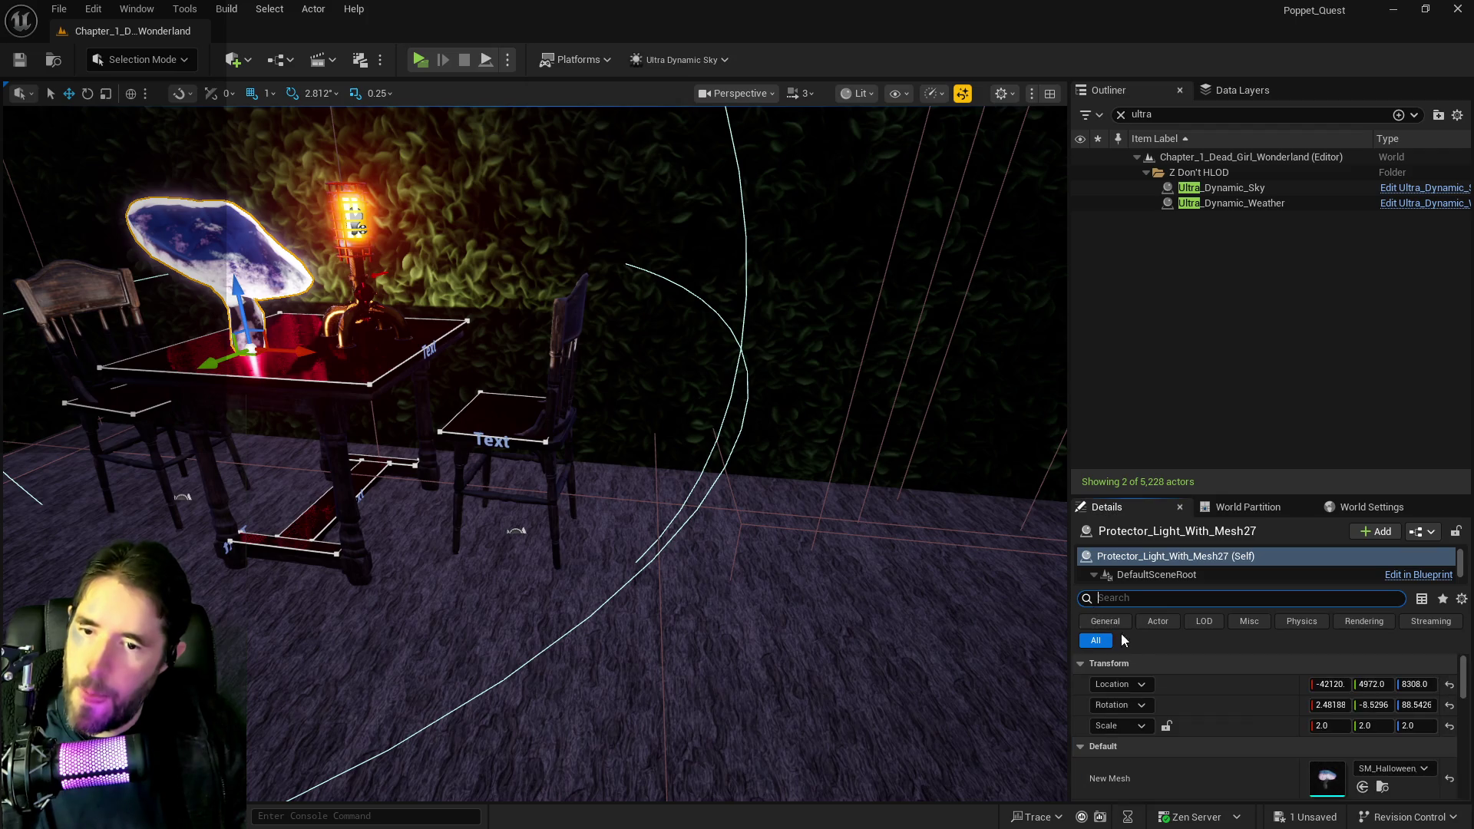
right_click(1202, 679)
click(1232, 712)
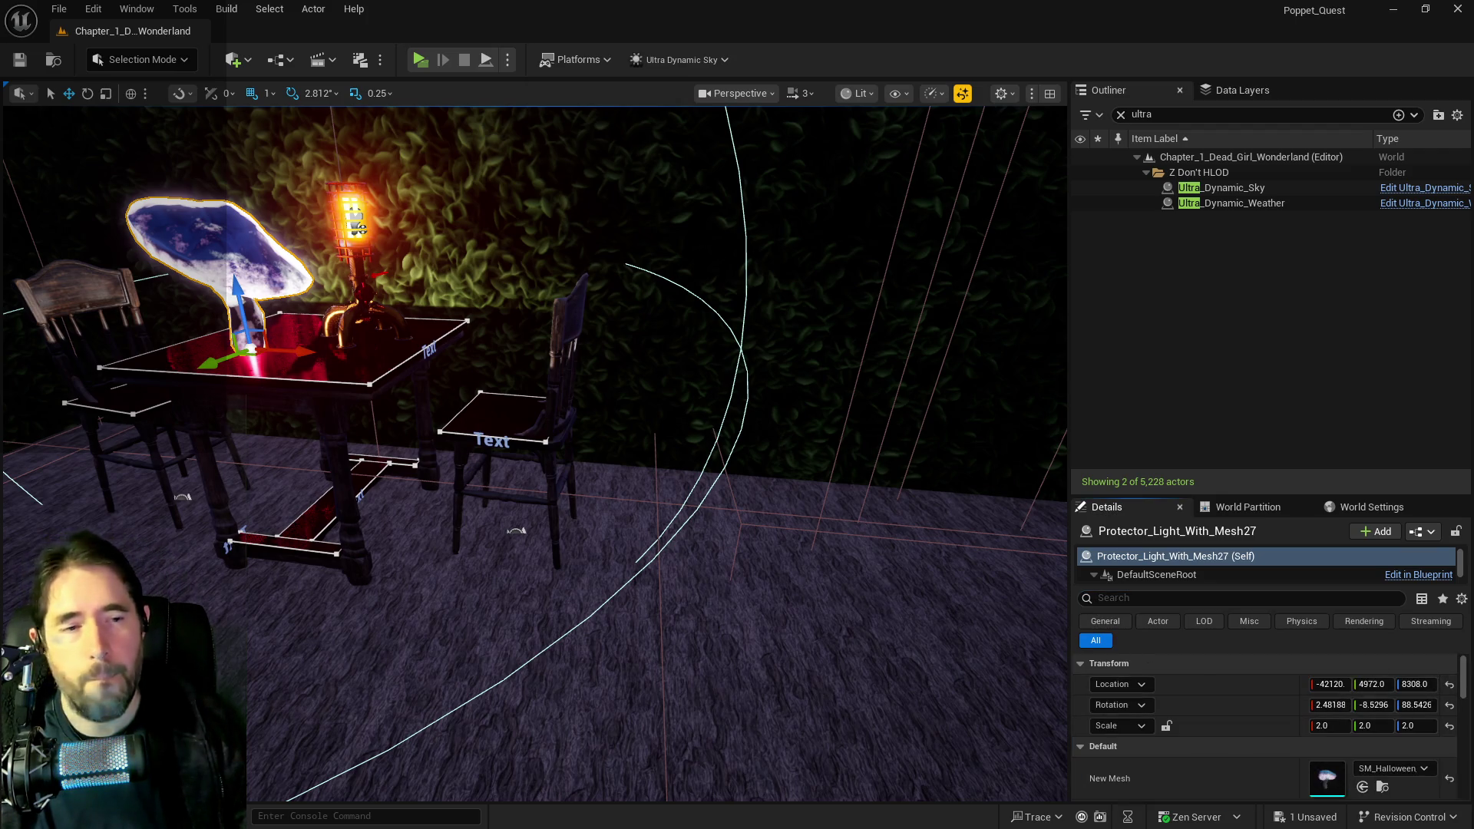
key(alt+Tab)
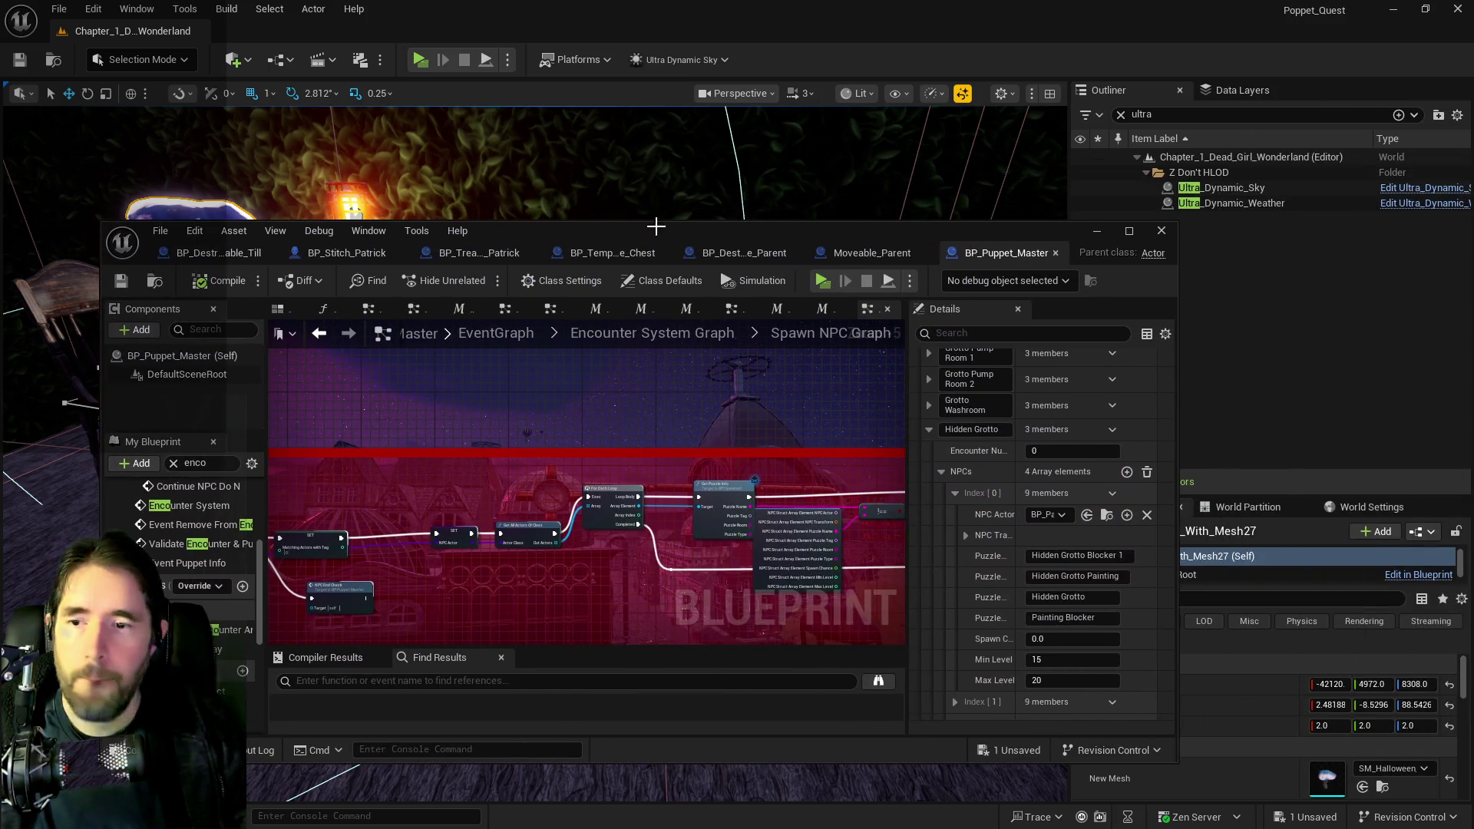
- Paste the light's location (-42120, 4972, 8308) into Index [2] NPC Transform, then return to the level
double_click(1025, 231)
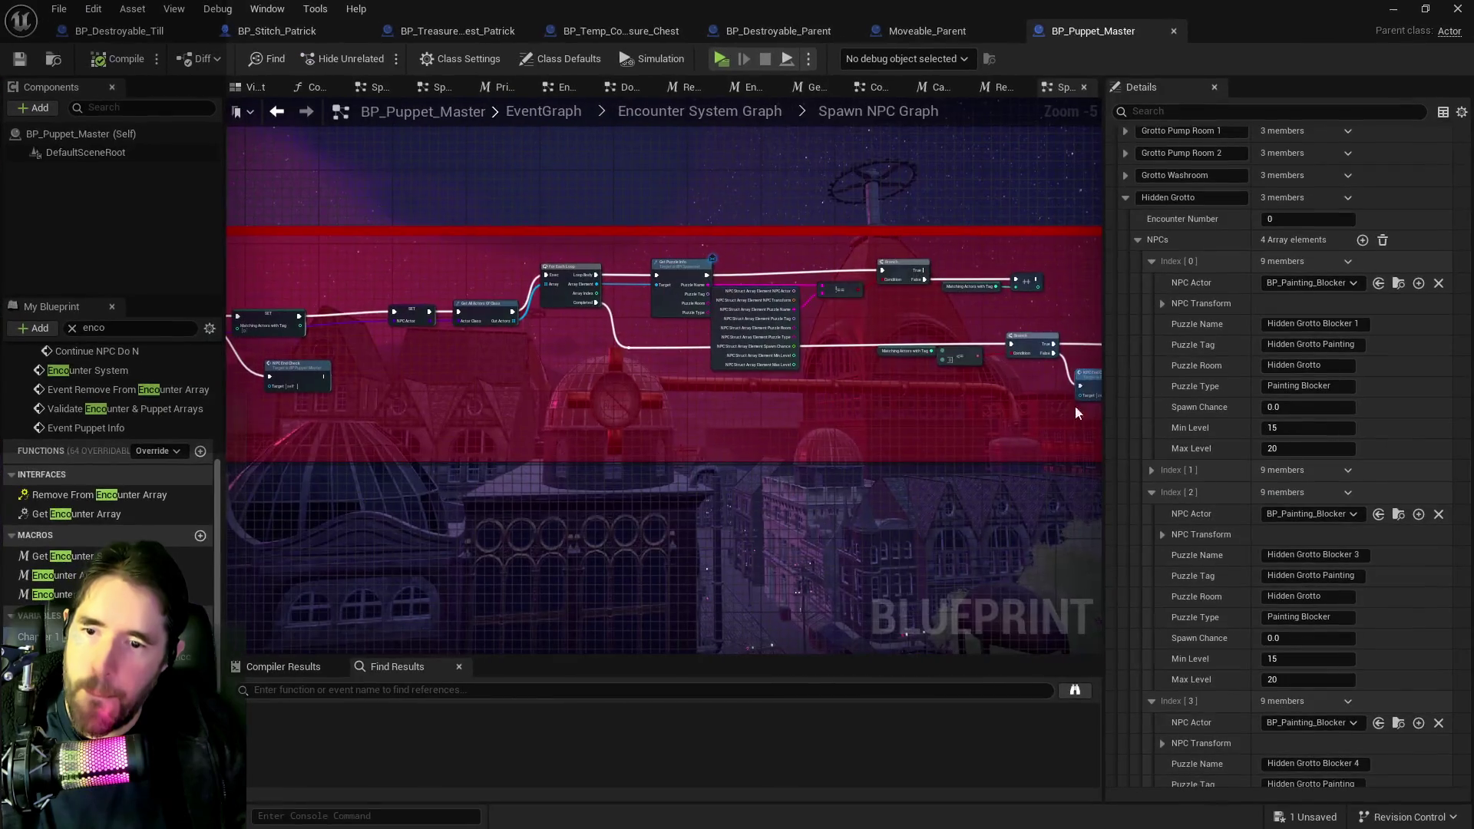
click(1163, 535)
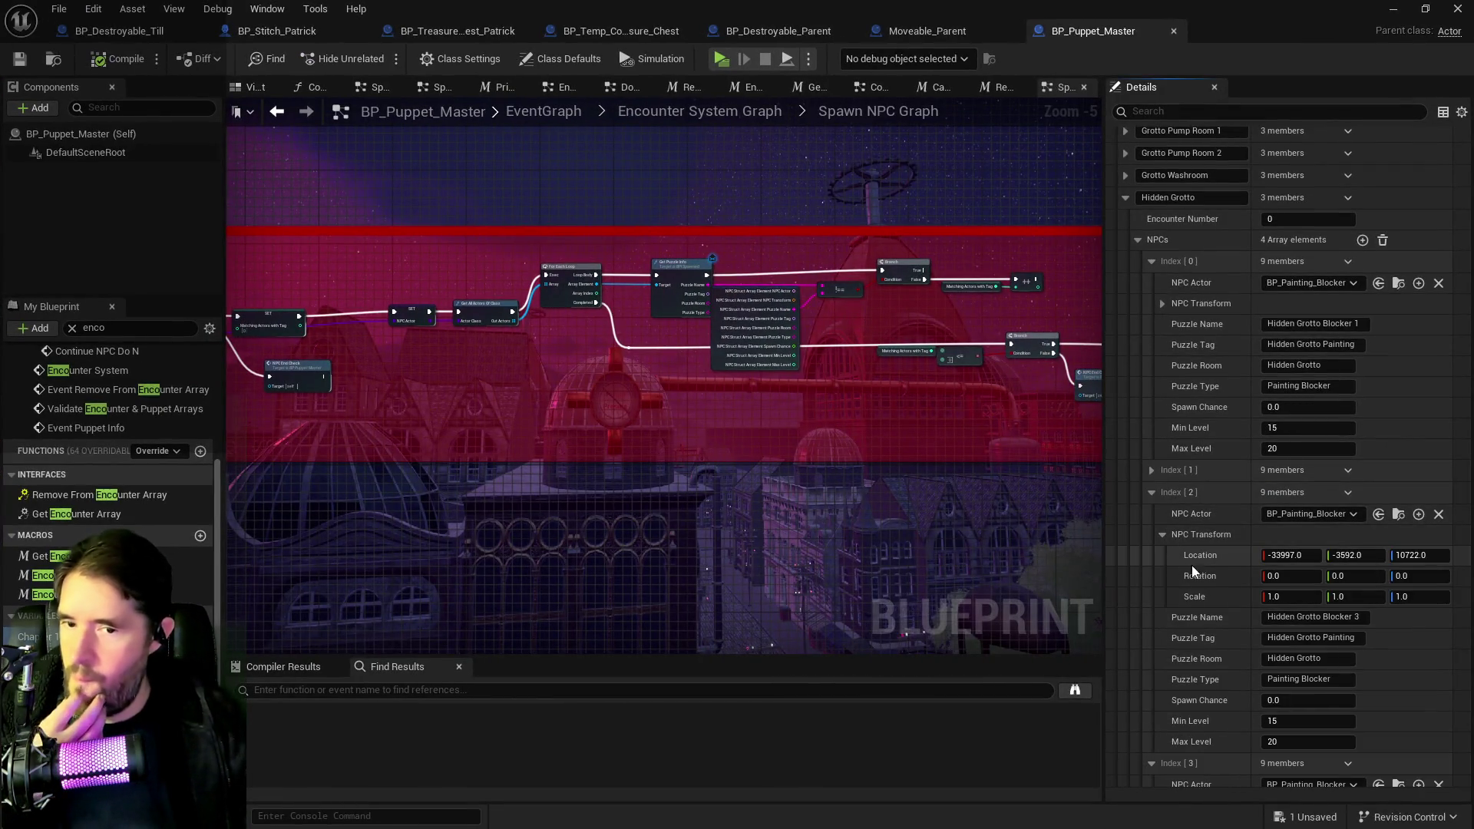
right_click(1221, 569)
click(1244, 609)
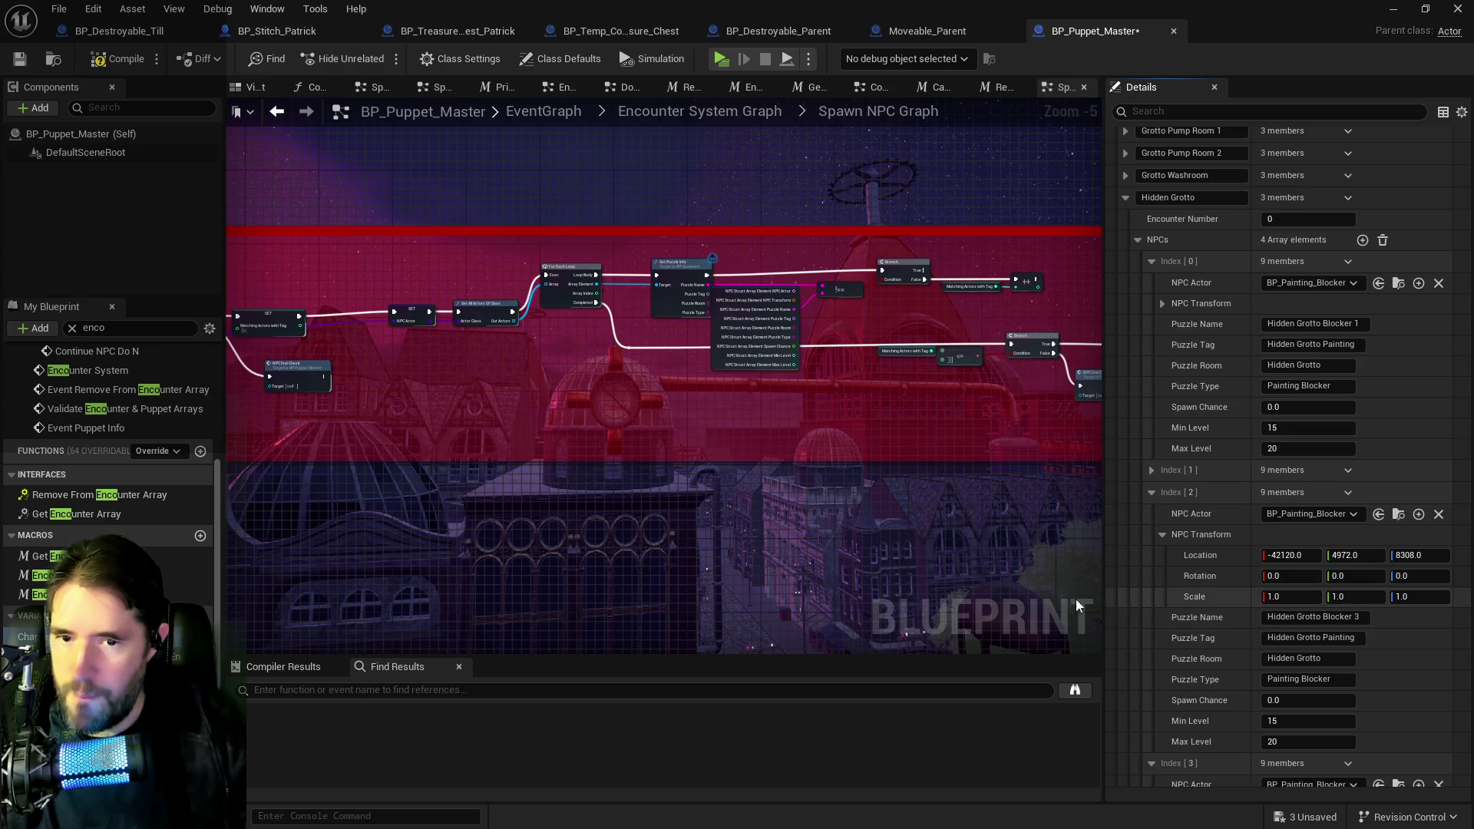
key(alt+Tab)
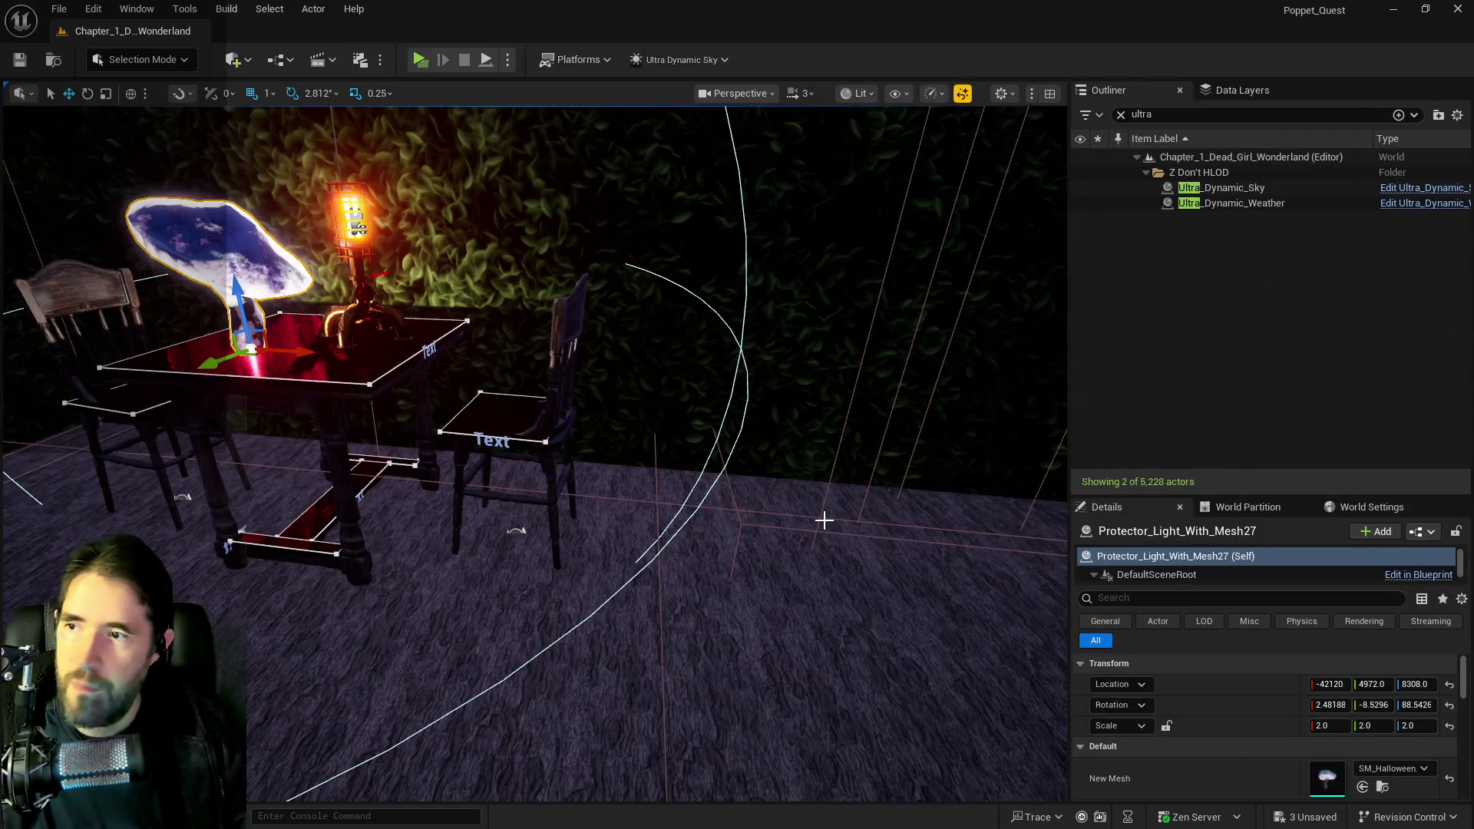